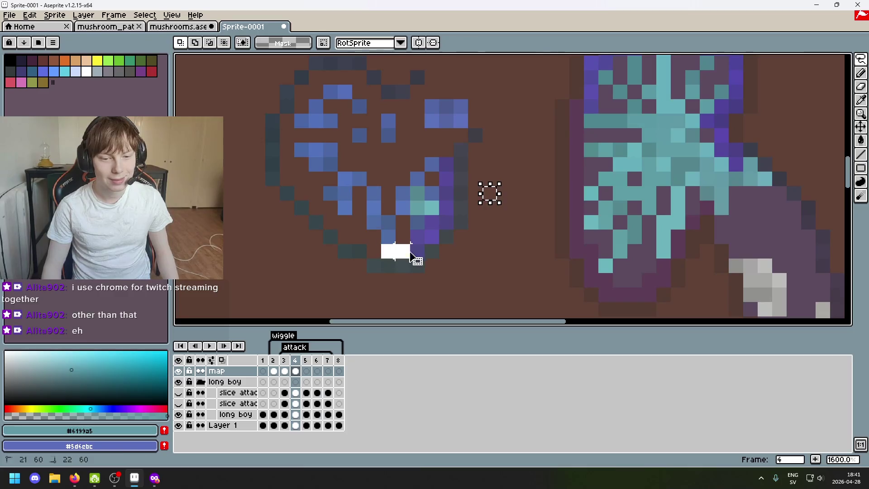
Move two single purple pixels from the bottom of the swirl onto the mushroom cap
{"action": "left_click", "coordinate": [389, 251]}
{"action": "left_click_drag", "start_coordinate": [388, 252], "coordinate": [582, 113]}
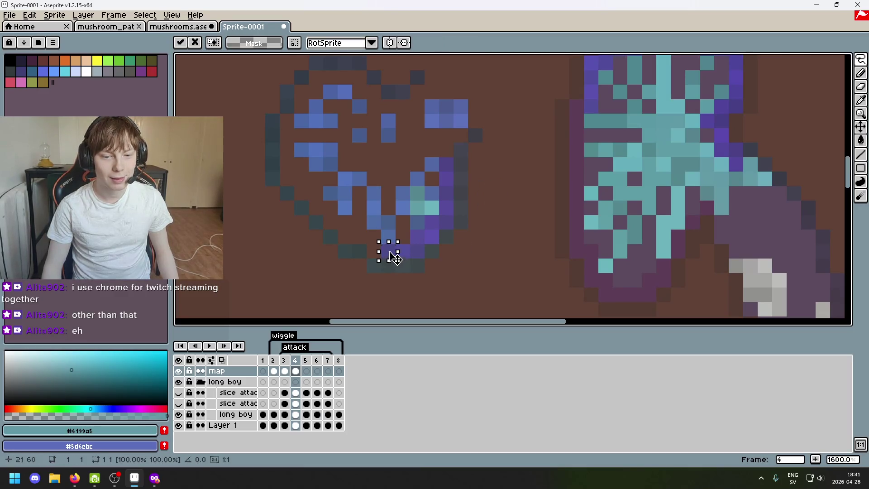
{"action": "left_click", "coordinate": [402, 250]}
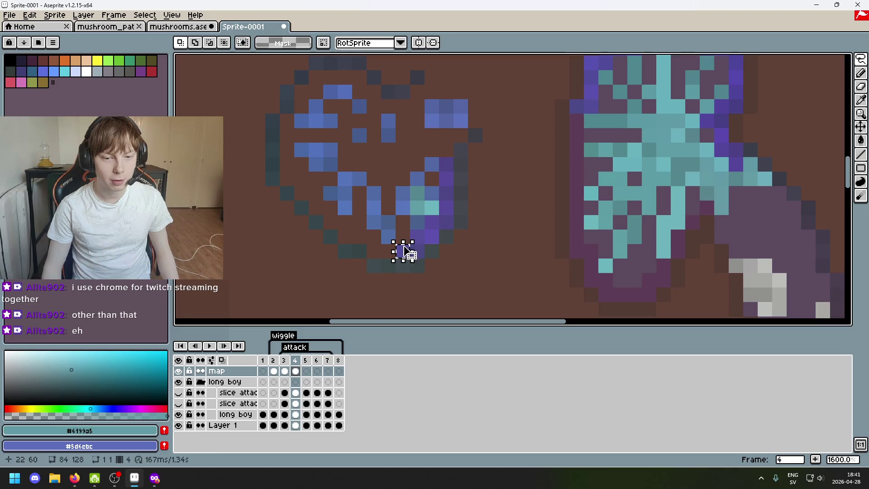
{"action": "left_click_drag", "start_coordinate": [402, 250], "coordinate": [576, 120]}
{"action": "left_click", "coordinate": [533, 208]}
Carry a third purple pixel block toward the mushroom, trying and then cancelling a rotation
{"action": "left_click", "coordinate": [417, 251]}
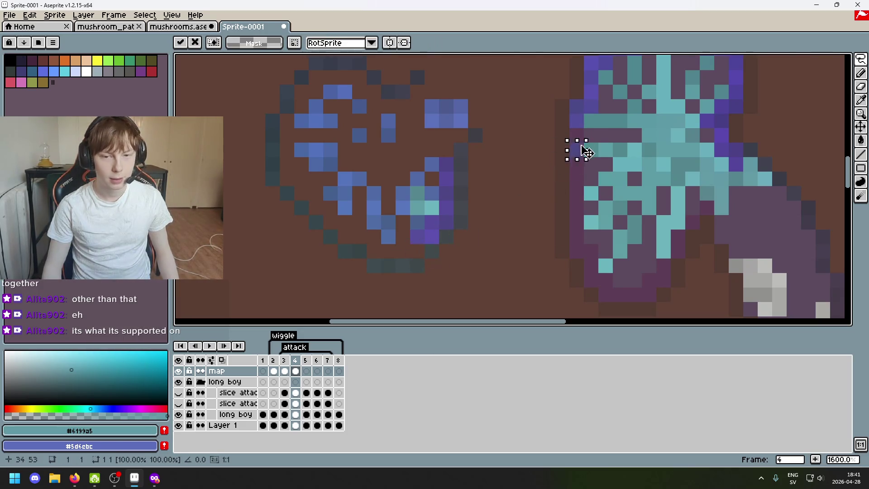
{"action": "mouse_move", "coordinate": [424, 258]}
{"action": "left_mouse_down"}
{"action": "mouse_move", "coordinate": [503, 207]}
{"action": "mouse_move", "coordinate": [417, 236]}
{"action": "mouse_move", "coordinate": [440, 245]}
{"action": "mouse_move", "coordinate": [533, 167]}
{"action": "mouse_move", "coordinate": [498, 252]}
{"action": "left_mouse_up"}
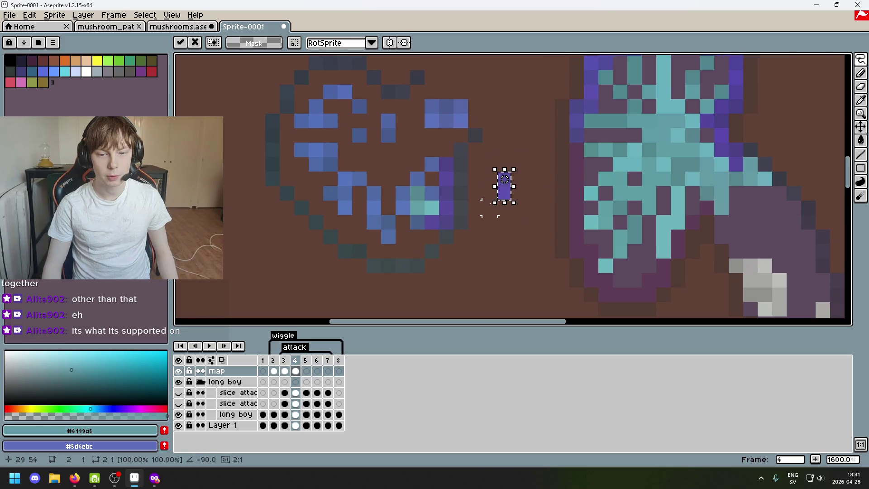
{"action": "left_click_drag", "start_coordinate": [489, 208], "coordinate": [578, 171]}
{"action": "key", "text": "Escape"}
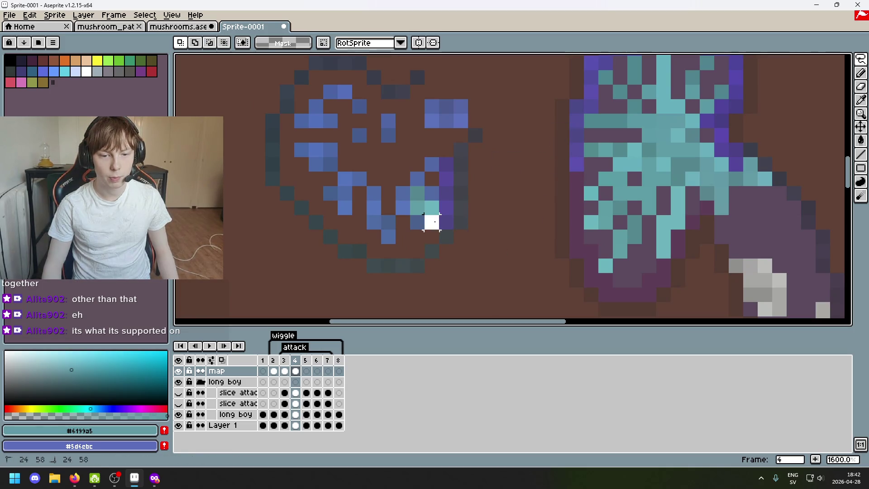
{"action": "mouse_move", "coordinate": [451, 227]}
{"action": "left_mouse_down"}
{"action": "mouse_move", "coordinate": [447, 275]}
{"action": "mouse_move", "coordinate": [483, 267]}
{"action": "mouse_move", "coordinate": [578, 202]}
{"action": "left_mouse_up"}
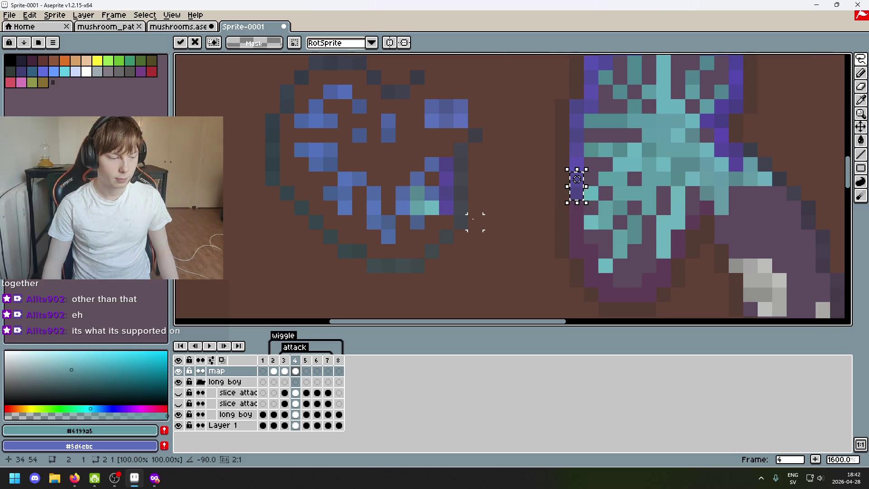
{"action": "key", "text": "Escape"}
Drag the purple pixel column toward the mushroom's left edge, zooming to check placement
{"action": "scroll", "coordinate": [497, 204], "scroll_direction": "down", "scroll_amount": 1}
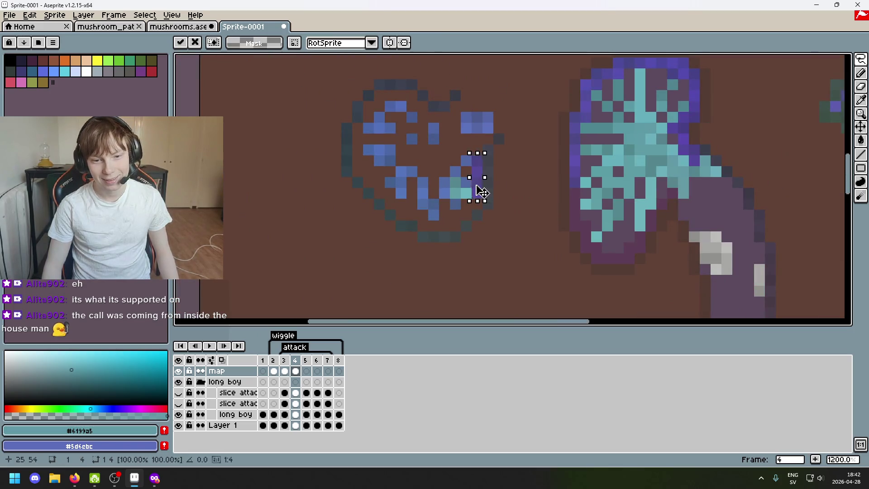
{"action": "left_click_drag", "start_coordinate": [479, 188], "coordinate": [577, 224]}
{"action": "scroll", "coordinate": [525, 221], "scroll_direction": "up", "scroll_amount": 3}
{"action": "scroll", "coordinate": [525, 221], "scroll_direction": "down", "scroll_amount": 5}
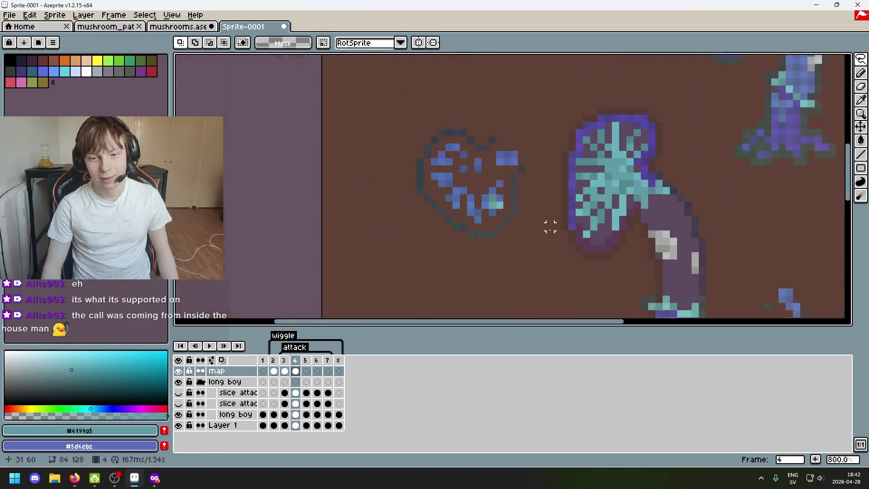
{"action": "scroll", "coordinate": [530, 198], "scroll_direction": "up", "scroll_amount": 3}
{"action": "scroll", "coordinate": [500, 199], "scroll_direction": "up", "scroll_amount": 2}
{"action": "scroll", "coordinate": [443, 177], "scroll_direction": "down", "scroll_amount": 4}
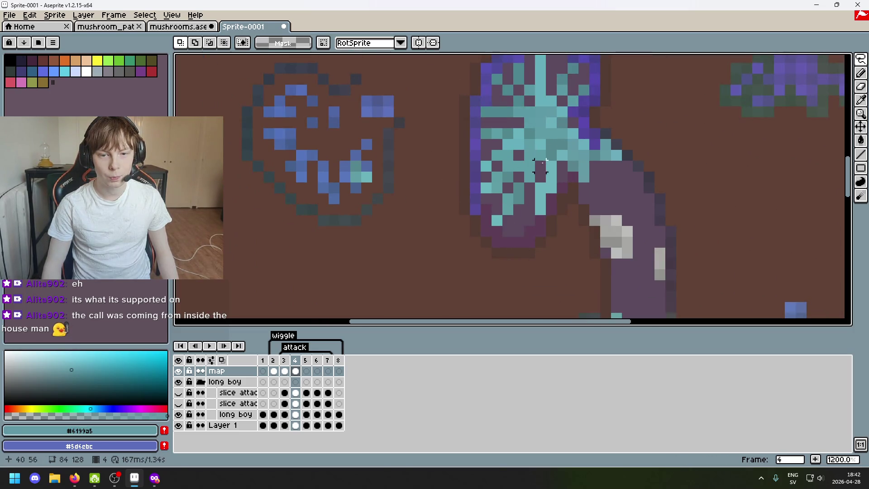
{"action": "scroll", "coordinate": [518, 209], "scroll_direction": "down", "scroll_amount": 2}
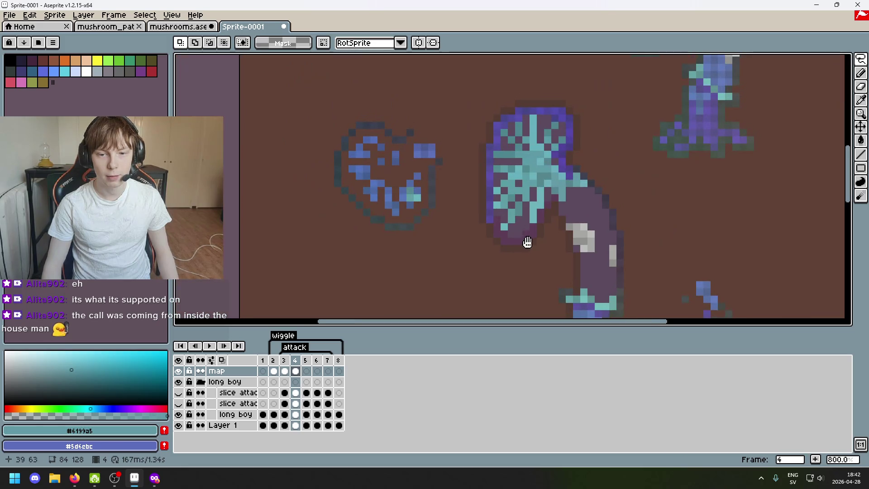
{"action": "scroll", "coordinate": [525, 241], "scroll_direction": "up", "scroll_amount": 2}
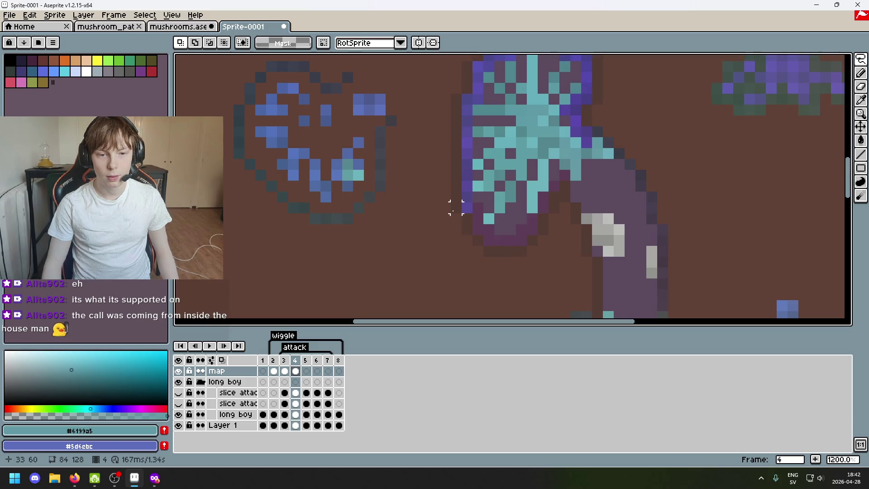
Undo the transform and reposition the purple two-pixel column under the cap, left of the stem
{"action": "key", "text": "ctrl+z"}
{"action": "left_click_drag", "start_coordinate": [374, 167], "coordinate": [472, 200]}
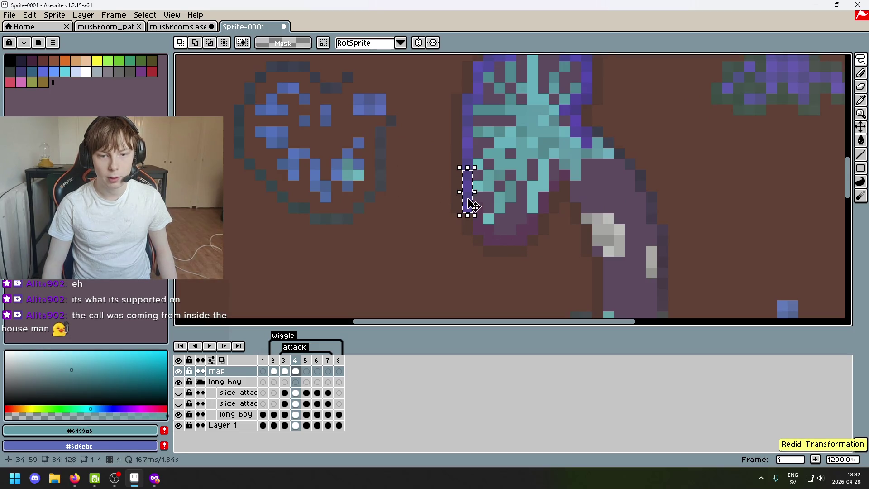
{"action": "scroll", "coordinate": [472, 209], "scroll_direction": "up", "scroll_amount": 3}
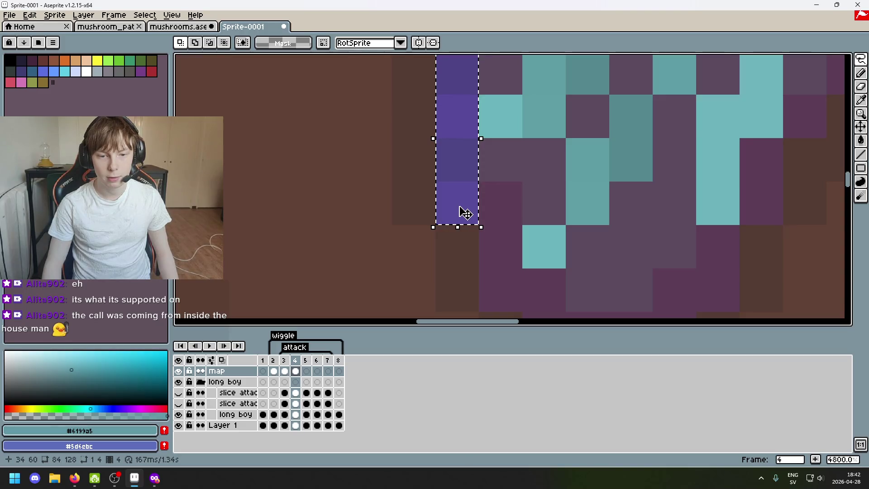
{"action": "scroll", "coordinate": [459, 210], "scroll_direction": "down", "scroll_amount": 2}
{"action": "scroll", "coordinate": [529, 207], "scroll_direction": "right", "scroll_amount": 3}
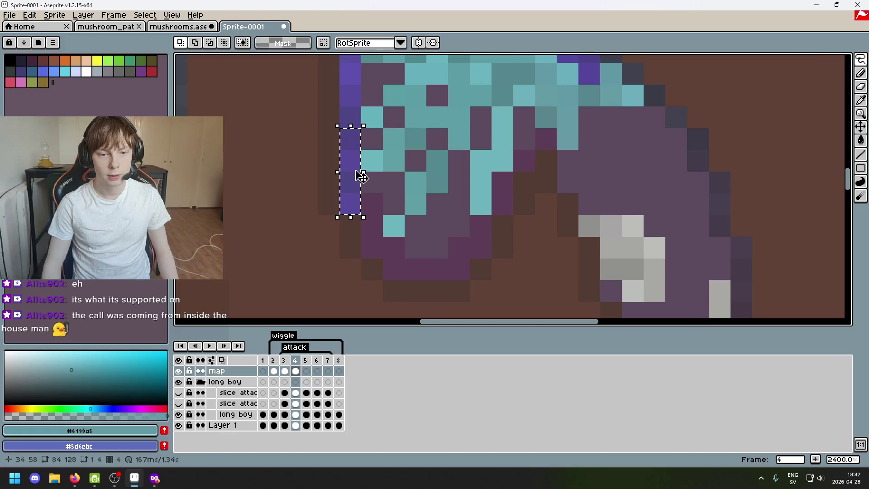
{"action": "left_click_drag", "start_coordinate": [362, 177], "coordinate": [307, 221]}
{"action": "scroll", "coordinate": [379, 231], "scroll_direction": "down", "scroll_amount": 1}
{"action": "scroll", "coordinate": [454, 243], "scroll_direction": "down", "scroll_amount": 1}
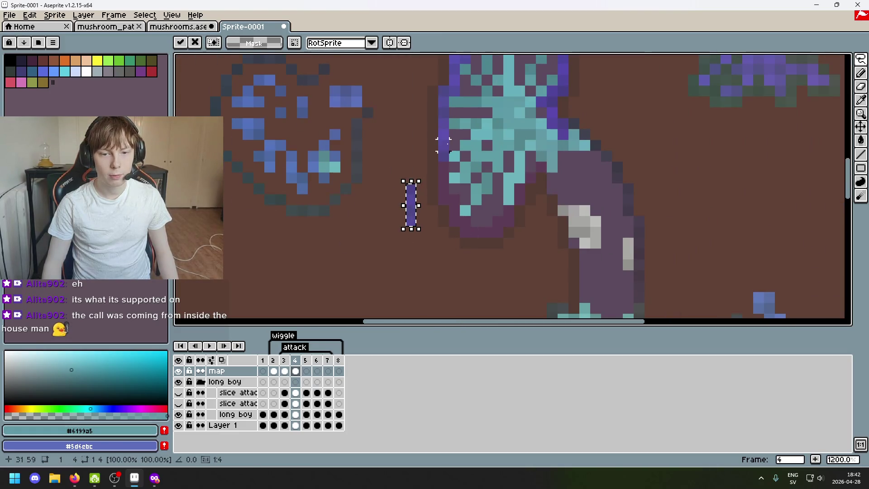
{"action": "mouse_move", "coordinate": [414, 224]}
{"action": "left_mouse_down"}
{"action": "mouse_move", "coordinate": [400, 278]}
{"action": "mouse_move", "coordinate": [181, 95]}
{"action": "mouse_move", "coordinate": [179, 271]}
{"action": "left_mouse_up"}
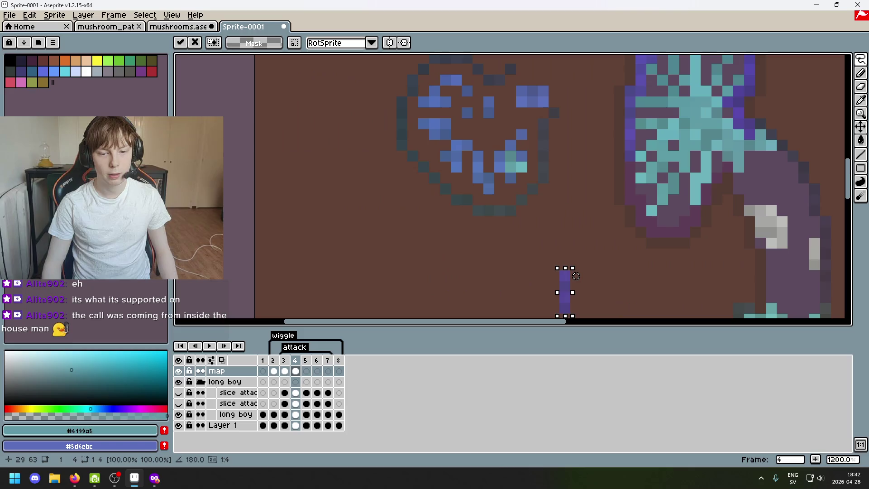
{"action": "mouse_move", "coordinate": [575, 276]}
{"action": "left_mouse_down"}
{"action": "mouse_move", "coordinate": [360, 194]}
{"action": "mouse_move", "coordinate": [497, 181]}
{"action": "mouse_move", "coordinate": [456, 129]}
{"action": "mouse_move", "coordinate": [463, 154]}
{"action": "mouse_move", "coordinate": [464, 66]}
{"action": "left_mouse_up"}
{"action": "scroll", "coordinate": [528, 168], "scroll_direction": "up", "scroll_amount": 2}
Commit the column, then lift and reposition a purple pixel on the cap's left edge
{"action": "left_click", "coordinate": [475, 208]}
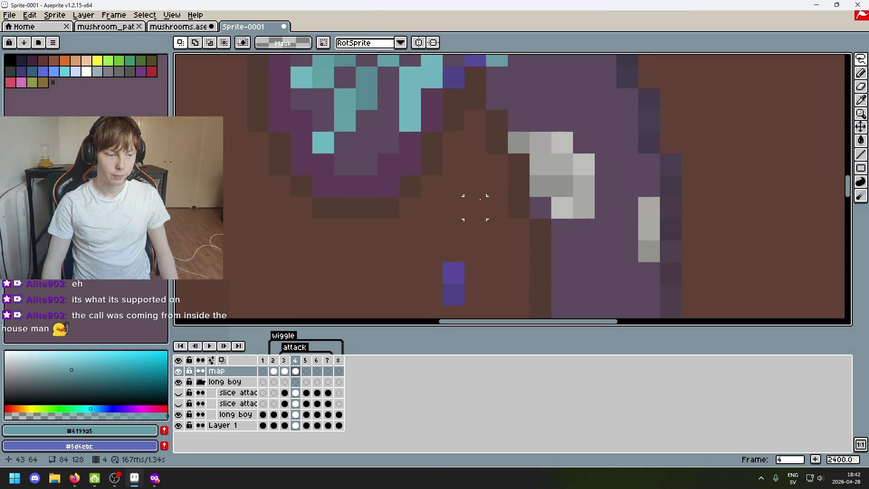
{"action": "mouse_move", "coordinate": [484, 192]}
{"action": "left_mouse_down"}
{"action": "mouse_move", "coordinate": [506, 217]}
{"action": "mouse_move", "coordinate": [483, 108]}
{"action": "mouse_move", "coordinate": [484, 183]}
{"action": "mouse_move", "coordinate": [456, 123]}
{"action": "left_mouse_up"}
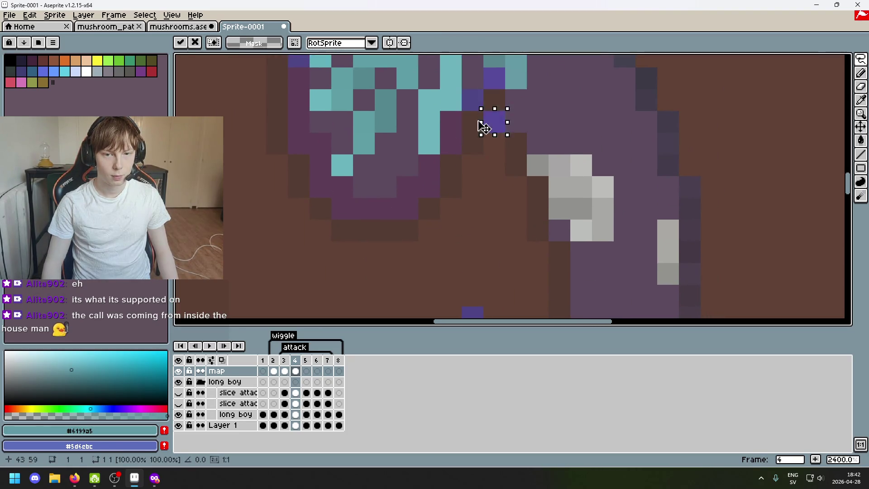
{"action": "left_click_drag", "start_coordinate": [507, 196], "coordinate": [512, 138]}
{"action": "mouse_move", "coordinate": [467, 247]}
{"action": "left_mouse_down"}
{"action": "mouse_move", "coordinate": [482, 266]}
{"action": "mouse_move", "coordinate": [452, 97]}
{"action": "left_mouse_up"}
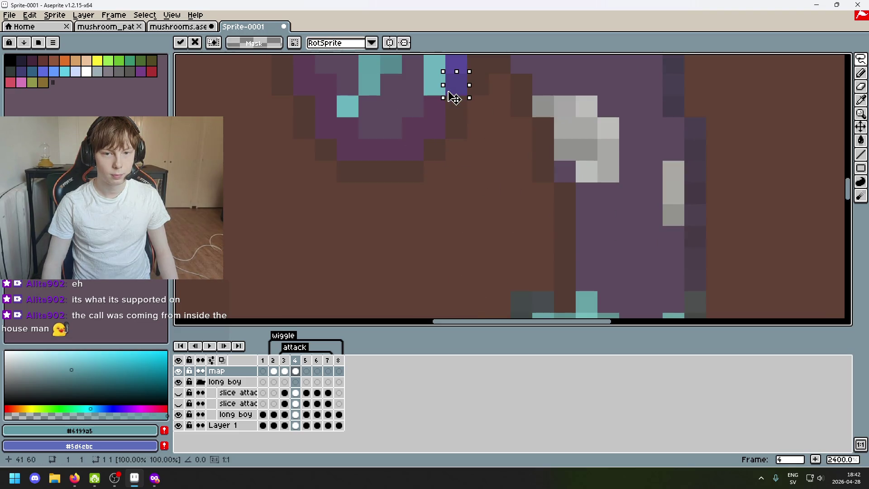
{"action": "left_click", "coordinate": [455, 171]}
{"action": "scroll", "coordinate": [453, 170], "scroll_direction": "down", "scroll_amount": 3}
{"action": "scroll", "coordinate": [385, 181], "scroll_direction": "down", "scroll_amount": 2}
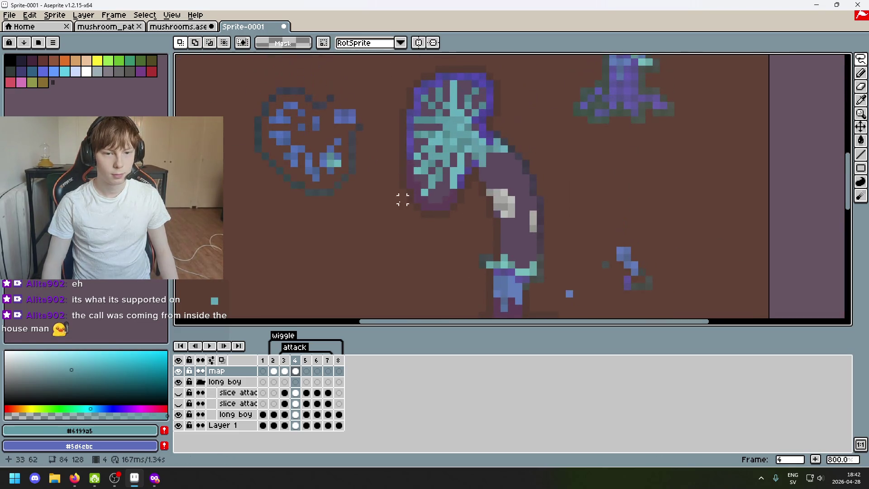
{"action": "scroll", "coordinate": [417, 206], "scroll_direction": "up", "scroll_amount": 5}
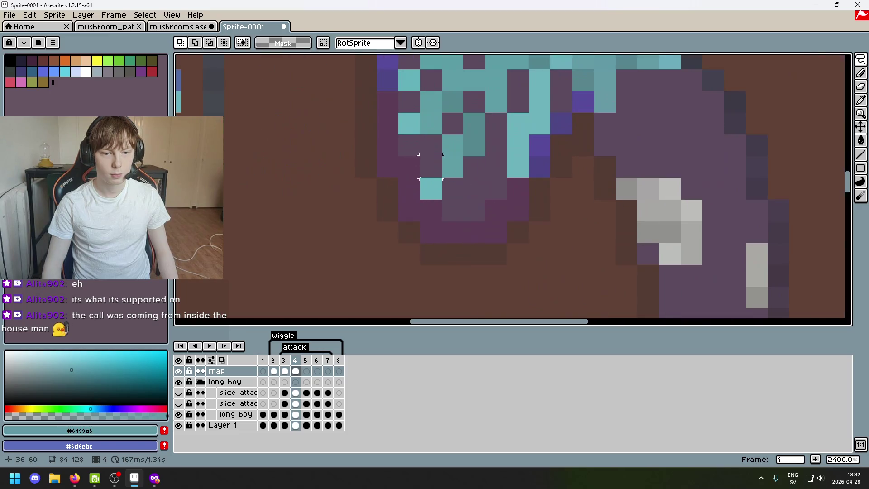
Move the dark purple cap pixel onto the lower rim, commit it and deselect
{"action": "mouse_move", "coordinate": [541, 176]}
{"action": "left_mouse_down"}
{"action": "mouse_move", "coordinate": [547, 177]}
{"action": "mouse_move", "coordinate": [517, 202]}
{"action": "left_mouse_up"}
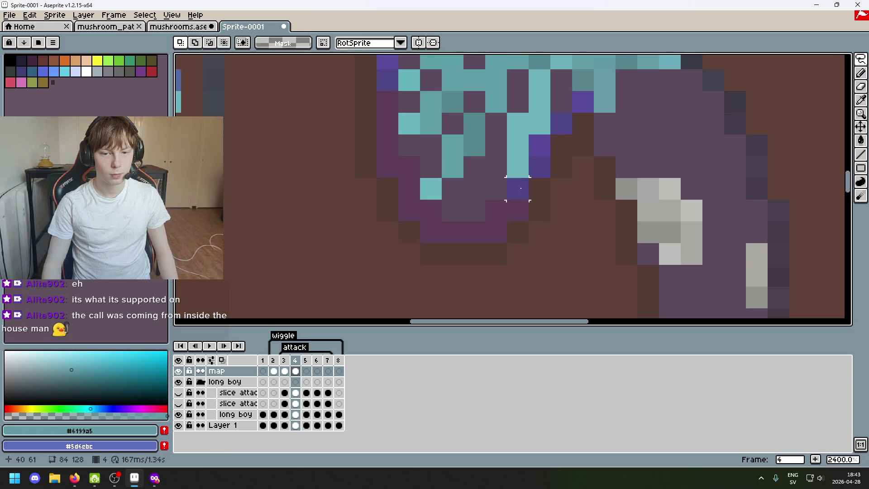
{"action": "mouse_move", "coordinate": [523, 193]}
{"action": "left_mouse_down"}
{"action": "mouse_move", "coordinate": [518, 233]}
{"action": "mouse_move", "coordinate": [387, 102]}
{"action": "mouse_move", "coordinate": [395, 87]}
{"action": "mouse_move", "coordinate": [385, 146]}
{"action": "left_mouse_up"}
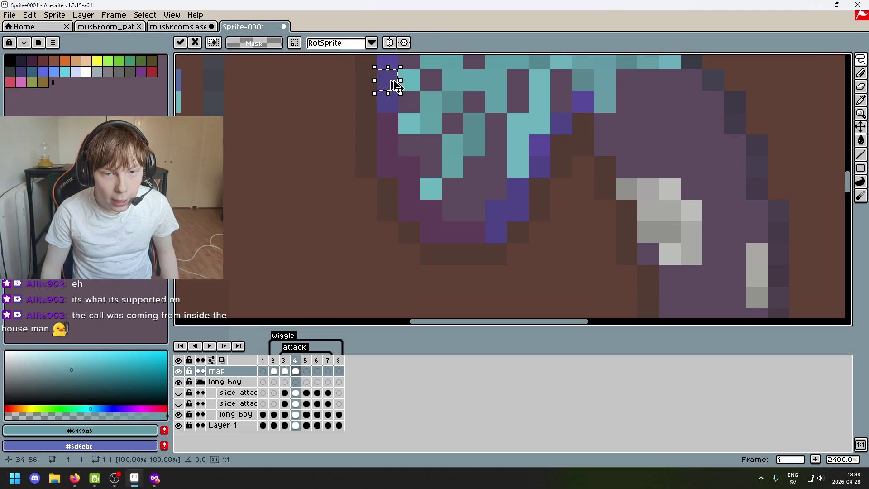
{"action": "key", "text": "Up"}
{"action": "key", "text": "Up"}
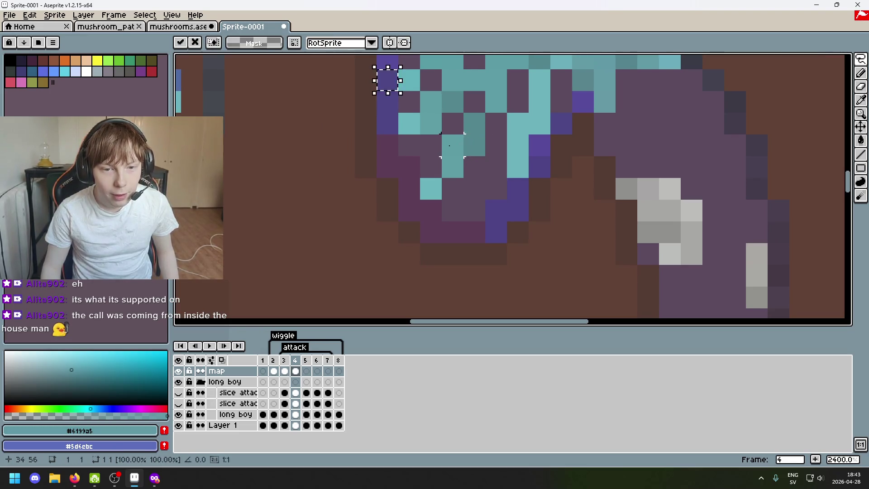
{"action": "mouse_move", "coordinate": [396, 93]}
{"action": "left_mouse_down"}
{"action": "mouse_move", "coordinate": [402, 161]}
{"action": "mouse_move", "coordinate": [393, 175]}
{"action": "mouse_move", "coordinate": [416, 176]}
{"action": "left_mouse_up"}
{"action": "key", "text": "Return"}
{"action": "key", "text": "ctrl+d"}
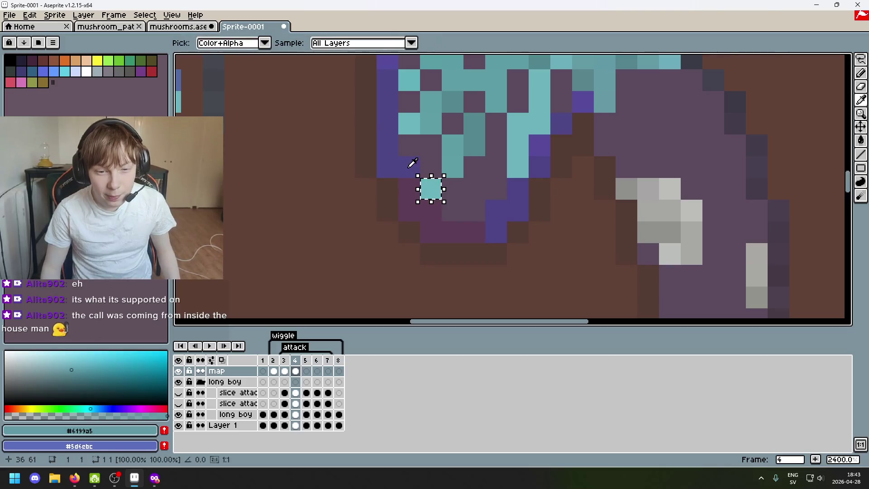
Sample the cap's dark purple and paint a dark purple line along its edge
{"action": "key", "text": "alt"}
{"action": "left_click", "coordinate": [411, 163], "text": "alt"}
{"action": "left_click_drag", "start_coordinate": [412, 164], "coordinate": [409, 210]}
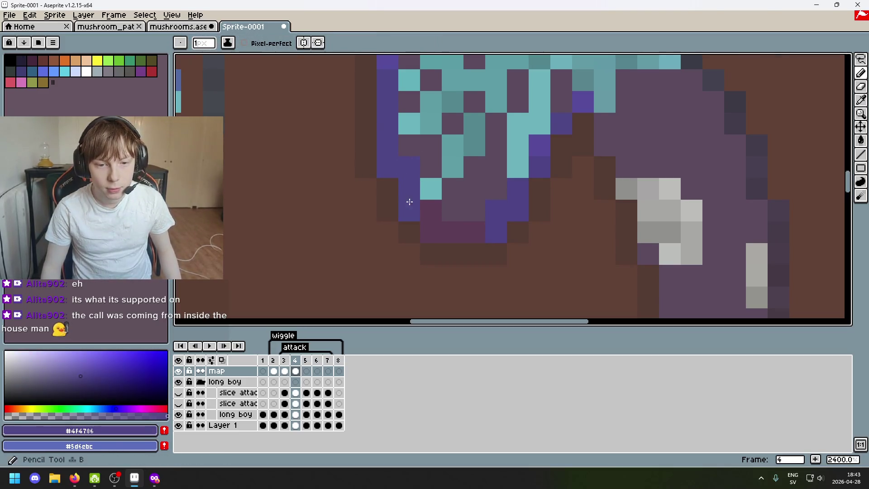
{"action": "left_click", "coordinate": [491, 231], "text": "alt"}
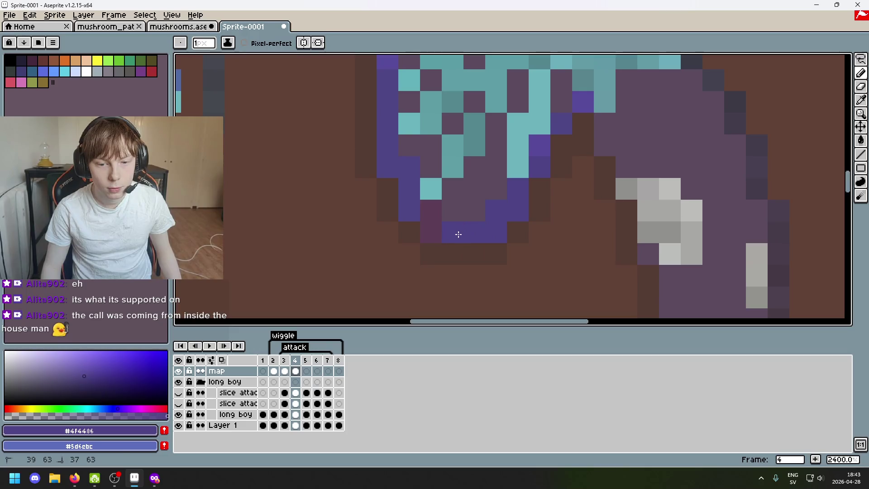
{"action": "left_click", "coordinate": [411, 204], "text": "alt"}
{"action": "scroll", "coordinate": [438, 216], "scroll_direction": "down", "scroll_amount": 4}
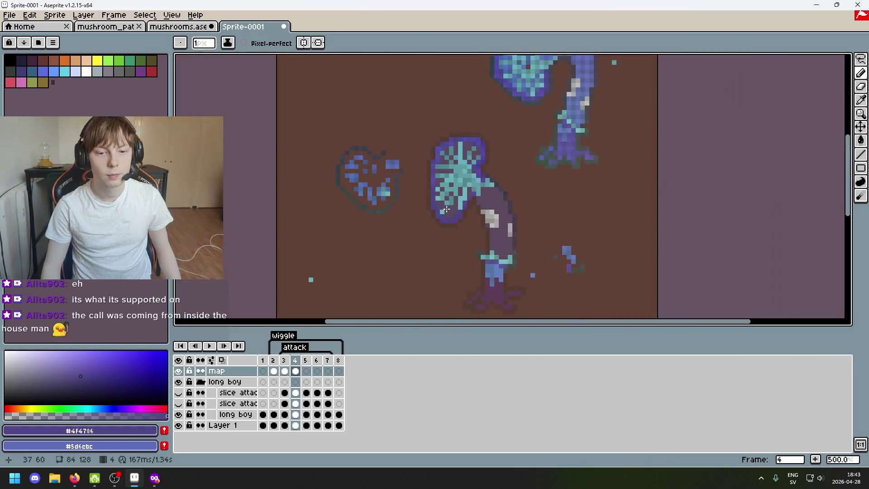
{"action": "scroll", "coordinate": [415, 196], "scroll_direction": "up", "scroll_amount": 1}
{"action": "scroll", "coordinate": [430, 248], "scroll_direction": "down", "scroll_amount": 1}
{"action": "scroll", "coordinate": [456, 257], "scroll_direction": "up", "scroll_amount": 1}
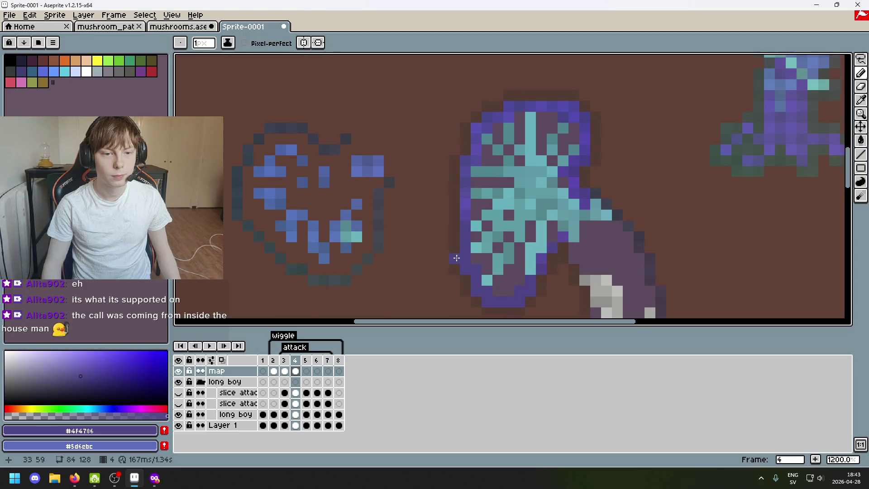
Sample the cap's blue, paint a blue pixel inside the cap and remove a stray one
{"action": "left_click_drag", "start_coordinate": [476, 277], "coordinate": [450, 236]}
{"action": "scroll", "coordinate": [404, 186], "scroll_direction": "up", "scroll_amount": 3}
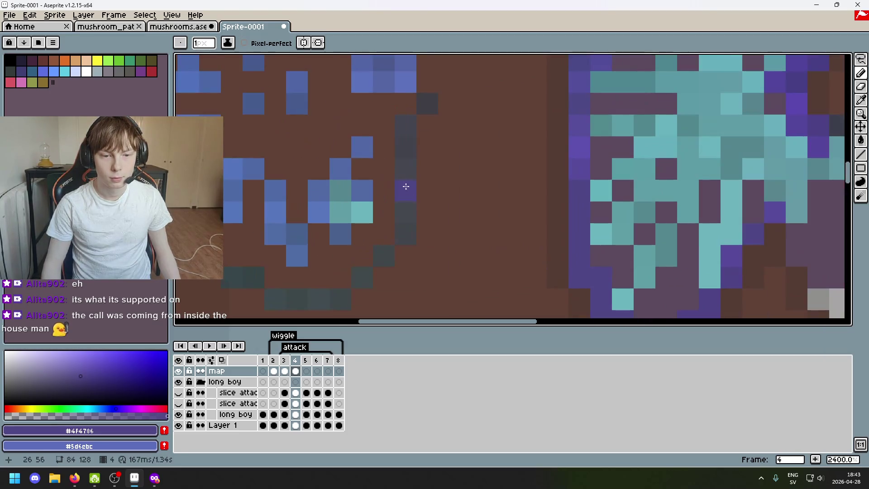
{"action": "left_click", "coordinate": [403, 186], "text": "alt"}
{"action": "left_click_drag", "start_coordinate": [555, 190], "coordinate": [394, 203]}
{"action": "left_click", "coordinate": [587, 198]}
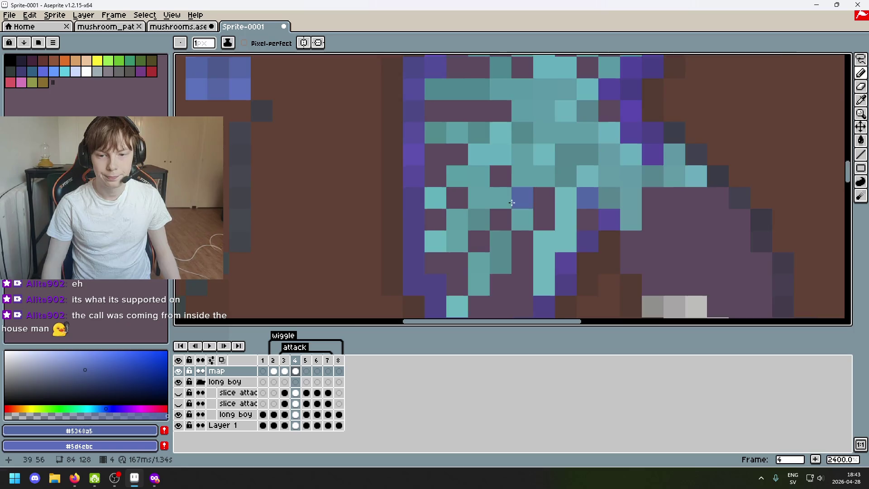
{"action": "scroll", "coordinate": [364, 176], "scroll_direction": "down", "scroll_amount": 5}
{"action": "scroll", "coordinate": [365, 181], "scroll_direction": "up", "scroll_amount": 3}
{"action": "right_click", "coordinate": [376, 166]}
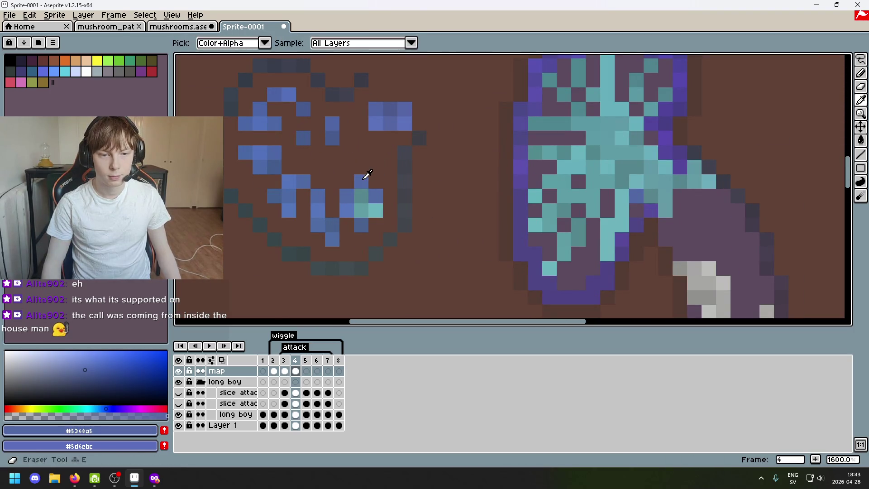
{"action": "left_click", "coordinate": [361, 179], "text": "alt"}
Erase stray pixels, then paint mid-blue pixels along the cap's underside with the Pencil
{"action": "key", "text": "e"}
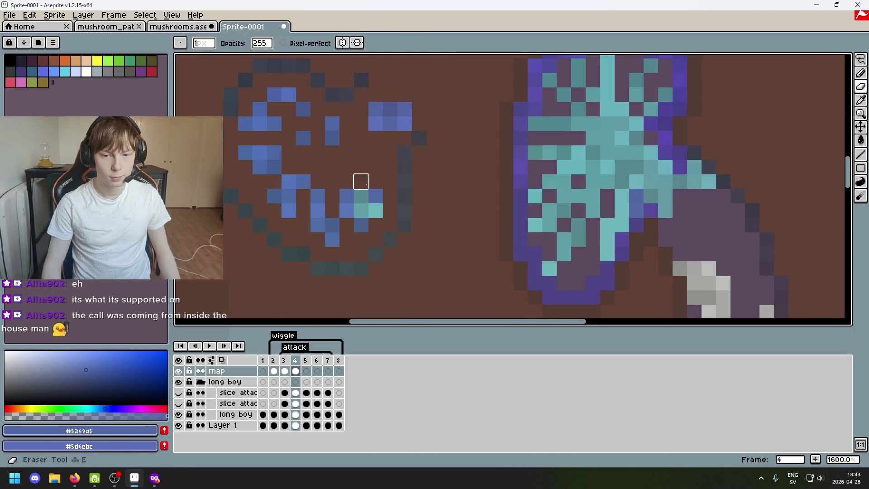
{"action": "left_click", "coordinate": [381, 190], "text": "alt"}
{"action": "left_click", "coordinate": [505, 223]}
{"action": "key", "text": "b"}
{"action": "left_click_drag", "start_coordinate": [505, 223], "coordinate": [415, 200]}
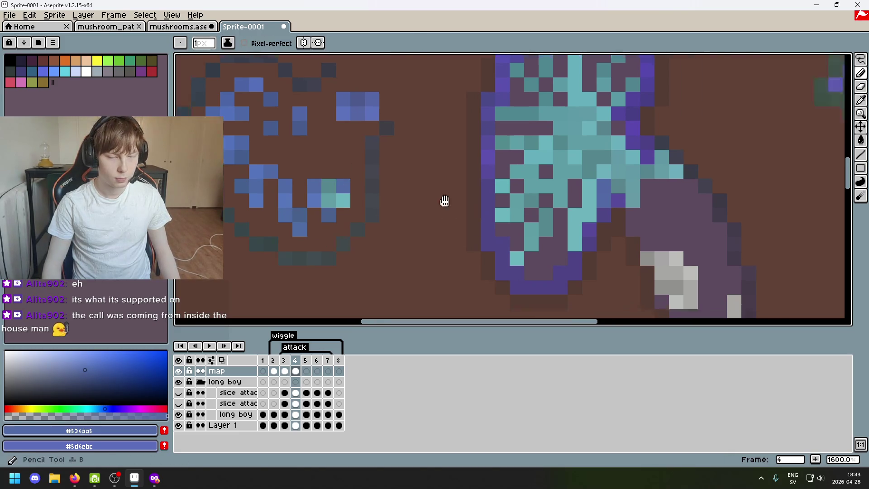
{"action": "left_click", "coordinate": [510, 219]}
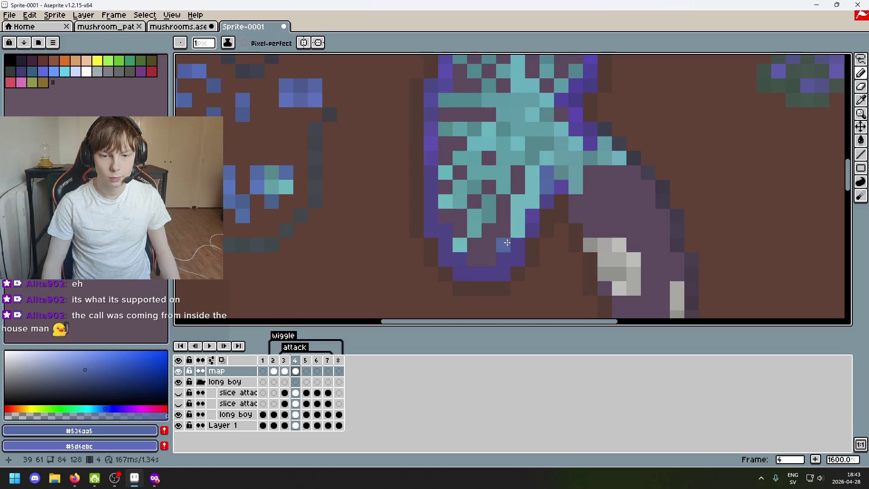
{"action": "left_click", "coordinate": [507, 243]}
{"action": "left_click", "coordinate": [286, 175], "text": "alt"}
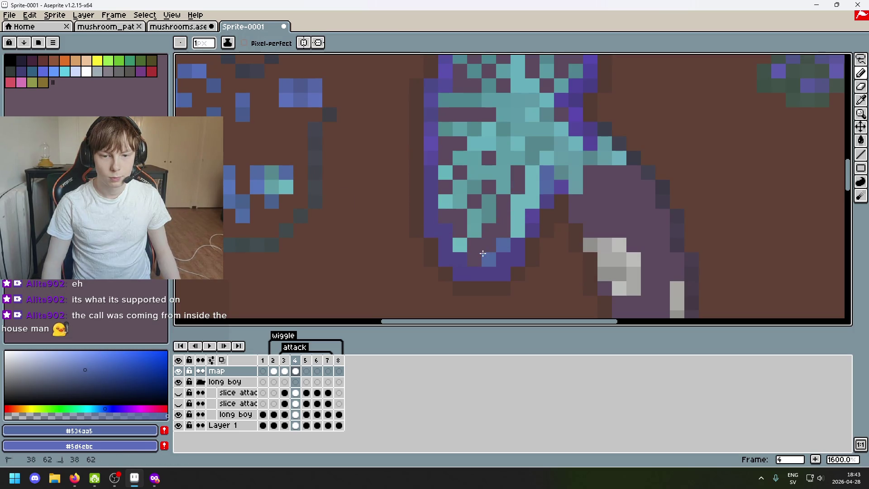
{"action": "left_click_drag", "start_coordinate": [483, 254], "coordinate": [493, 245]}
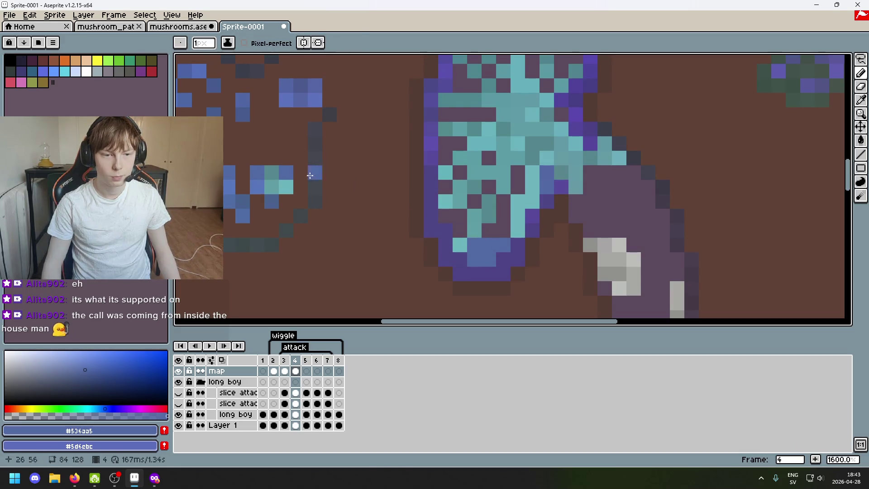
Zoom out and turn off the map layer's eye icon, keeping the long boy group shown
{"action": "key", "text": "alt"}
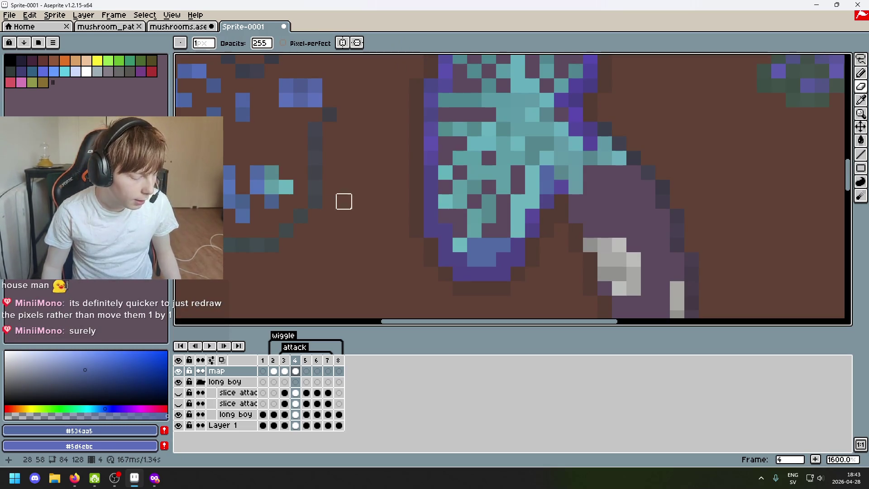
{"action": "scroll", "coordinate": [562, 185], "scroll_direction": "down", "scroll_amount": 4}
{"action": "scroll", "coordinate": [549, 195], "scroll_direction": "right", "scroll_amount": 3}
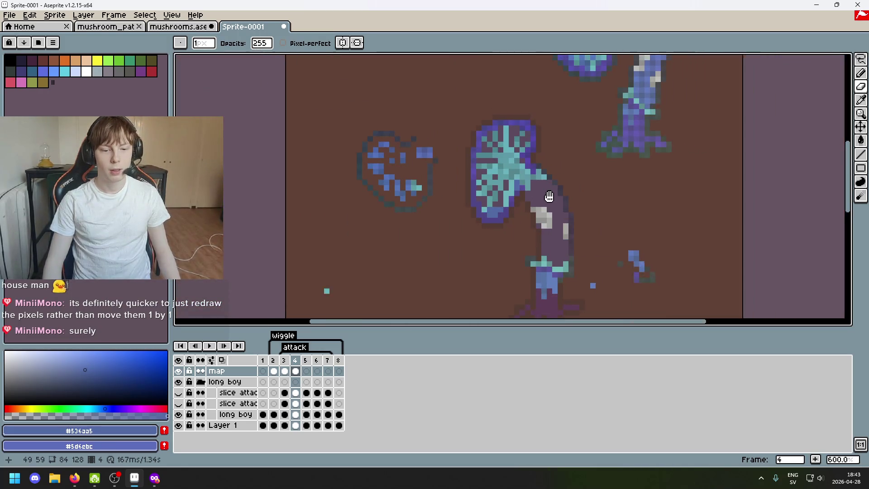
{"action": "scroll", "coordinate": [558, 201], "scroll_direction": "right", "scroll_amount": 1}
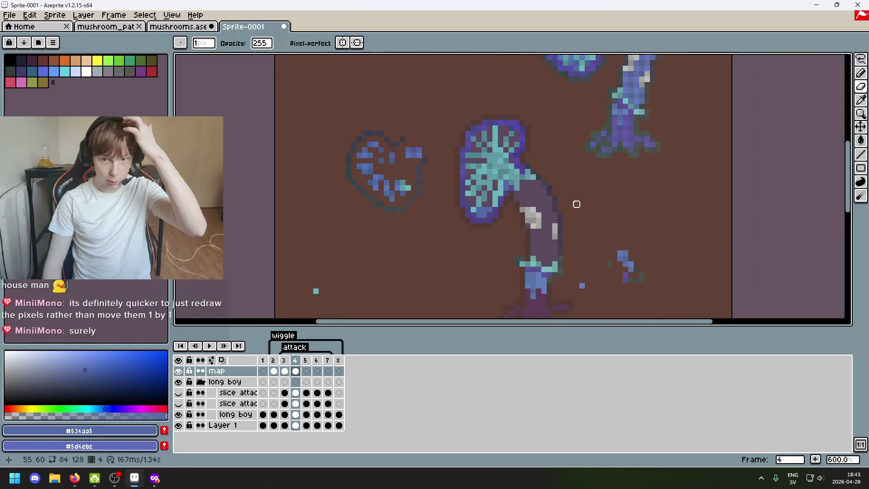
{"action": "scroll", "coordinate": [570, 202], "scroll_direction": "down", "scroll_amount": 1}
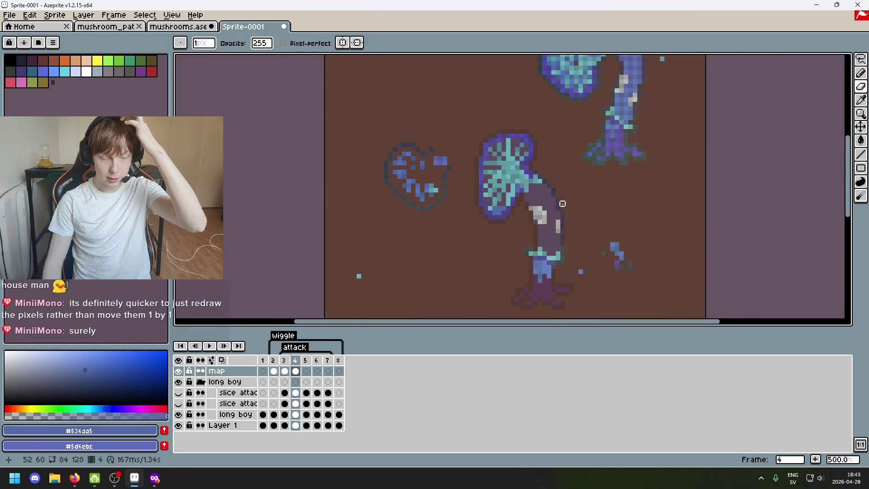
{"action": "left_click", "coordinate": [178, 371]}
{"action": "left_click", "coordinate": [178, 381]}
{"action": "left_click", "coordinate": [179, 382]}
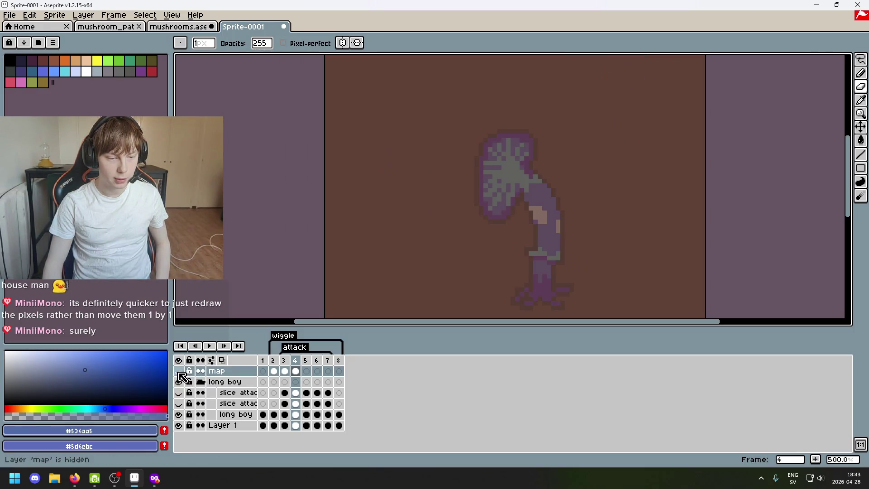
Check the long boy layer's properties, then play the animation from frame 3 and stop it
{"action": "double_click", "coordinate": [235, 414]}
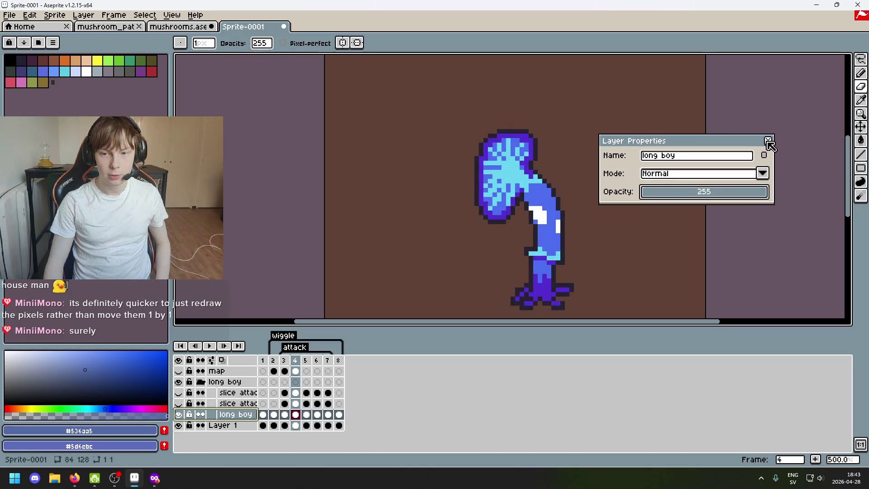
{"action": "key", "text": "Return"}
{"action": "scroll", "coordinate": [698, 207], "scroll_direction": "right", "scroll_amount": 3}
{"action": "key", "text": "Left"}
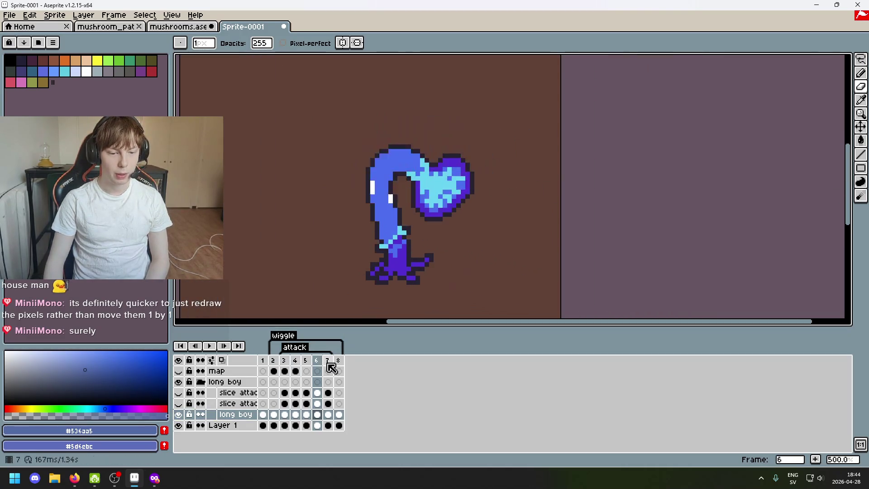
{"action": "left_click", "coordinate": [209, 345]}
{"action": "scroll", "coordinate": [396, 290], "scroll_direction": "down", "scroll_amount": 2}
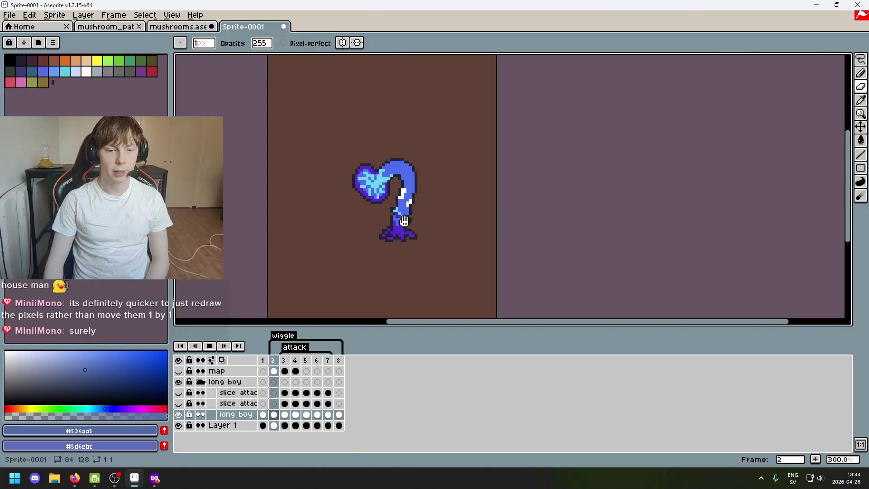
{"action": "left_click", "coordinate": [209, 346]}
Hide the long boy layer and make the map layer visible again at frame 4
{"action": "left_click", "coordinate": [178, 414]}
{"action": "left_click", "coordinate": [179, 371]}
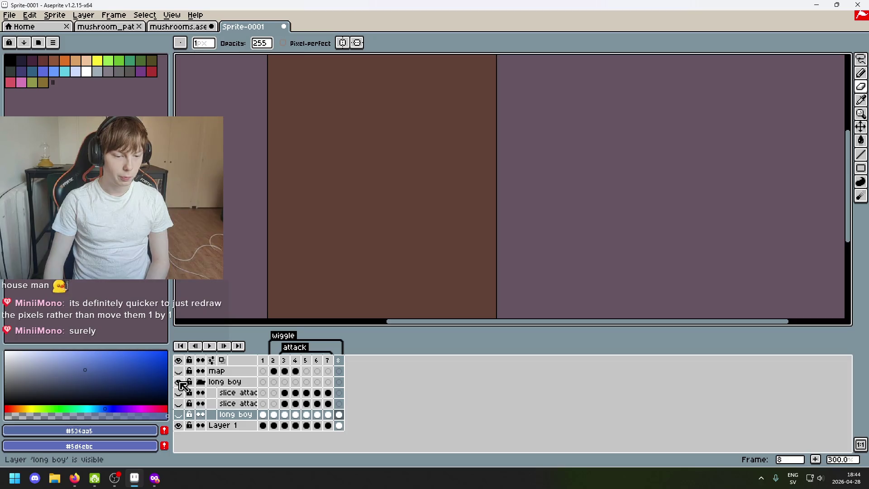
{"action": "left_click", "coordinate": [295, 381]}
{"action": "key", "text": "Right"}
{"action": "key", "text": "Right"}
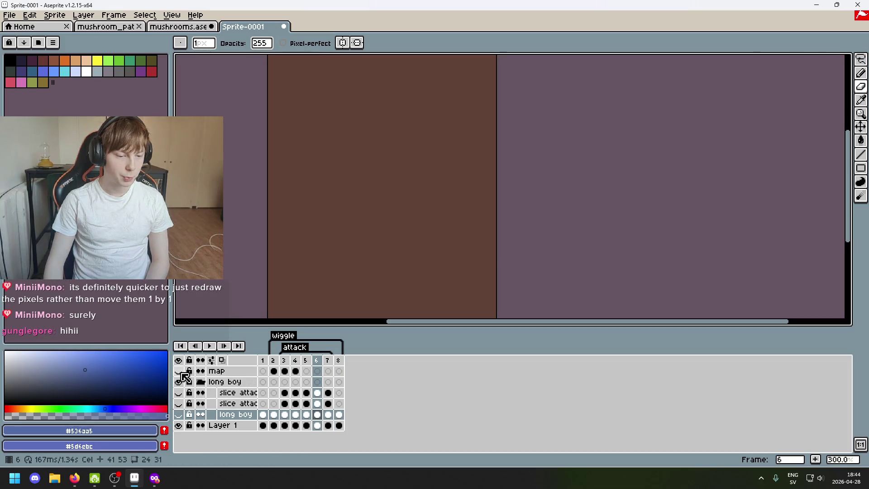
{"action": "left_click", "coordinate": [179, 370]}
Flip back and forth between frames 2 and 3 to compare the mushroom drawings
{"action": "key", "text": "Left"}
{"action": "key", "text": "Left"}
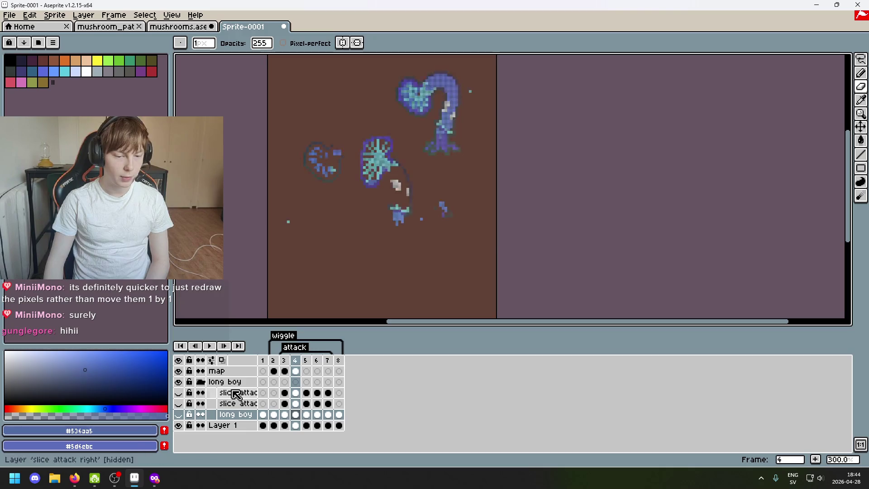
{"action": "key", "text": "Left"}
{"action": "key", "text": "Left"}
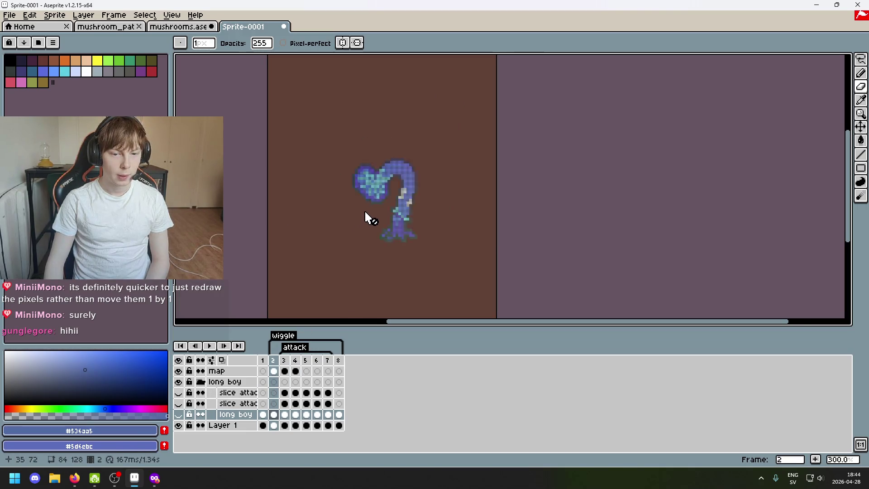
{"action": "scroll", "coordinate": [371, 208], "scroll_direction": "up", "scroll_amount": 2}
{"action": "key", "text": "Right"}
{"action": "scroll", "coordinate": [407, 181], "scroll_direction": "up", "scroll_amount": 1}
{"action": "scroll", "coordinate": [394, 152], "scroll_direction": "up", "scroll_amount": 1}
{"action": "key", "text": "Left"}
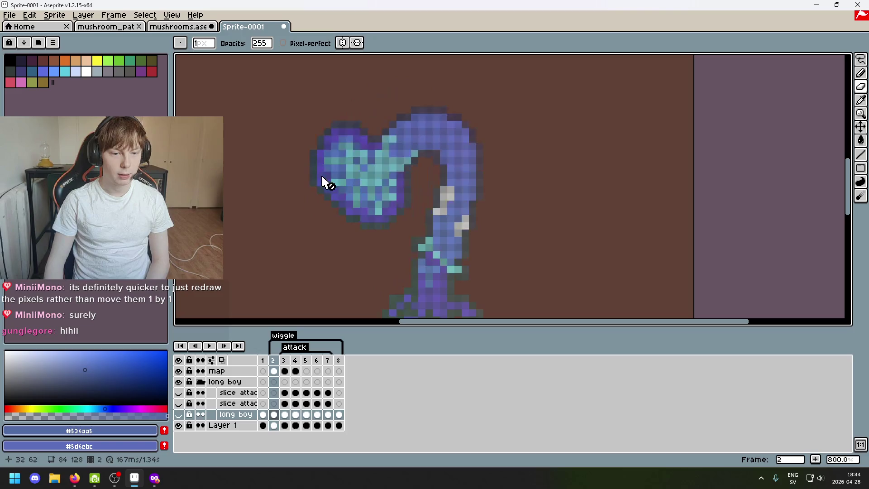
{"action": "key", "text": "Right"}
{"action": "scroll", "coordinate": [324, 181], "scroll_direction": "up", "scroll_amount": 1}
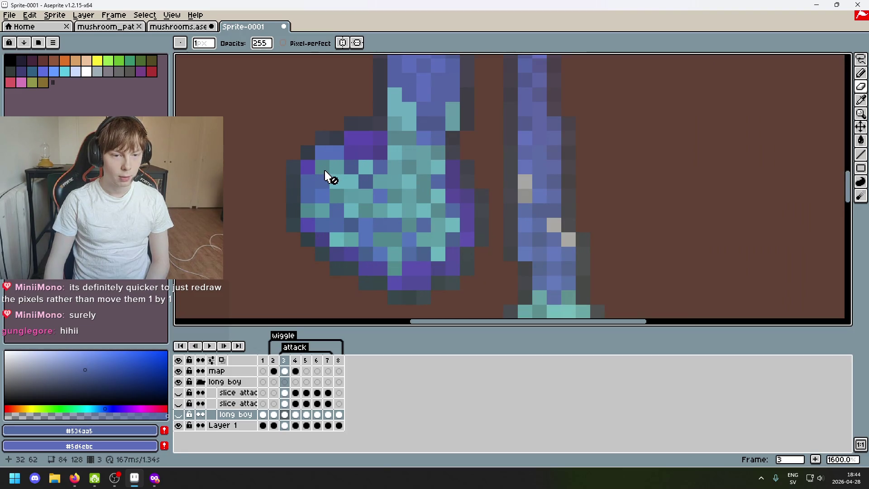
{"action": "key", "text": "Left"}
{"action": "key", "text": "Right"}
{"action": "key", "text": "Left"}
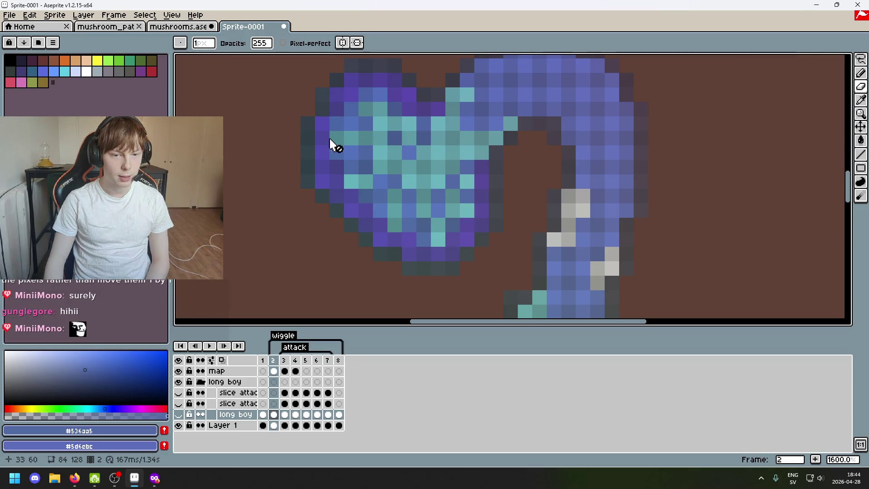
{"action": "key", "text": "Right"}
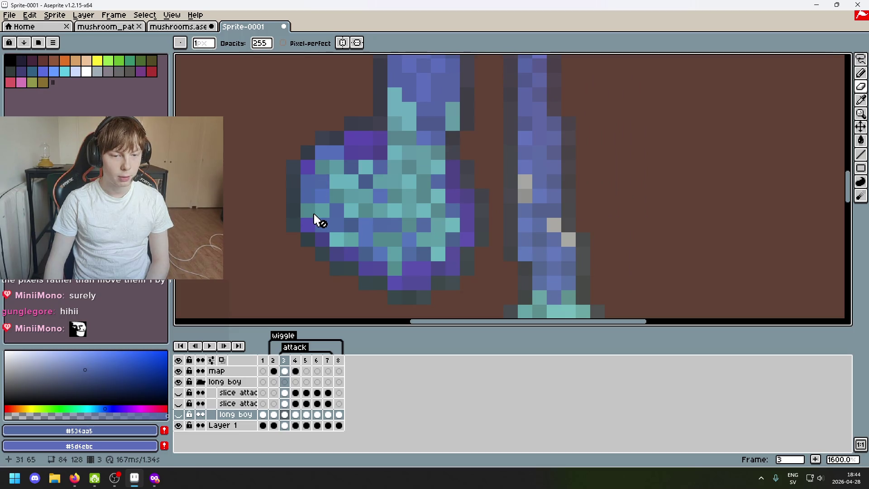
{"action": "key", "text": "Left"}
{"action": "key", "text": "Right"}
{"action": "key", "text": "Left"}
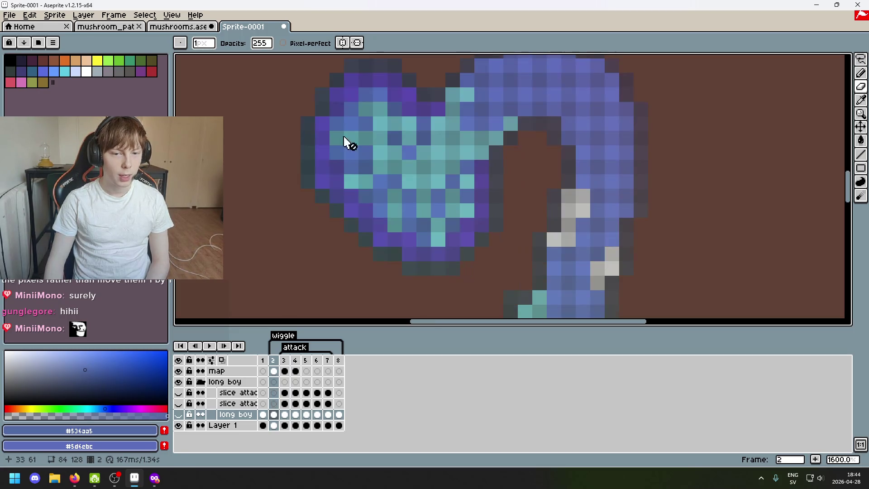
{"action": "key", "text": "Right"}
{"action": "scroll", "coordinate": [341, 180], "scroll_direction": "down", "scroll_amount": 5}
{"action": "scroll", "coordinate": [369, 188], "scroll_direction": "up", "scroll_amount": 1}
{"action": "scroll", "coordinate": [353, 203], "scroll_direction": "up", "scroll_amount": 3}
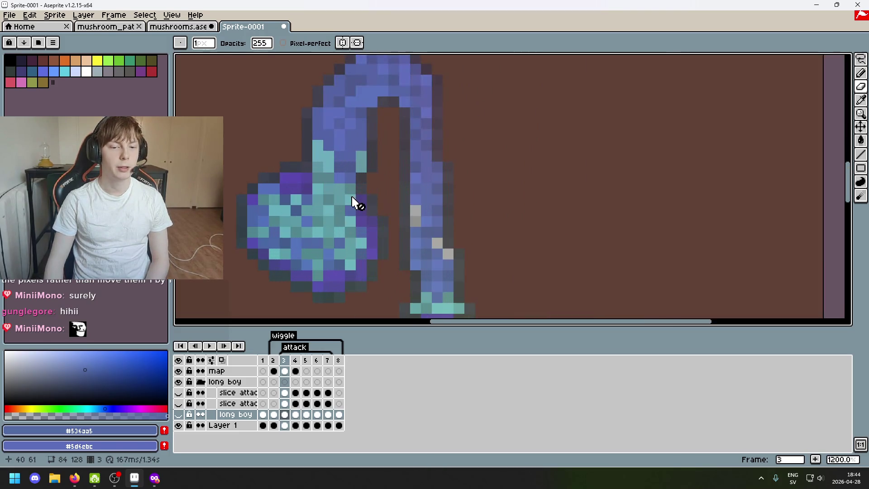
{"action": "key", "text": "Left"}
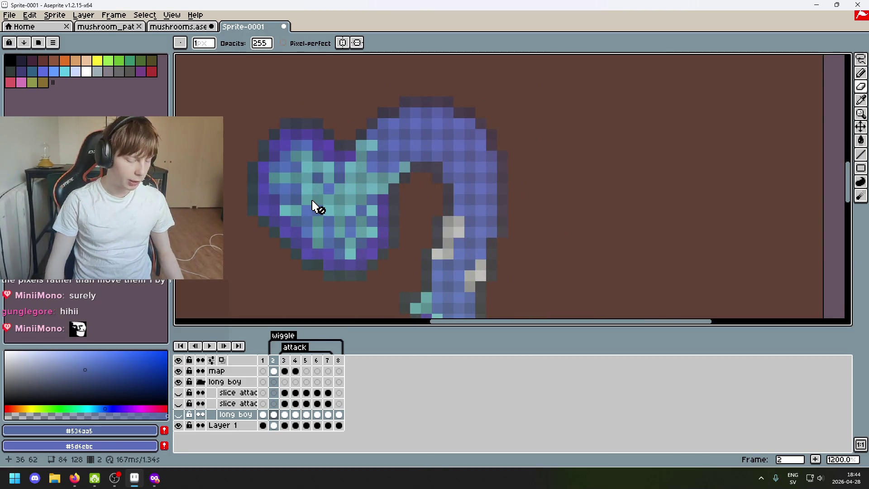
Keep comparing frames 2 and 3, then advance to frame 4 and preview its neighbours
{"action": "scroll", "coordinate": [303, 222], "scroll_direction": "down", "scroll_amount": 1}
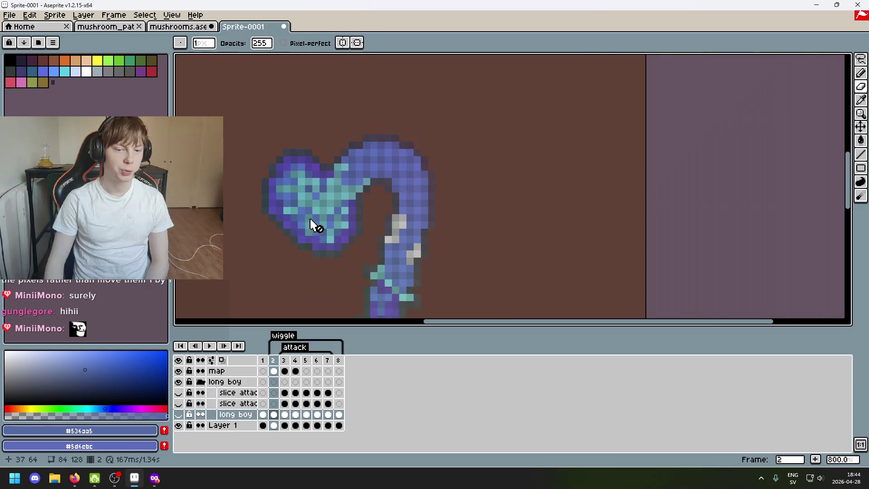
{"action": "scroll", "coordinate": [290, 208], "scroll_direction": "up", "scroll_amount": 3}
{"action": "scroll", "coordinate": [294, 186], "scroll_direction": "up", "scroll_amount": 2}
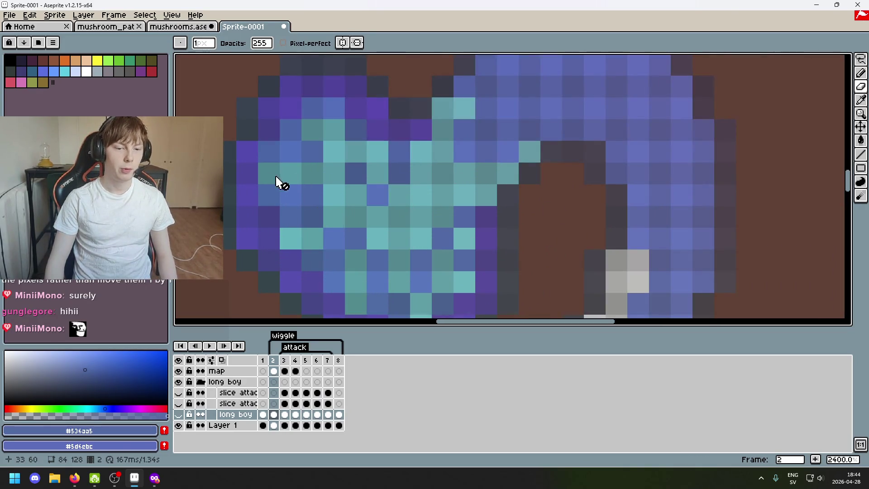
{"action": "scroll", "coordinate": [274, 183], "scroll_direction": "down", "scroll_amount": 3}
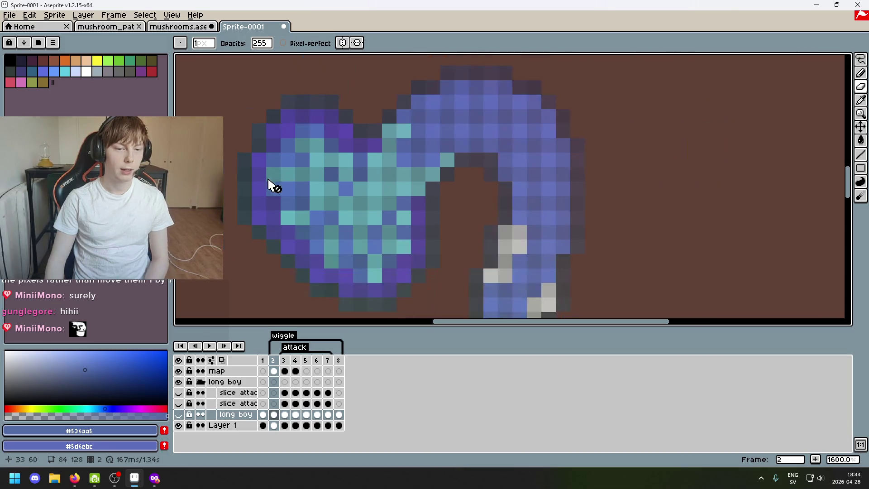
{"action": "key", "text": "Right"}
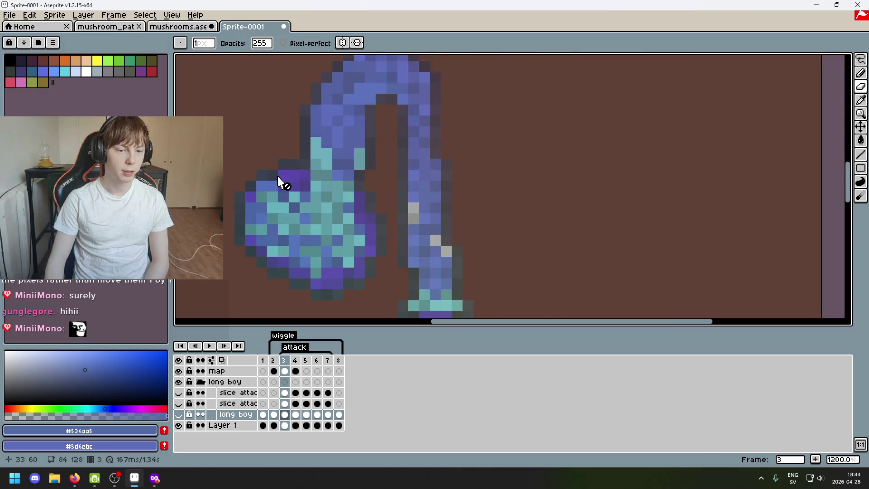
{"action": "key", "text": "Left"}
{"action": "key", "text": "Right"}
{"action": "key", "text": "Left"}
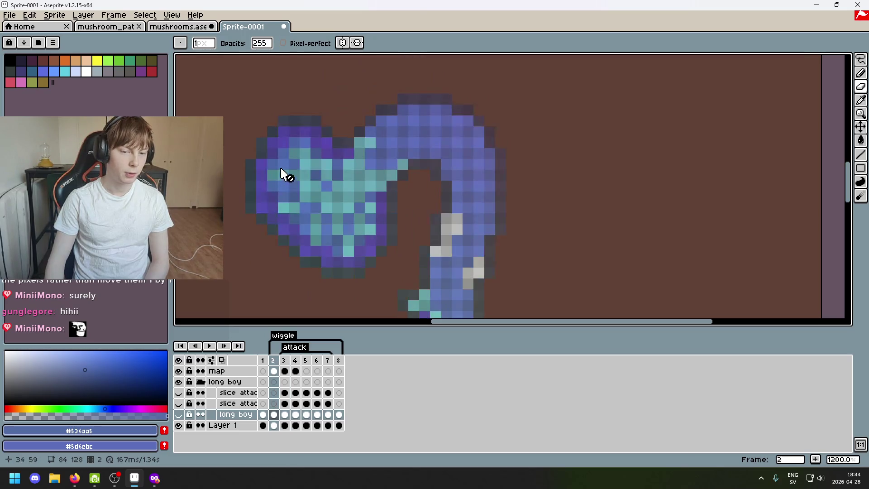
{"action": "key", "text": "Right"}
{"action": "key", "text": "Left"}
{"action": "key", "text": "Right"}
{"action": "key", "text": "Left"}
{"action": "key", "text": "Right"}
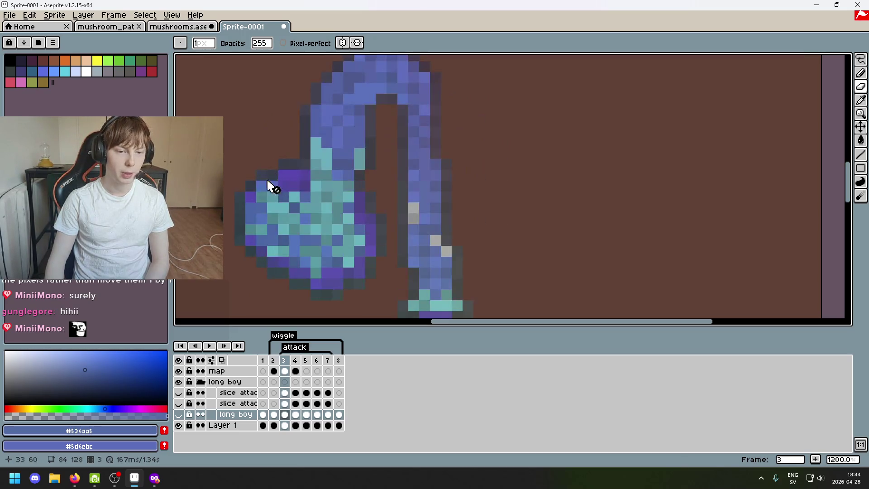
{"action": "key", "text": "Left"}
{"action": "key", "text": "Right"}
{"action": "key", "text": "Left"}
{"action": "key", "text": "Right"}
{"action": "scroll", "coordinate": [271, 221], "scroll_direction": "down", "scroll_amount": 2}
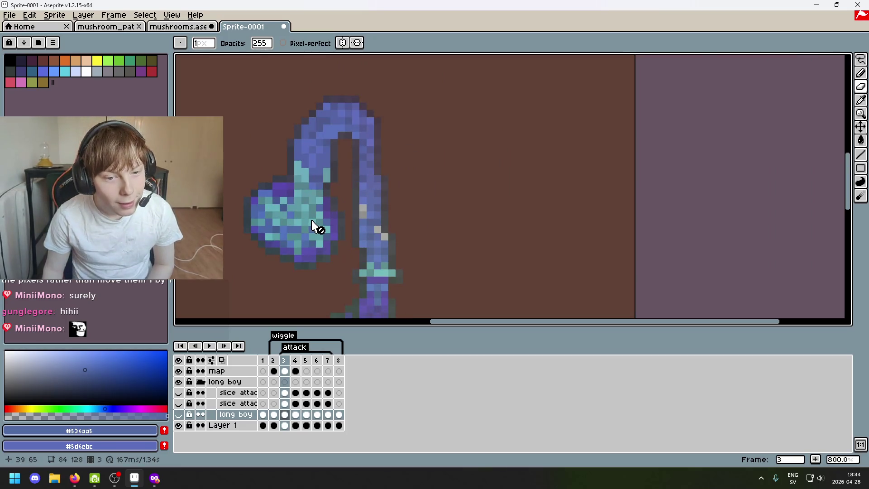
{"action": "key", "text": "Right"}
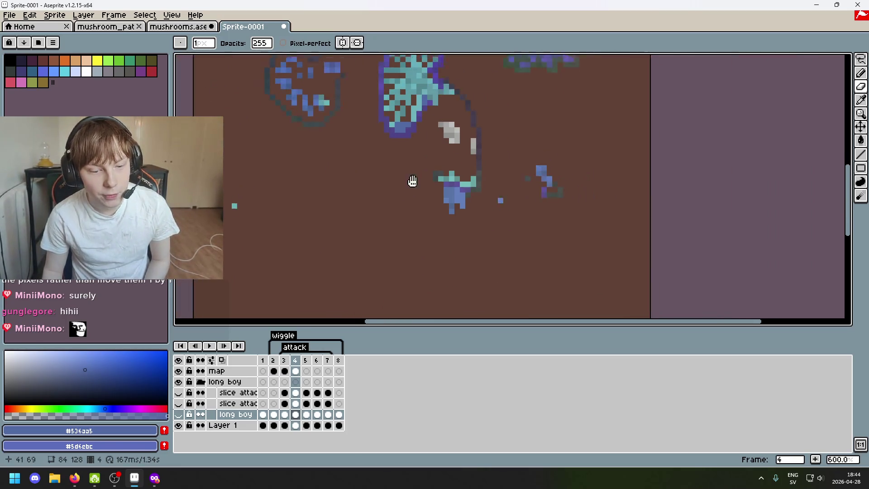
{"action": "scroll", "coordinate": [397, 204], "scroll_direction": "down", "scroll_amount": 1}
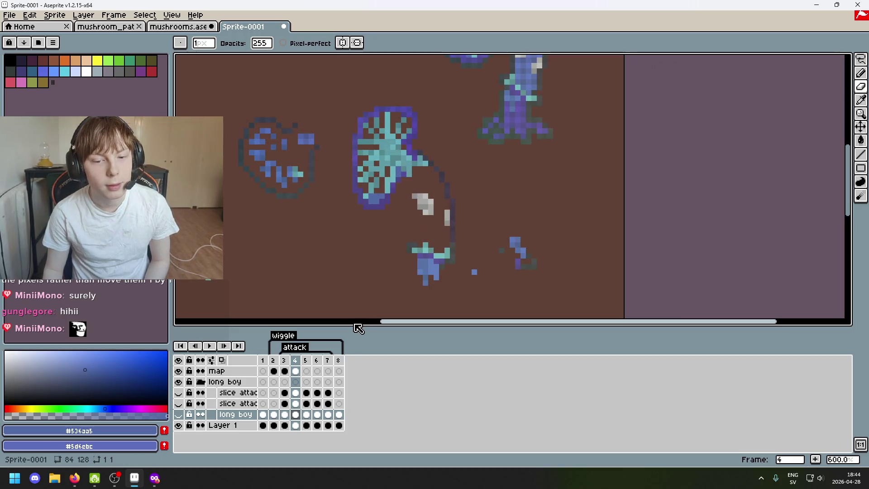
{"action": "left_click_drag", "start_coordinate": [350, 279], "coordinate": [295, 224]}
{"action": "key", "text": "Left"}
{"action": "key", "text": "Left"}
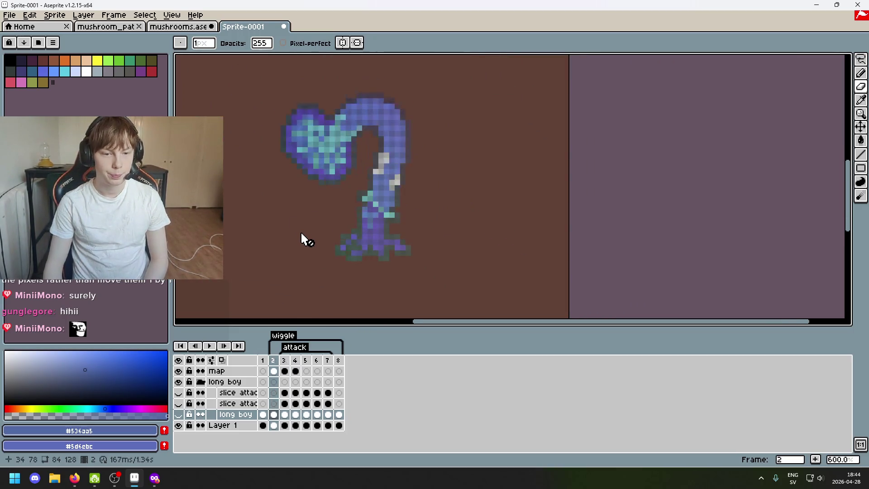
{"action": "key", "text": "Right"}
{"action": "key", "text": "Right"}
Show the long boy layer and lower its opacity to about 52
{"action": "left_click", "coordinate": [179, 414]}
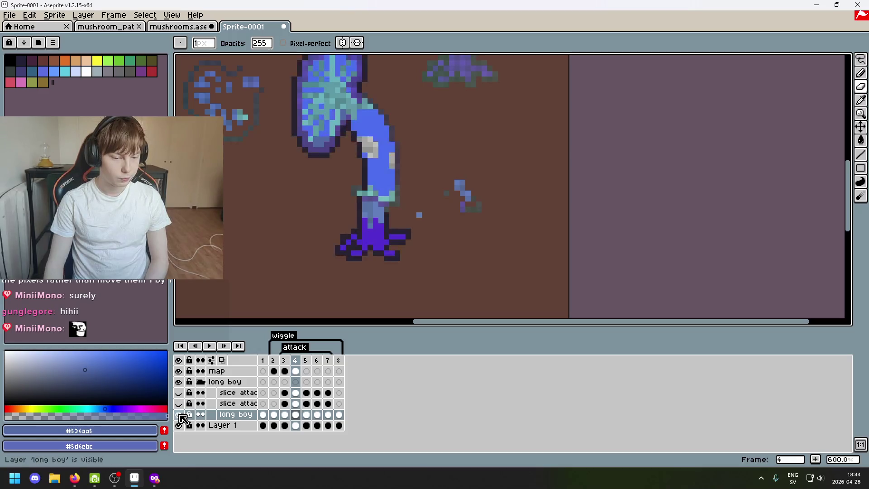
{"action": "double_click", "coordinate": [236, 414]}
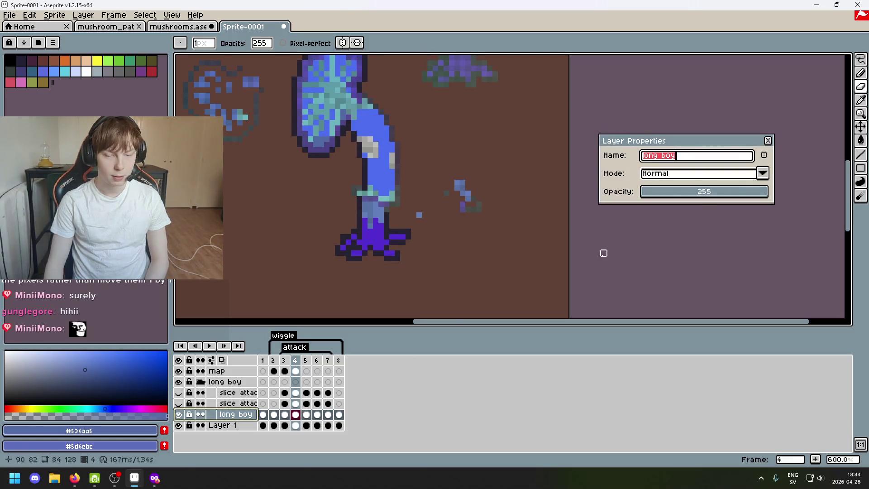
{"action": "left_click", "coordinate": [687, 192]}
{"action": "left_click_drag", "start_coordinate": [688, 198], "coordinate": [668, 201]}
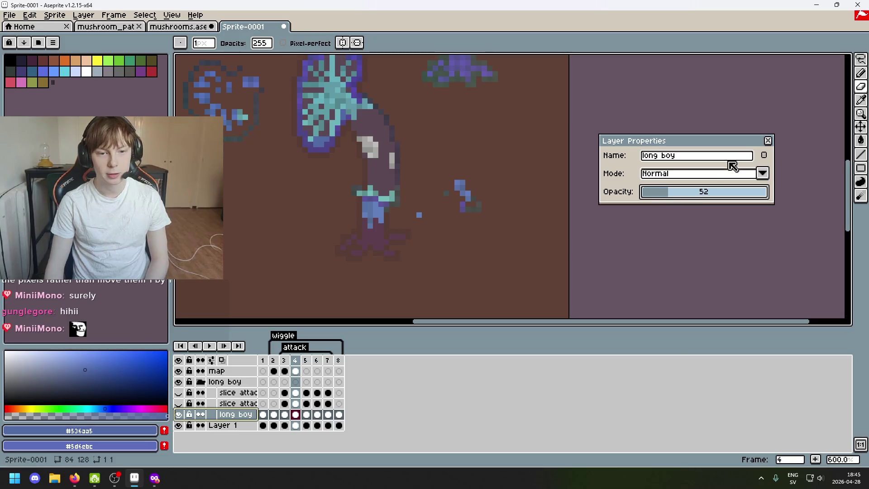
{"action": "left_click", "coordinate": [769, 143]}
Center the mushroom and sample a dark blue from the sprite to draw with
{"action": "scroll", "coordinate": [316, 257], "scroll_direction": "up", "scroll_amount": 2}
{"action": "left_click_drag", "start_coordinate": [283, 277], "coordinate": [405, 265]}
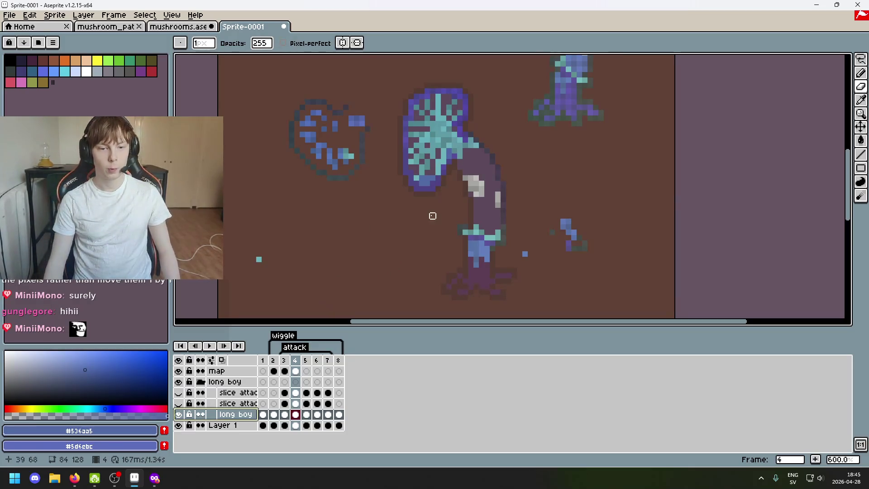
{"action": "scroll", "coordinate": [426, 199], "scroll_direction": "up", "scroll_amount": 1}
{"action": "scroll", "coordinate": [419, 180], "scroll_direction": "up", "scroll_amount": 5}
{"action": "left_click", "coordinate": [416, 156], "text": "alt"}
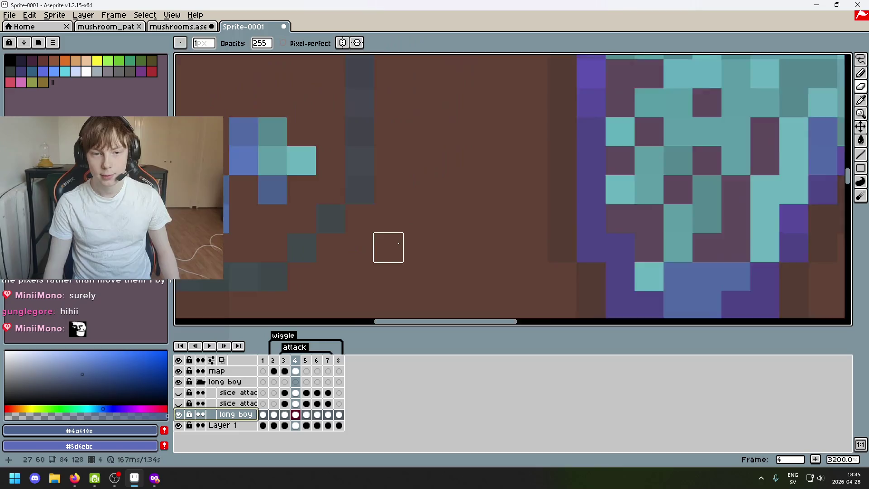
{"action": "scroll", "coordinate": [411, 252], "scroll_direction": "down", "scroll_amount": 2}
{"action": "scroll", "coordinate": [352, 207], "scroll_direction": "down", "scroll_amount": 1}
{"action": "key", "text": "e"}
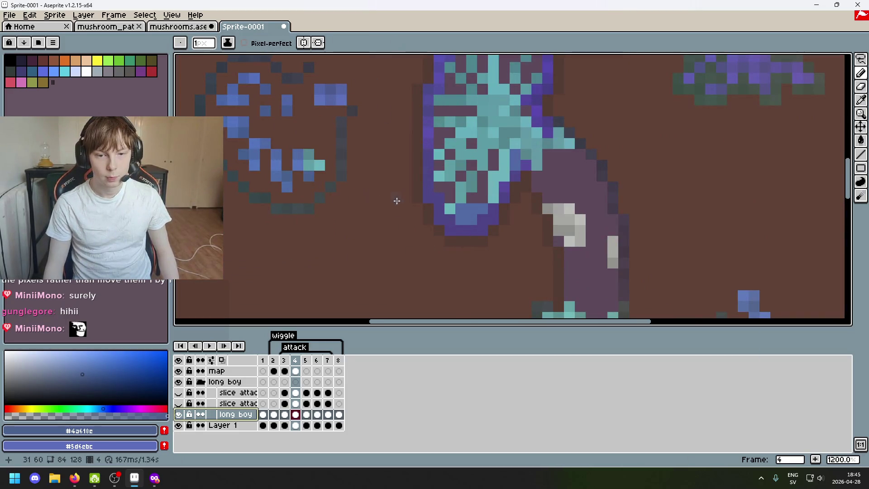
Zoom and pan around the mushroom cap and left sprite to inspect them
{"action": "scroll", "coordinate": [481, 204], "scroll_direction": "up", "scroll_amount": 3}
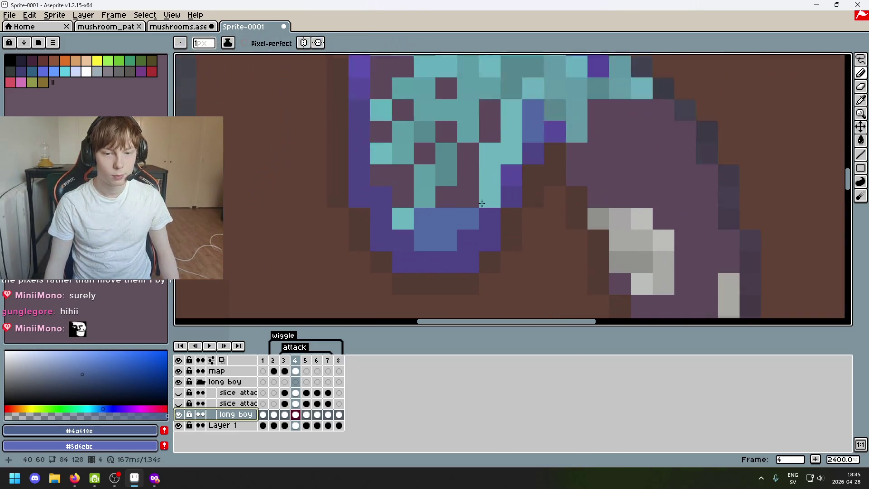
{"action": "scroll", "coordinate": [467, 202], "scroll_direction": "down", "scroll_amount": 5}
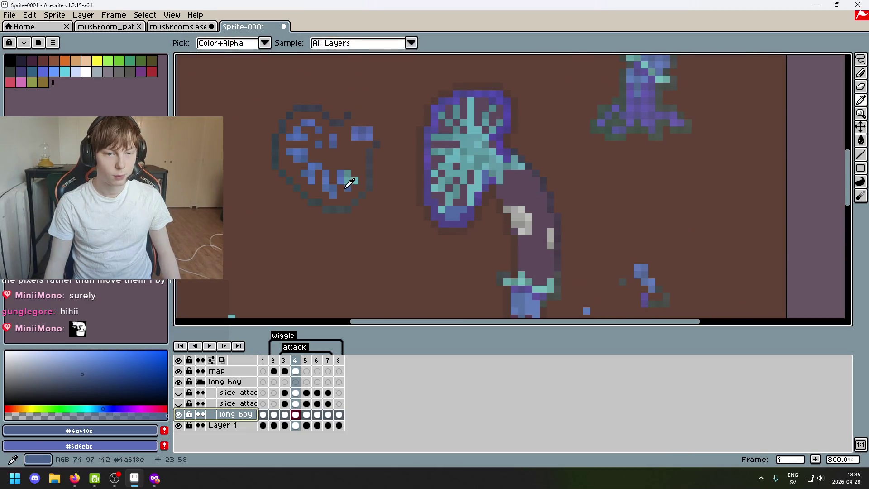
{"action": "scroll", "coordinate": [503, 199], "scroll_direction": "up", "scroll_amount": 3}
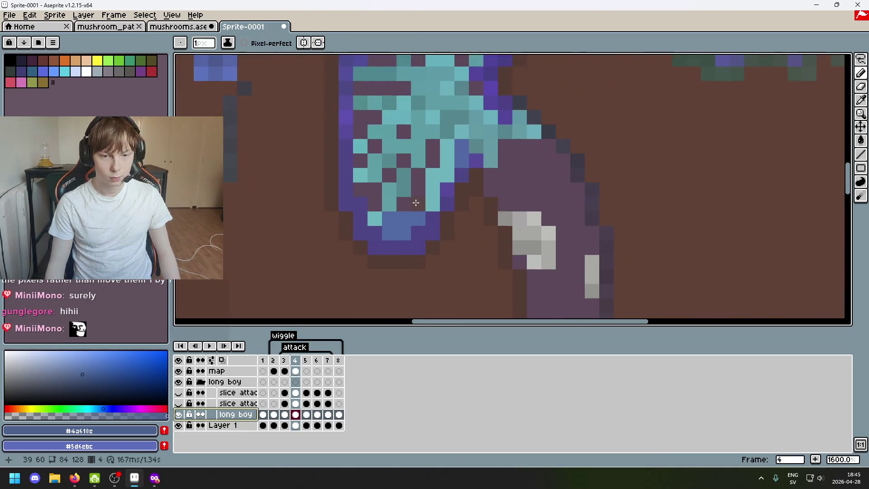
{"action": "left_click_drag", "start_coordinate": [373, 212], "coordinate": [510, 226]}
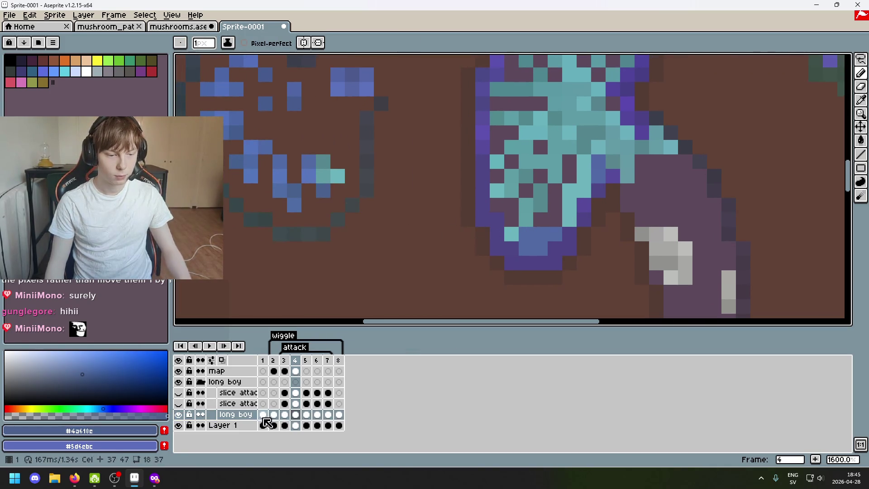
{"action": "scroll", "coordinate": [397, 272], "scroll_direction": "down", "scroll_amount": 3}
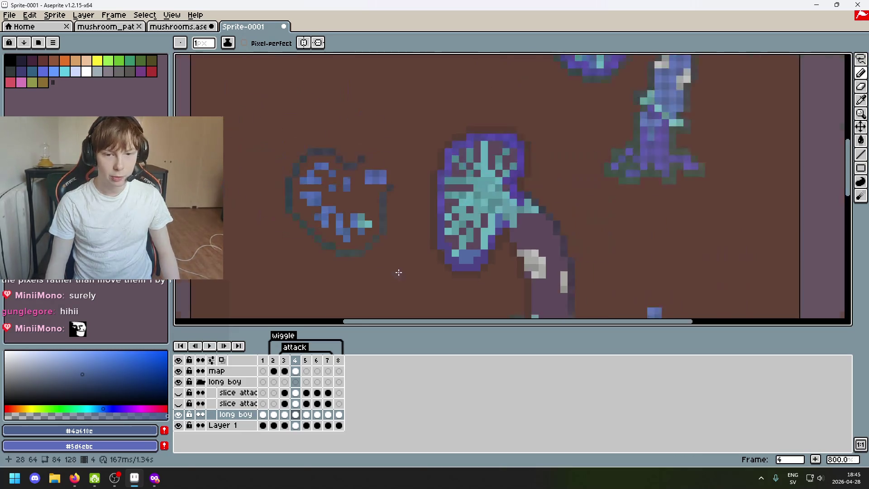
{"action": "scroll", "coordinate": [300, 171], "scroll_direction": "up", "scroll_amount": 3}
{"action": "left_click_drag", "start_coordinate": [389, 293], "coordinate": [335, 252]}
{"action": "scroll", "coordinate": [335, 252], "scroll_direction": "up", "scroll_amount": 1}
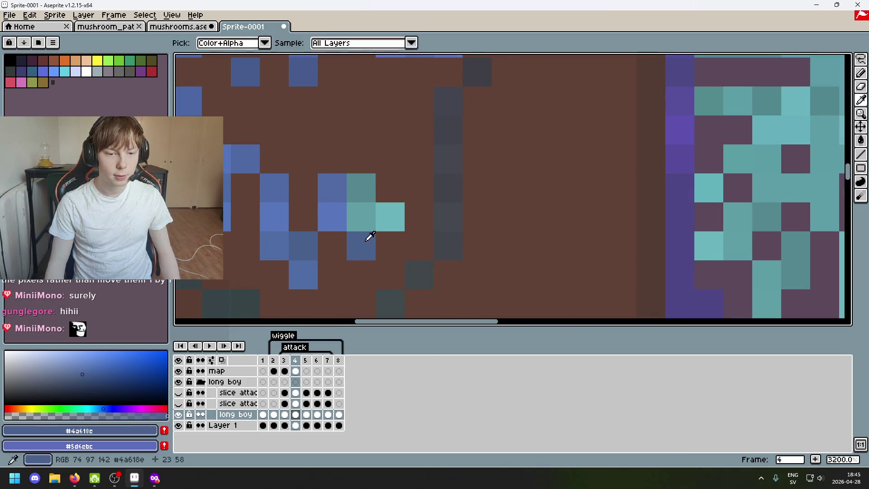
{"action": "scroll", "coordinate": [548, 254], "scroll_direction": "down", "scroll_amount": 2}
{"action": "scroll", "coordinate": [515, 238], "scroll_direction": "up", "scroll_amount": 1}
{"action": "scroll", "coordinate": [514, 238], "scroll_direction": "up", "scroll_amount": 1}
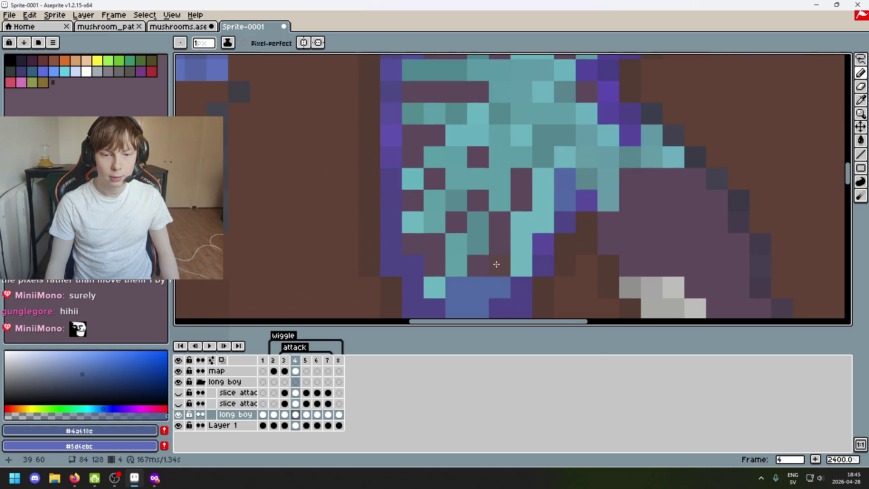
{"action": "scroll", "coordinate": [380, 254], "scroll_direction": "down", "scroll_amount": 4}
{"action": "scroll", "coordinate": [380, 255], "scroll_direction": "up", "scroll_amount": 1}
{"action": "scroll", "coordinate": [337, 229], "scroll_direction": "up", "scroll_amount": 3}
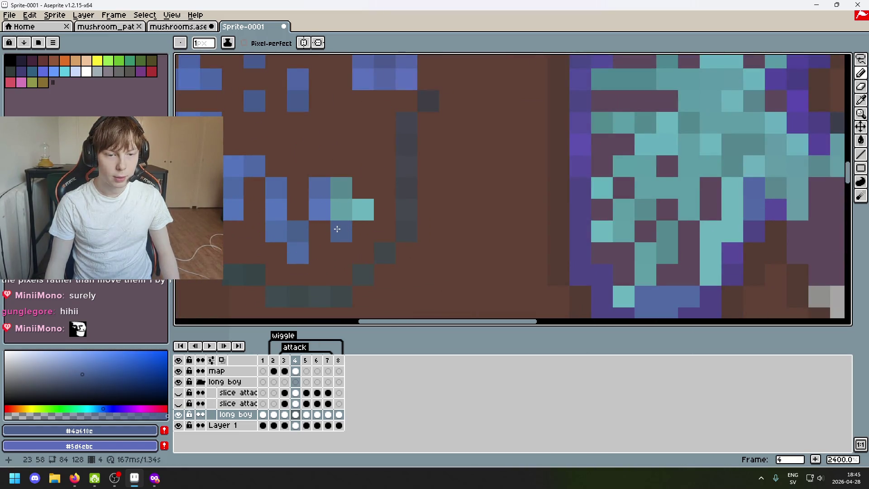
{"action": "scroll", "coordinate": [427, 252], "scroll_direction": "down", "scroll_amount": 4}
{"action": "scroll", "coordinate": [423, 249], "scroll_direction": "up", "scroll_amount": 2}
{"action": "scroll", "coordinate": [405, 240], "scroll_direction": "up", "scroll_amount": 2}
{"action": "scroll", "coordinate": [417, 242], "scroll_direction": "down", "scroll_amount": 2}
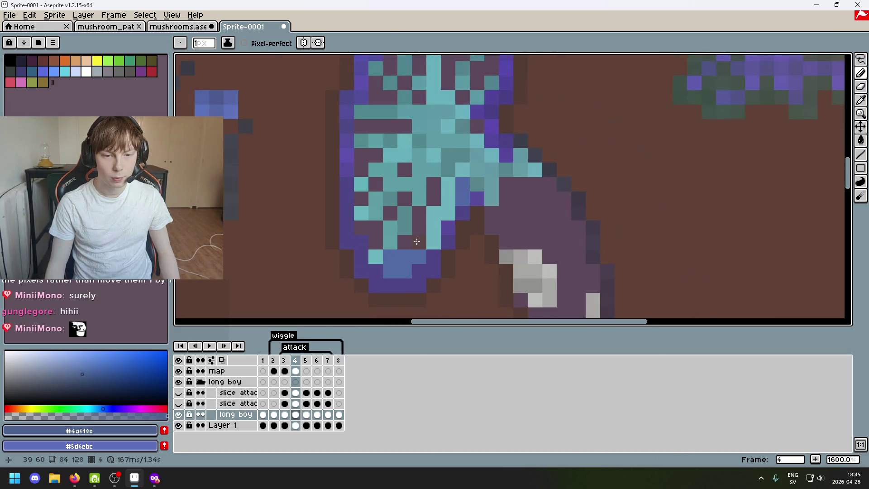
{"action": "left_click_drag", "start_coordinate": [367, 240], "coordinate": [529, 240]}
{"action": "scroll", "coordinate": [385, 227], "scroll_direction": "up", "scroll_amount": 1}
{"action": "scroll", "coordinate": [449, 233], "scroll_direction": "down", "scroll_amount": 1}
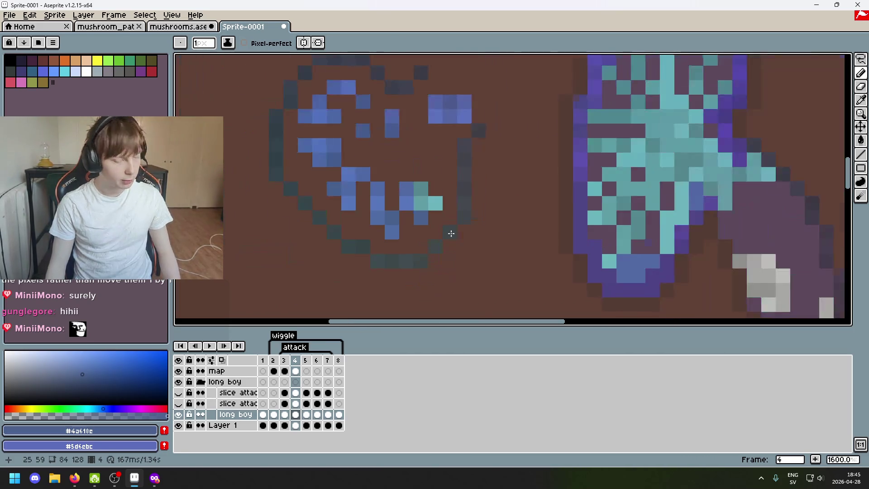
{"action": "left_click_drag", "start_coordinate": [450, 233], "coordinate": [330, 221]}
{"action": "scroll", "coordinate": [335, 249], "scroll_direction": "down", "scroll_amount": 2}
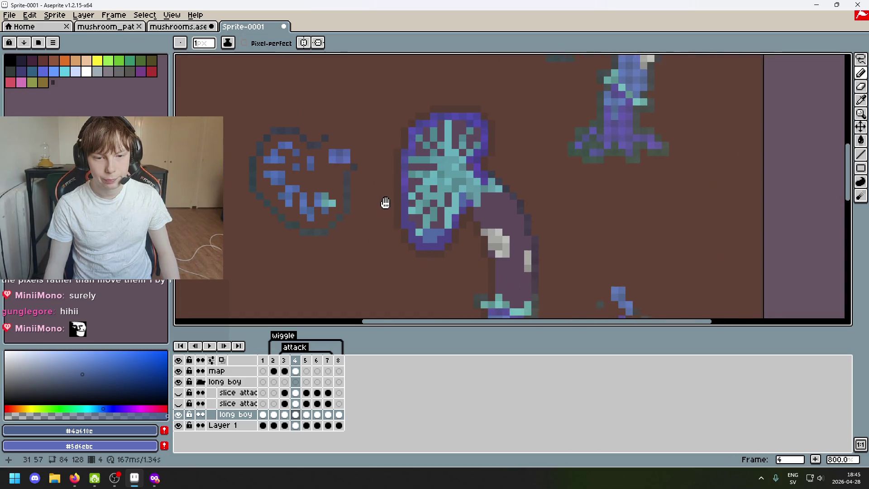
{"action": "scroll", "coordinate": [361, 186], "scroll_direction": "up", "scroll_amount": 1}
Toggle the long boy layer's visibility off and back on to compare
{"action": "scroll", "coordinate": [327, 206], "scroll_direction": "down", "scroll_amount": 2}
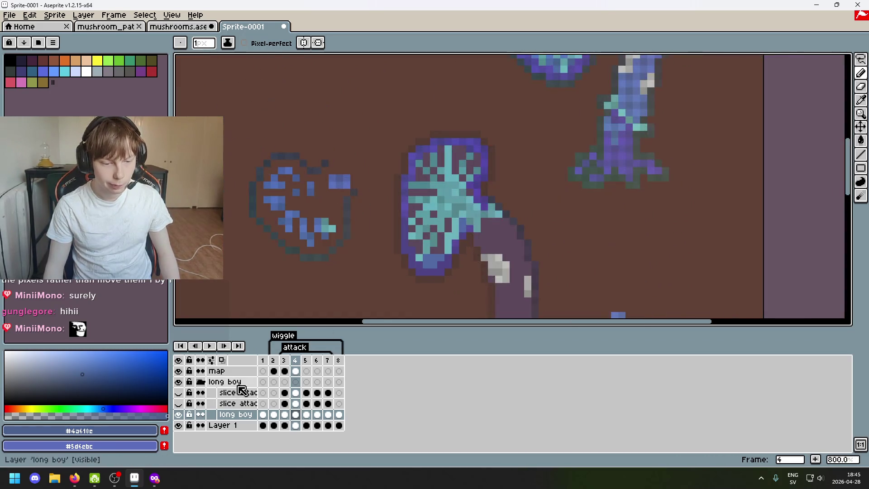
{"action": "left_click", "coordinate": [179, 415]}
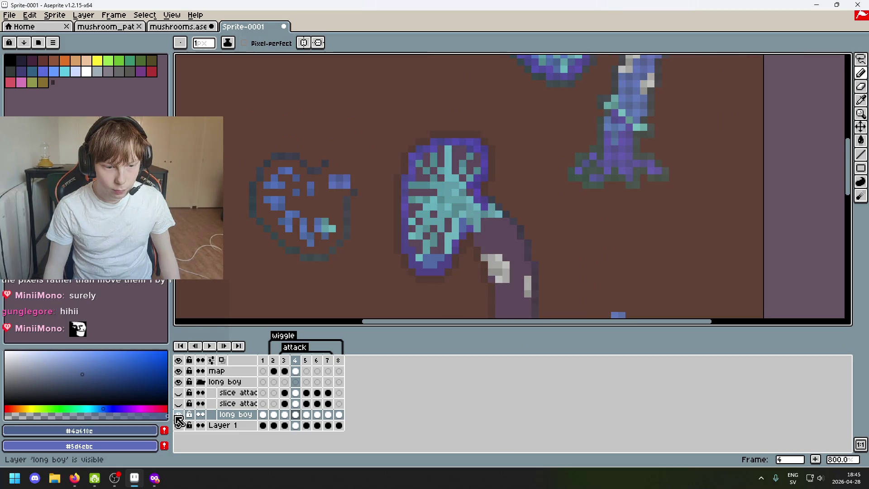
{"action": "left_click", "coordinate": [178, 415]}
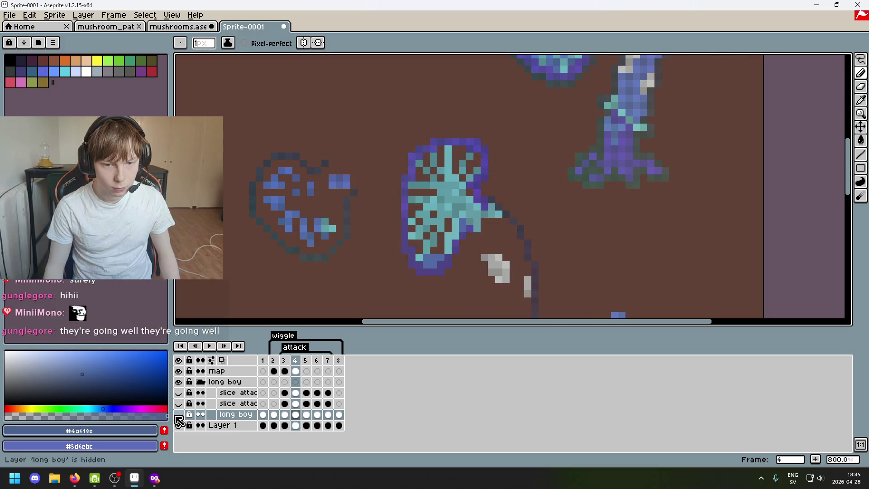
{"action": "left_click", "coordinate": [179, 415]}
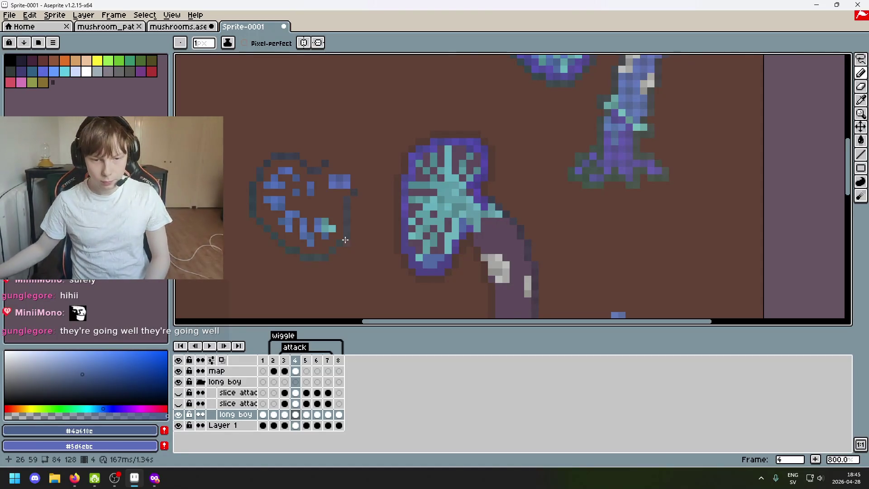
Choose medium blue #516aa5 as the drawing colour and select the map layer's frame 4 cel
{"action": "scroll", "coordinate": [339, 237], "scroll_direction": "up", "scroll_amount": 1}
{"action": "scroll", "coordinate": [331, 129], "scroll_direction": "up", "scroll_amount": 1}
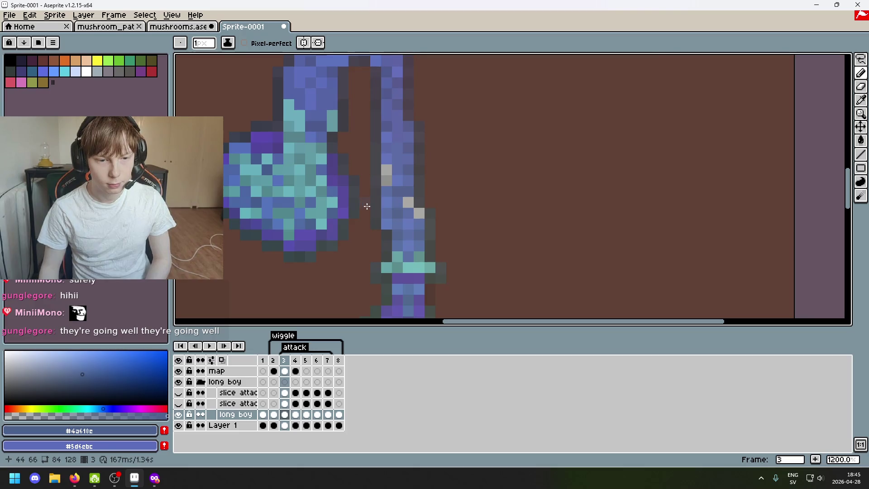
{"action": "left_click_drag", "start_coordinate": [355, 171], "coordinate": [420, 252]}
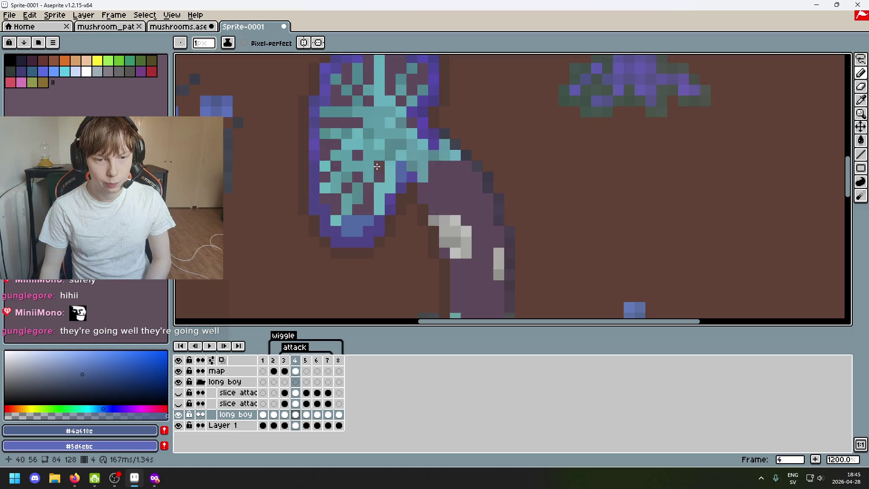
{"action": "left_click_drag", "start_coordinate": [377, 166], "coordinate": [453, 161]}
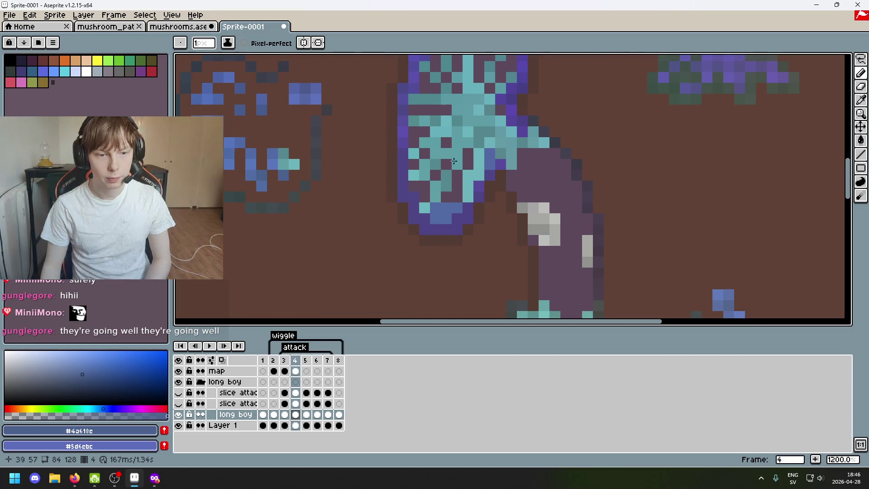
{"action": "left_click", "coordinate": [274, 154], "text": "alt"}
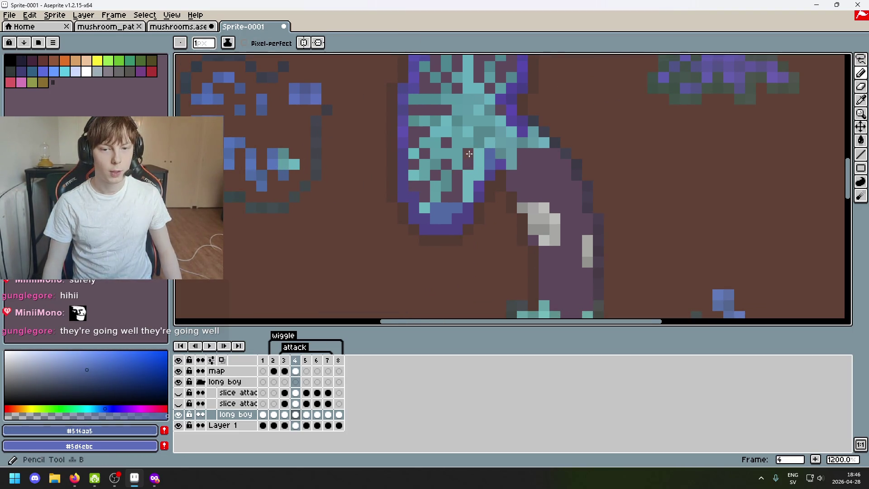
{"action": "scroll", "coordinate": [469, 154], "scroll_direction": "up", "scroll_amount": 1}
{"action": "left_click", "coordinate": [298, 372]}
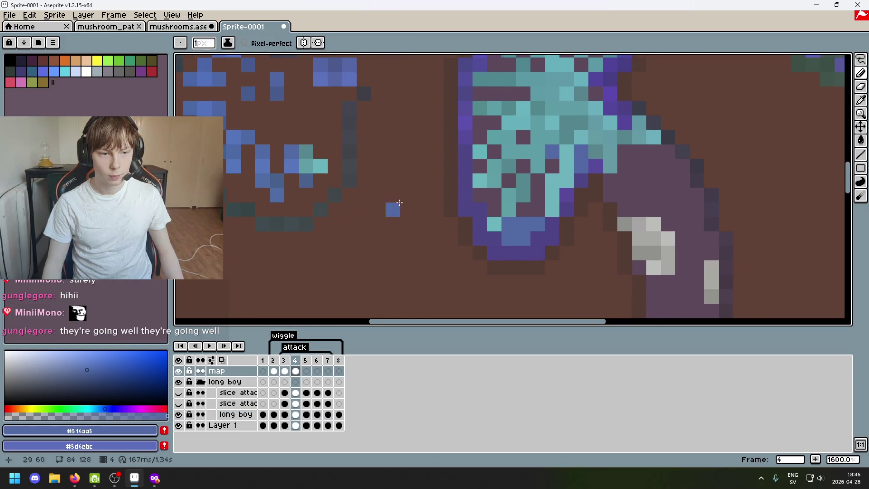
Sample blues from the left pixels, then erase two stray blue pixels
{"action": "scroll", "coordinate": [398, 207], "scroll_direction": "left", "scroll_amount": 2}
{"action": "left_click", "coordinate": [298, 162], "text": "alt"}
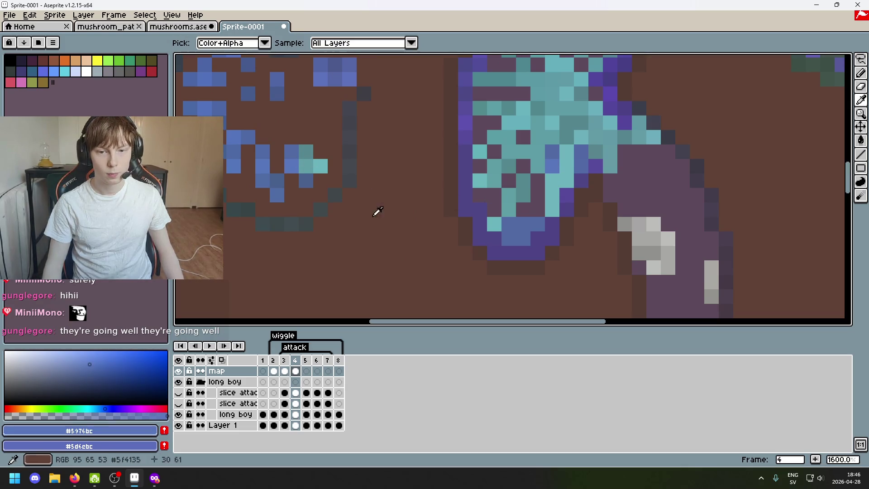
{"action": "left_click", "coordinate": [312, 184], "text": "alt"}
{"action": "key", "text": "e"}
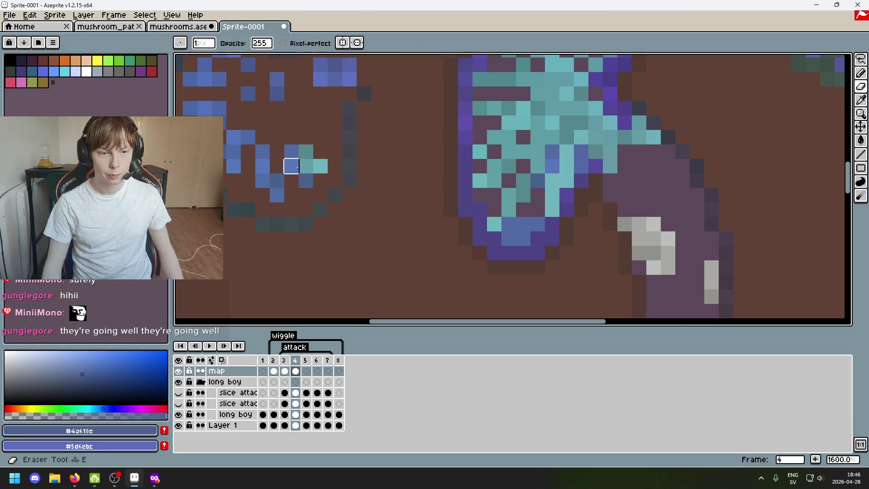
{"action": "left_click", "coordinate": [291, 166]}
{"action": "left_click", "coordinate": [291, 152]}
Try selecting the blue pixel block in the circle with the same-colour selection, then undo
{"action": "key", "text": "m"}
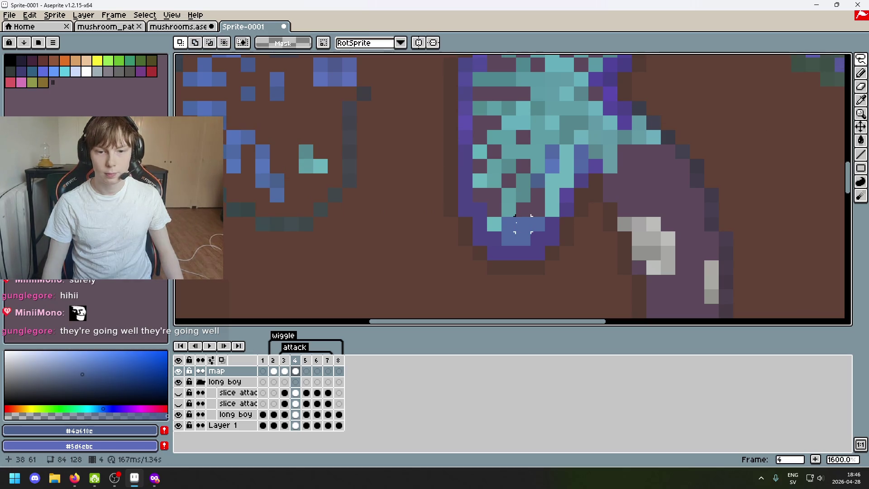
{"action": "left_click", "coordinate": [860, 59]}
{"action": "left_click", "coordinate": [793, 62]}
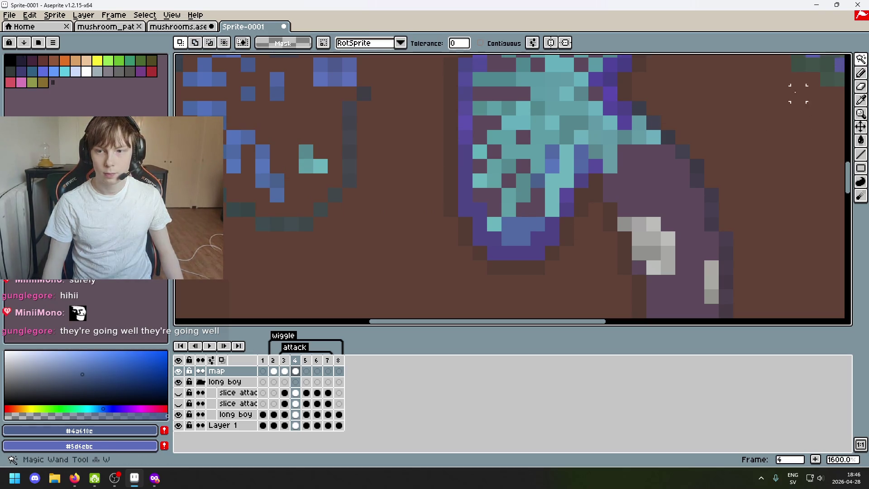
{"action": "left_click", "coordinate": [516, 231]}
{"action": "key", "text": "ctrl+z"}
Pick darker blue #4a618c and paint one pixel inside the left circle near the teal pixels
{"action": "scroll", "coordinate": [449, 223], "scroll_direction": "down", "scroll_amount": 2}
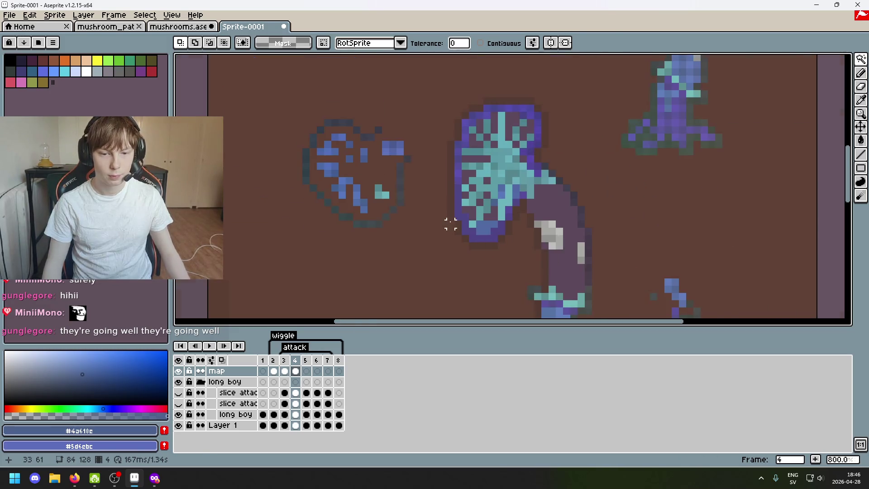
{"action": "scroll", "coordinate": [518, 226], "scroll_direction": "up", "scroll_amount": 2}
{"action": "left_click", "coordinate": [518, 226], "text": "alt"}
{"action": "left_click", "coordinate": [497, 203], "text": "alt"}
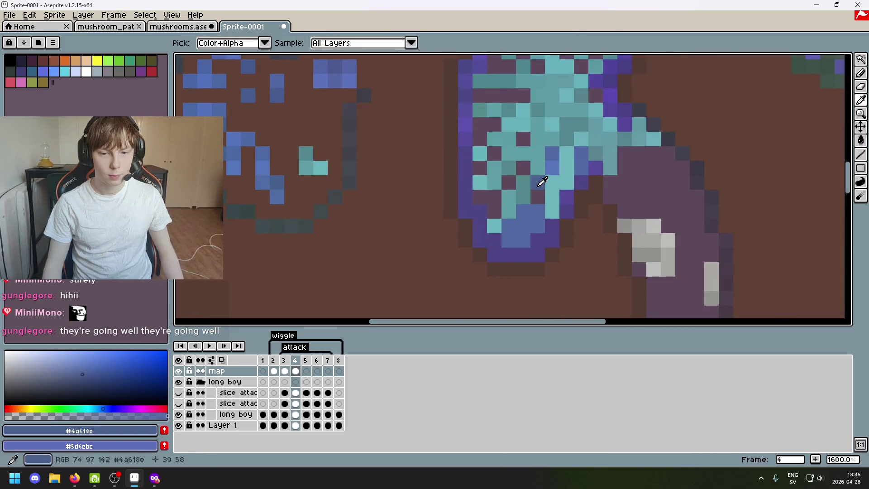
{"action": "left_click", "coordinate": [357, 205]}
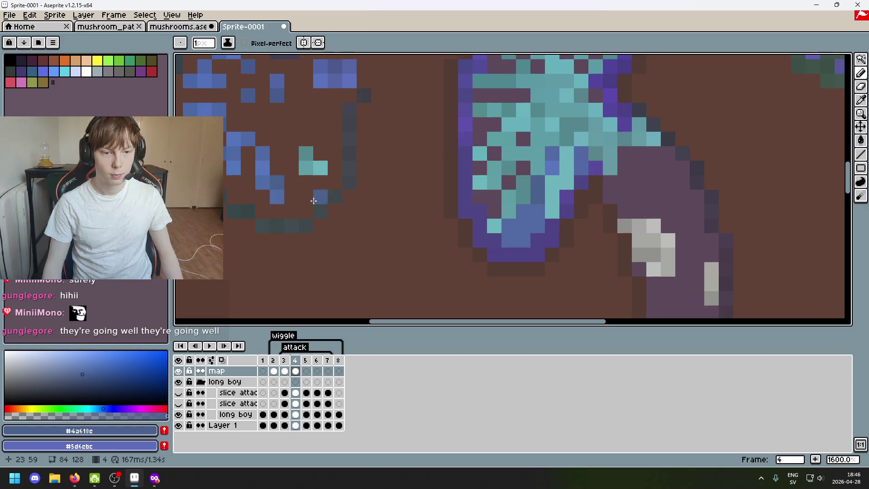
{"action": "scroll", "coordinate": [313, 201], "scroll_direction": "down", "scroll_amount": 2}
{"action": "scroll", "coordinate": [317, 201], "scroll_direction": "up", "scroll_amount": 2}
{"action": "scroll", "coordinate": [362, 200], "scroll_direction": "up", "scroll_amount": 1}
{"action": "scroll", "coordinate": [411, 200], "scroll_direction": "up", "scroll_amount": 1}
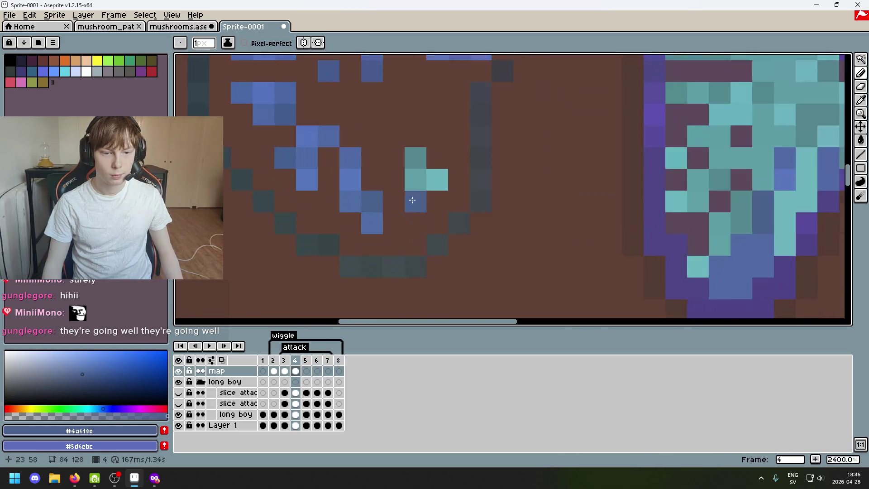
{"action": "scroll", "coordinate": [412, 199], "scroll_direction": "down", "scroll_amount": 3}
{"action": "key", "text": "w"}
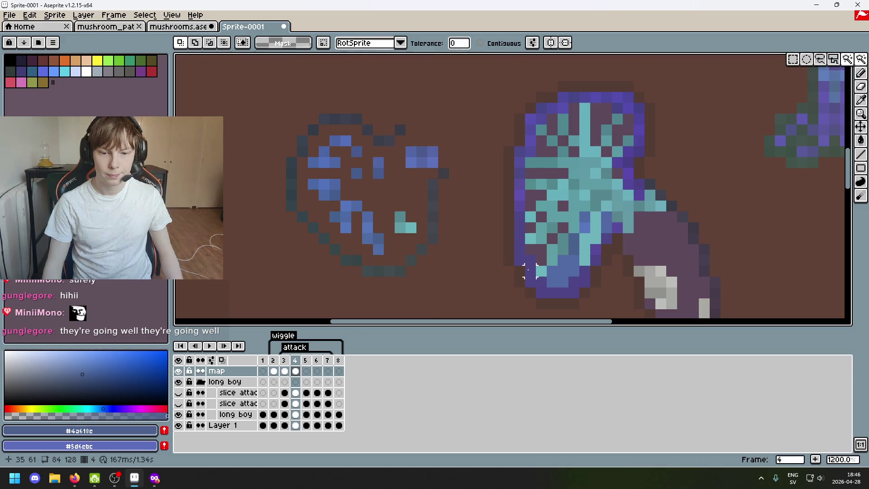
Try selecting the blue pixels in the circle, switching to the rectangular marquee, then cancel
{"action": "scroll", "coordinate": [380, 246], "scroll_direction": "down", "scroll_amount": 4}
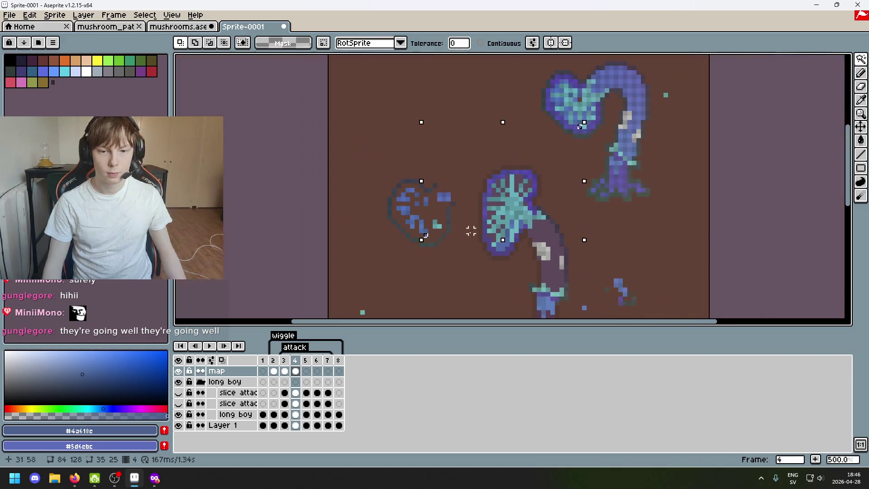
{"action": "scroll", "coordinate": [468, 240], "scroll_direction": "up", "scroll_amount": 2}
{"action": "scroll", "coordinate": [468, 240], "scroll_direction": "up", "scroll_amount": 3}
{"action": "left_click", "coordinate": [580, 270]}
{"action": "key", "text": "ctrl+d"}
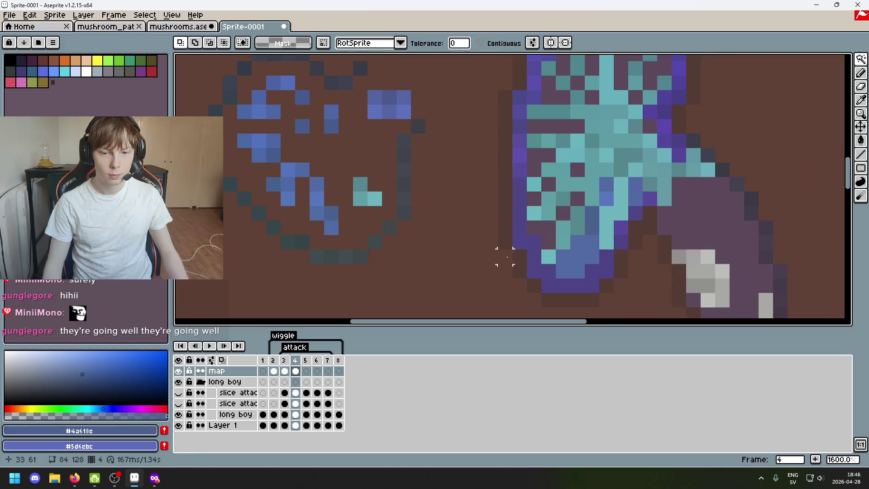
{"action": "left_click", "coordinate": [332, 224]}
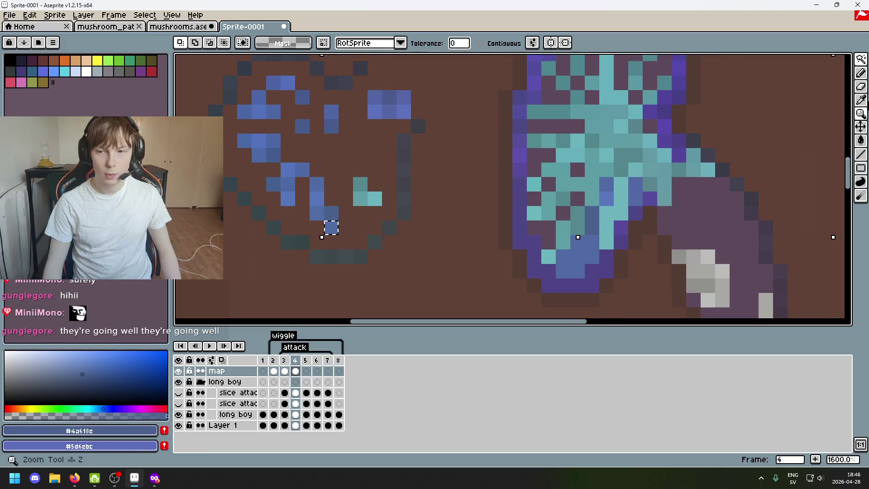
{"action": "mouse_move", "coordinate": [861, 59]}
{"action": "left_click", "coordinate": [820, 58]}
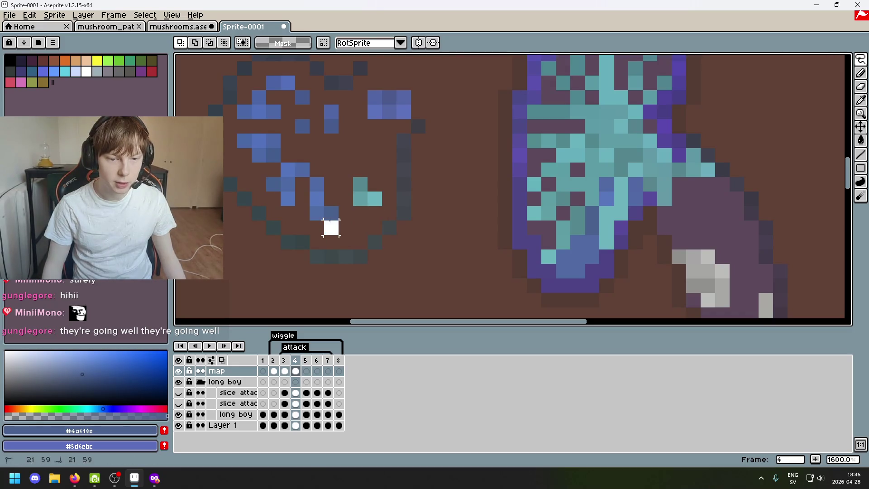
{"action": "left_click_drag", "start_coordinate": [330, 226], "coordinate": [523, 241]}
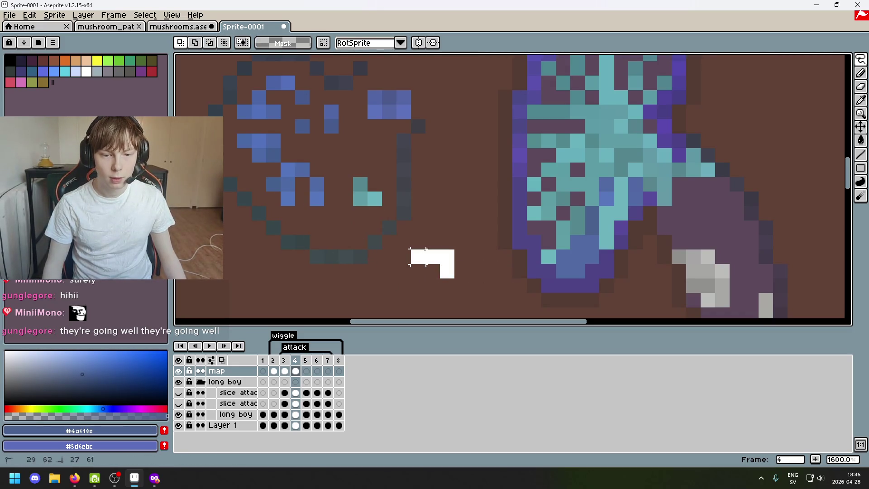
{"action": "key", "text": "Escape"}
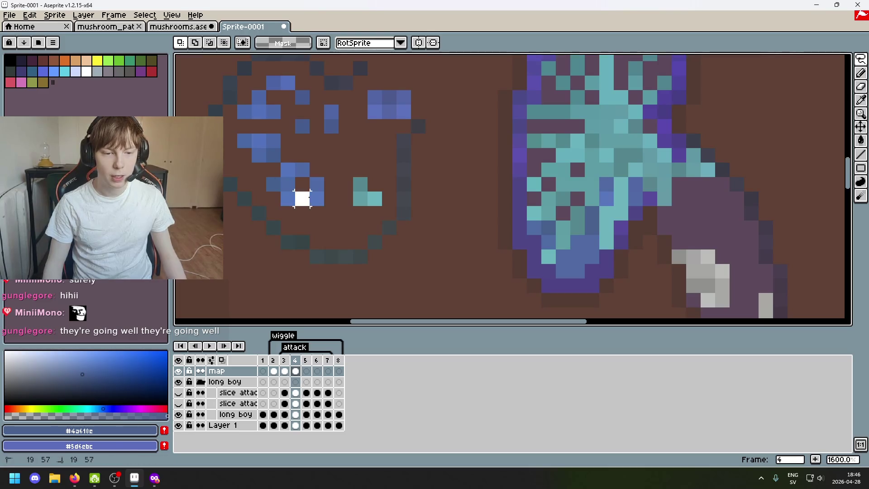
Move the first blue pixels from the circle onto the mushroom cap and commit
{"action": "left_click", "coordinate": [361, 198]}
{"action": "mouse_move", "coordinate": [311, 177]}
{"action": "left_mouse_down"}
{"action": "mouse_move", "coordinate": [339, 205]}
{"action": "mouse_move", "coordinate": [452, 202]}
{"action": "mouse_move", "coordinate": [439, 191]}
{"action": "mouse_move", "coordinate": [578, 199]}
{"action": "left_mouse_up"}
{"action": "left_click", "coordinate": [471, 199]}
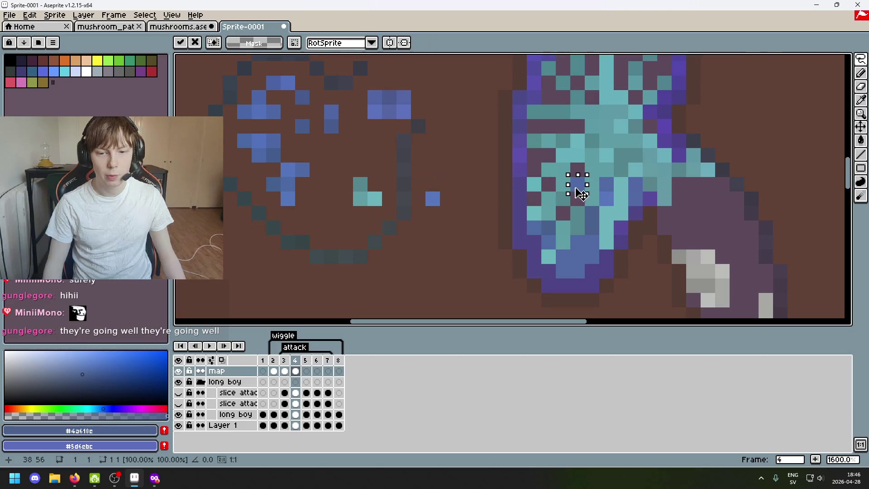
{"action": "left_click_drag", "start_coordinate": [424, 190], "coordinate": [440, 206]}
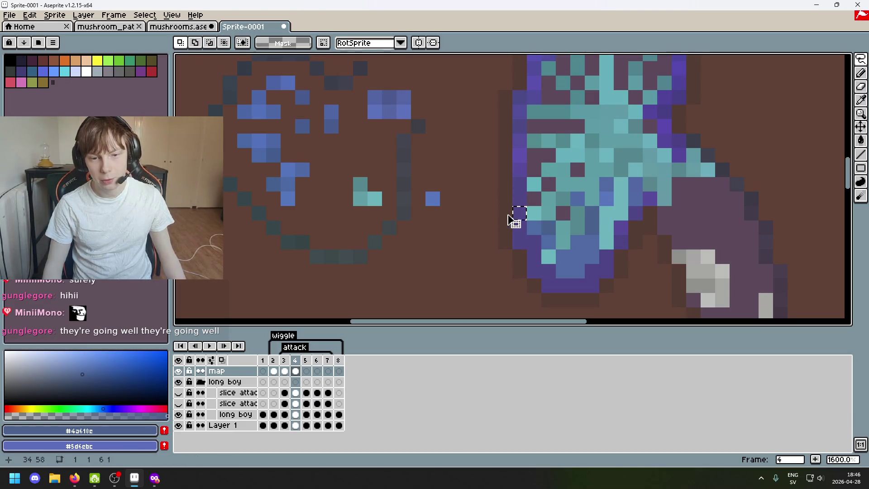
{"action": "left_click_drag", "start_coordinate": [433, 200], "coordinate": [565, 228]}
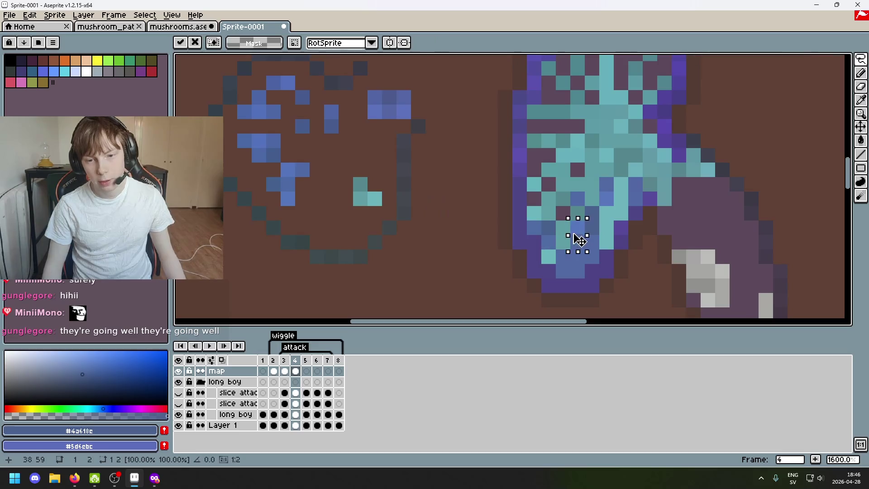
{"action": "left_click", "coordinate": [317, 200]}
Nudge the moved blue pixel up-right on the cap and undo an accidental stretch
{"action": "scroll", "coordinate": [317, 200], "scroll_direction": "down", "scroll_amount": 1}
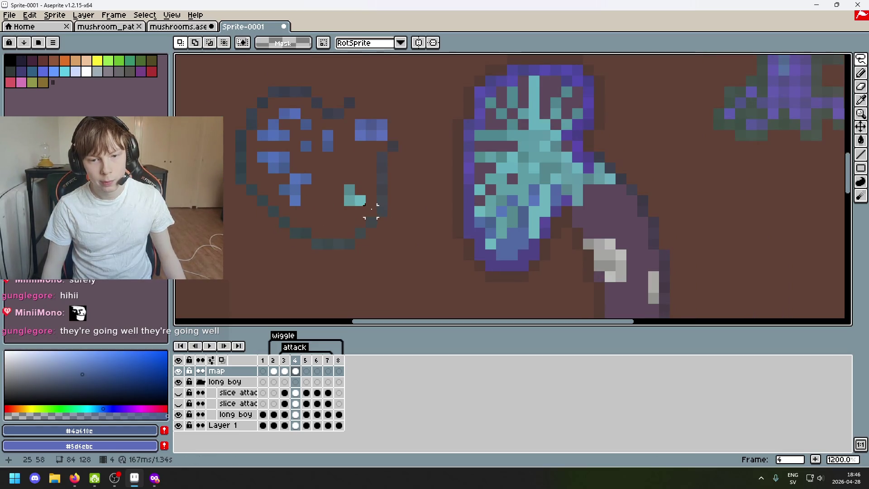
{"action": "scroll", "coordinate": [324, 199], "scroll_direction": "up", "scroll_amount": 4}
{"action": "mouse_move", "coordinate": [236, 189]}
{"action": "left_mouse_down"}
{"action": "mouse_move", "coordinate": [252, 210]}
{"action": "mouse_move", "coordinate": [527, 218]}
{"action": "left_mouse_up"}
{"action": "scroll", "coordinate": [268, 204], "scroll_direction": "down", "scroll_amount": 1}
{"action": "scroll", "coordinate": [281, 218], "scroll_direction": "down", "scroll_amount": 2}
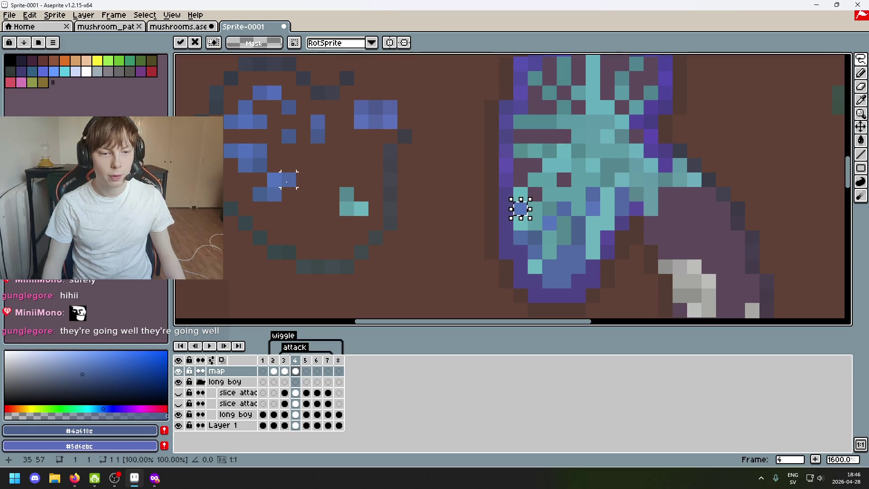
{"action": "left_click_drag", "start_coordinate": [527, 216], "coordinate": [571, 185]}
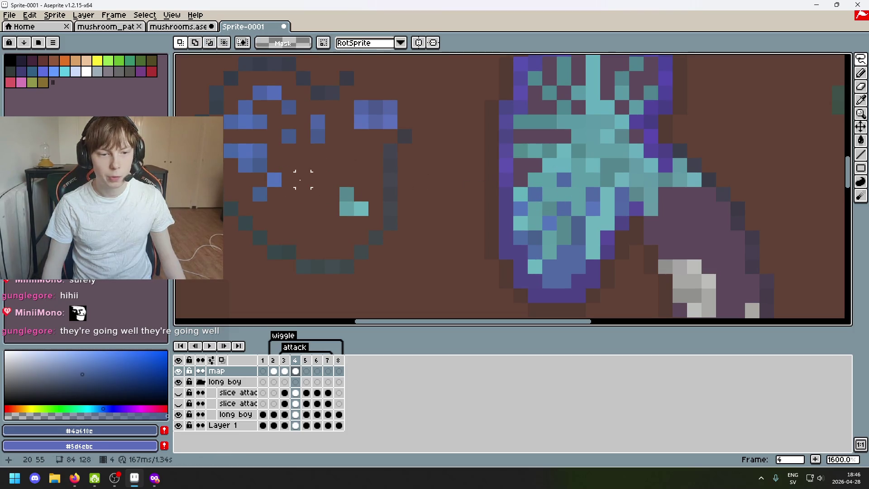
{"action": "mouse_move", "coordinate": [298, 240]}
{"action": "left_mouse_down"}
{"action": "mouse_move", "coordinate": [313, 250]}
{"action": "mouse_move", "coordinate": [378, 245]}
{"action": "left_mouse_up"}
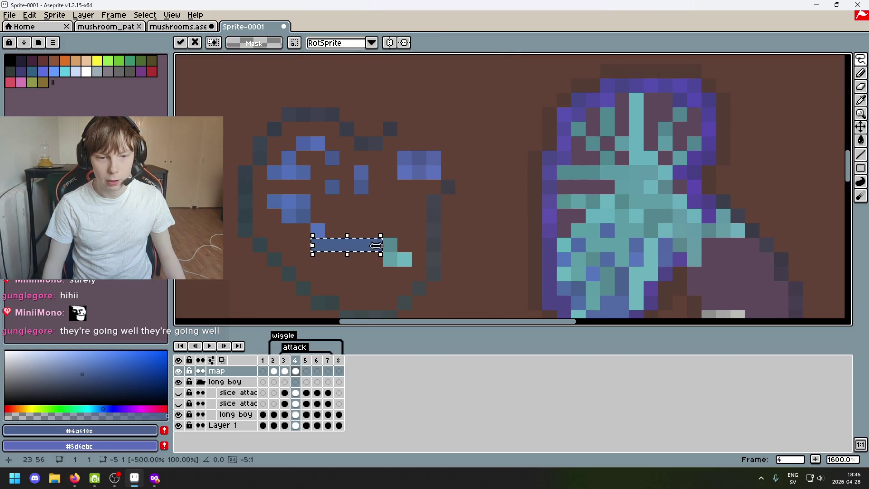
{"action": "key", "text": "ctrl+z"}
Move the remaining circle pixels, including a three-pixel blue row, onto the cap's left side
{"action": "left_click_drag", "start_coordinate": [302, 245], "coordinate": [564, 230]}
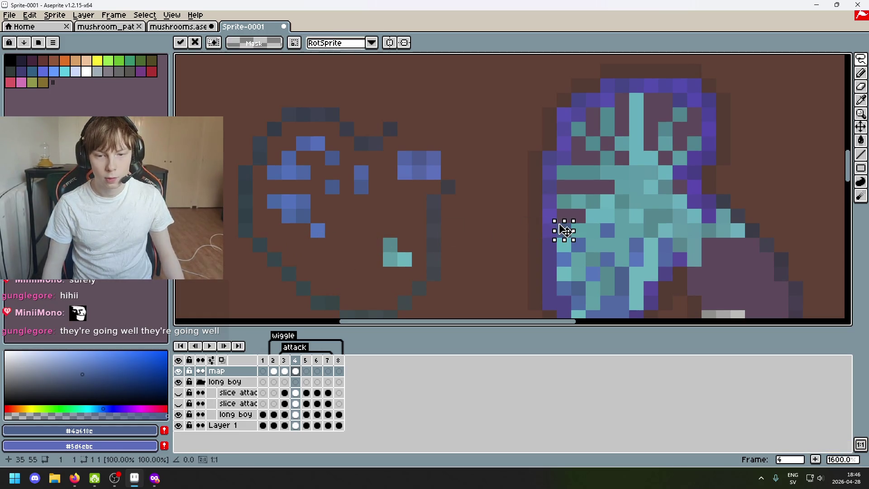
{"action": "mouse_move", "coordinate": [311, 225]}
{"action": "left_mouse_down"}
{"action": "mouse_move", "coordinate": [324, 236]}
{"action": "mouse_move", "coordinate": [584, 223]}
{"action": "left_mouse_up"}
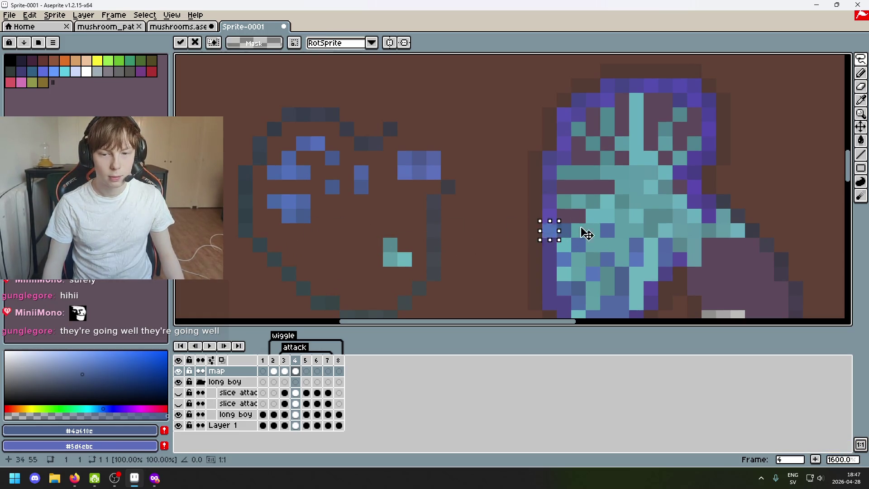
{"action": "mouse_move", "coordinate": [297, 209]}
{"action": "left_mouse_down"}
{"action": "mouse_move", "coordinate": [310, 223]}
{"action": "mouse_move", "coordinate": [564, 215]}
{"action": "left_mouse_up"}
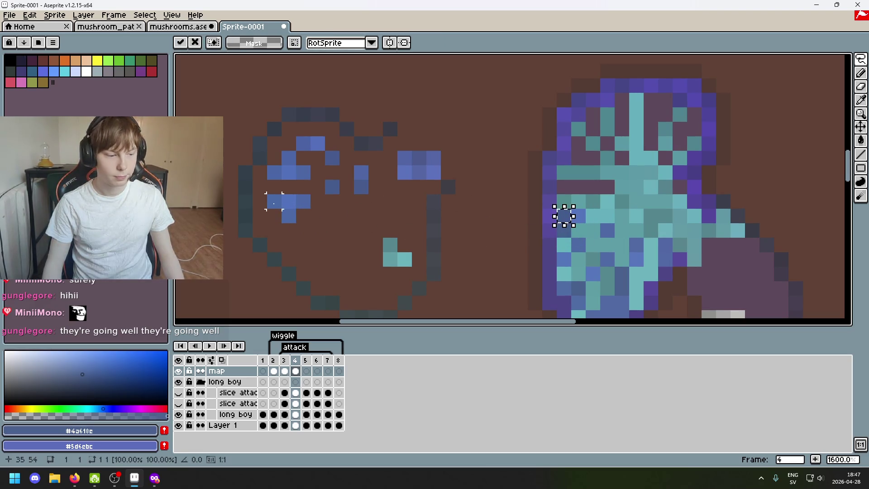
{"action": "left_click_drag", "start_coordinate": [274, 203], "coordinate": [319, 203]}
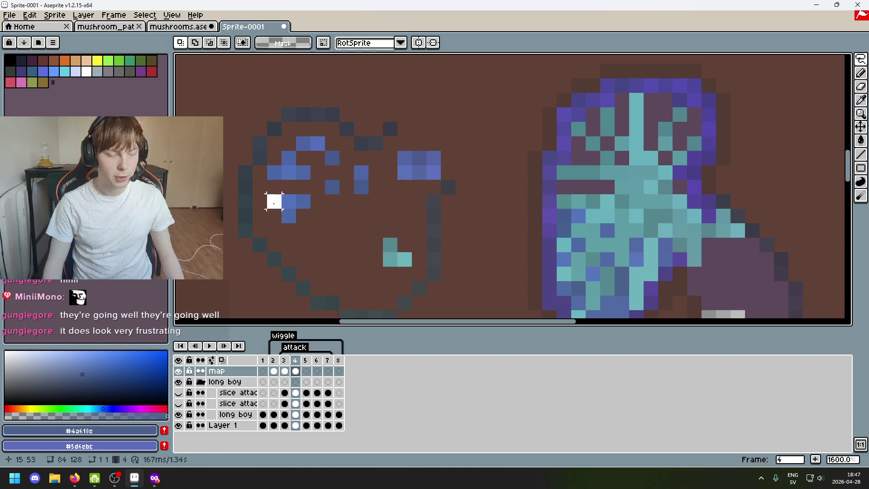
{"action": "left_click", "coordinate": [297, 211]}
{"action": "mouse_move", "coordinate": [268, 195]}
{"action": "left_mouse_down"}
{"action": "mouse_move", "coordinate": [309, 207]}
{"action": "mouse_move", "coordinate": [527, 207]}
{"action": "mouse_move", "coordinate": [587, 193]}
{"action": "left_mouse_up"}
Pan to the curled mushroom and commit the moved three-pixel strip
{"action": "scroll", "coordinate": [548, 187], "scroll_direction": "down", "scroll_amount": 3}
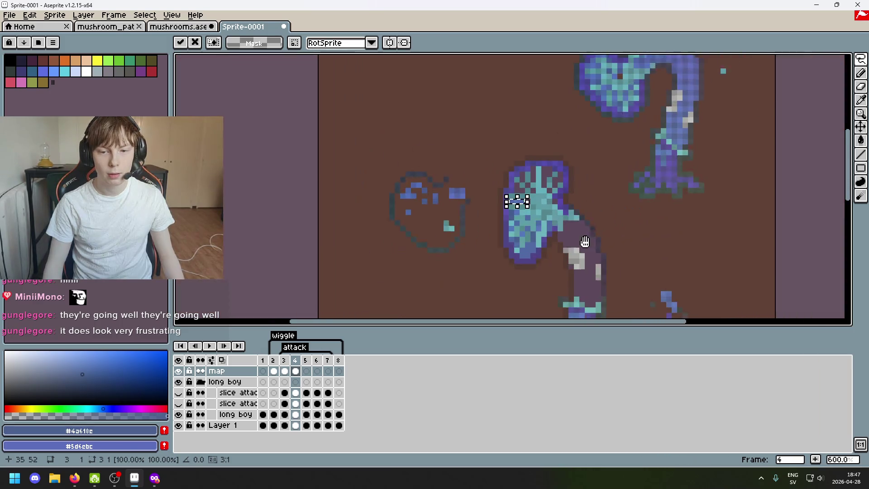
{"action": "left_click_drag", "start_coordinate": [606, 59], "coordinate": [433, 132]}
{"action": "scroll", "coordinate": [432, 132], "scroll_direction": "up", "scroll_amount": 3}
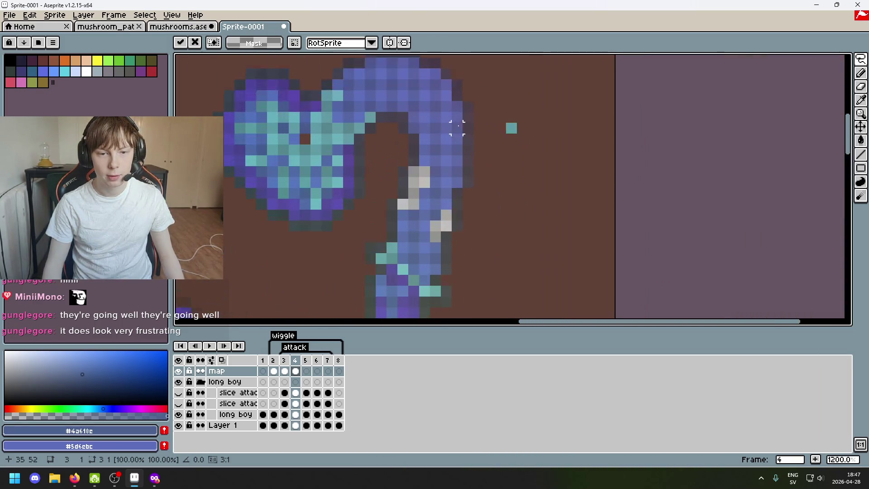
{"action": "scroll", "coordinate": [428, 207], "scroll_direction": "down", "scroll_amount": 2}
{"action": "left_click_drag", "start_coordinate": [362, 207], "coordinate": [466, 185]}
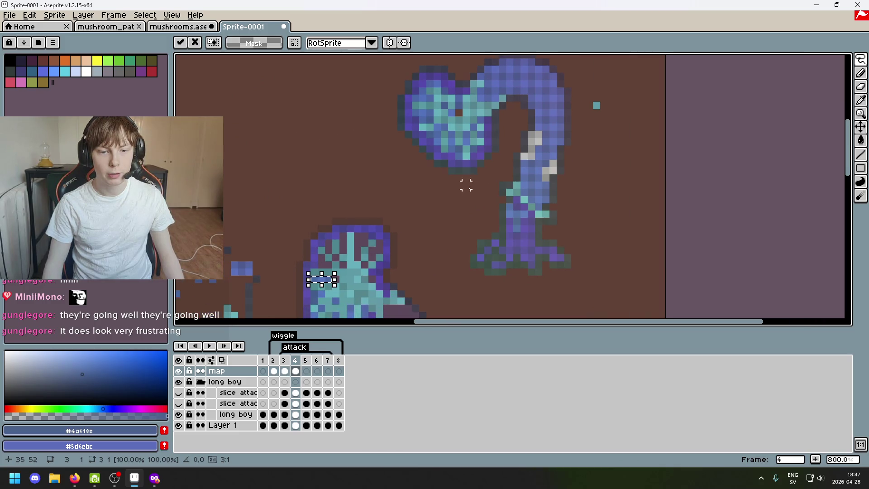
{"action": "left_click_drag", "start_coordinate": [495, 128], "coordinate": [477, 141]}
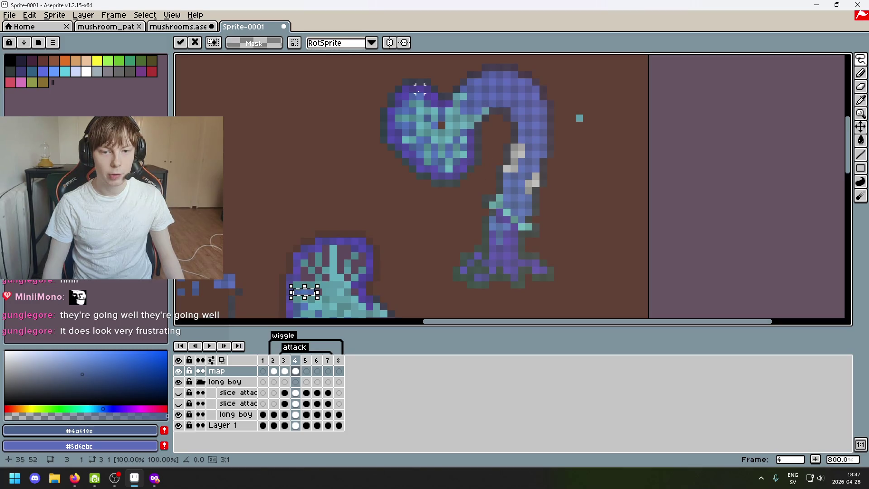
{"action": "left_click_drag", "start_coordinate": [615, 241], "coordinate": [595, 257]}
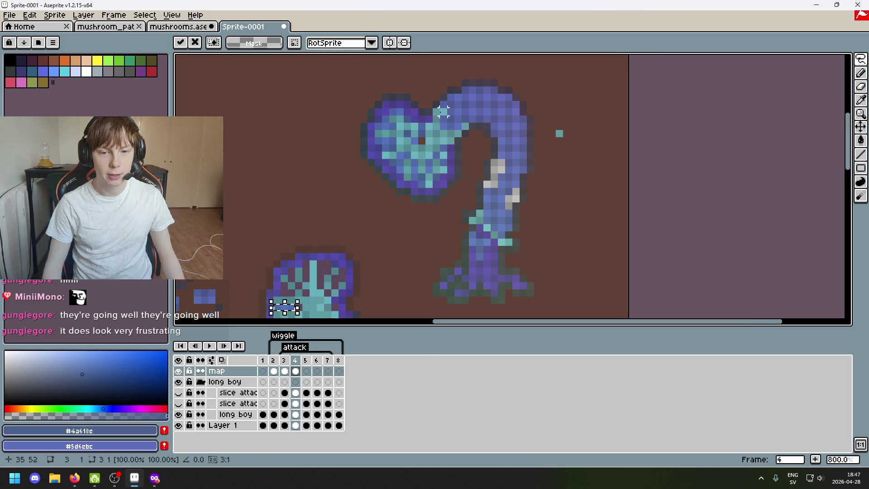
{"action": "left_click_drag", "start_coordinate": [429, 227], "coordinate": [496, 166]}
{"action": "scroll", "coordinate": [445, 223], "scroll_direction": "down", "scroll_amount": 2}
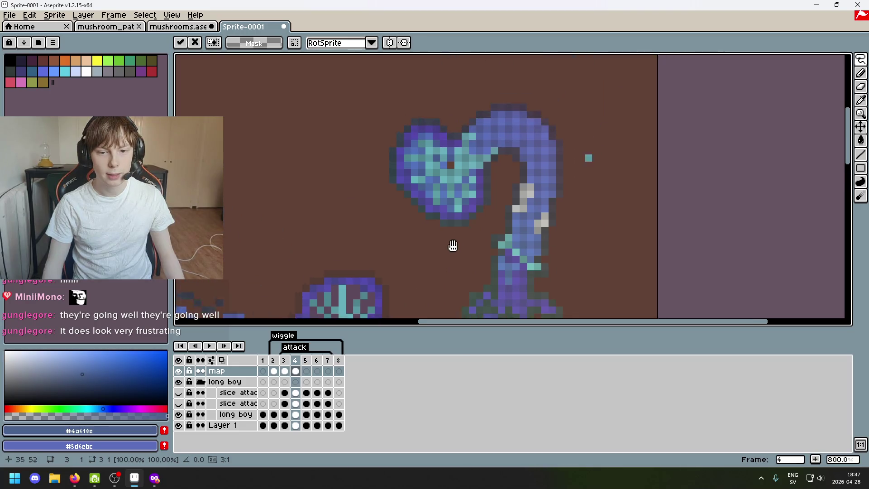
{"action": "scroll", "coordinate": [421, 152], "scroll_direction": "up", "scroll_amount": 5}
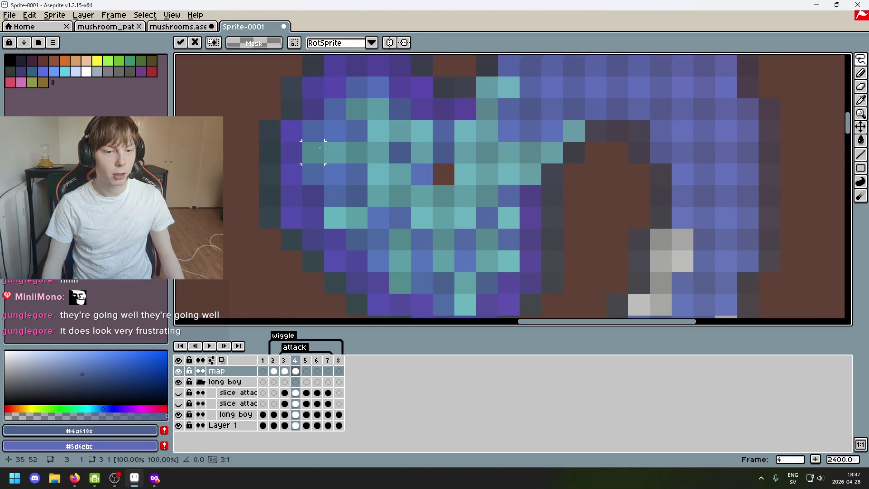
{"action": "scroll", "coordinate": [320, 147], "scroll_direction": "down", "scroll_amount": 4}
{"action": "scroll", "coordinate": [321, 254], "scroll_direction": "up", "scroll_amount": 3}
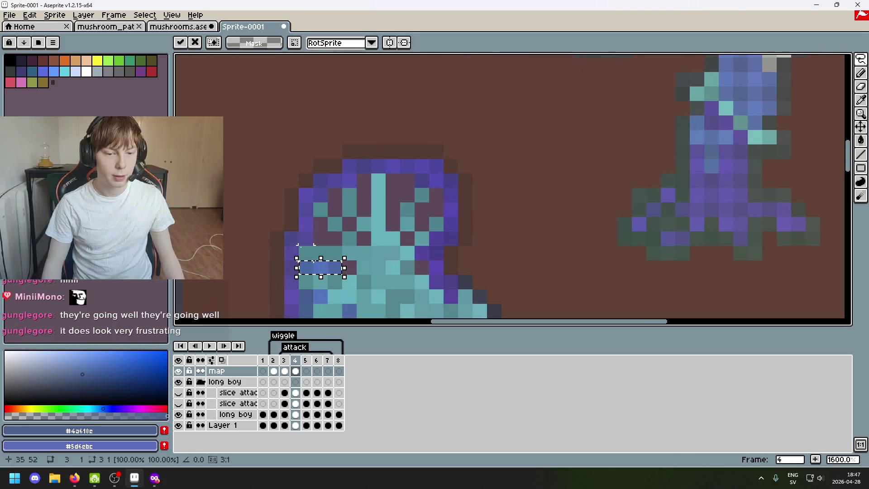
{"action": "scroll", "coordinate": [462, 192], "scroll_direction": "down", "scroll_amount": 5}
{"action": "scroll", "coordinate": [474, 185], "scroll_direction": "up", "scroll_amount": 4}
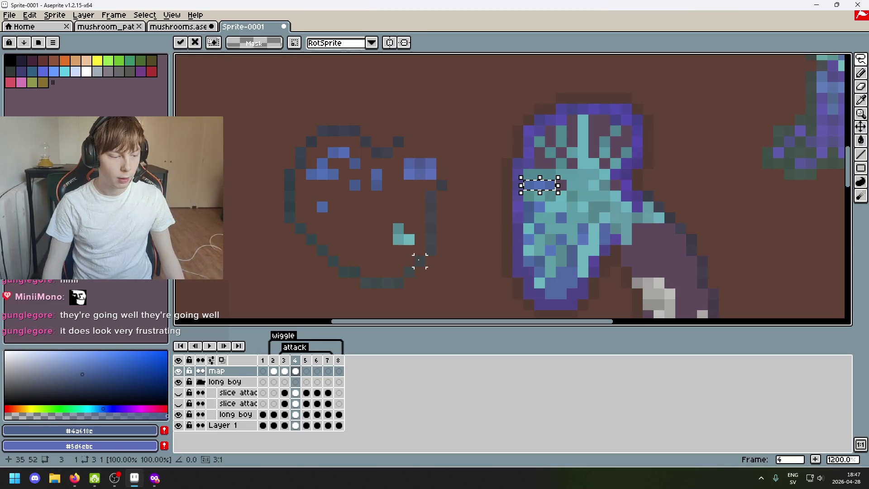
{"action": "left_click", "coordinate": [446, 202]}
Move a blue pixel from the curled outline into the mushroom cap
{"action": "scroll", "coordinate": [369, 194], "scroll_direction": "up", "scroll_amount": 2}
{"action": "scroll", "coordinate": [286, 217], "scroll_direction": "up", "scroll_amount": 1}
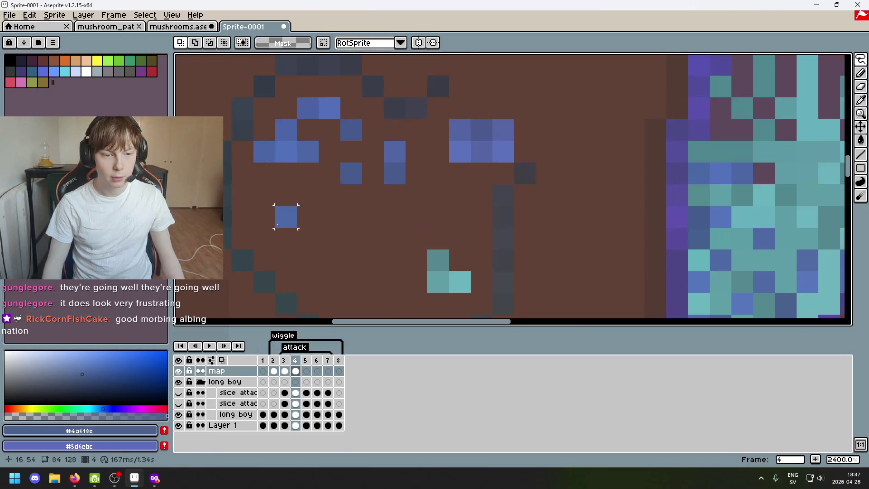
{"action": "mouse_move", "coordinate": [277, 208]}
{"action": "left_mouse_down"}
{"action": "mouse_move", "coordinate": [294, 225]}
{"action": "mouse_move", "coordinate": [764, 174]}
{"action": "left_mouse_up"}
{"action": "scroll", "coordinate": [590, 197], "scroll_direction": "down", "scroll_amount": 2}
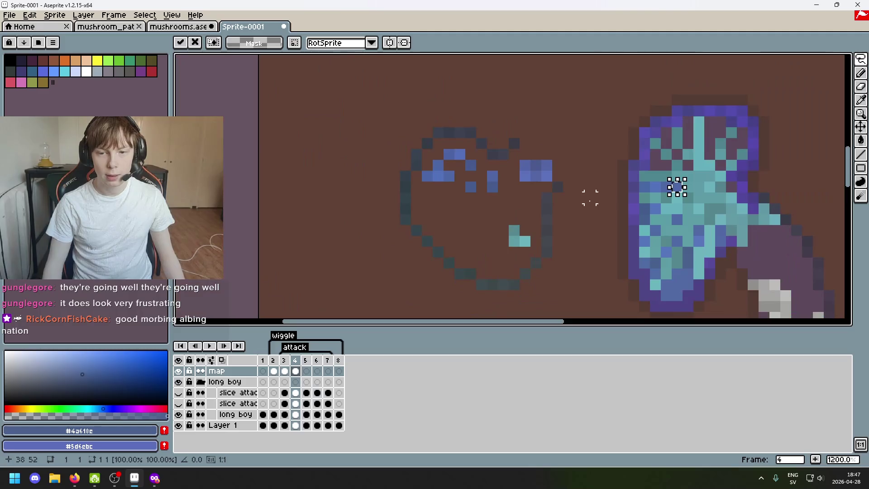
{"action": "scroll", "coordinate": [457, 189], "scroll_direction": "up", "scroll_amount": 1}
{"action": "left_click", "coordinate": [446, 186]}
Relocate the L-shaped blue pixel group, shifting its top pixel and two others rightward
{"action": "mouse_move", "coordinate": [417, 172]}
{"action": "left_mouse_down"}
{"action": "mouse_move", "coordinate": [431, 159]}
{"action": "mouse_move", "coordinate": [633, 141]}
{"action": "left_mouse_up"}
{"action": "scroll", "coordinate": [640, 163], "scroll_direction": "up", "scroll_amount": 1}
{"action": "left_click", "coordinate": [626, 172]}
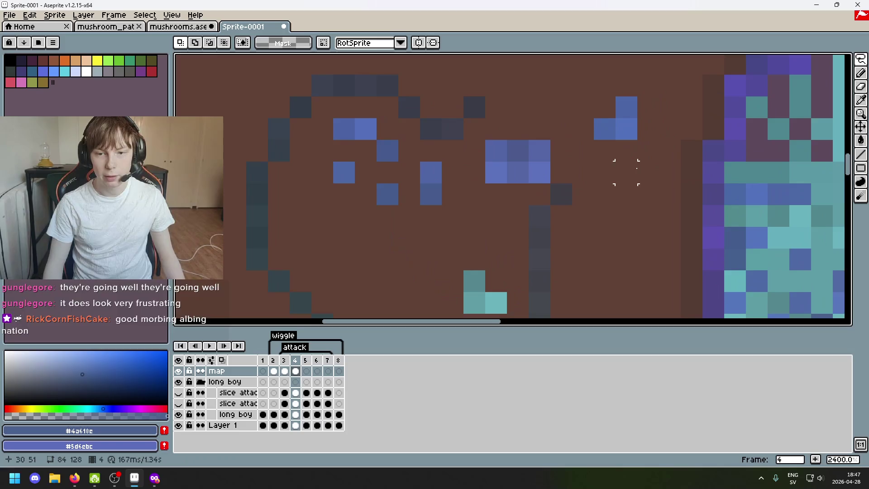
{"action": "scroll", "coordinate": [626, 172], "scroll_direction": "up", "scroll_amount": 1}
{"action": "mouse_move", "coordinate": [538, 129]}
{"action": "left_mouse_down"}
{"action": "mouse_move", "coordinate": [561, 153]}
{"action": "mouse_move", "coordinate": [724, 171]}
{"action": "left_mouse_up"}
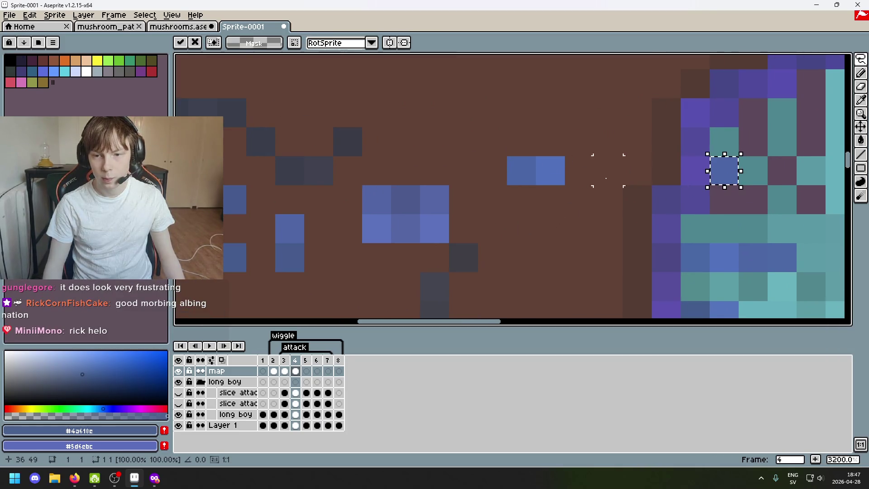
{"action": "mouse_move", "coordinate": [508, 156]}
{"action": "left_mouse_down"}
{"action": "mouse_move", "coordinate": [564, 183]}
{"action": "mouse_move", "coordinate": [727, 199]}
{"action": "left_mouse_up"}
Place a lone blue pixel inside the mushroom, undoing two misplaced moves into the purple area
{"action": "scroll", "coordinate": [494, 206], "scroll_direction": "down", "scroll_amount": 2}
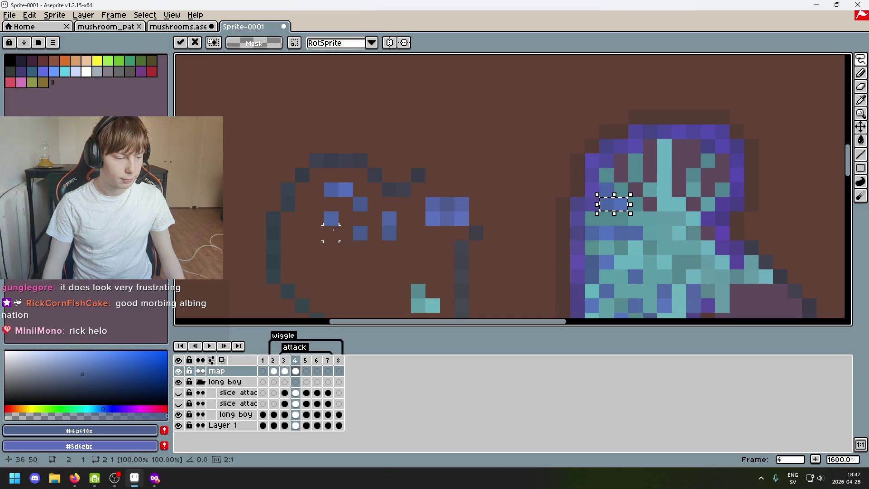
{"action": "mouse_move", "coordinate": [325, 213]}
{"action": "left_mouse_down"}
{"action": "mouse_move", "coordinate": [337, 225]}
{"action": "mouse_move", "coordinate": [463, 177]}
{"action": "left_mouse_up"}
{"action": "scroll", "coordinate": [470, 185], "scroll_direction": "up", "scroll_amount": 1}
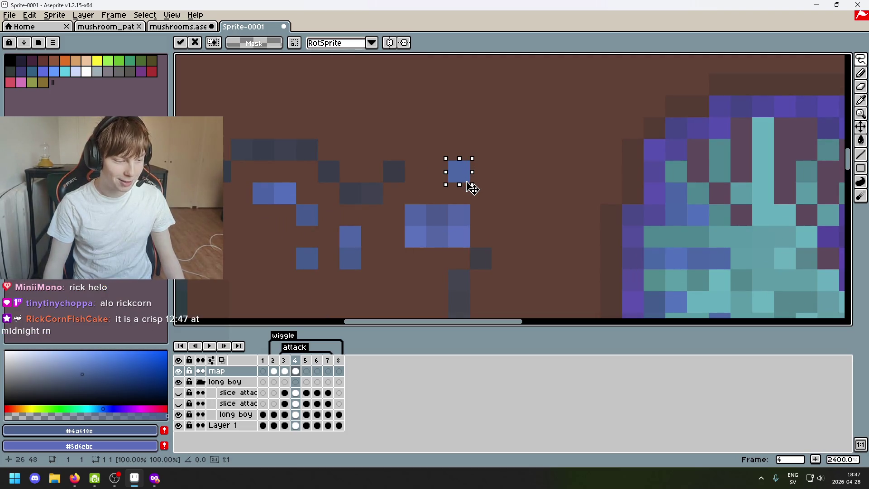
{"action": "mouse_move", "coordinate": [472, 187]}
{"action": "left_mouse_down"}
{"action": "mouse_move", "coordinate": [692, 183]}
{"action": "mouse_move", "coordinate": [702, 162]}
{"action": "left_mouse_up"}
{"action": "key", "text": "ctrl+z"}
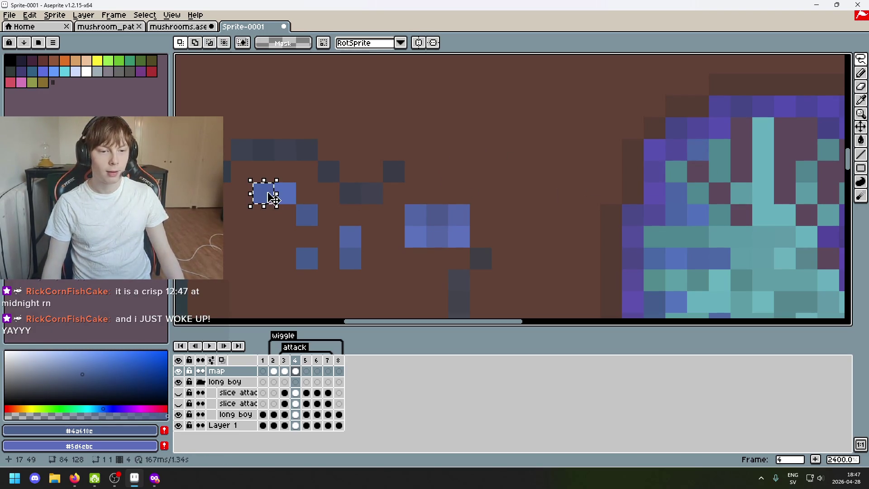
{"action": "left_click_drag", "start_coordinate": [264, 193], "coordinate": [653, 171]}
{"action": "key", "text": "ctrl+z"}
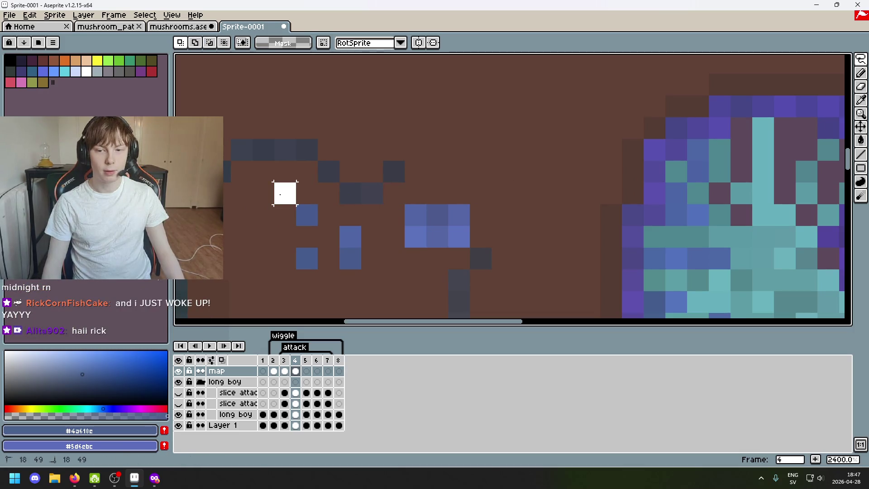
{"action": "mouse_move", "coordinate": [290, 195]}
{"action": "left_mouse_down"}
{"action": "mouse_move", "coordinate": [598, 238]}
{"action": "mouse_move", "coordinate": [715, 196]}
{"action": "left_mouse_up"}
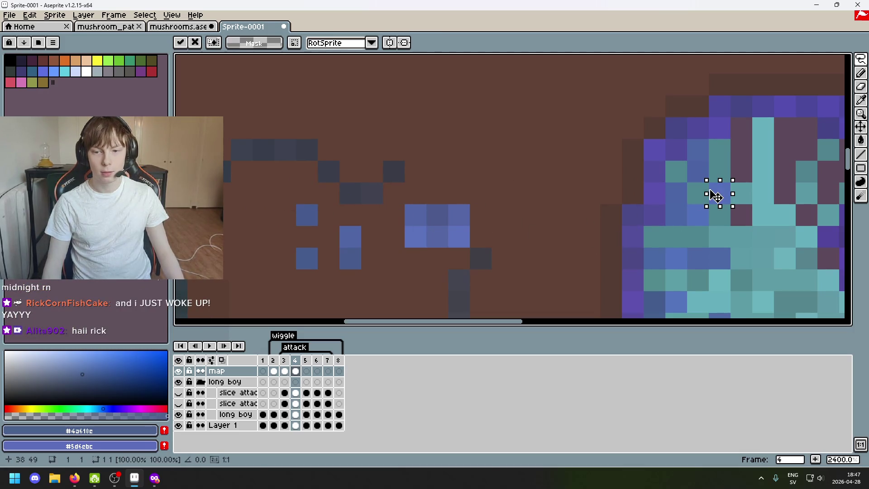
{"action": "left_click", "coordinate": [458, 192]}
Move the lower blue pixel into the teal area and a small blue group onto the cap
{"action": "mouse_move", "coordinate": [297, 249]}
{"action": "left_mouse_down"}
{"action": "mouse_move", "coordinate": [316, 269]}
{"action": "mouse_move", "coordinate": [746, 226]}
{"action": "left_mouse_up"}
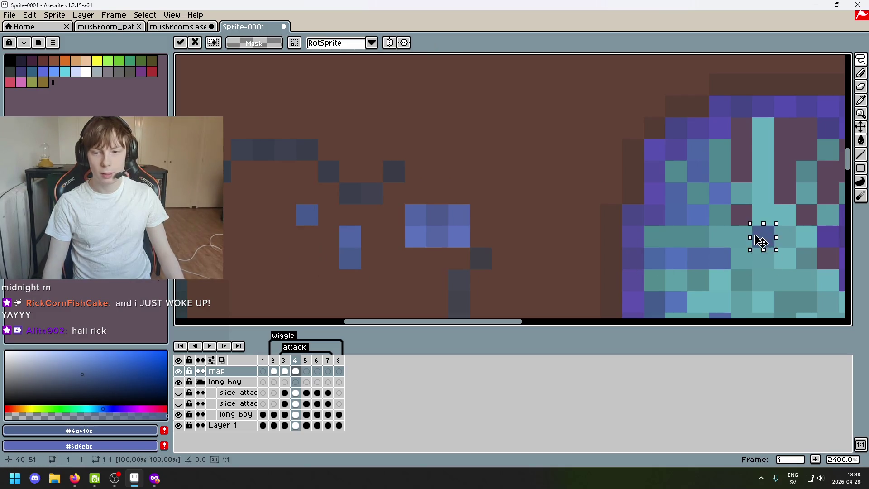
{"action": "left_click", "coordinate": [546, 166]}
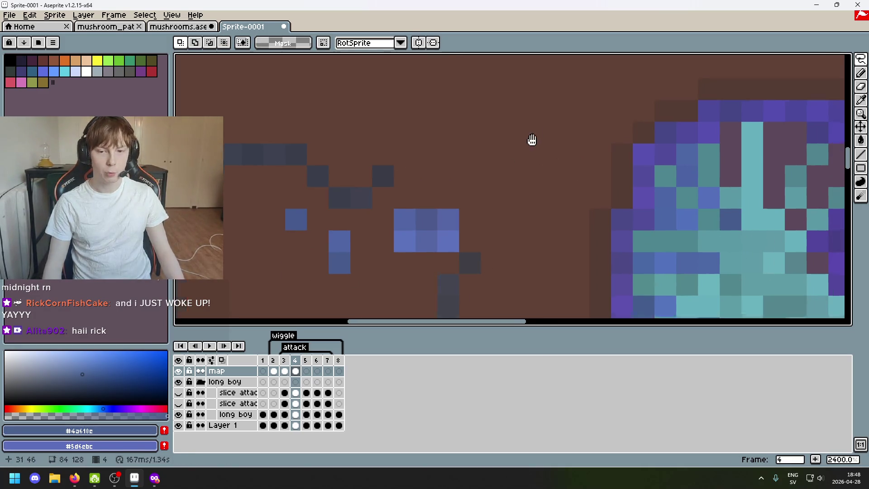
{"action": "scroll", "coordinate": [417, 174], "scroll_direction": "down", "scroll_amount": 1}
{"action": "scroll", "coordinate": [421, 194], "scroll_direction": "down", "scroll_amount": 1}
{"action": "mouse_move", "coordinate": [281, 235]}
{"action": "left_mouse_down"}
{"action": "mouse_move", "coordinate": [560, 206]}
{"action": "mouse_move", "coordinate": [565, 179]}
{"action": "left_mouse_up"}
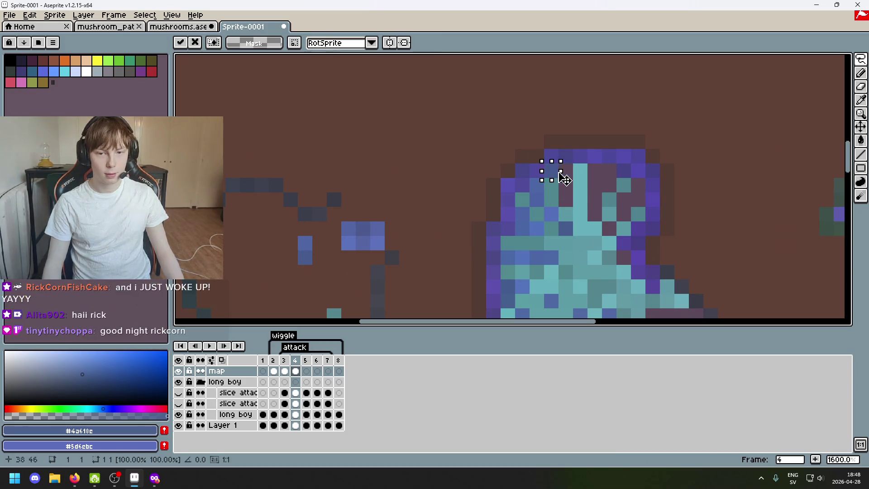
{"action": "mouse_move", "coordinate": [298, 236]}
{"action": "left_mouse_down"}
{"action": "mouse_move", "coordinate": [326, 264]}
{"action": "mouse_move", "coordinate": [558, 187]}
{"action": "left_mouse_up"}
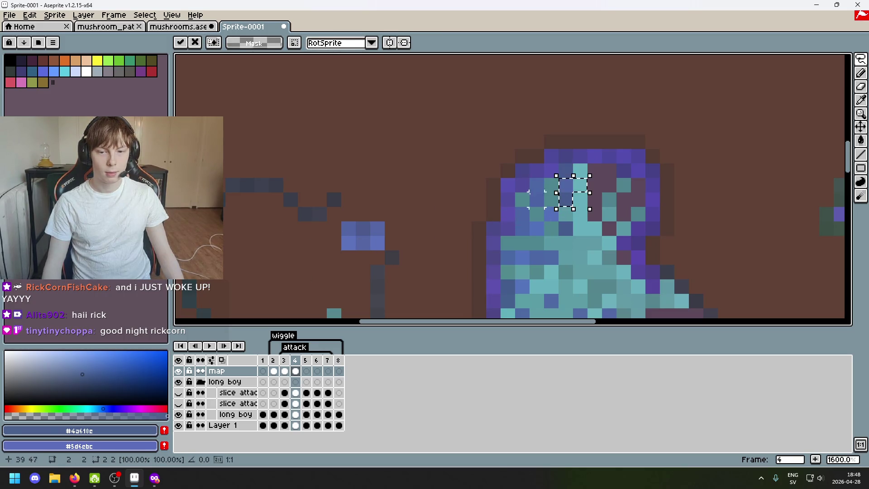
{"action": "left_click", "coordinate": [522, 185]}
Shift a three-pixel column in the cap one pixel right and select a single cap pixel
{"action": "left_click_drag", "start_coordinate": [594, 213], "coordinate": [469, 135]}
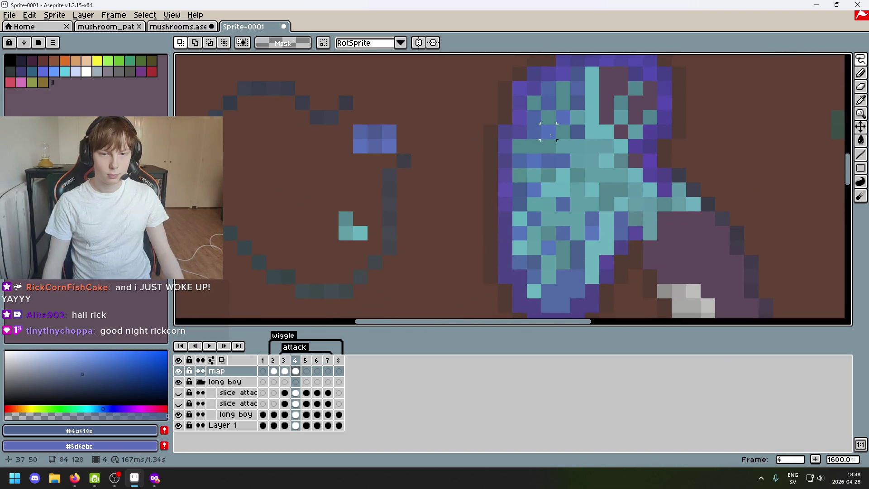
{"action": "mouse_move", "coordinate": [548, 131]}
{"action": "left_mouse_down"}
{"action": "mouse_move", "coordinate": [510, 186]}
{"action": "mouse_move", "coordinate": [538, 157]}
{"action": "left_mouse_up"}
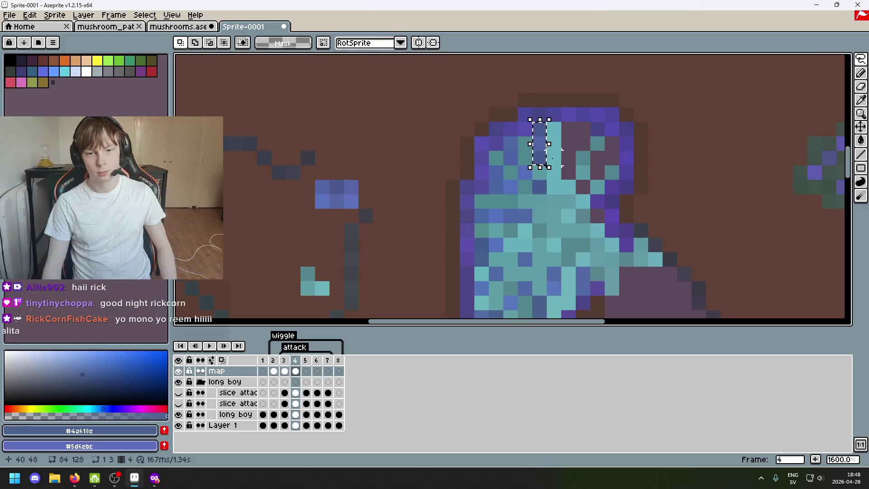
{"action": "left_click_drag", "start_coordinate": [553, 145], "coordinate": [582, 149]}
{"action": "left_click_drag", "start_coordinate": [561, 122], "coordinate": [577, 131]}
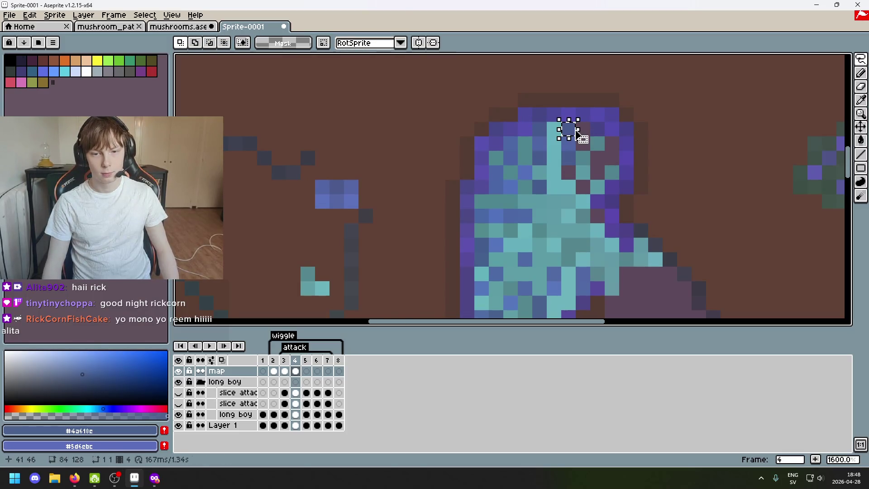
Clear the selection, switch to the pencil, and sample blues from the mushroom cap
{"action": "key", "text": "ctrl+d"}
{"action": "key", "text": "b"}
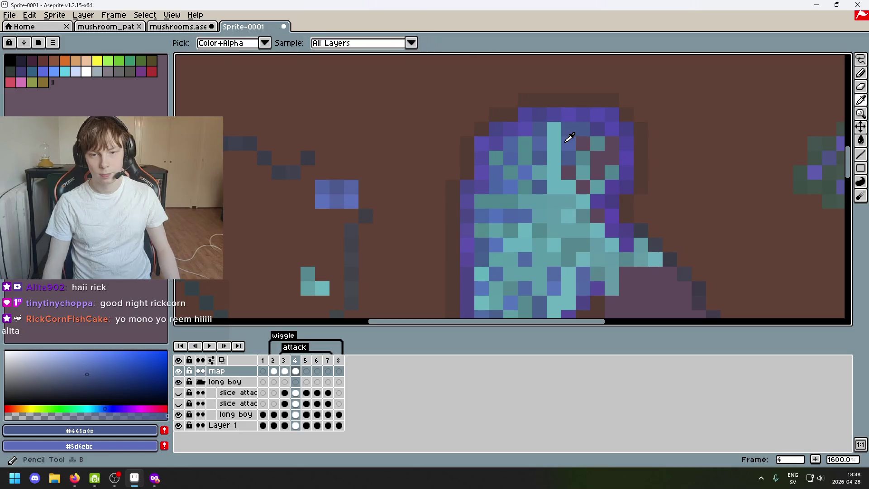
{"action": "left_click", "coordinate": [582, 144], "text": "alt"}
{"action": "left_click", "coordinate": [571, 154], "text": "alt"}
{"action": "scroll", "coordinate": [518, 210], "scroll_direction": "down", "scroll_amount": 3}
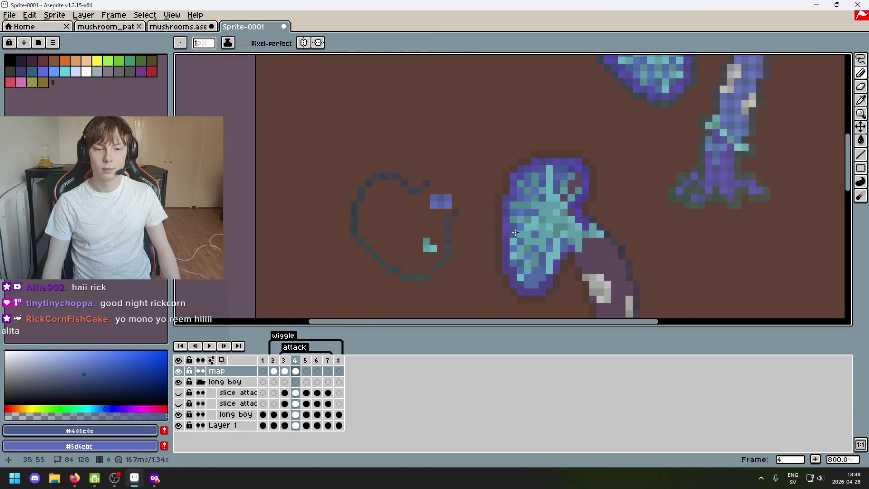
{"action": "scroll", "coordinate": [476, 225], "scroll_direction": "up", "scroll_amount": 3}
{"action": "left_click_drag", "start_coordinate": [575, 166], "coordinate": [550, 126]}
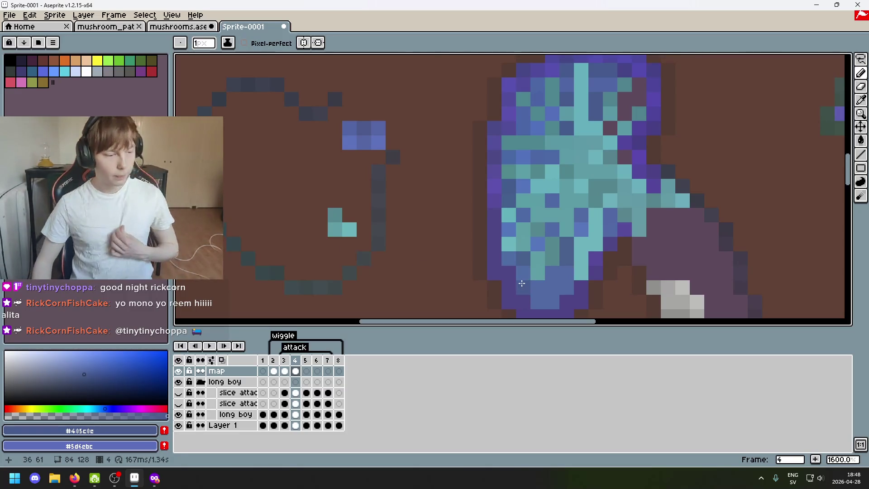
Repaint five cap pixels blue and the maroon cap pixel a lighter colour
{"action": "scroll", "coordinate": [629, 95], "scroll_direction": "up", "scroll_amount": 1}
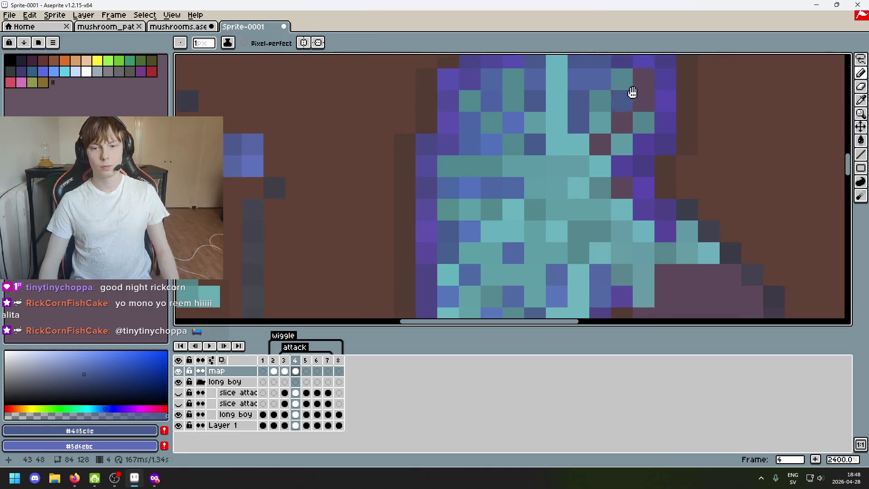
{"action": "scroll", "coordinate": [658, 109], "scroll_direction": "up", "scroll_amount": 1}
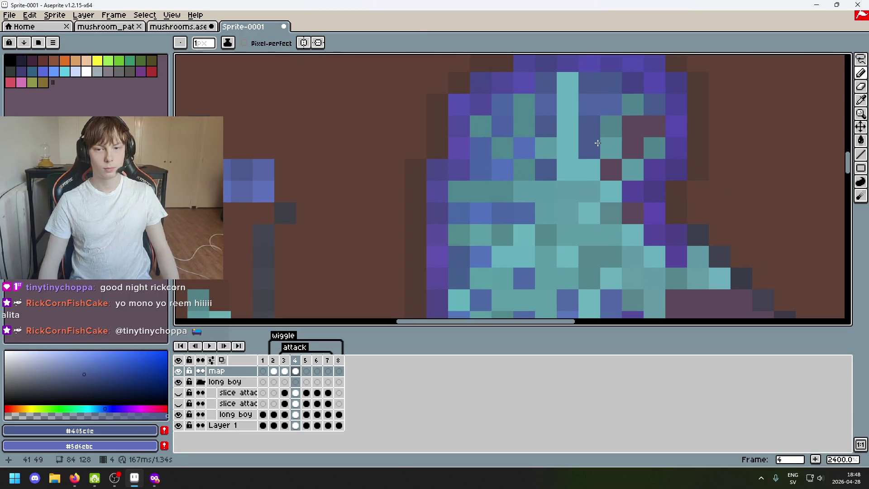
{"action": "left_click", "coordinate": [605, 84], "text": "alt"}
{"action": "left_click", "coordinate": [652, 103]}
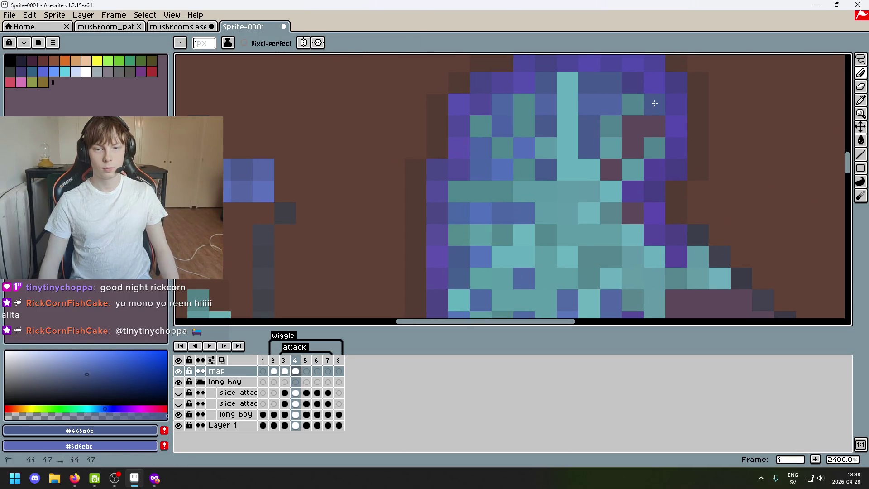
{"action": "left_click", "coordinate": [649, 121], "text": "alt"}
{"action": "left_click", "coordinate": [598, 120], "text": "alt"}
{"action": "left_click", "coordinate": [635, 126]}
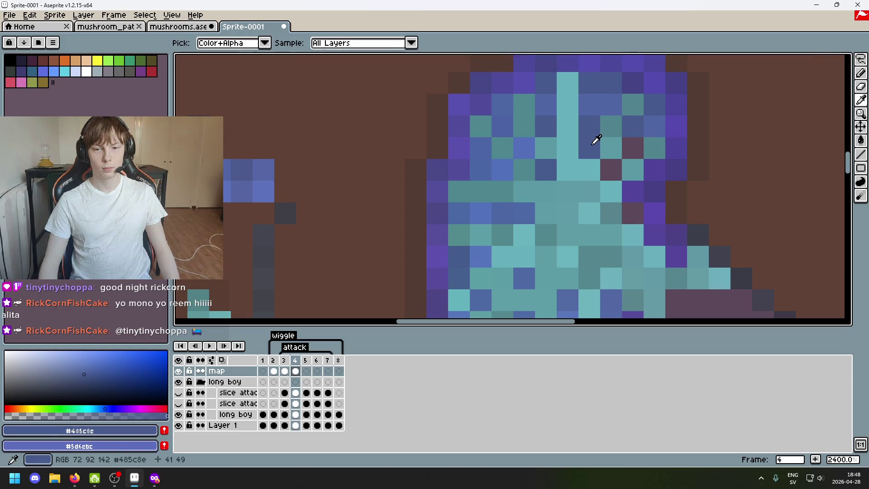
{"action": "left_click", "coordinate": [630, 146]}
{"action": "left_click", "coordinate": [607, 167]}
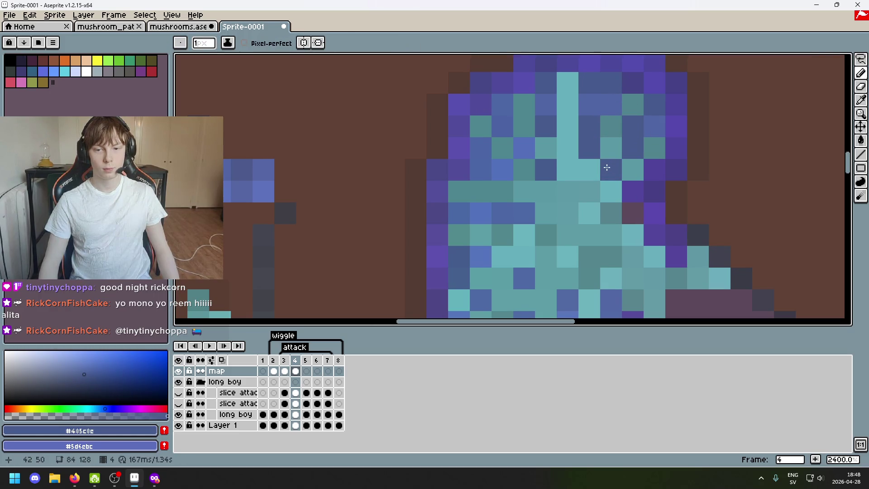
Undo an accidental erase and pick the light blue beside the outline for drawing
{"action": "scroll", "coordinate": [607, 168], "scroll_direction": "down", "scroll_amount": 3}
{"action": "scroll", "coordinate": [602, 181], "scroll_direction": "up", "scroll_amount": 2}
{"action": "scroll", "coordinate": [607, 190], "scroll_direction": "up", "scroll_amount": 1}
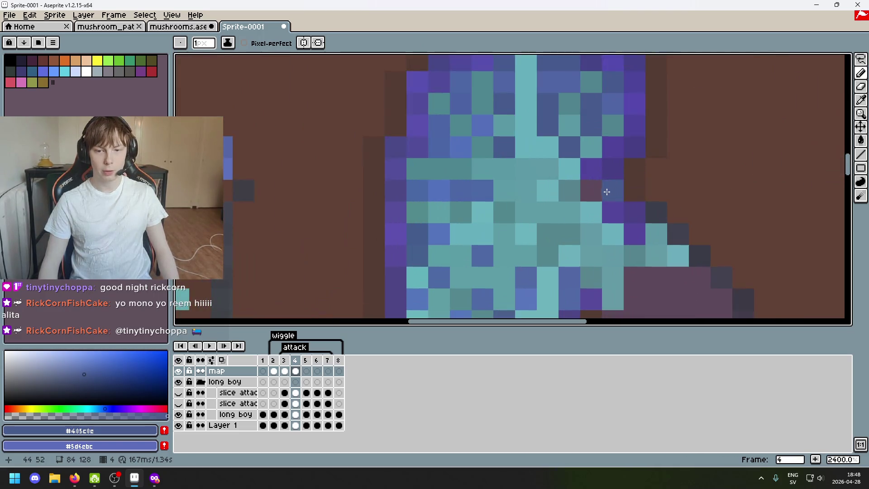
{"action": "scroll", "coordinate": [591, 194], "scroll_direction": "down", "scroll_amount": 1}
{"action": "scroll", "coordinate": [590, 193], "scroll_direction": "down", "scroll_amount": 1}
{"action": "scroll", "coordinate": [558, 205], "scroll_direction": "down", "scroll_amount": 2}
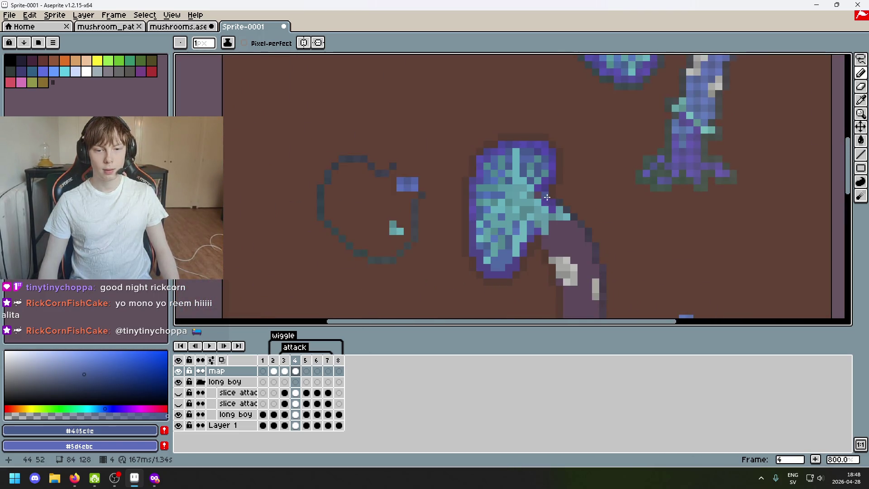
{"action": "scroll", "coordinate": [336, 220], "scroll_direction": "up", "scroll_amount": 1}
{"action": "key", "text": "e"}
{"action": "key", "text": "ctrl+z"}
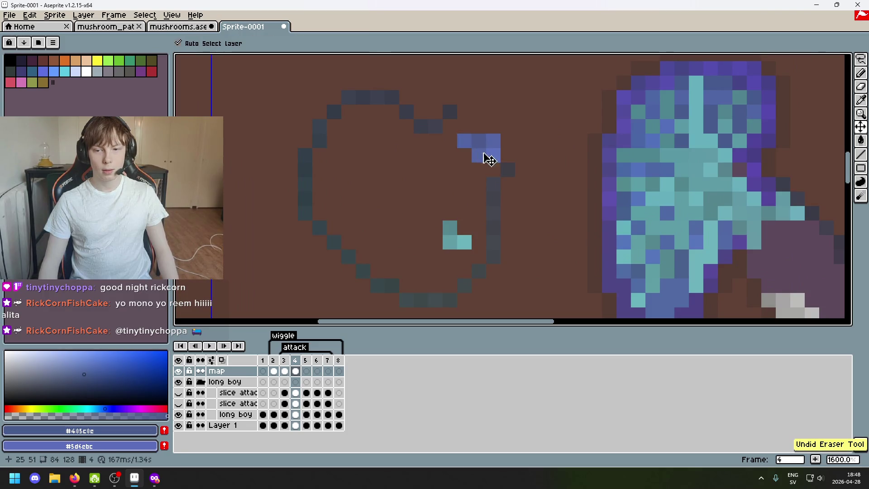
{"action": "key", "text": "i"}
{"action": "left_click", "coordinate": [471, 151]}
{"action": "key", "text": "b"}
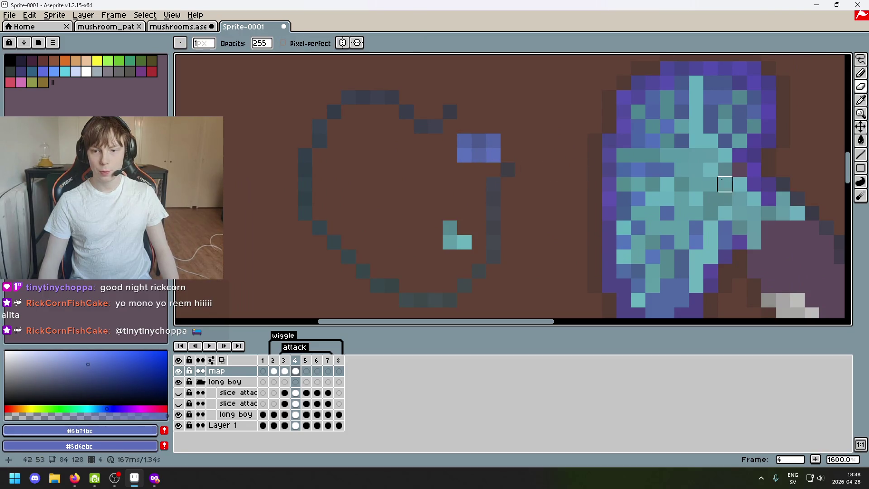
Undo another stray erase, pan around the mushroom, and choose the Rectangular Marquee
{"action": "scroll", "coordinate": [453, 199], "scroll_direction": "down", "scroll_amount": 2}
{"action": "scroll", "coordinate": [615, 204], "scroll_direction": "up", "scroll_amount": 2}
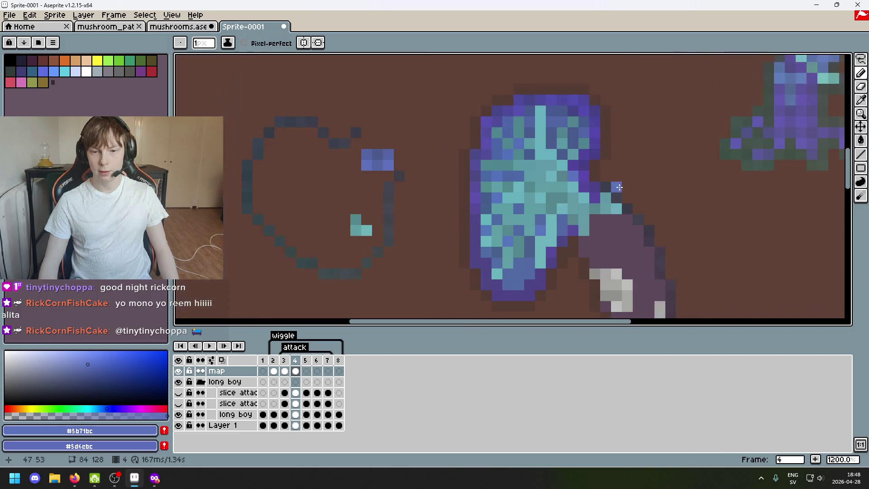
{"action": "key", "text": "e"}
{"action": "key", "text": "ctrl+z"}
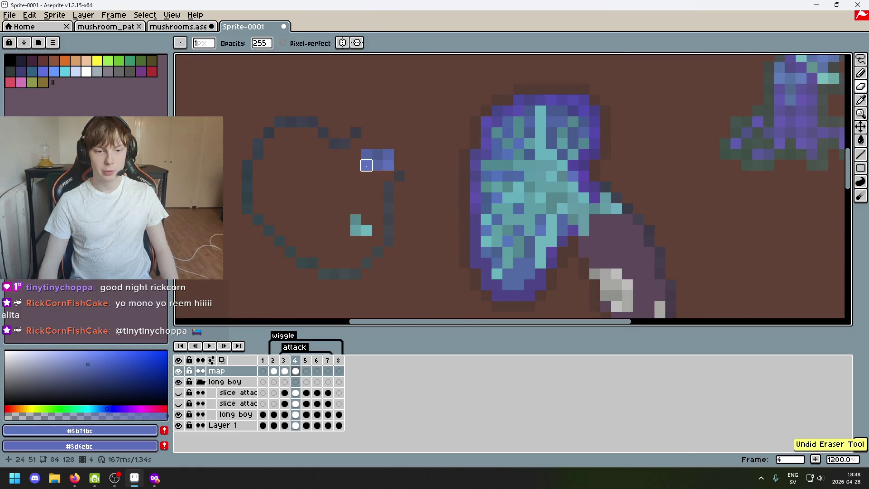
{"action": "scroll", "coordinate": [638, 209], "scroll_direction": "down", "scroll_amount": 2}
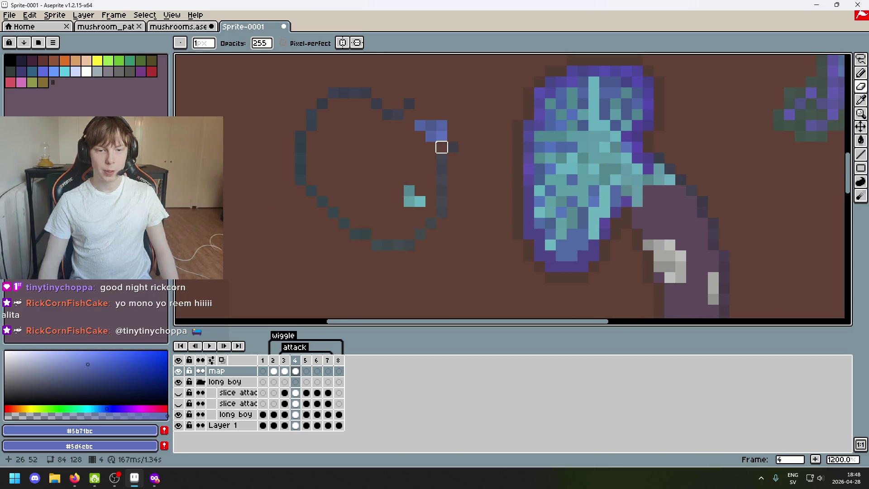
{"action": "left_click_drag", "start_coordinate": [485, 147], "coordinate": [529, 175]}
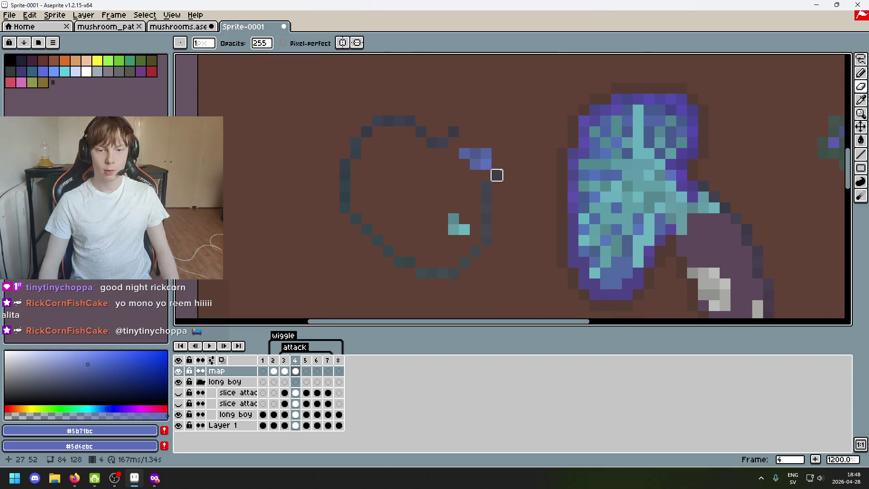
{"action": "scroll", "coordinate": [496, 175], "scroll_direction": "down", "scroll_amount": 1}
{"action": "scroll", "coordinate": [583, 172], "scroll_direction": "up", "scroll_amount": 1}
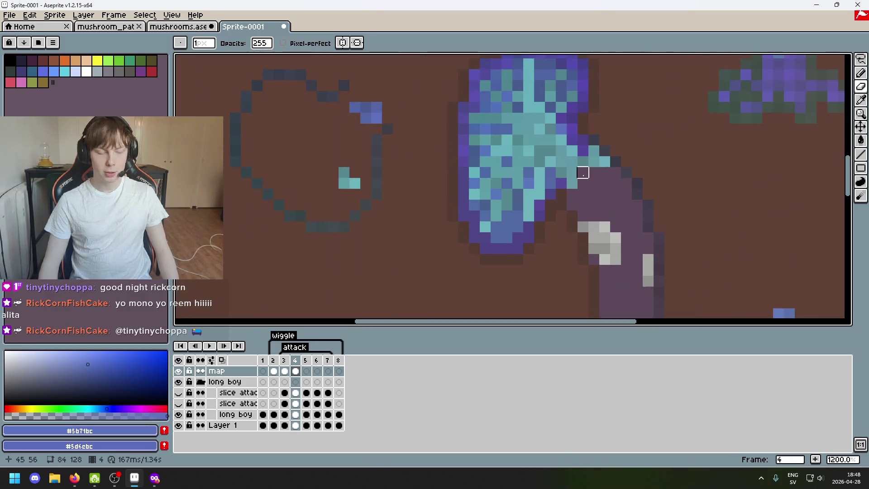
{"action": "scroll", "coordinate": [604, 183], "scroll_direction": "up", "scroll_amount": 1}
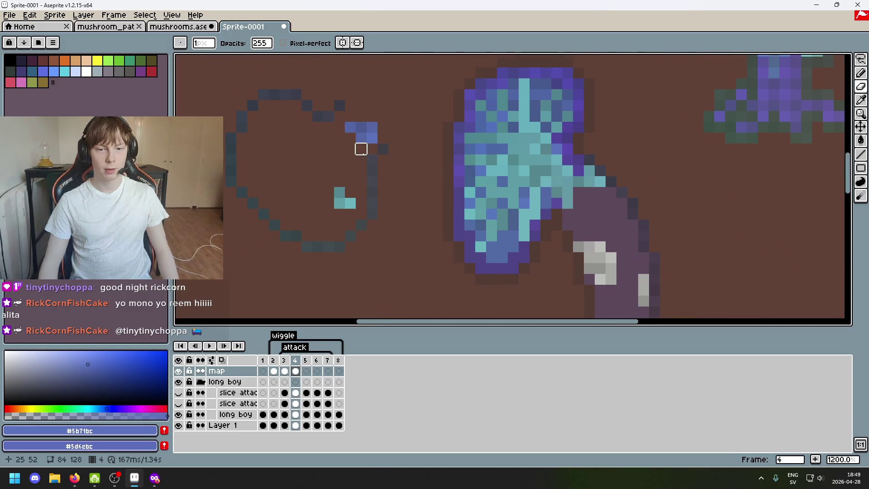
{"action": "left_click", "coordinate": [861, 59]}
{"action": "scroll", "coordinate": [566, 155], "scroll_direction": "right", "scroll_amount": 3}
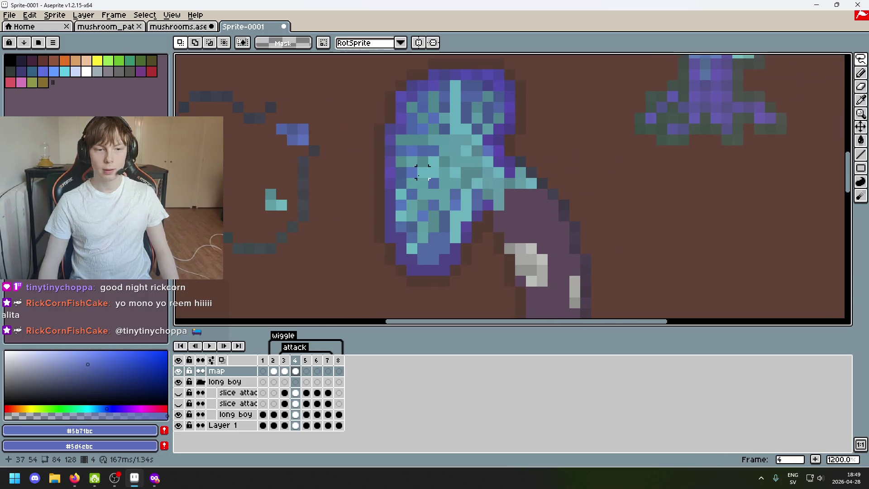
Lasso the curled cap tip and move it down beside the lower mushroom's stem
{"action": "scroll", "coordinate": [422, 172], "scroll_direction": "down", "scroll_amount": 3}
{"action": "scroll", "coordinate": [528, 164], "scroll_direction": "up", "scroll_amount": 3}
{"action": "scroll", "coordinate": [485, 267], "scroll_direction": "up", "scroll_amount": 1}
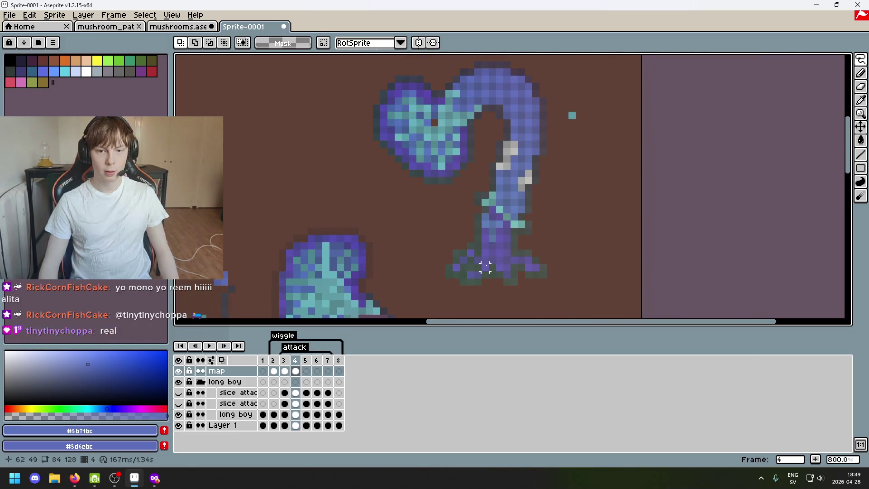
{"action": "scroll", "coordinate": [492, 187], "scroll_direction": "down", "scroll_amount": 1}
{"action": "mouse_move", "coordinate": [492, 188]}
{"action": "left_mouse_down"}
{"action": "mouse_move", "coordinate": [507, 190]}
{"action": "mouse_move", "coordinate": [498, 186]}
{"action": "left_mouse_up"}
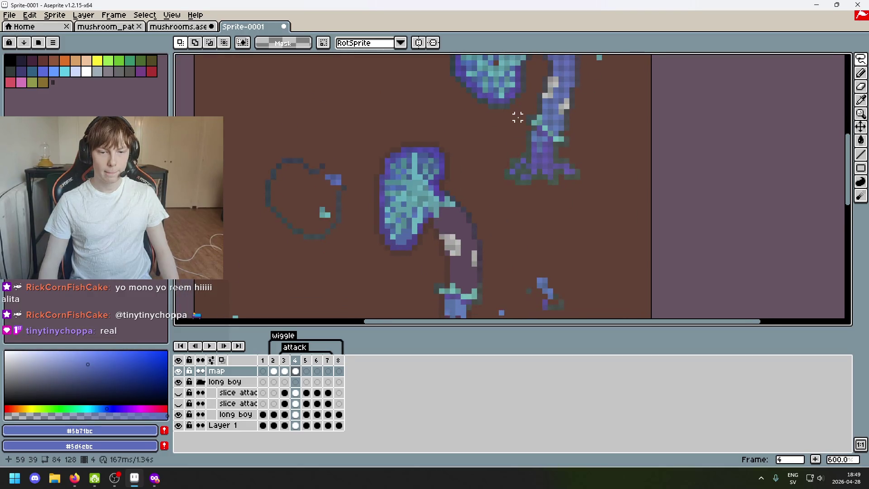
{"action": "scroll", "coordinate": [498, 186], "scroll_direction": "up", "scroll_amount": 3}
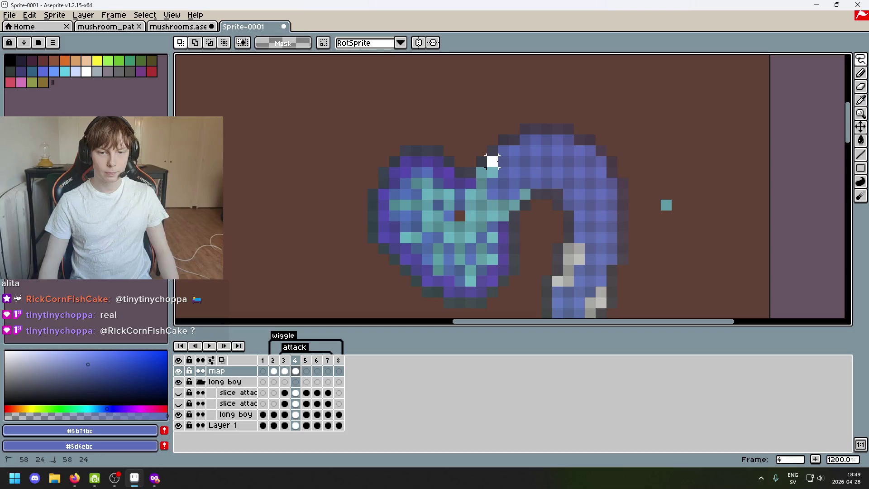
{"action": "left_click_drag", "start_coordinate": [567, 140], "coordinate": [588, 151]}
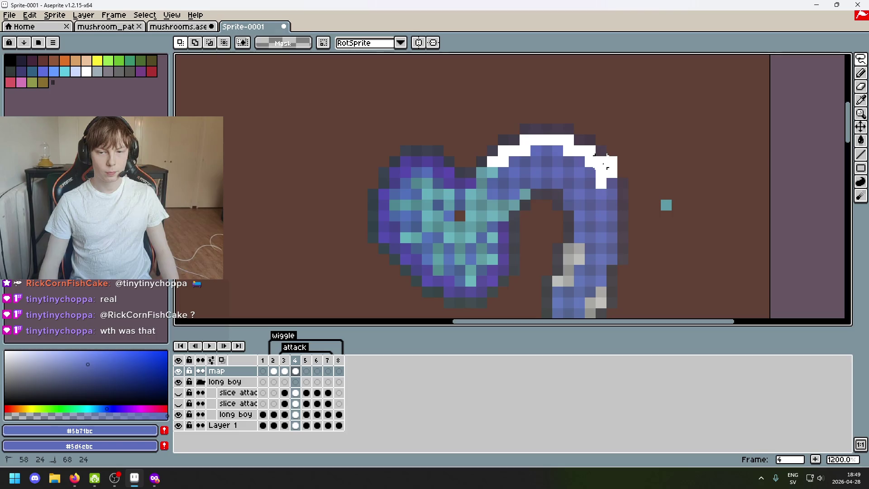
{"action": "left_click_drag", "start_coordinate": [611, 226], "coordinate": [615, 233]}
{"action": "scroll", "coordinate": [638, 226], "scroll_direction": "down", "scroll_amount": 4}
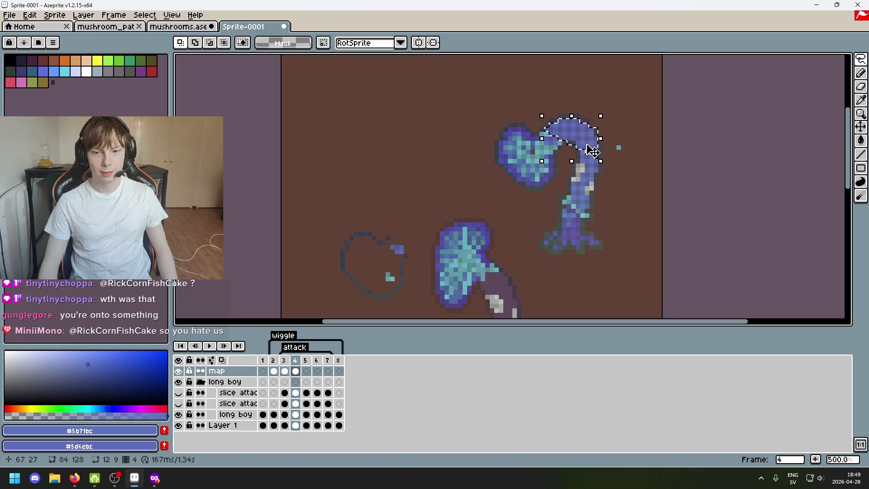
{"action": "left_click_drag", "start_coordinate": [590, 151], "coordinate": [579, 294]}
{"action": "scroll", "coordinate": [579, 293], "scroll_direction": "up", "scroll_amount": 4}
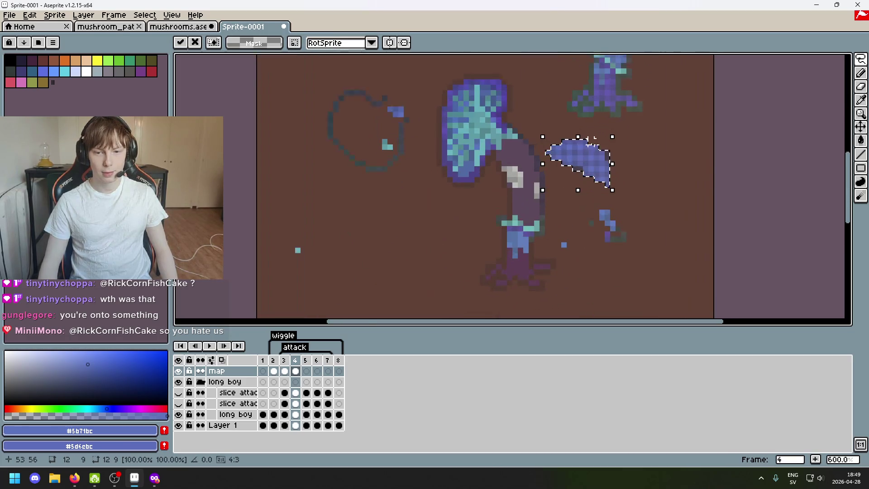
{"action": "left_click", "coordinate": [644, 168]}
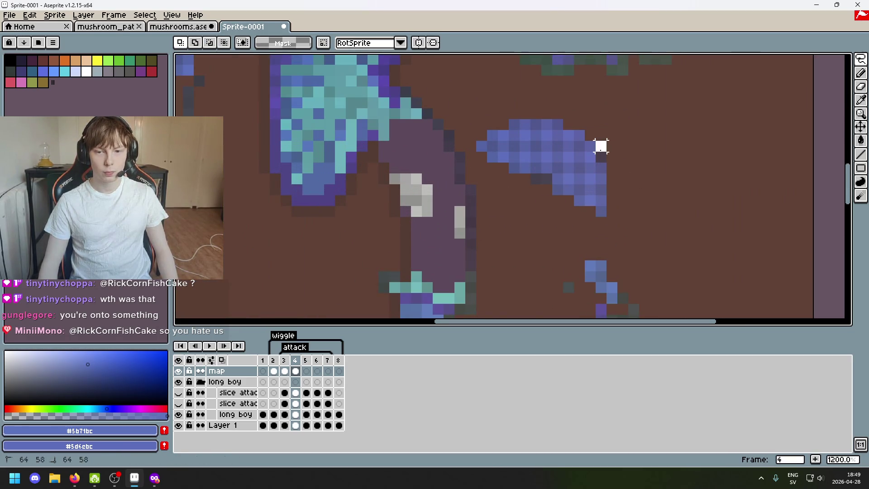
Reposition individual blue pixels from the cap piece left toward the stem
{"action": "left_click_drag", "start_coordinate": [546, 178], "coordinate": [535, 180]}
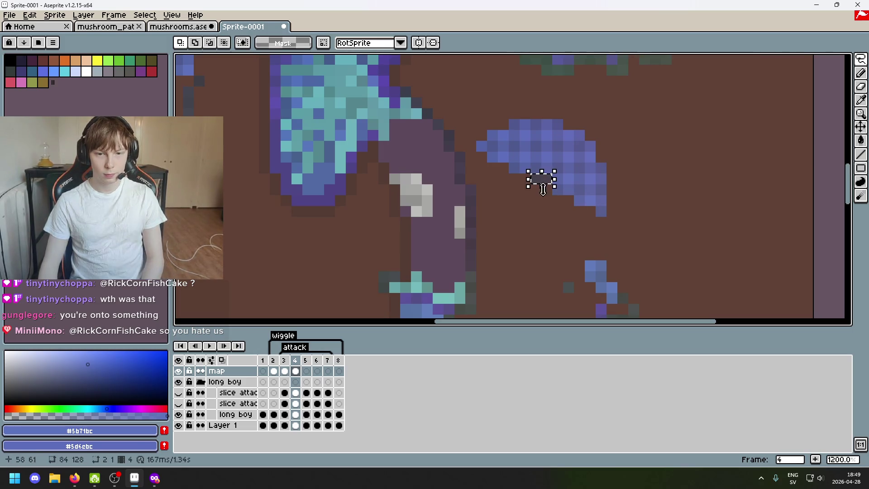
{"action": "mouse_move", "coordinate": [478, 154]}
{"action": "left_mouse_down"}
{"action": "mouse_move", "coordinate": [490, 169]}
{"action": "mouse_move", "coordinate": [439, 139]}
{"action": "left_mouse_up"}
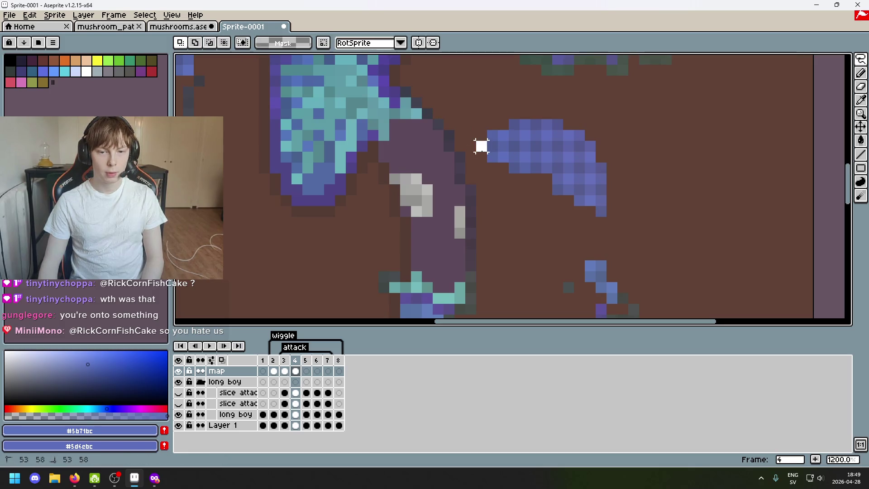
{"action": "key", "text": "Return"}
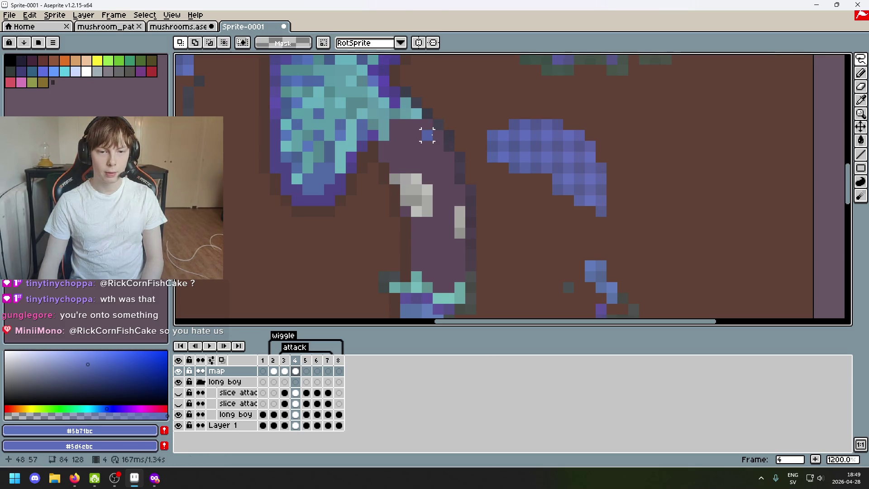
{"action": "left_click_drag", "start_coordinate": [427, 136], "coordinate": [427, 125]}
{"action": "left_click", "coordinate": [493, 135]}
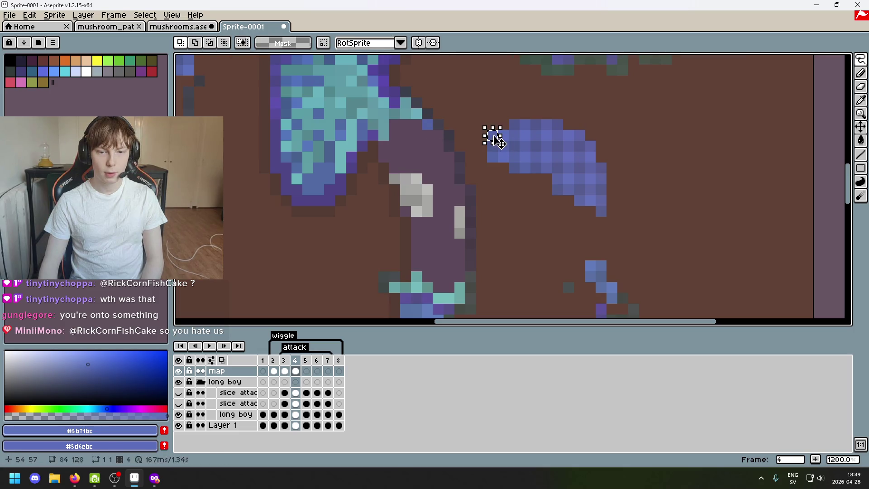
{"action": "left_click_drag", "start_coordinate": [493, 135], "coordinate": [438, 136]}
{"action": "left_click", "coordinate": [502, 135]}
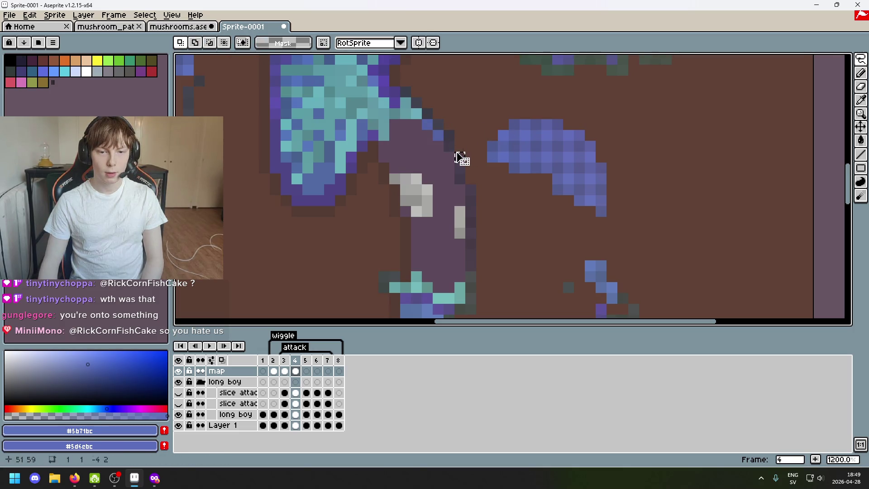
{"action": "left_click", "coordinate": [503, 135]}
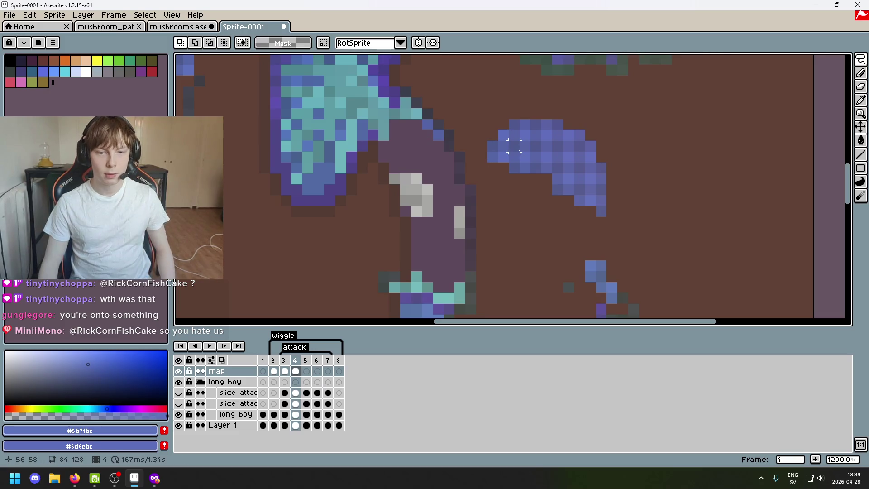
Shift blob pixels and commit the rotated blue strip onto the stem's right outline
{"action": "mouse_move", "coordinate": [499, 131]}
{"action": "left_mouse_down"}
{"action": "mouse_move", "coordinate": [507, 140]}
{"action": "mouse_move", "coordinate": [446, 157]}
{"action": "left_mouse_up"}
{"action": "left_click_drag", "start_coordinate": [485, 128], "coordinate": [500, 142]}
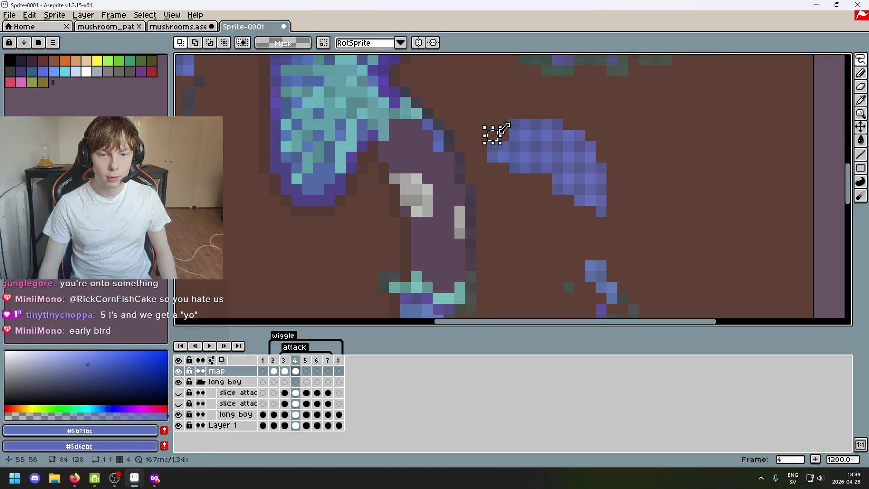
{"action": "left_click", "coordinate": [514, 124]}
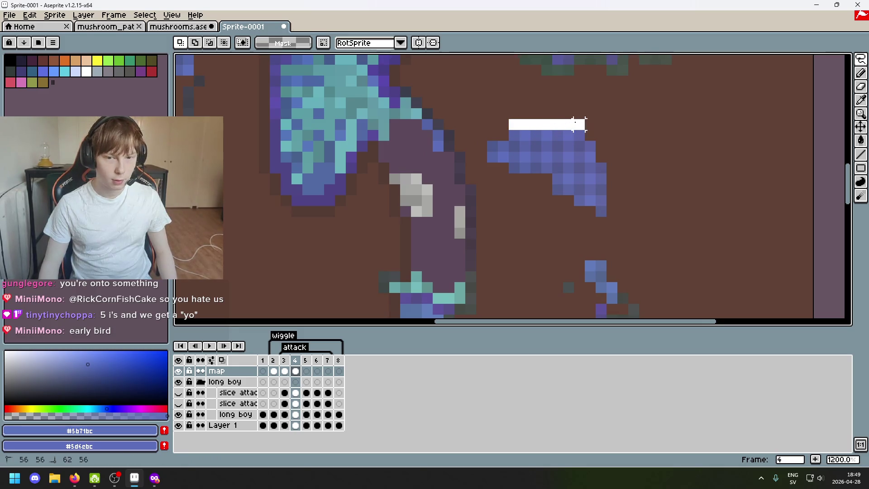
{"action": "mouse_move", "coordinate": [574, 123]}
{"action": "left_mouse_down"}
{"action": "mouse_move", "coordinate": [584, 124]}
{"action": "mouse_move", "coordinate": [568, 222]}
{"action": "mouse_move", "coordinate": [574, 236]}
{"action": "mouse_move", "coordinate": [501, 290]}
{"action": "left_mouse_up"}
{"action": "key", "text": "ctrl+z"}
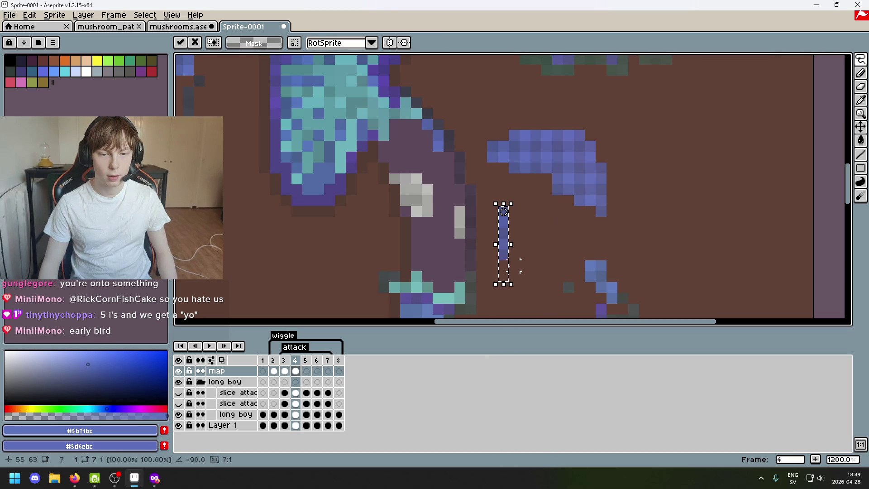
{"action": "mouse_move", "coordinate": [508, 246]}
{"action": "left_mouse_down"}
{"action": "mouse_move", "coordinate": [454, 195]}
{"action": "mouse_move", "coordinate": [466, 207]}
{"action": "left_mouse_up"}
{"action": "key", "text": "Return"}
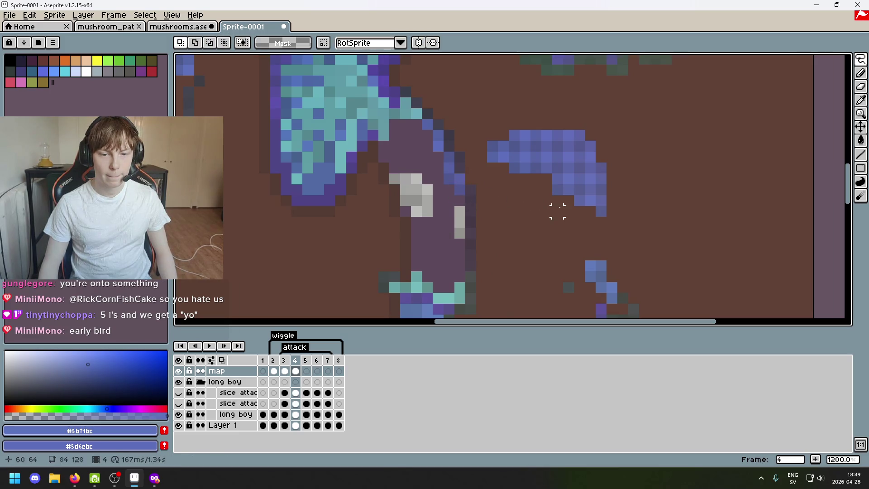
Nudge the small pixel strip one pixel right, then magic-wand the bluish stem pixel
{"action": "key", "text": "ctrl+z"}
{"action": "key", "text": "ctrl+z"}
{"action": "left_click_drag", "start_coordinate": [458, 201], "coordinate": [463, 203]}
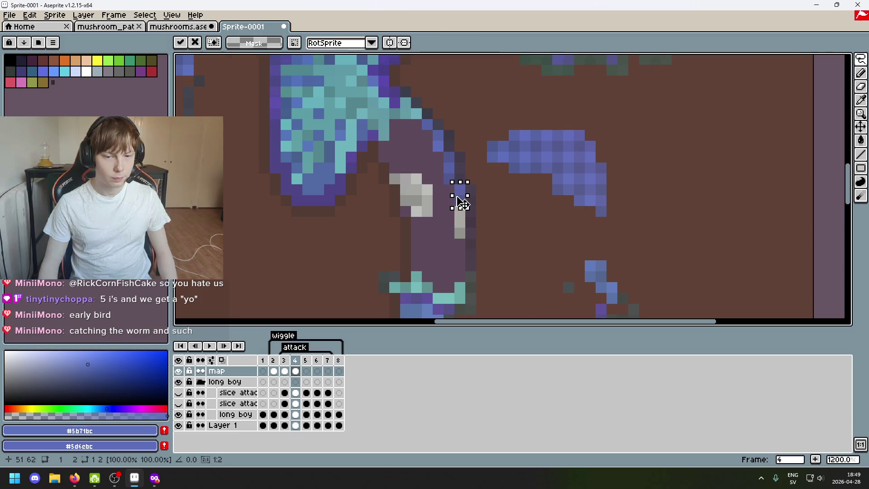
{"action": "key", "text": "Return"}
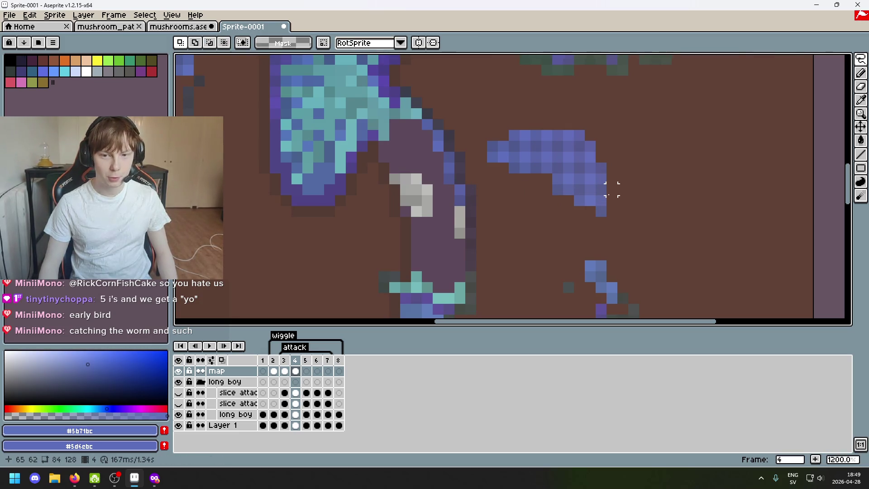
{"action": "key", "text": "w"}
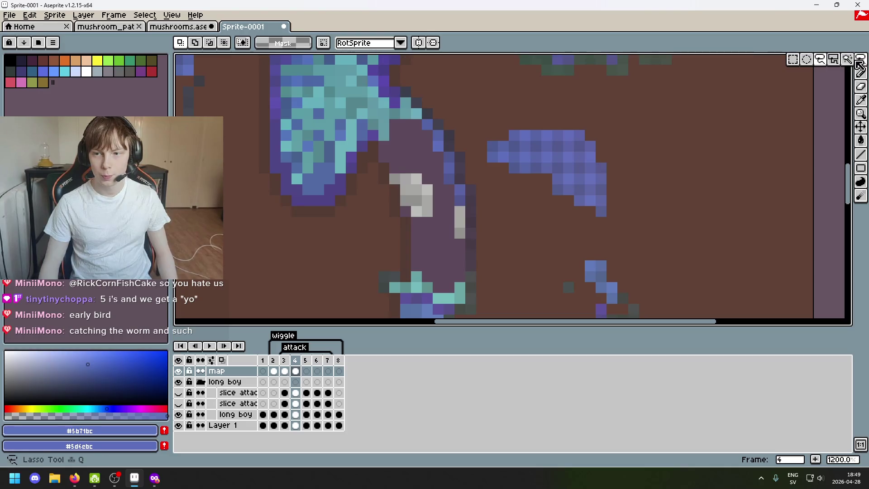
{"action": "left_click", "coordinate": [459, 199]}
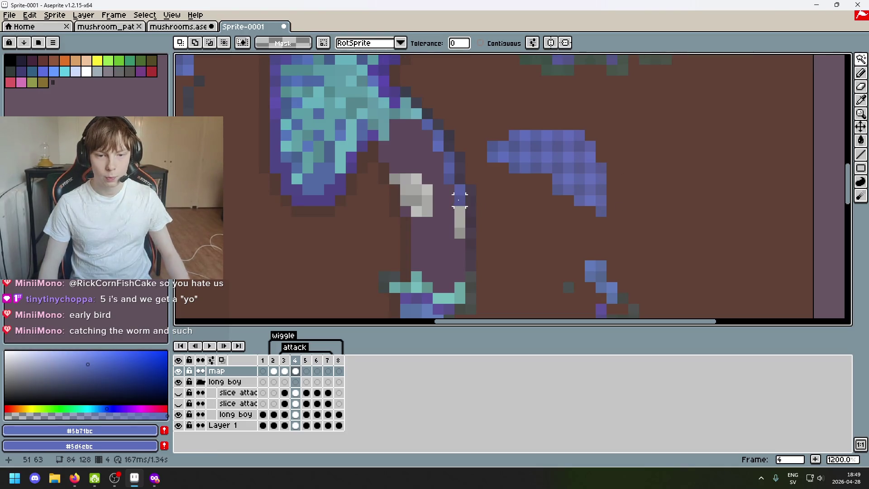
Switch to freehand lasso and move a two-pixel blue strip onto the stem edge
{"action": "scroll", "coordinate": [546, 222], "scroll_direction": "down", "scroll_amount": 5}
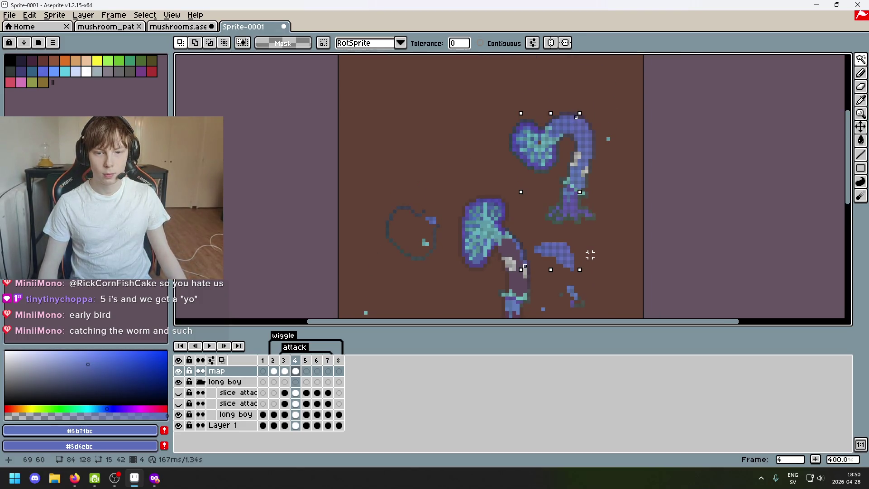
{"action": "scroll", "coordinate": [565, 260], "scroll_direction": "up", "scroll_amount": 3}
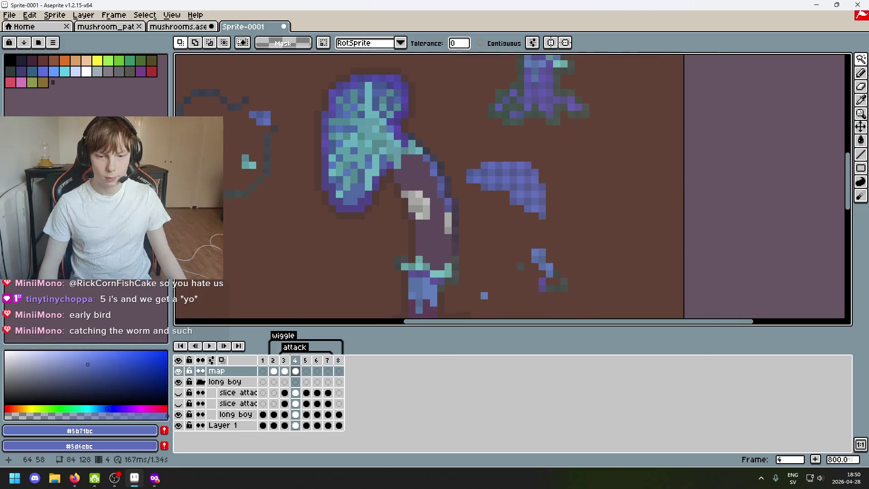
{"action": "left_click", "coordinate": [860, 59]}
{"action": "left_click", "coordinate": [813, 60]}
{"action": "scroll", "coordinate": [461, 171], "scroll_direction": "up", "scroll_amount": 3}
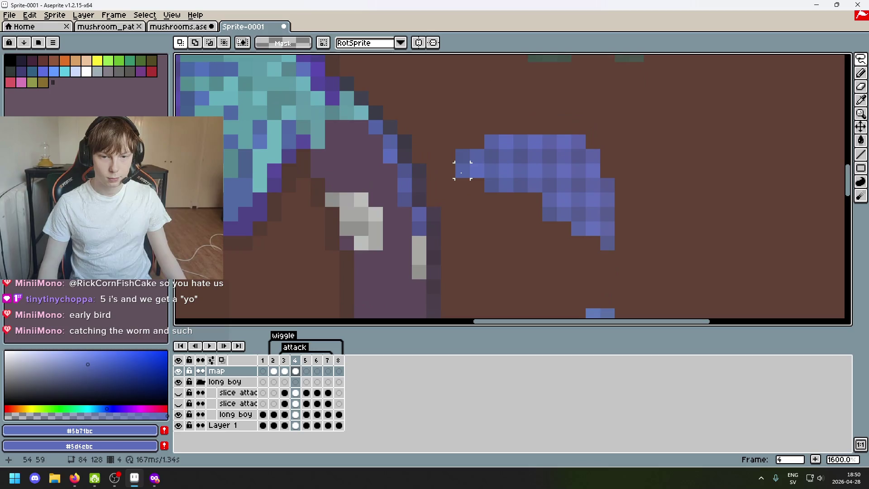
{"action": "mouse_move", "coordinate": [454, 162]}
{"action": "left_mouse_down"}
{"action": "mouse_move", "coordinate": [484, 178]}
{"action": "mouse_move", "coordinate": [431, 97]}
{"action": "mouse_move", "coordinate": [414, 193]}
{"action": "left_mouse_up"}
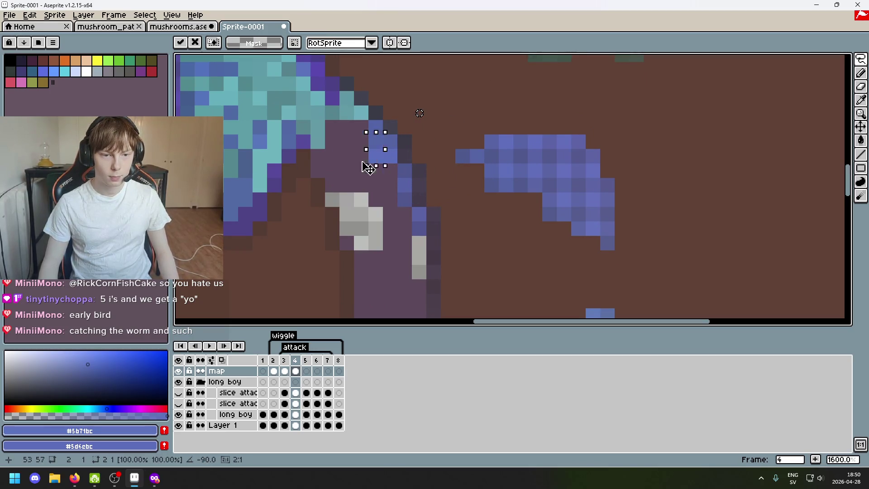
{"action": "left_click_drag", "start_coordinate": [417, 129], "coordinate": [318, 163]}
Move a pair of blue pixels and one more blue pixel left onto the stem
{"action": "mouse_move", "coordinate": [409, 176]}
{"action": "left_mouse_down"}
{"action": "mouse_move", "coordinate": [428, 194]}
{"action": "mouse_move", "coordinate": [334, 186]}
{"action": "left_mouse_up"}
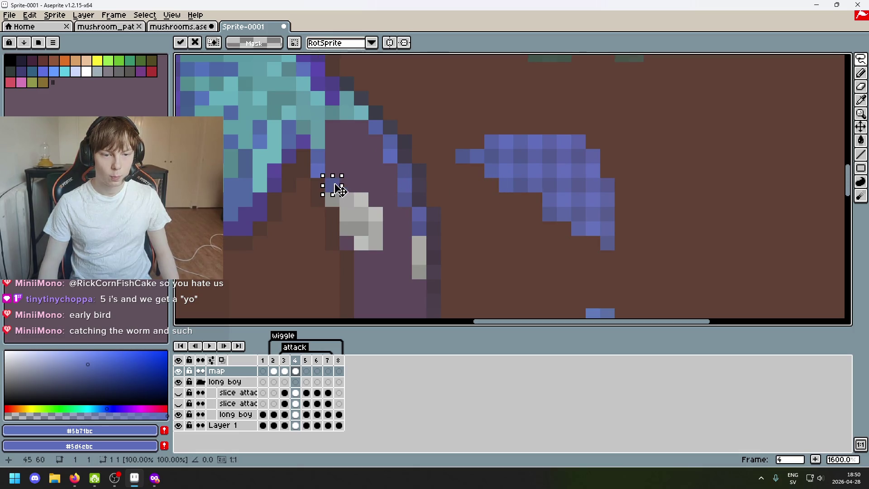
{"action": "mouse_move", "coordinate": [499, 179]}
{"action": "left_mouse_down"}
{"action": "mouse_move", "coordinate": [511, 205]}
{"action": "mouse_move", "coordinate": [355, 190]}
{"action": "left_mouse_up"}
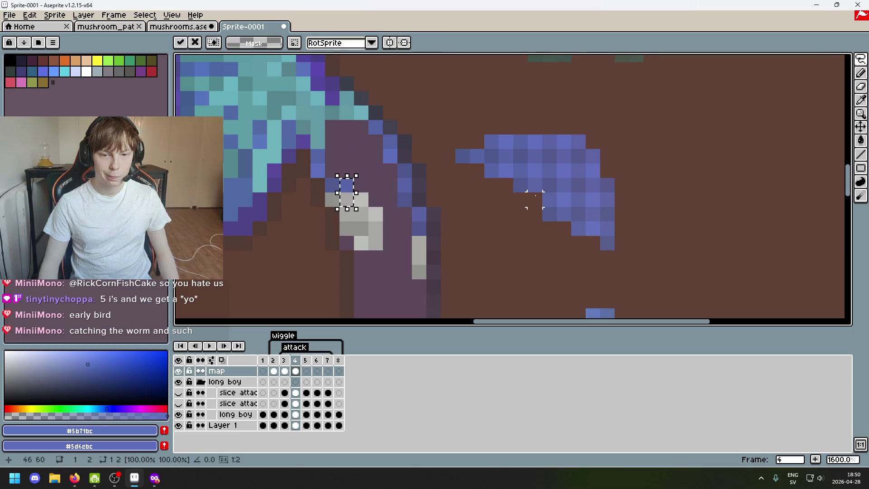
{"action": "mouse_move", "coordinate": [514, 179]}
{"action": "left_mouse_down"}
{"action": "mouse_move", "coordinate": [525, 192]}
{"action": "mouse_move", "coordinate": [366, 195]}
{"action": "left_mouse_up"}
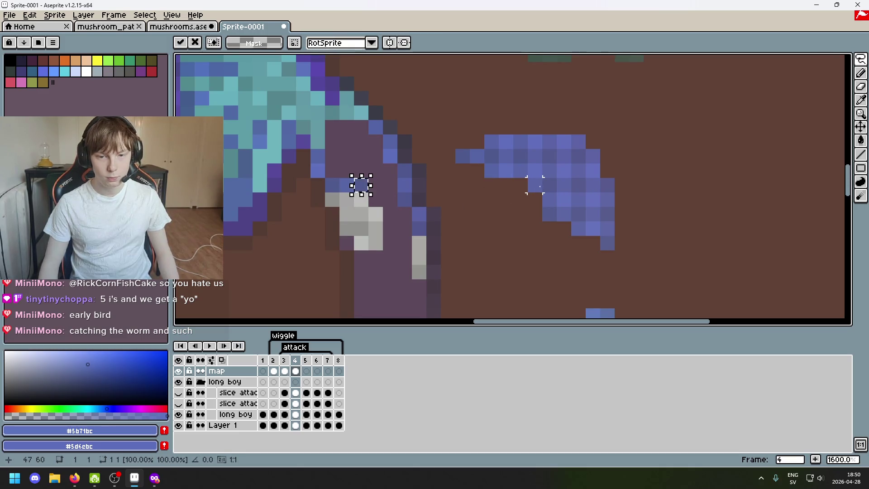
{"action": "left_click", "coordinate": [536, 185]}
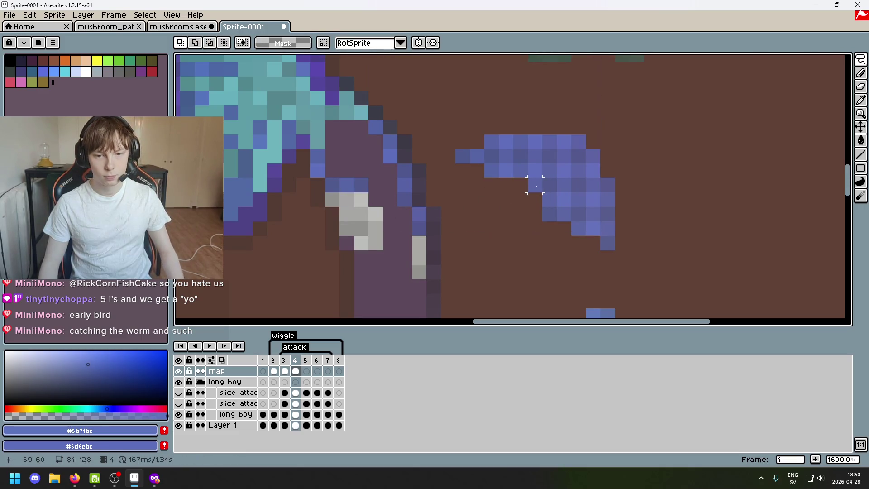
Move a single blue pixel onto the grey patch's right edge, undoing one misplaced move
{"action": "left_click_drag", "start_coordinate": [861, 59], "coordinate": [792, 59]}
{"action": "left_click", "coordinate": [362, 186]}
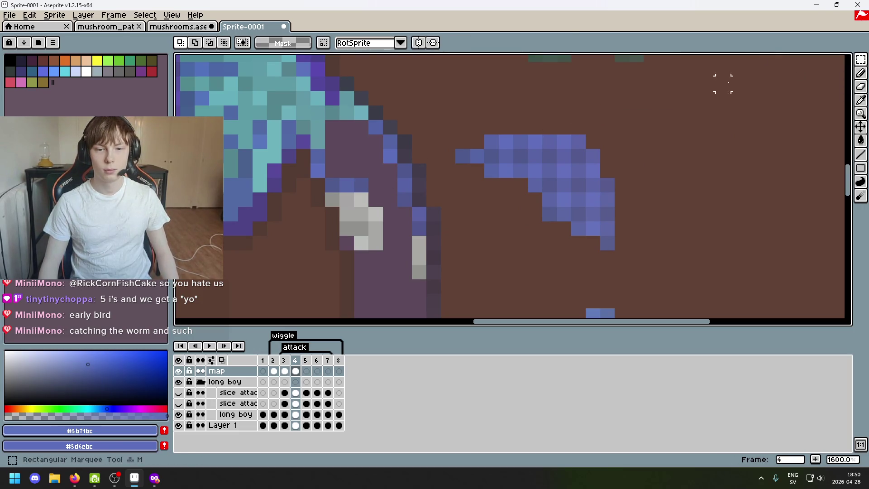
{"action": "mouse_move", "coordinate": [484, 164]}
{"action": "left_mouse_down"}
{"action": "mouse_move", "coordinate": [498, 177]}
{"action": "mouse_move", "coordinate": [379, 205]}
{"action": "left_mouse_up"}
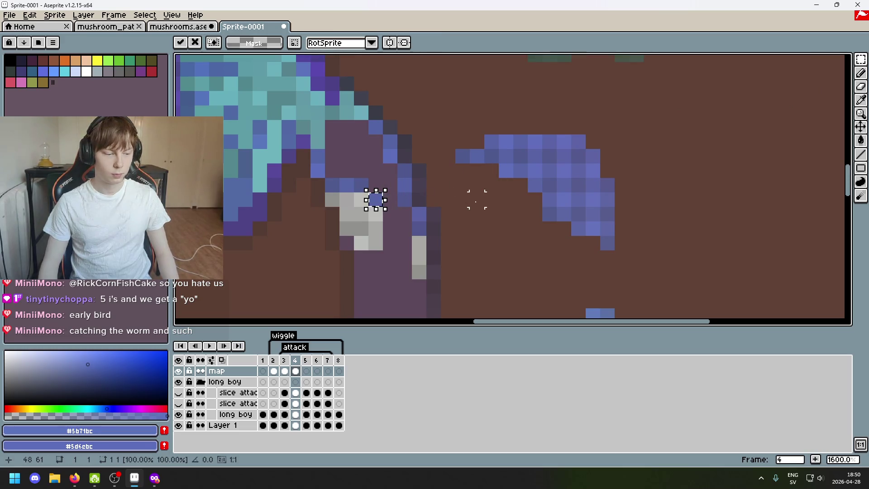
{"action": "key", "text": "ctrl+z"}
{"action": "left_click_drag", "start_coordinate": [504, 169], "coordinate": [493, 220]}
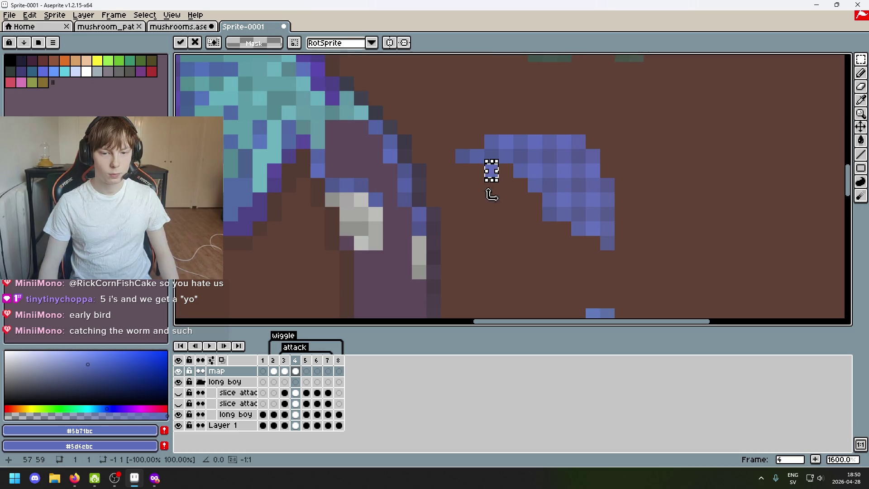
{"action": "mouse_move", "coordinate": [491, 171]}
{"action": "left_mouse_down"}
{"action": "mouse_move", "coordinate": [477, 170]}
{"action": "mouse_move", "coordinate": [500, 192]}
{"action": "mouse_move", "coordinate": [387, 237]}
{"action": "left_mouse_up"}
{"action": "mouse_move", "coordinate": [520, 213]}
{"action": "left_mouse_down"}
{"action": "mouse_move", "coordinate": [521, 181]}
{"action": "mouse_move", "coordinate": [390, 257]}
{"action": "mouse_move", "coordinate": [397, 237]}
{"action": "left_mouse_up"}
{"action": "left_click", "coordinate": [534, 214]}
Magic-wand select a connected colour region of the mushroom, then a narrower region instead
{"action": "key", "text": "w"}
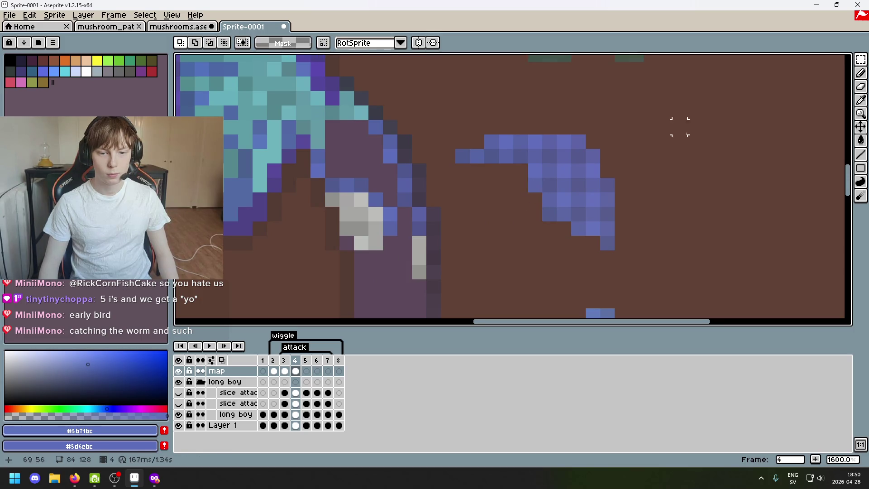
{"action": "left_click", "coordinate": [401, 232]}
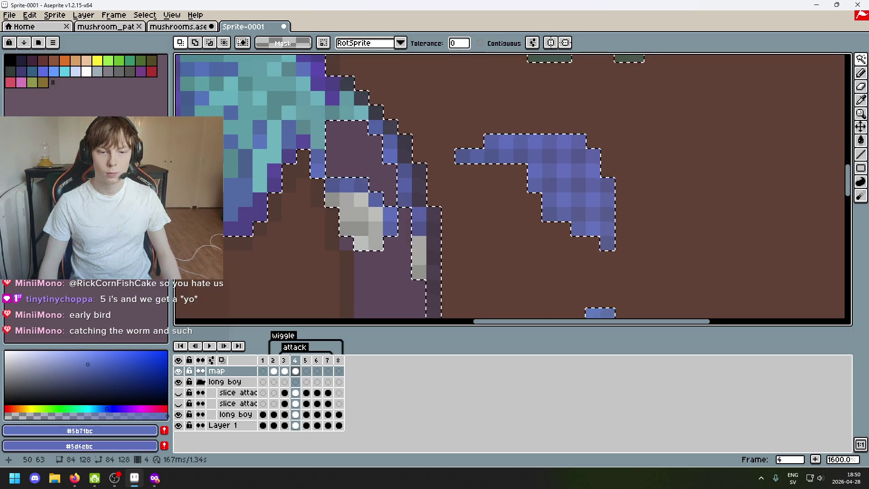
{"action": "scroll", "coordinate": [491, 226], "scroll_direction": "down", "scroll_amount": 6}
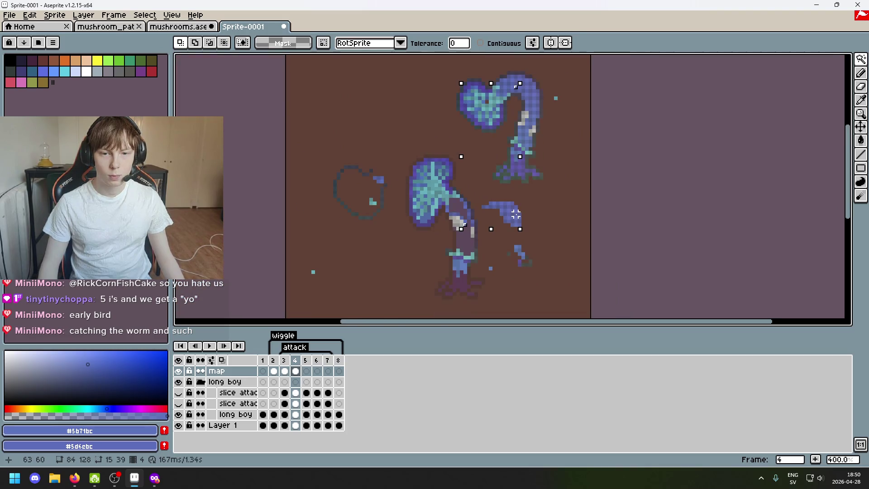
{"action": "scroll", "coordinate": [516, 215], "scroll_direction": "up", "scroll_amount": 5}
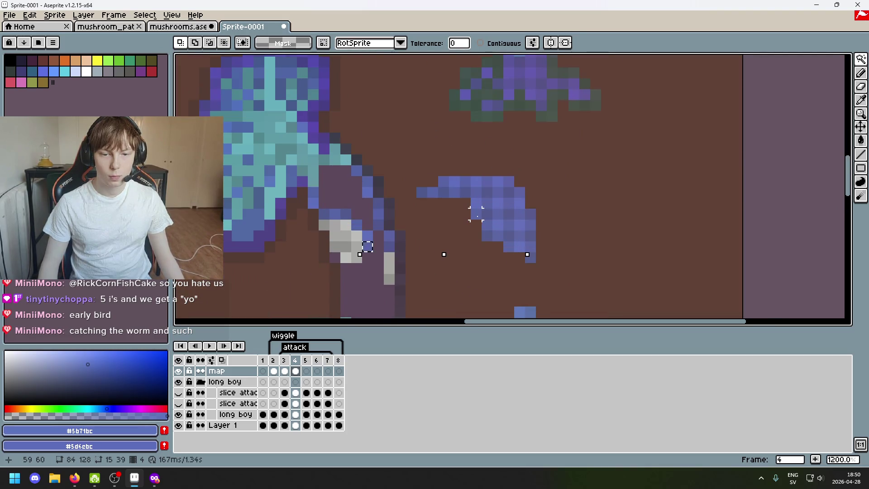
{"action": "scroll", "coordinate": [476, 214], "scroll_direction": "down", "scroll_amount": 1}
{"action": "scroll", "coordinate": [483, 211], "scroll_direction": "down", "scroll_amount": 1}
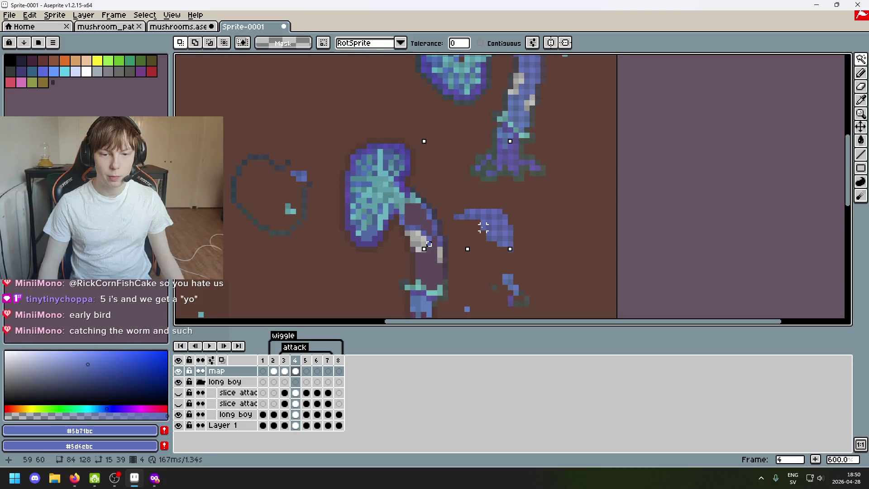
{"action": "left_click", "coordinate": [484, 226]}
{"action": "scroll", "coordinate": [527, 195], "scroll_direction": "up", "scroll_amount": 1}
{"action": "scroll", "coordinate": [534, 209], "scroll_direction": "down", "scroll_amount": 1}
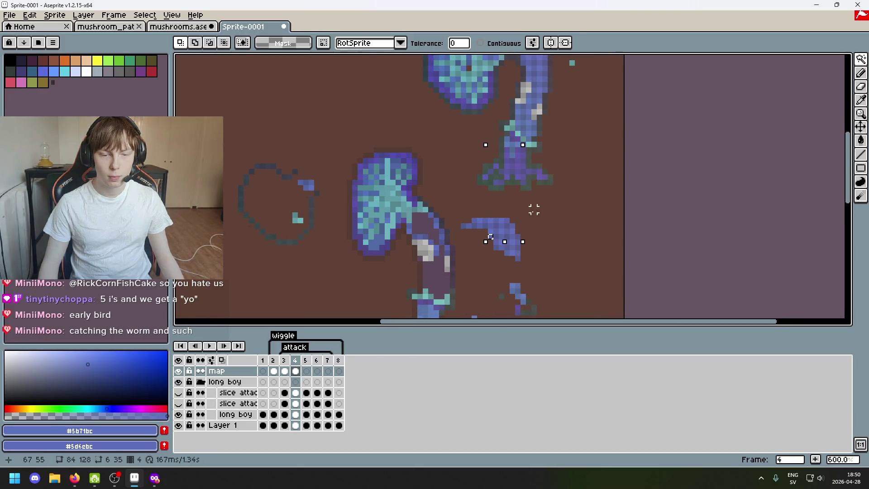
{"action": "scroll", "coordinate": [543, 217], "scroll_direction": "up", "scroll_amount": 3}
{"action": "scroll", "coordinate": [525, 181], "scroll_direction": "down", "scroll_amount": 2}
{"action": "scroll", "coordinate": [532, 272], "scroll_direction": "down", "scroll_amount": 1}
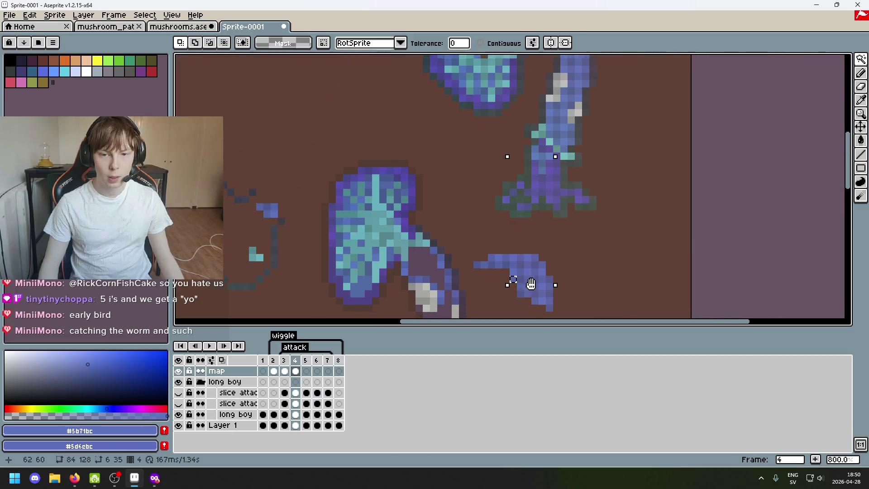
{"action": "scroll", "coordinate": [526, 271], "scroll_direction": "up", "scroll_amount": 1}
{"action": "scroll", "coordinate": [520, 271], "scroll_direction": "down", "scroll_amount": 1}
{"action": "scroll", "coordinate": [527, 213], "scroll_direction": "up", "scroll_amount": 1}
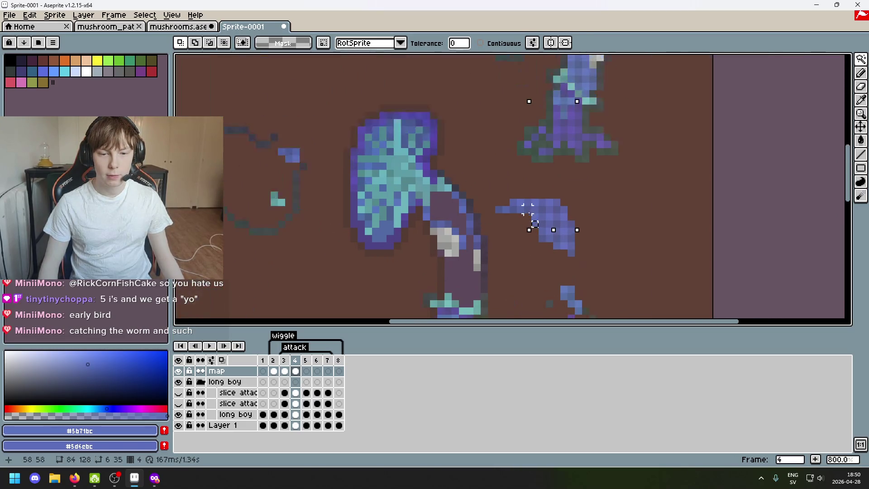
{"action": "scroll", "coordinate": [520, 236], "scroll_direction": "down", "scroll_amount": 1}
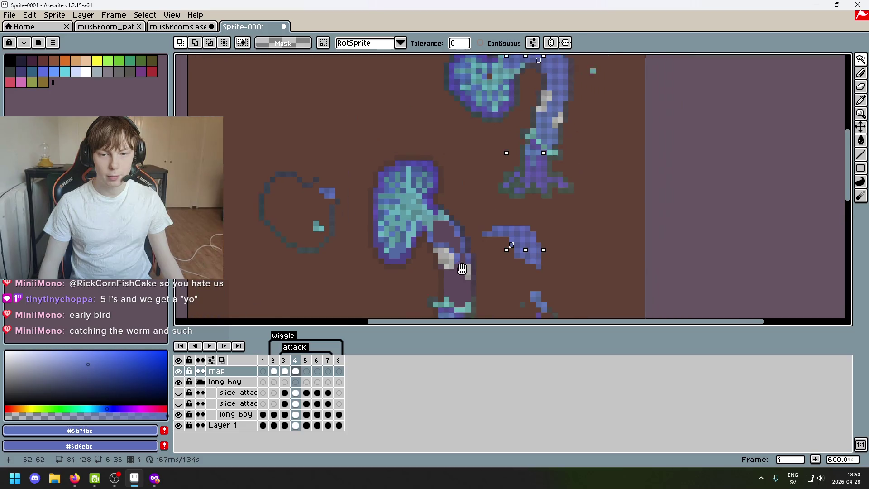
Shift the view lower-left, clear the selection and bring up the alternate selection tools
{"action": "left_click_drag", "start_coordinate": [508, 242], "coordinate": [452, 280]}
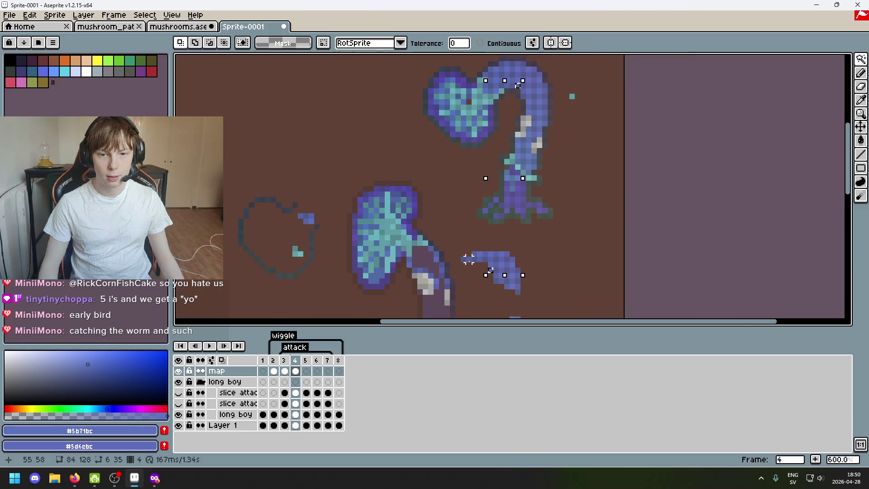
{"action": "mouse_move", "coordinate": [484, 270]}
{"action": "left_mouse_down"}
{"action": "mouse_move", "coordinate": [484, 280]}
{"action": "mouse_move", "coordinate": [484, 236]}
{"action": "mouse_move", "coordinate": [455, 270]}
{"action": "mouse_move", "coordinate": [489, 188]}
{"action": "left_mouse_up"}
{"action": "scroll", "coordinate": [485, 237], "scroll_direction": "up", "scroll_amount": 3}
{"action": "scroll", "coordinate": [486, 240], "scroll_direction": "down", "scroll_amount": 3}
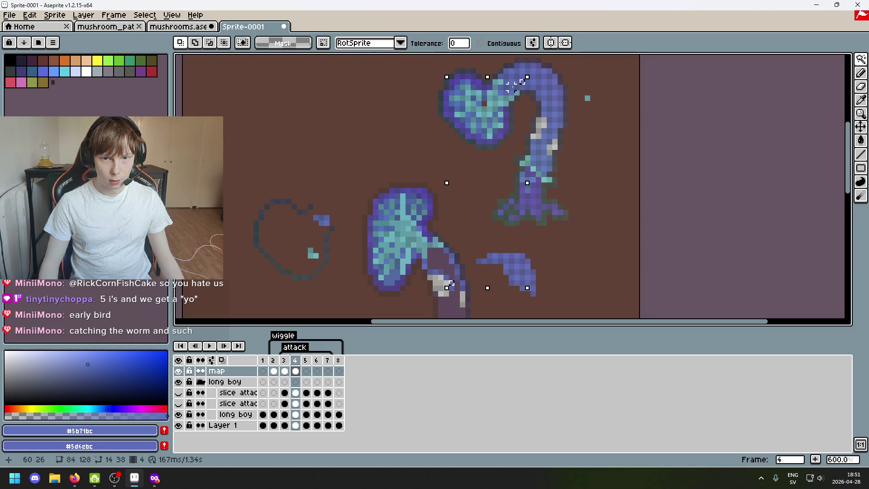
{"action": "key", "text": "ctrl+d"}
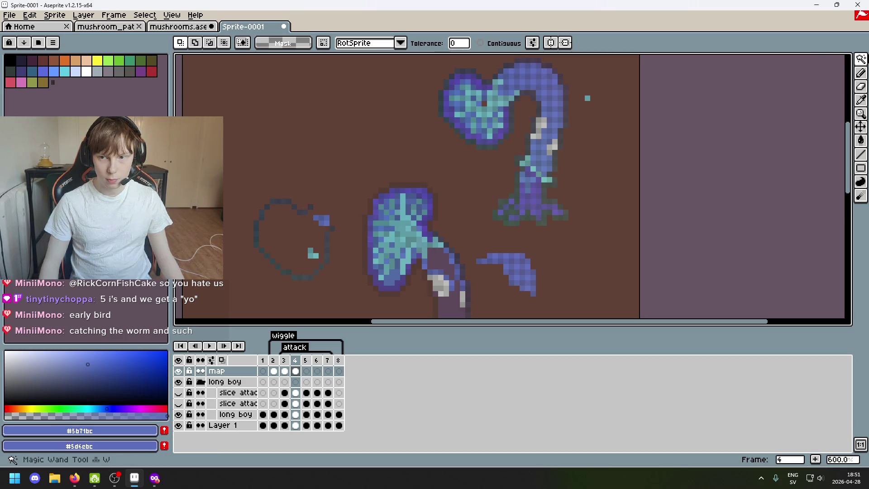
{"action": "left_click", "coordinate": [858, 60]}
Lasso the small loose blue piece and drag it up onto the mushroom top
{"action": "key", "text": "q"}
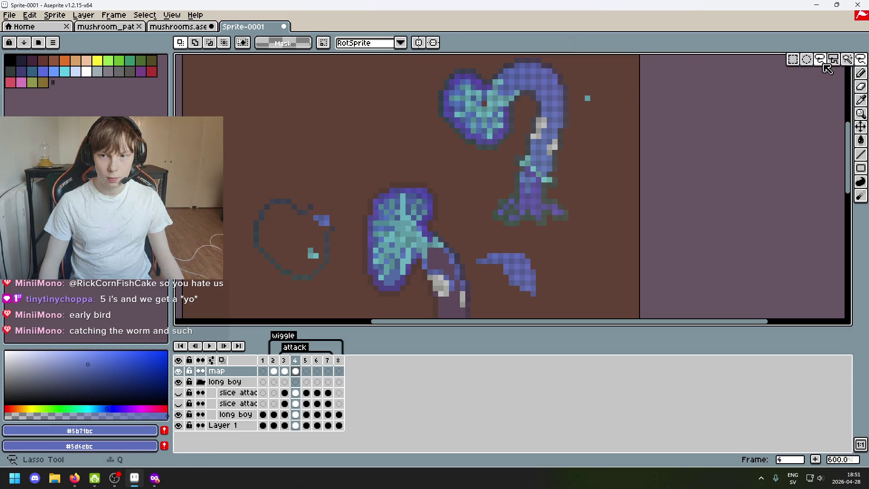
{"action": "left_click_drag", "start_coordinate": [549, 76], "coordinate": [458, 249]}
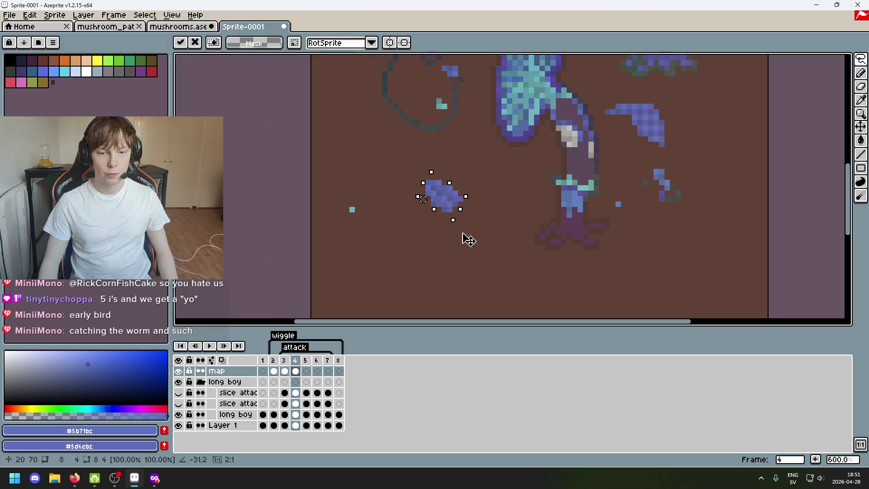
{"action": "scroll", "coordinate": [475, 195], "scroll_direction": "up", "scroll_amount": 1}
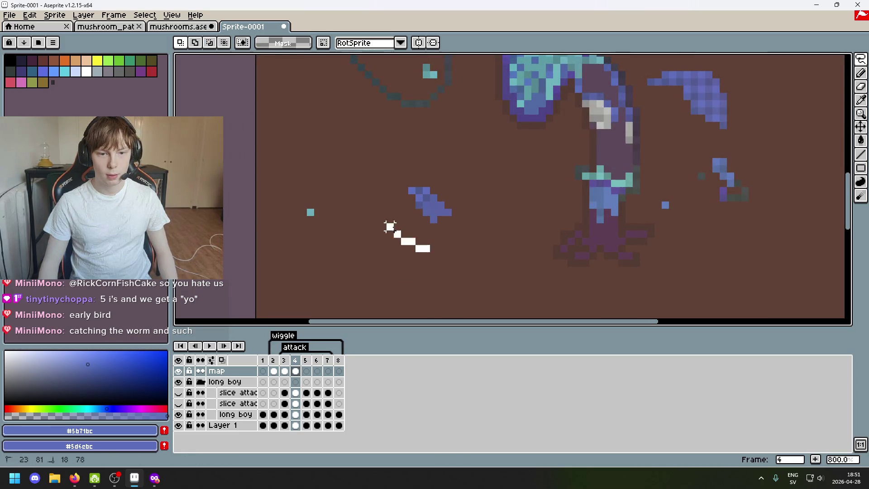
{"action": "mouse_move", "coordinate": [429, 213]}
{"action": "left_mouse_down"}
{"action": "mouse_move", "coordinate": [623, 112]}
{"action": "mouse_move", "coordinate": [612, 104]}
{"action": "left_mouse_up"}
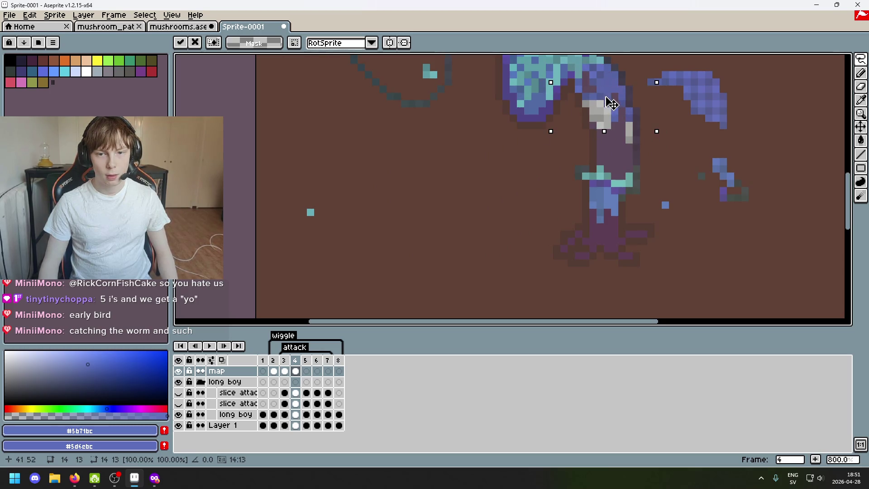
Commit the moved piece and paint the dark cap-stem join pixels with the cap's blue
{"action": "key", "text": "Return"}
{"action": "scroll", "coordinate": [652, 89], "scroll_direction": "up", "scroll_amount": 3}
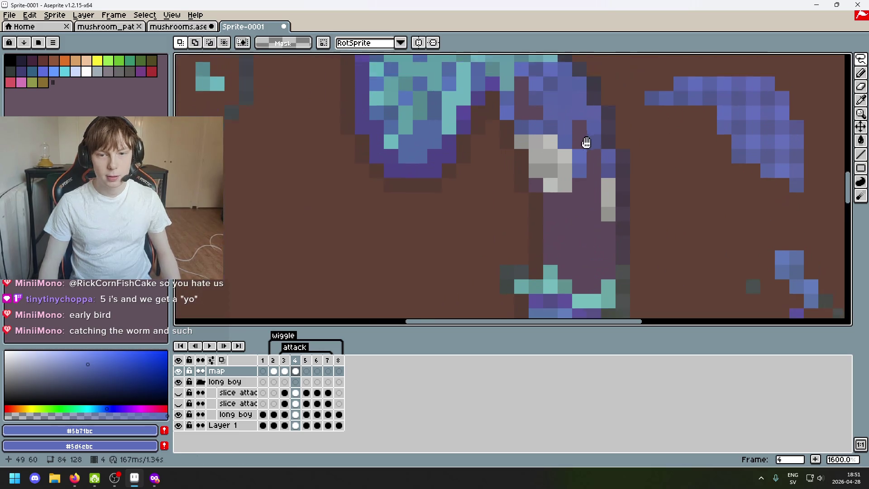
{"action": "left_click_drag", "start_coordinate": [586, 143], "coordinate": [590, 164]}
{"action": "left_click", "coordinate": [547, 112], "text": "alt"}
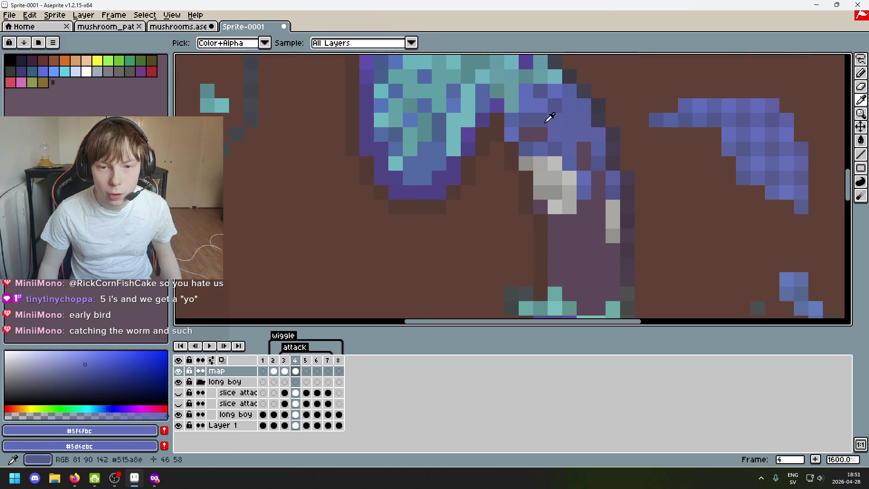
{"action": "left_click", "coordinate": [541, 135]}
{"action": "left_click", "coordinate": [509, 132], "text": "alt"}
{"action": "left_click", "coordinate": [526, 135]}
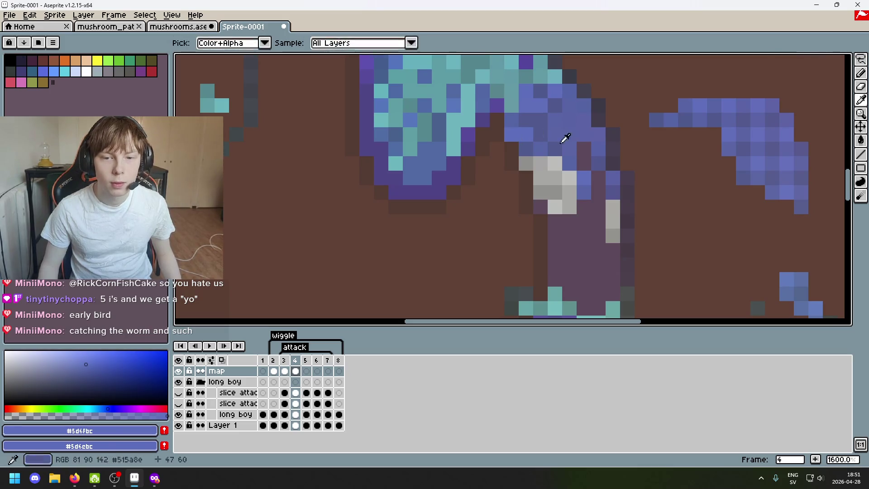
Sample progressively darker blue shades from the cap
{"action": "left_click", "coordinate": [578, 147], "text": "alt"}
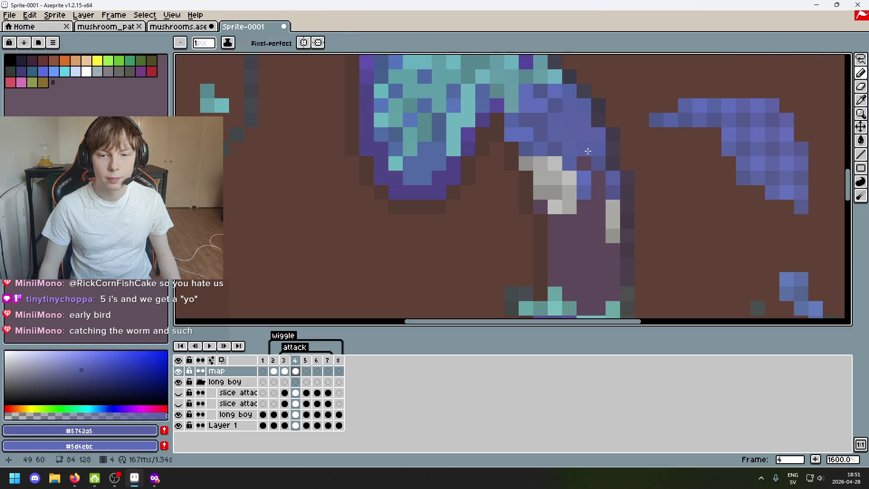
{"action": "left_click", "coordinate": [588, 151], "text": "alt"}
{"action": "scroll", "coordinate": [588, 150], "scroll_direction": "down", "scroll_amount": 1}
{"action": "scroll", "coordinate": [631, 174], "scroll_direction": "down", "scroll_amount": 3}
{"action": "scroll", "coordinate": [633, 176], "scroll_direction": "up", "scroll_amount": 5}
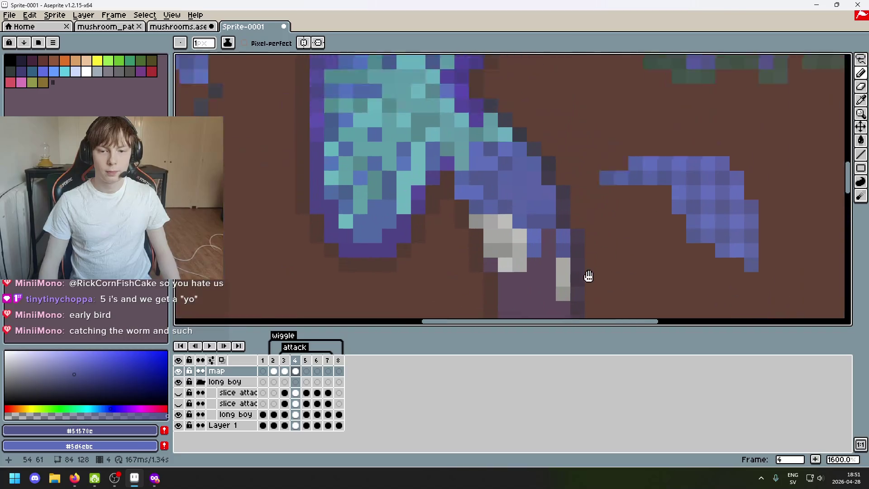
{"action": "scroll", "coordinate": [588, 275], "scroll_direction": "down", "scroll_amount": 4}
Rectangle-select the pale strip atop the tall stem and move it down-left into open ground
{"action": "left_click", "coordinate": [860, 59]}
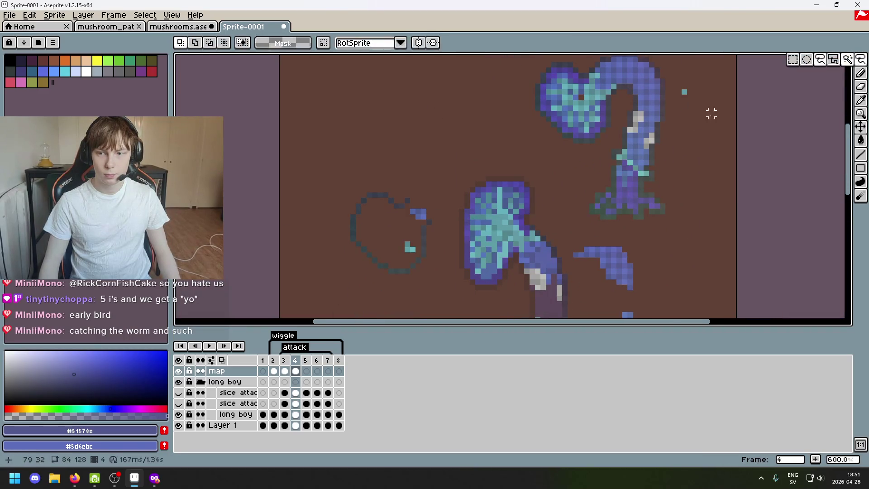
{"action": "scroll", "coordinate": [674, 113], "scroll_direction": "up", "scroll_amount": 3}
{"action": "left_click_drag", "start_coordinate": [609, 106], "coordinate": [608, 72]}
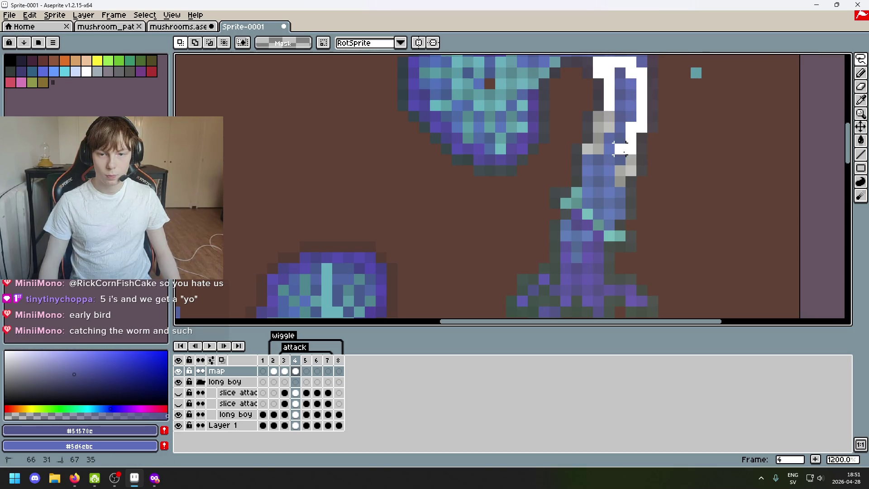
{"action": "scroll", "coordinate": [656, 104], "scroll_direction": "down", "scroll_amount": 4}
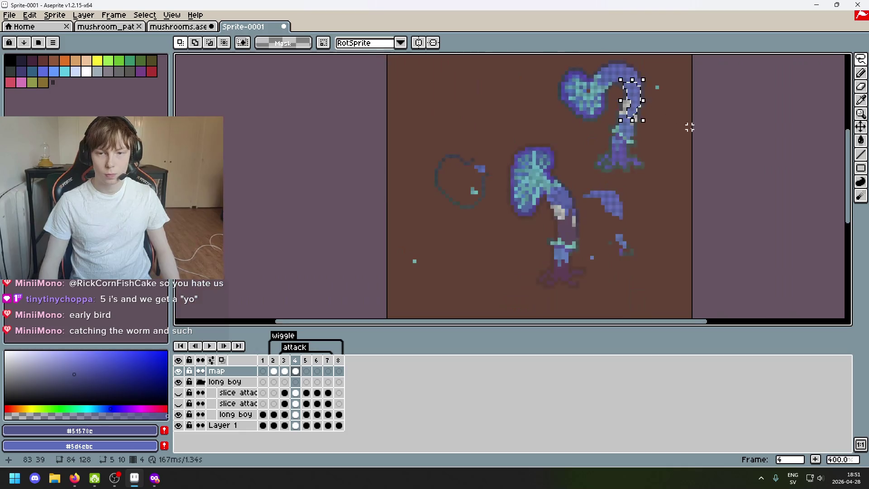
{"action": "mouse_move", "coordinate": [634, 90]}
{"action": "left_mouse_down"}
{"action": "mouse_move", "coordinate": [572, 192]}
{"action": "mouse_move", "coordinate": [504, 268]}
{"action": "left_mouse_up"}
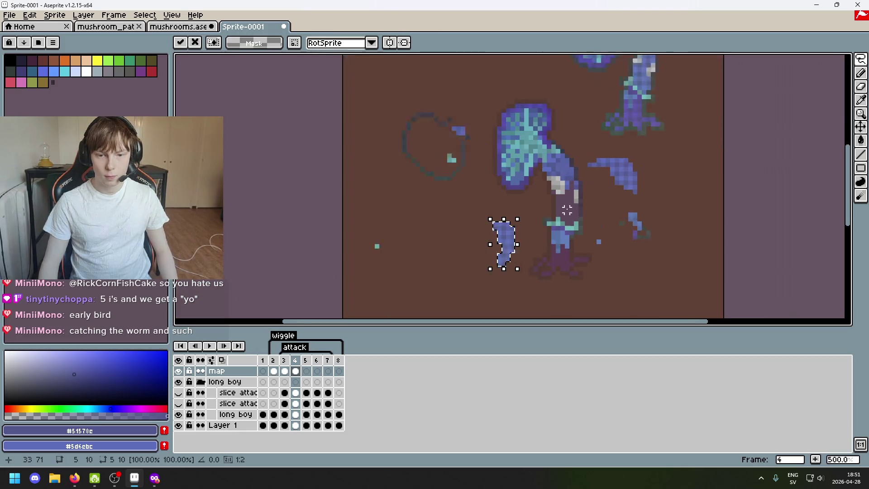
{"action": "scroll", "coordinate": [566, 199], "scroll_direction": "up", "scroll_amount": 5}
{"action": "left_click", "coordinate": [519, 214]}
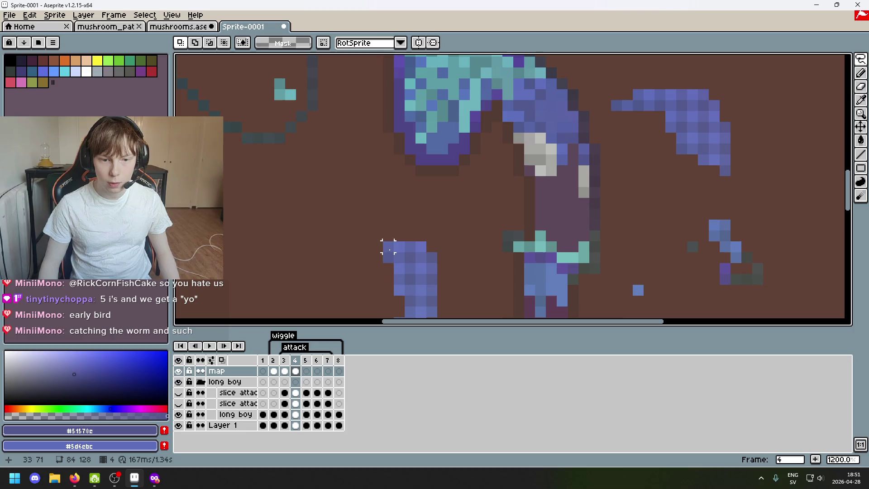
Lasso the loose curved piece, move it down-left off the stalk, deselect, and add Layer 2 above map
{"action": "left_click_drag", "start_coordinate": [486, 257], "coordinate": [535, 165]}
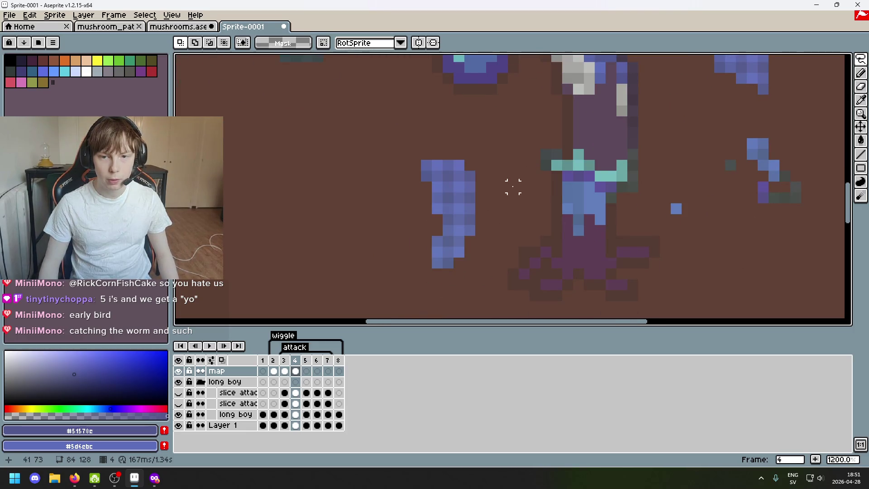
{"action": "scroll", "coordinate": [437, 294], "scroll_direction": "down", "scroll_amount": 4}
{"action": "mouse_move", "coordinate": [436, 294]}
{"action": "left_mouse_down"}
{"action": "mouse_move", "coordinate": [503, 229]}
{"action": "mouse_move", "coordinate": [524, 188]}
{"action": "left_mouse_up"}
{"action": "scroll", "coordinate": [504, 248], "scroll_direction": "up", "scroll_amount": 1}
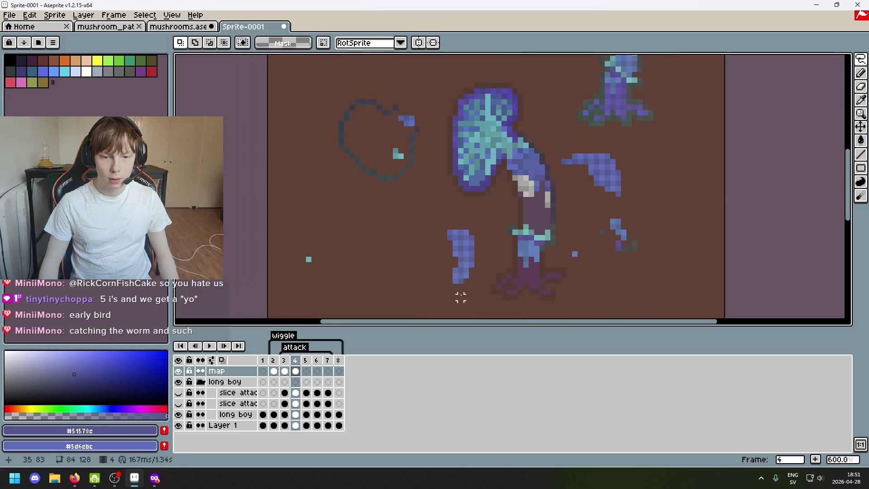
{"action": "left_click_drag", "start_coordinate": [466, 298], "coordinate": [438, 260]}
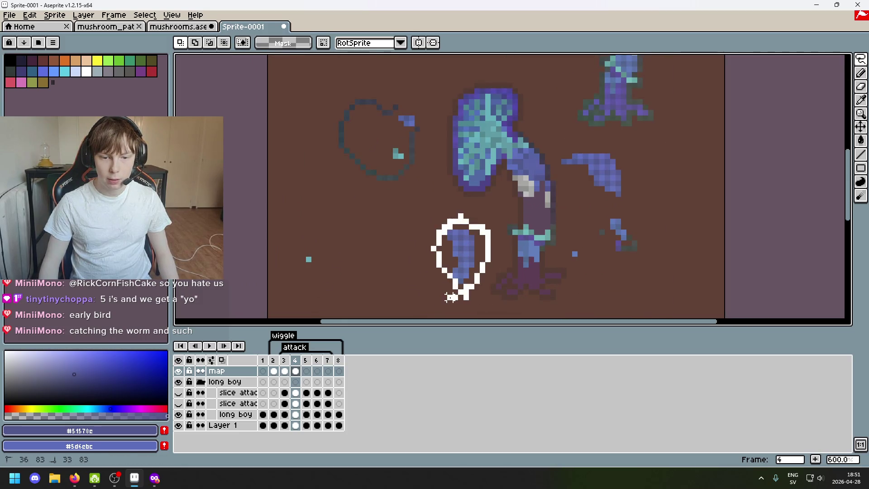
{"action": "left_click_drag", "start_coordinate": [450, 297], "coordinate": [455, 292]}
{"action": "left_click_drag", "start_coordinate": [480, 267], "coordinate": [560, 205]}
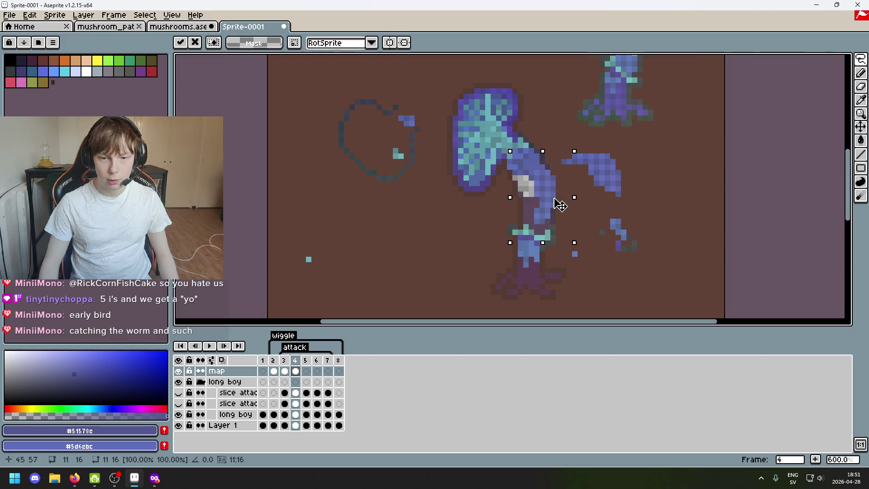
{"action": "left_click_drag", "start_coordinate": [552, 204], "coordinate": [429, 261]}
{"action": "key", "text": "ctrl+d"}
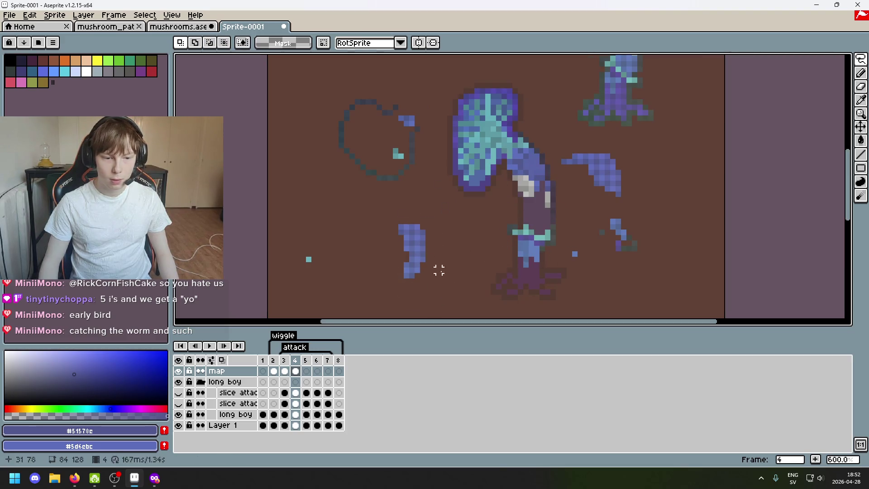
{"action": "right_click", "coordinate": [222, 375]}
{"action": "left_click", "coordinate": [260, 377]}
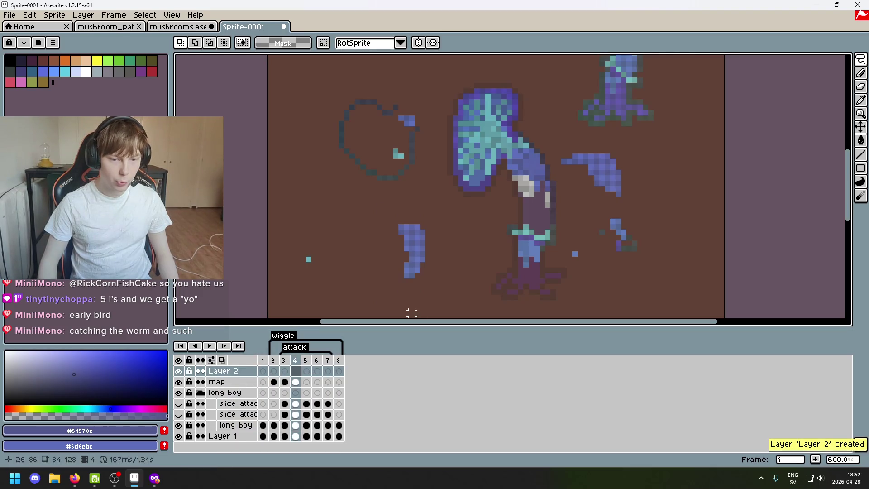
Lasso the moved piece on the map layer's frame 4 cel, undoing accidental transforms
{"action": "left_click_drag", "start_coordinate": [393, 292], "coordinate": [420, 229]}
{"action": "key", "text": "ctrl+d"}
{"action": "left_click_drag", "start_coordinate": [393, 294], "coordinate": [419, 226]}
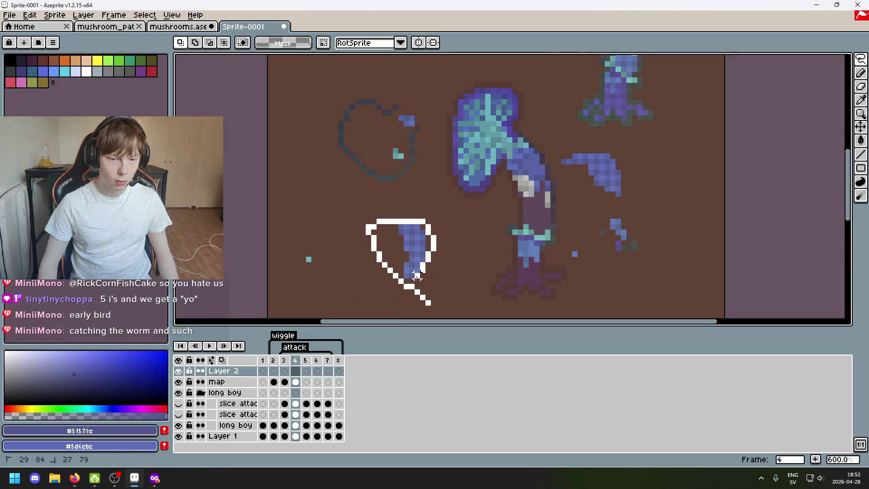
{"action": "left_click", "coordinate": [474, 239]}
{"action": "key", "text": "ctrl+z"}
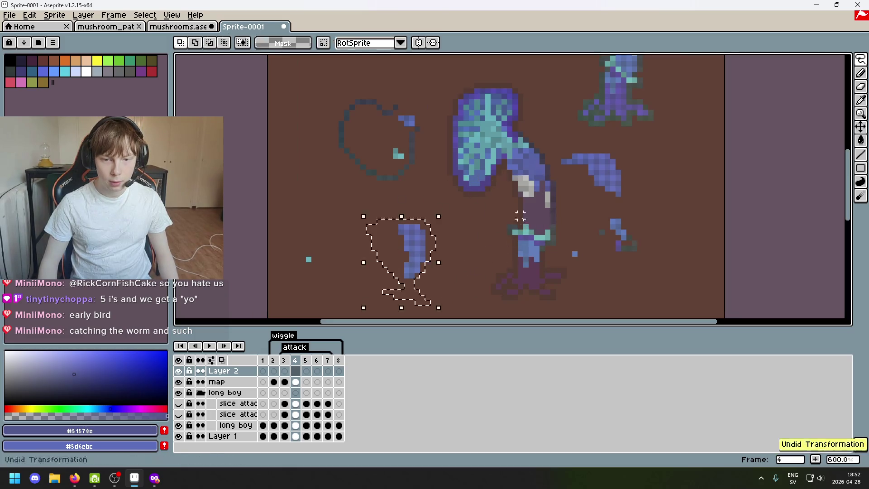
{"action": "left_click", "coordinate": [424, 271]}
{"action": "key", "text": "ctrl+z"}
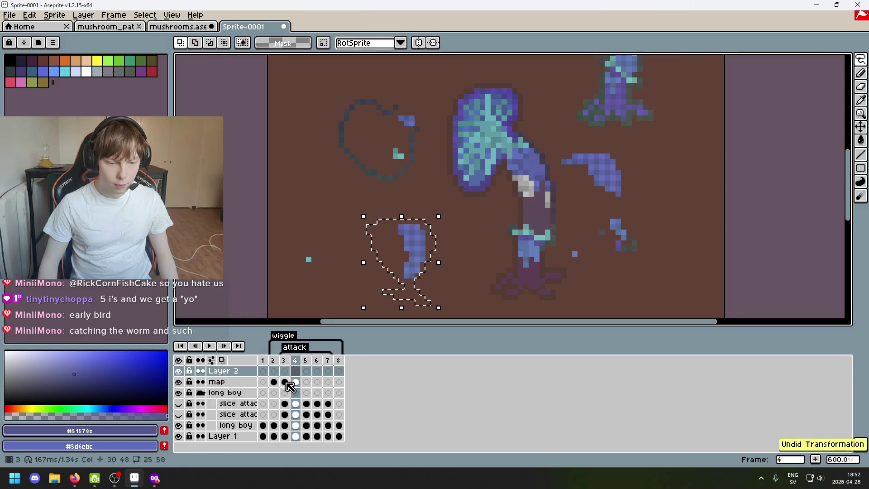
{"action": "left_click", "coordinate": [297, 386]}
{"action": "left_click", "coordinate": [402, 276]}
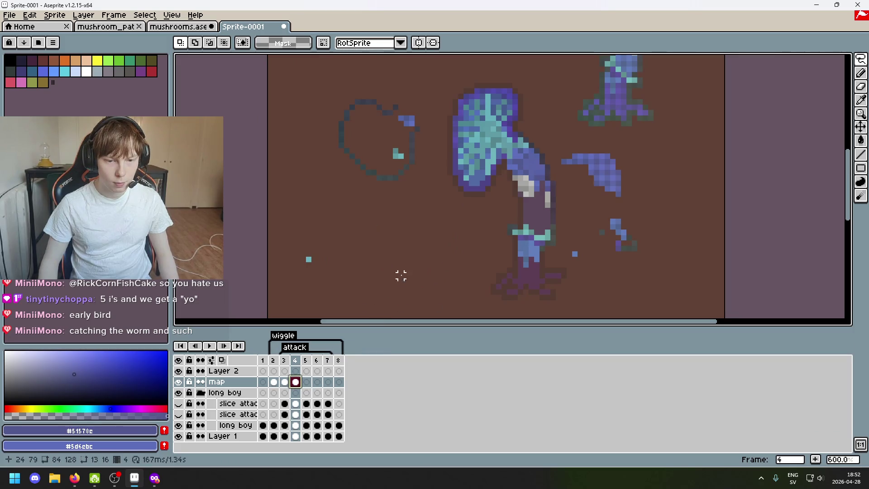
Paste the piece onto Layer 2 and place it on the stalk
{"action": "left_click", "coordinate": [233, 374]}
{"action": "key", "text": "ctrl+v"}
{"action": "mouse_move", "coordinate": [442, 252]}
{"action": "left_mouse_down"}
{"action": "mouse_move", "coordinate": [533, 211]}
{"action": "mouse_move", "coordinate": [528, 220]}
{"action": "left_mouse_up"}
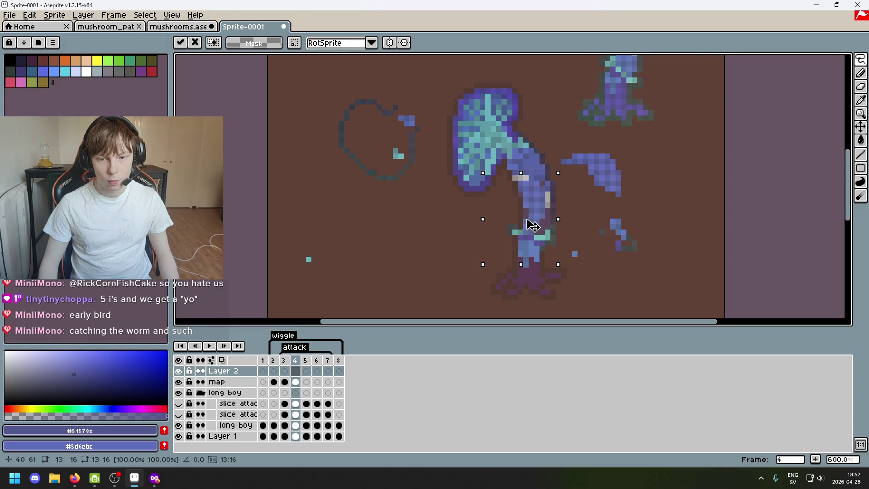
{"action": "left_click", "coordinate": [574, 220]}
{"action": "scroll", "coordinate": [492, 246], "scroll_direction": "up", "scroll_amount": 4}
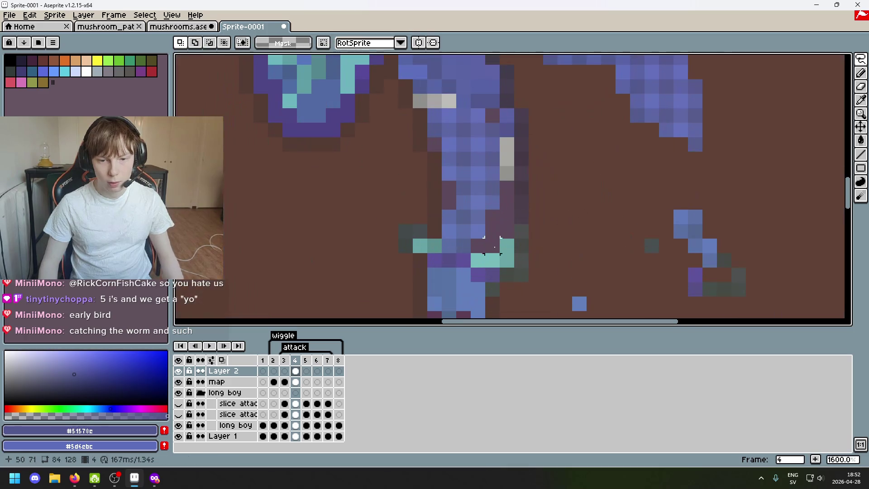
Erase stray blue pixels below the cap beside the grey highlight
{"action": "key", "text": "e"}
{"action": "left_click_drag", "start_coordinate": [449, 231], "coordinate": [471, 244]}
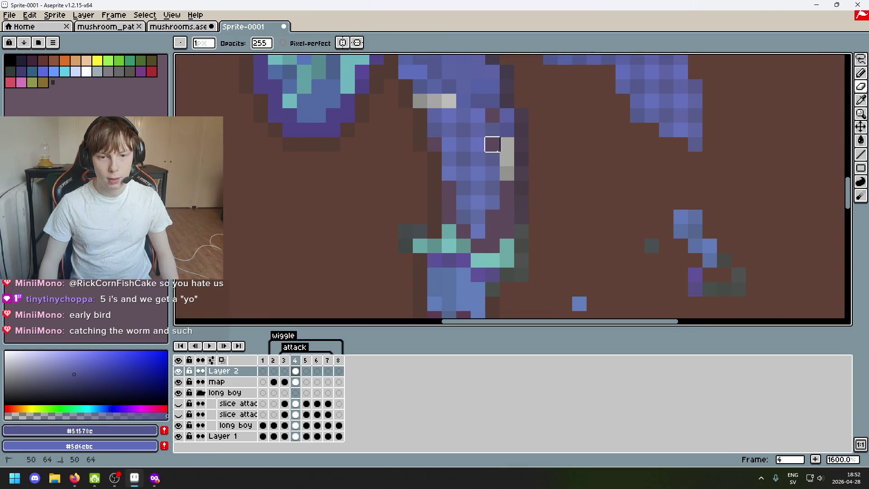
{"action": "key", "text": "ctrl+z"}
{"action": "left_click_drag", "start_coordinate": [435, 115], "coordinate": [449, 100]}
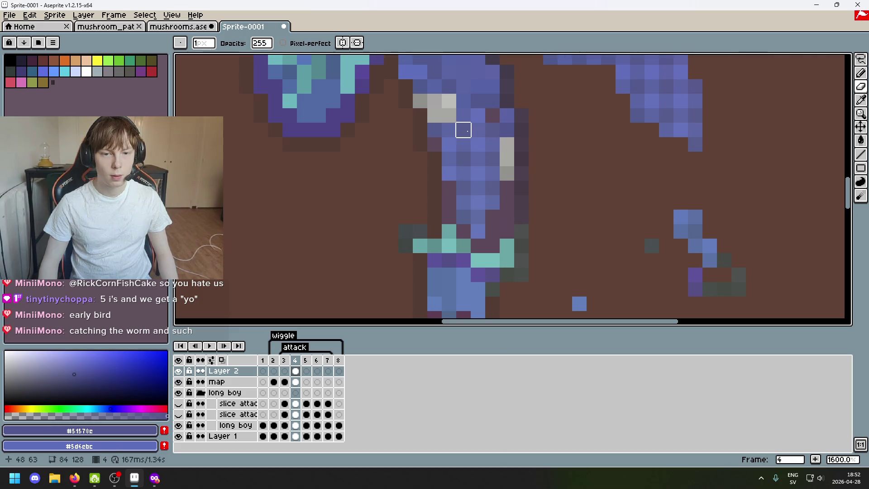
{"action": "key", "text": "ctrl+z"}
{"action": "left_click", "coordinate": [463, 115], "text": "shift"}
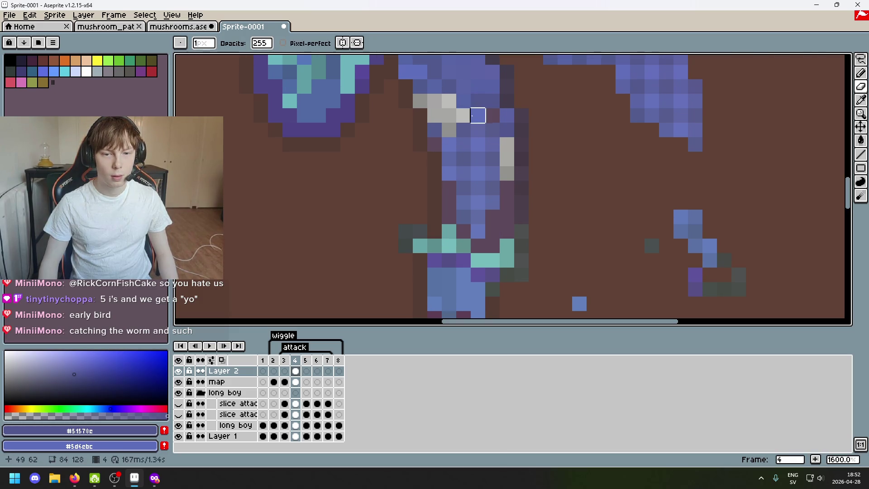
{"action": "left_click", "coordinate": [463, 130]}
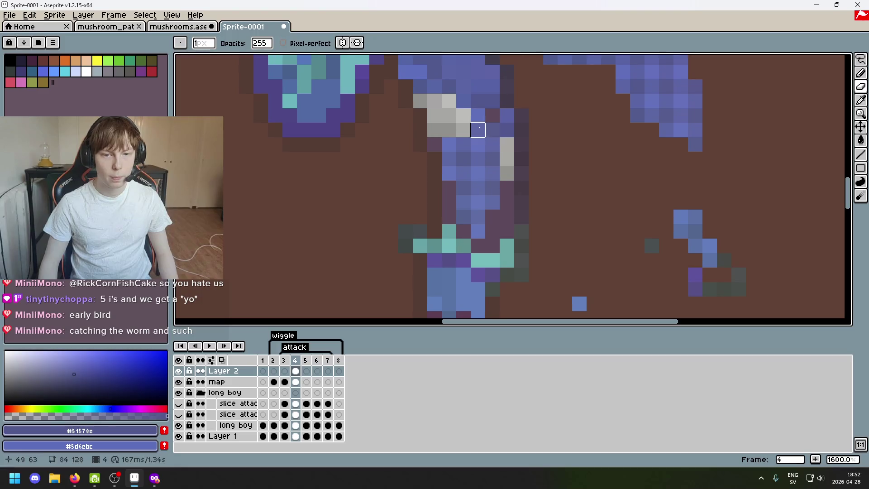
{"action": "key", "text": "ctrl+z"}
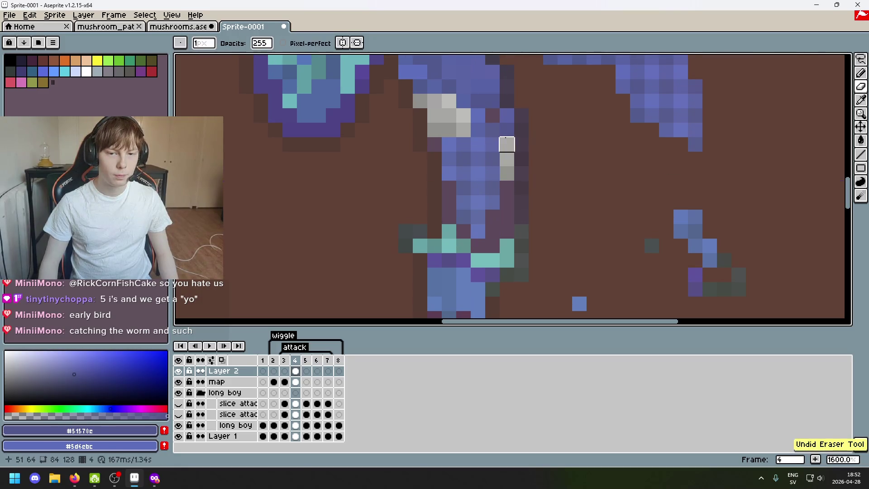
Switch to the pencil and sample the stalk's darker and mid blues
{"action": "left_click", "coordinate": [478, 116], "text": "alt"}
{"action": "key", "text": "b"}
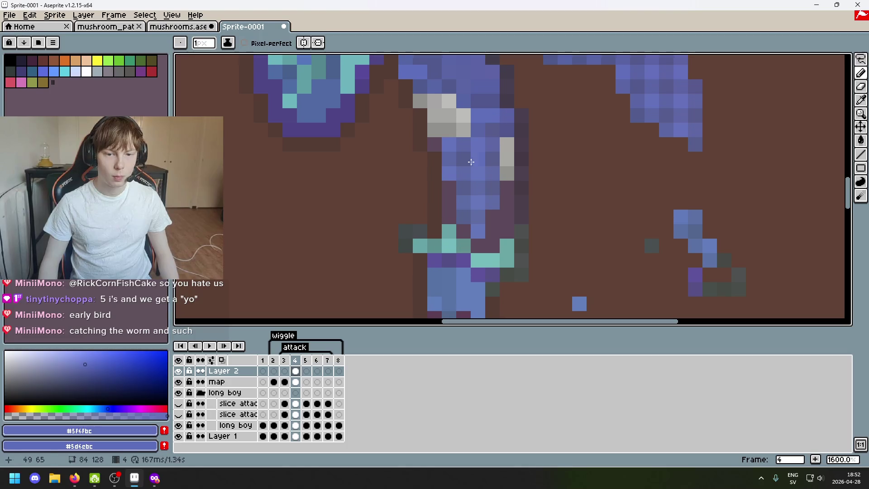
{"action": "left_click", "coordinate": [451, 188], "text": "alt"}
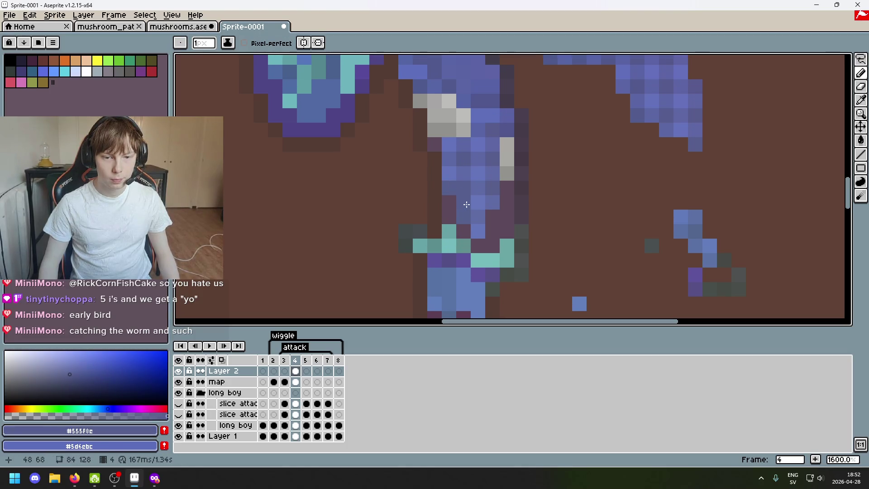
{"action": "scroll", "coordinate": [466, 204], "scroll_direction": "down", "scroll_amount": 2}
{"action": "scroll", "coordinate": [469, 199], "scroll_direction": "up", "scroll_amount": 2}
{"action": "left_click", "coordinate": [471, 194], "text": "alt"}
Make the map layer active at frame 4 with the upper mushroom's stalk in view
{"action": "scroll", "coordinate": [504, 285], "scroll_direction": "down", "scroll_amount": 3}
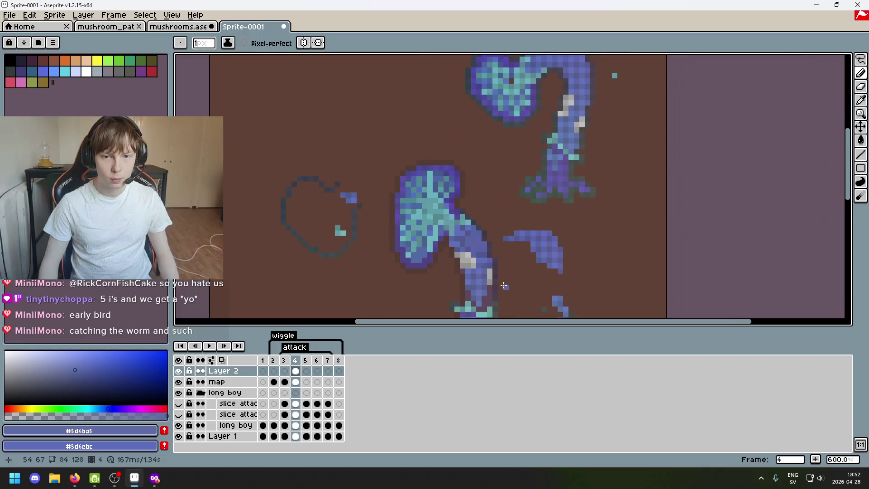
{"action": "left_click_drag", "start_coordinate": [860, 59], "coordinate": [792, 59]}
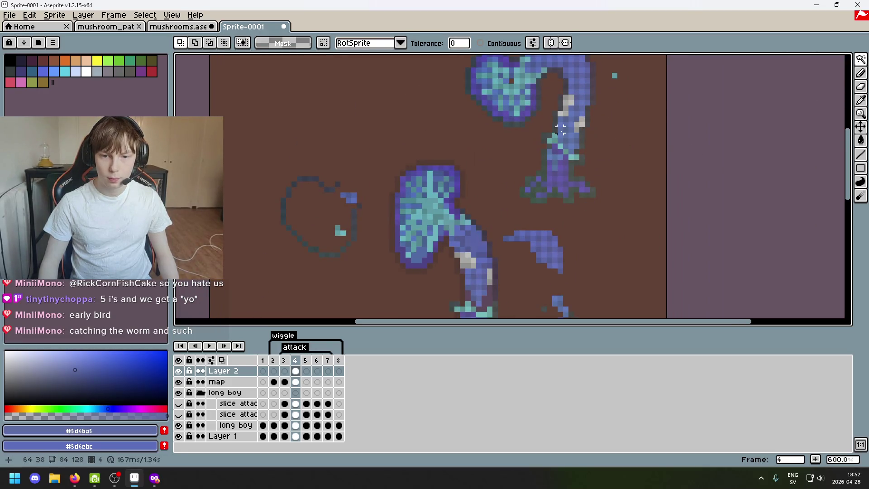
{"action": "scroll", "coordinate": [560, 145], "scroll_direction": "up", "scroll_amount": 1}
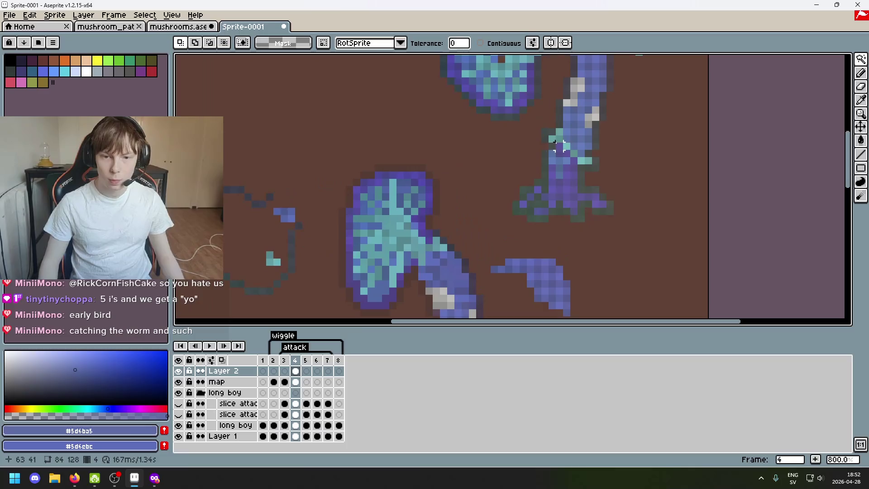
{"action": "left_click_drag", "start_coordinate": [560, 145], "coordinate": [494, 167]}
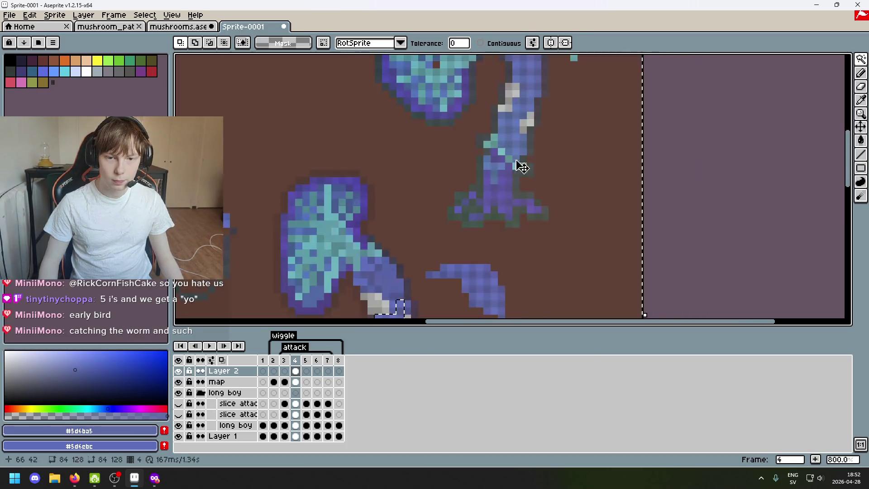
{"action": "left_click", "coordinate": [295, 381]}
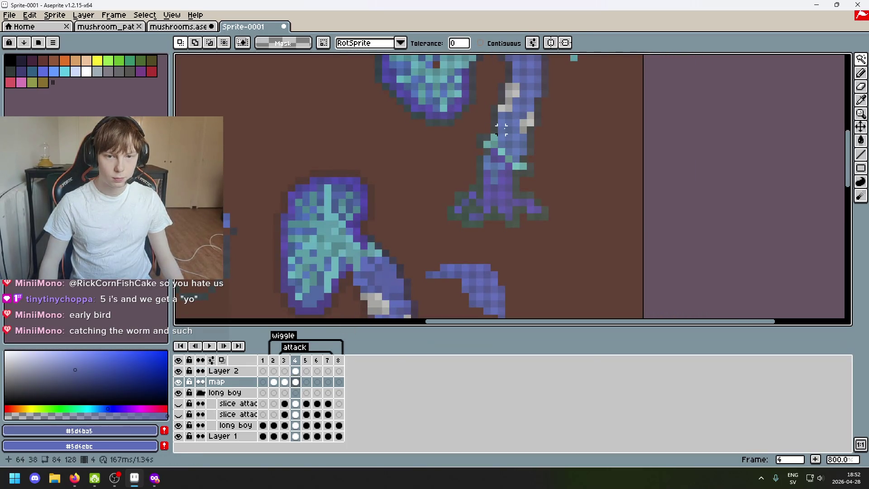
{"action": "mouse_move", "coordinate": [543, 193]}
{"action": "left_mouse_down"}
{"action": "mouse_move", "coordinate": [537, 147]}
{"action": "mouse_move", "coordinate": [533, 161]}
{"action": "left_mouse_up"}
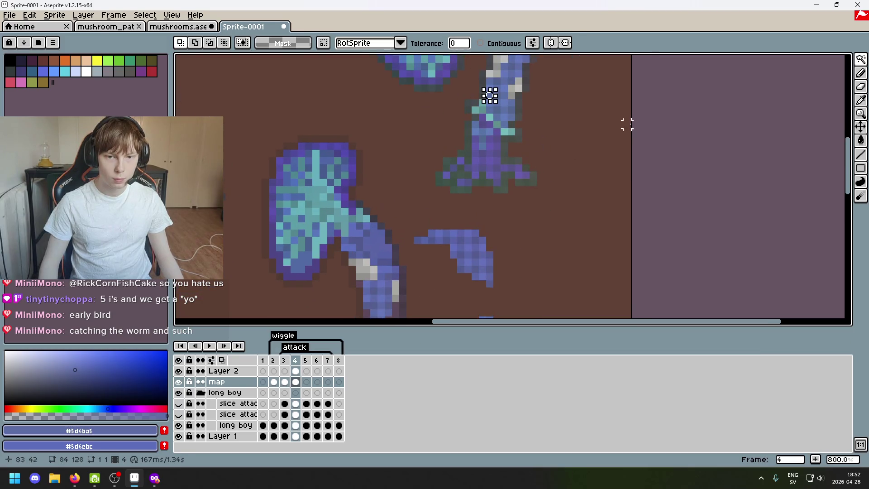
Switch to the Lasso tool and start outlining part of the upper stalk
{"action": "key", "text": "m"}
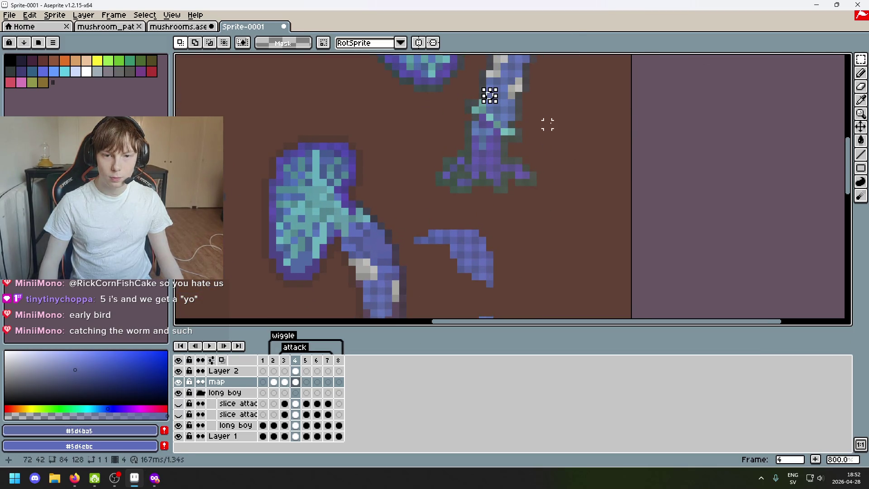
{"action": "key", "text": "w"}
{"action": "left_click", "coordinate": [861, 63]}
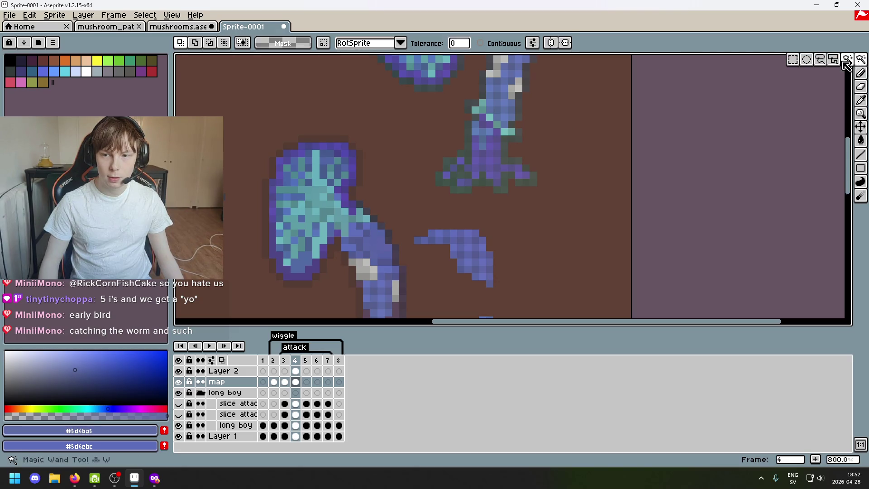
{"action": "left_click", "coordinate": [822, 63]}
{"action": "left_click_drag", "start_coordinate": [489, 110], "coordinate": [490, 87]}
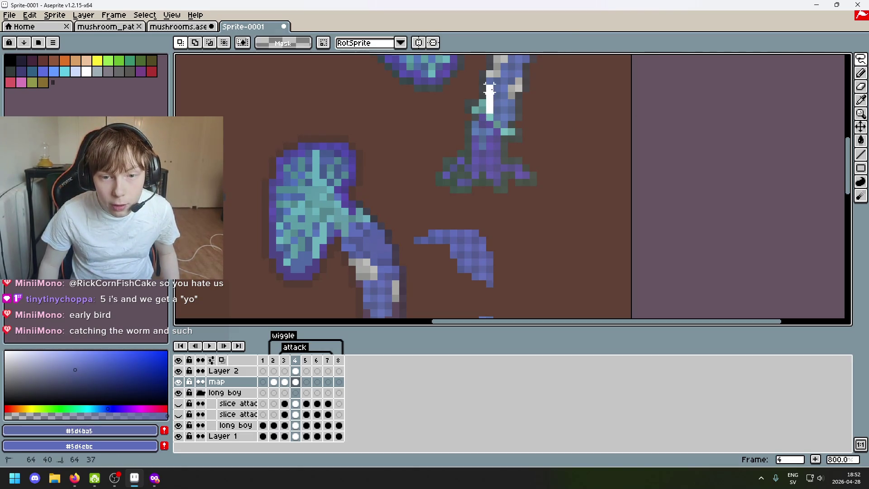
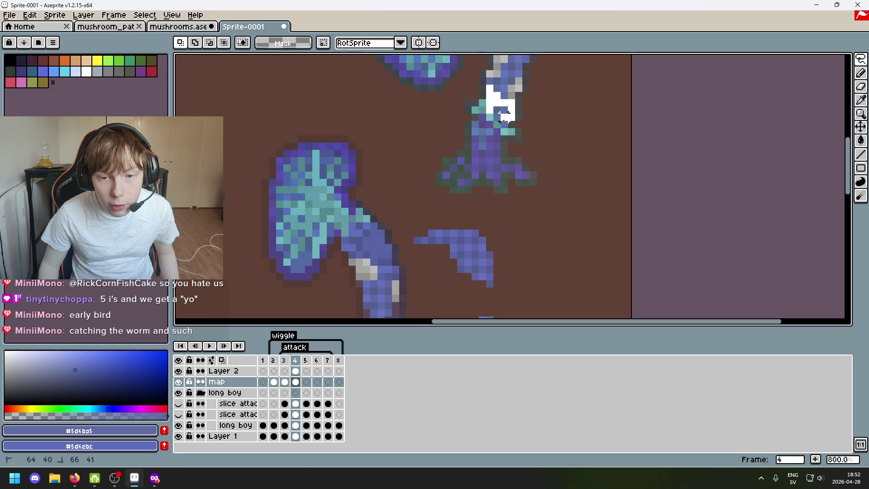
Lasso the small blue piece at the stem's top, move it down-left beside the stem and drop it
{"action": "left_click_drag", "start_coordinate": [498, 115], "coordinate": [499, 117]}
{"action": "scroll", "coordinate": [561, 117], "scroll_direction": "down", "scroll_amount": 2}
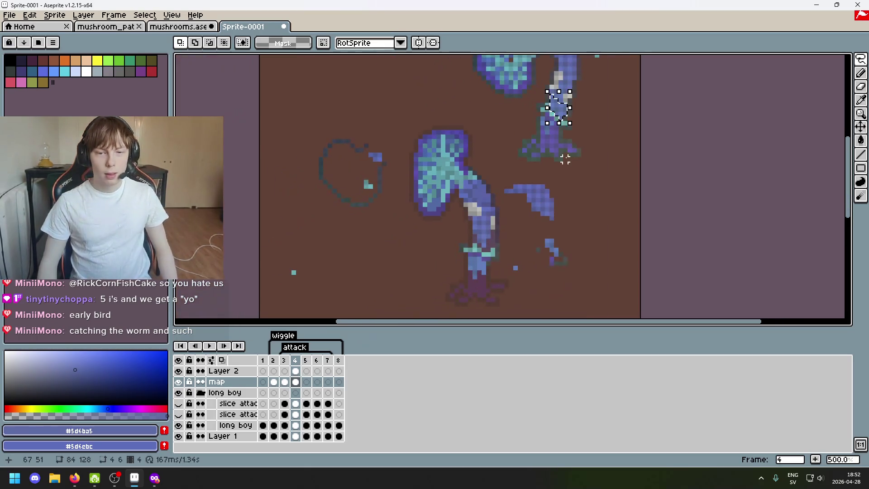
{"action": "left_click", "coordinate": [560, 116]}
{"action": "left_click_drag", "start_coordinate": [560, 116], "coordinate": [428, 255]}
{"action": "scroll", "coordinate": [428, 255], "scroll_direction": "up", "scroll_amount": 2}
{"action": "scroll", "coordinate": [428, 256], "scroll_direction": "up", "scroll_amount": 2}
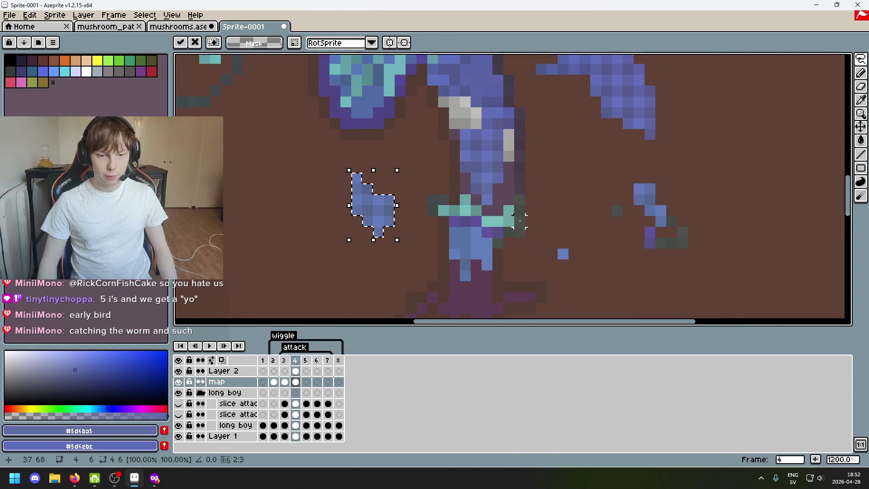
{"action": "scroll", "coordinate": [427, 256], "scroll_direction": "up", "scroll_amount": 3}
{"action": "scroll", "coordinate": [433, 211], "scroll_direction": "left", "scroll_amount": 2}
{"action": "scroll", "coordinate": [475, 206], "scroll_direction": "down", "scroll_amount": 3}
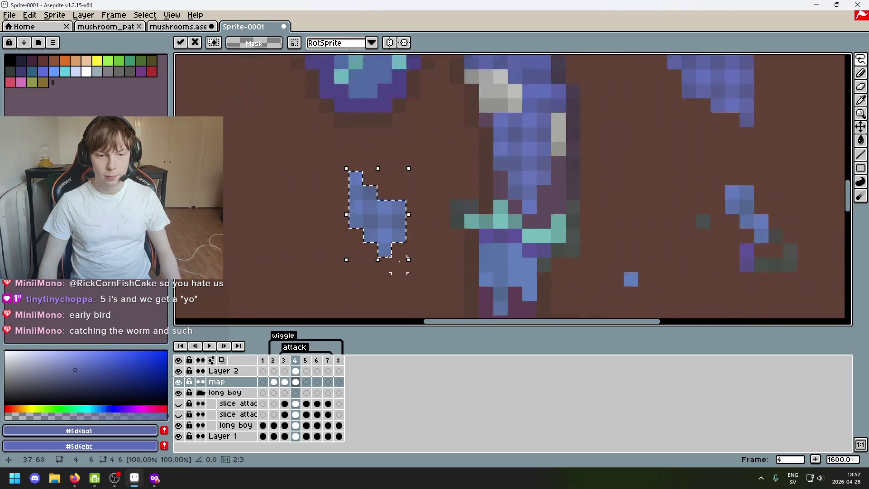
{"action": "scroll", "coordinate": [475, 205], "scroll_direction": "down", "scroll_amount": 3}
{"action": "scroll", "coordinate": [476, 206], "scroll_direction": "up", "scroll_amount": 3}
{"action": "scroll", "coordinate": [438, 220], "scroll_direction": "up", "scroll_amount": 3}
{"action": "key", "text": "ctrl+d"}
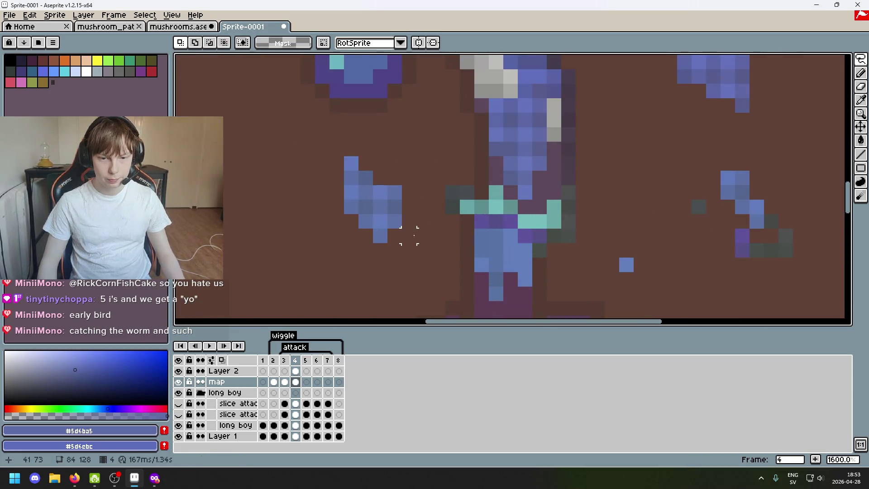
Paint blue pixels along the stem's edge using the moved piece's colour
{"action": "key", "text": "i"}
{"action": "left_click", "coordinate": [389, 229]}
{"action": "key", "text": "b"}
{"action": "left_click", "coordinate": [395, 215], "text": "alt"}
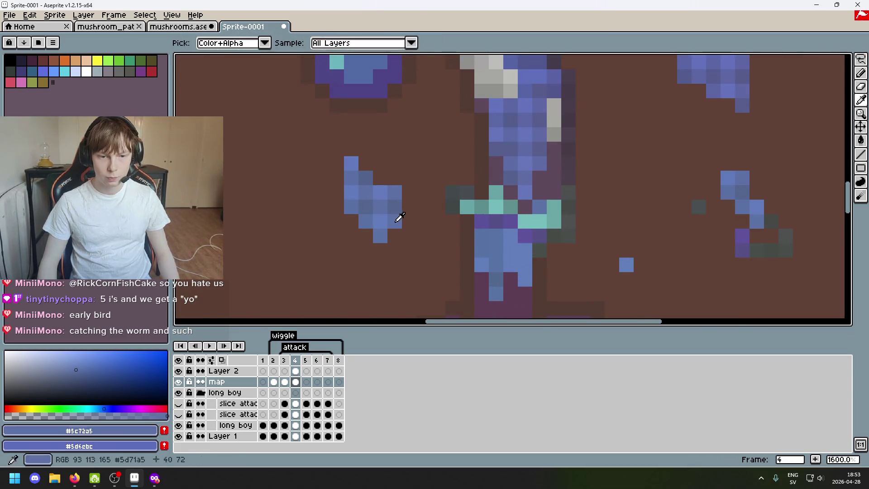
{"action": "left_click_drag", "start_coordinate": [540, 207], "coordinate": [554, 193]}
{"action": "left_click", "coordinate": [395, 213], "text": "alt"}
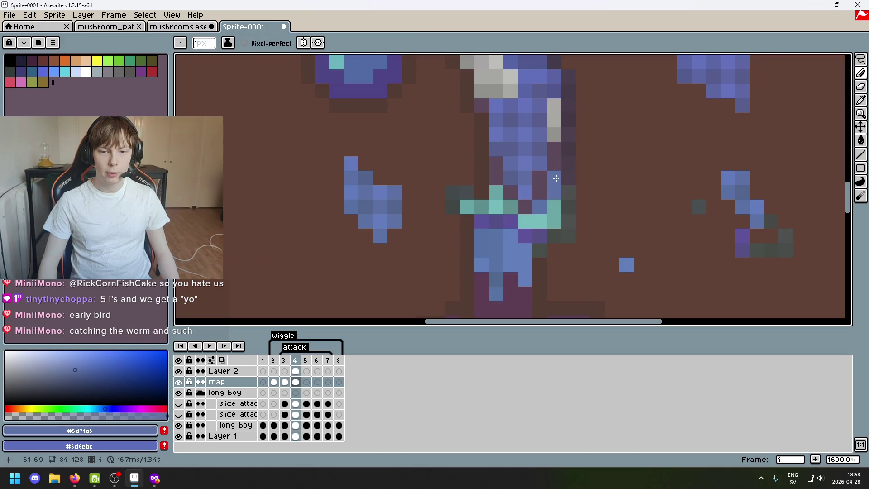
{"action": "left_click", "coordinate": [860, 59]}
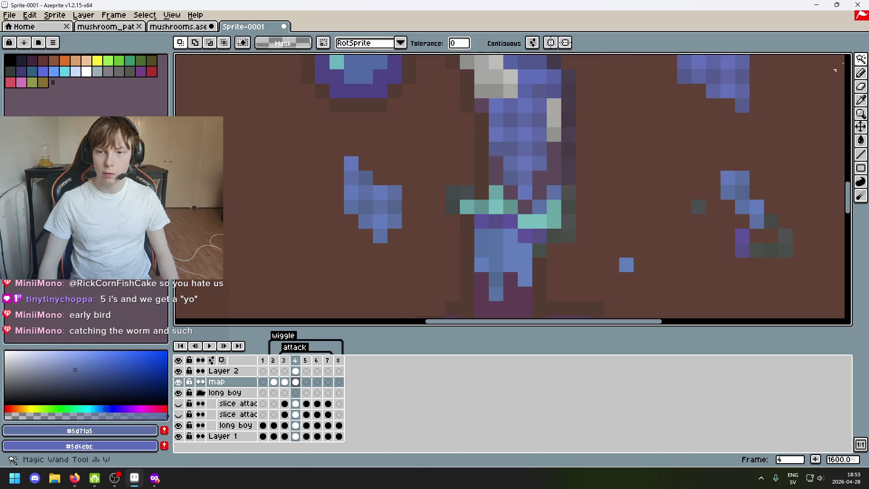
{"action": "left_click", "coordinate": [553, 192]}
{"action": "key", "text": "ctrl+d"}
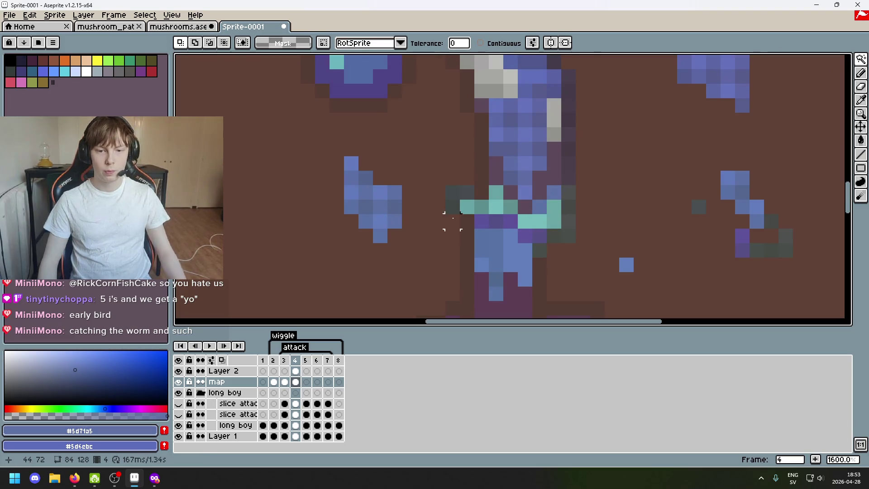
Erase stray pixels from the blue fragment's lower part and right edge
{"action": "left_click", "coordinate": [396, 196], "text": "alt"}
{"action": "key", "text": "b"}
{"action": "key", "text": "e"}
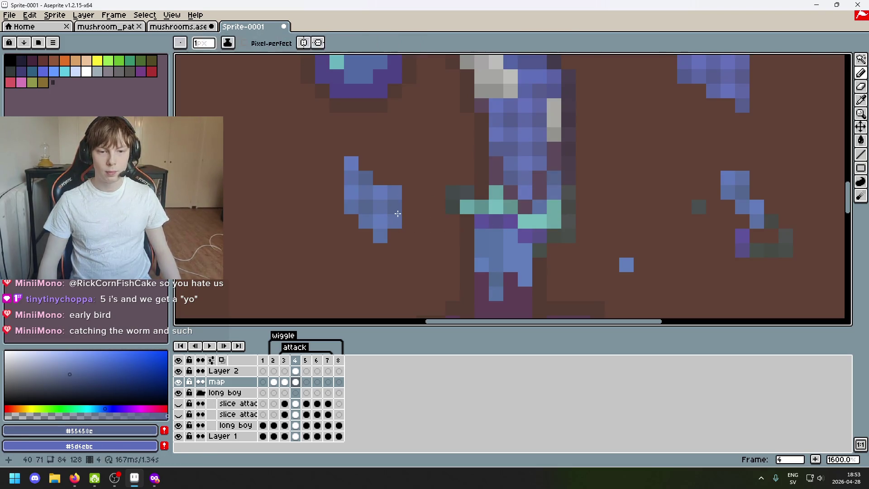
{"action": "left_click_drag", "start_coordinate": [394, 207], "coordinate": [394, 236]}
{"action": "left_click", "coordinate": [539, 163], "text": "alt"}
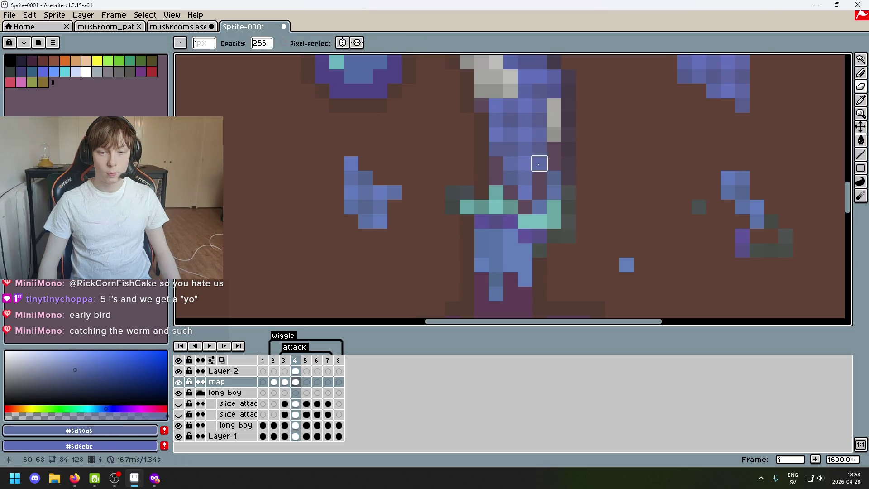
{"action": "key", "text": "b"}
{"action": "key", "text": "e"}
{"action": "left_click", "coordinate": [394, 192]}
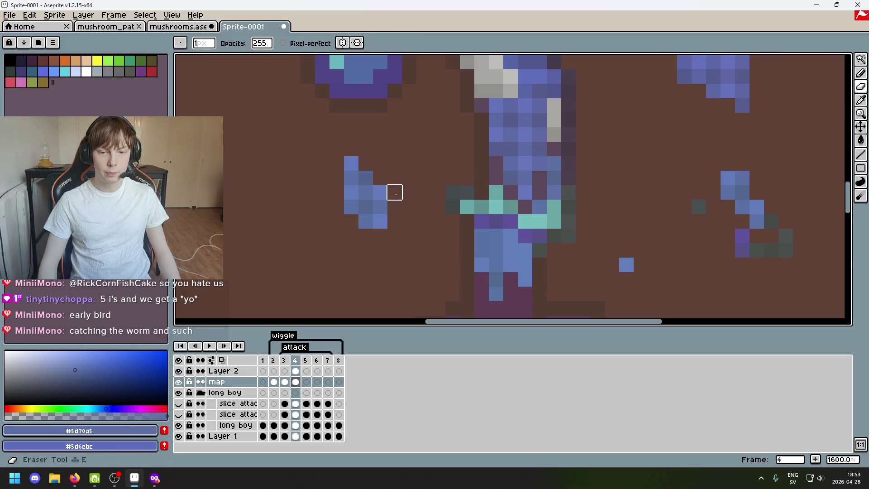
Add a darker blue pixel atop the fragment, then erase its top pixels
{"action": "left_click", "coordinate": [553, 146], "text": "alt"}
{"action": "key", "text": "b"}
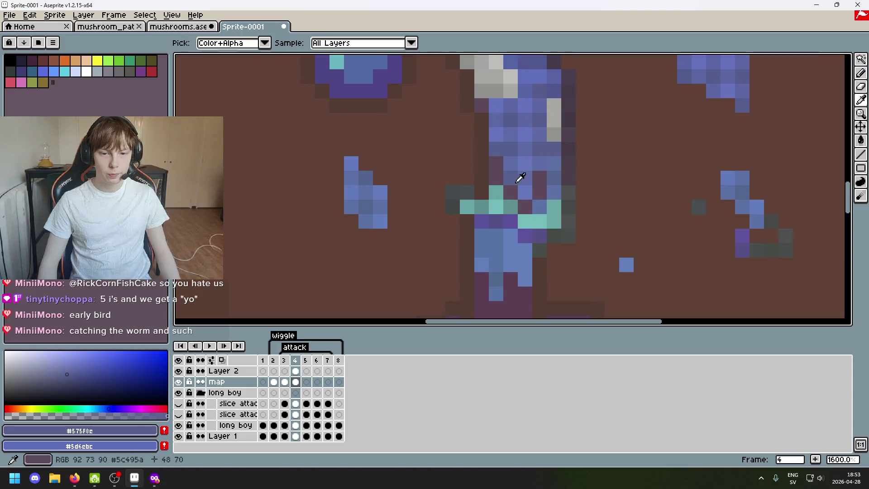
{"action": "left_click", "coordinate": [361, 168]}
{"action": "key", "text": "e"}
{"action": "left_click", "coordinate": [360, 169]}
{"action": "left_click", "coordinate": [350, 164], "text": "alt"}
{"action": "left_click", "coordinate": [350, 164]}
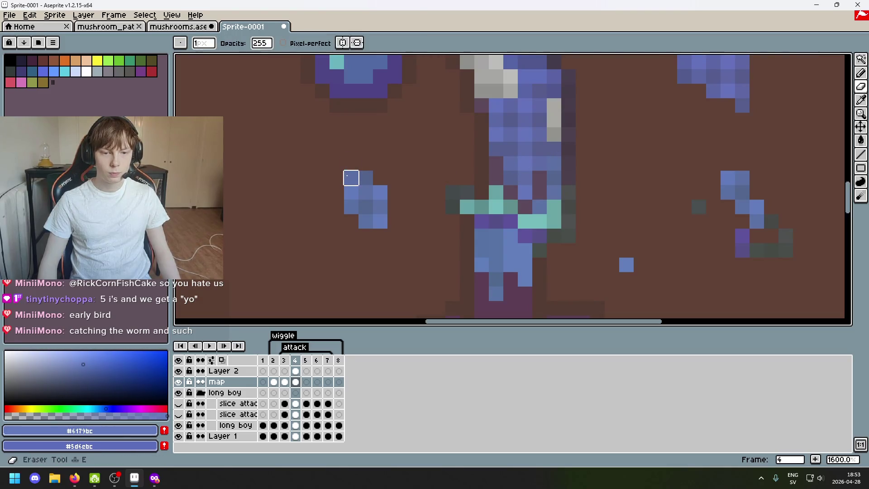
Undo an extra pixel on the fragment's right and erase its left column
{"action": "left_click", "coordinate": [349, 193], "text": "alt"}
{"action": "key", "text": "b"}
{"action": "left_click", "coordinate": [487, 168]}
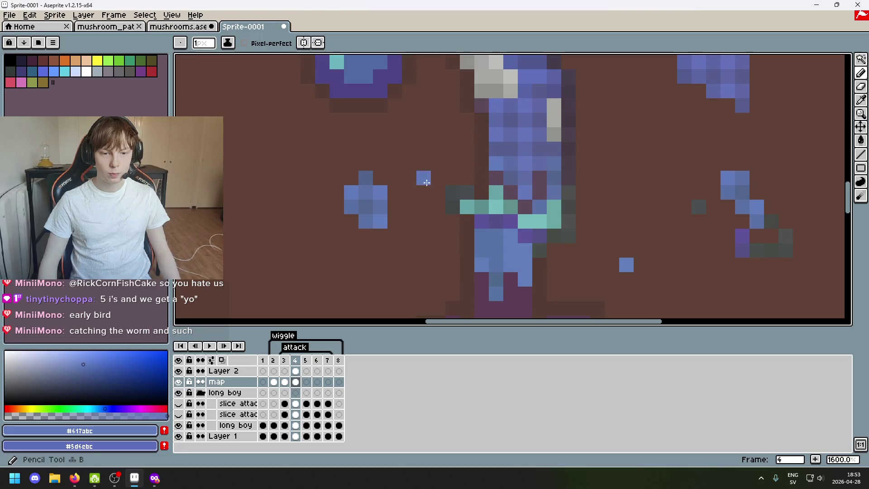
{"action": "key", "text": "ctrl+z"}
{"action": "left_click", "coordinate": [351, 207], "text": "alt"}
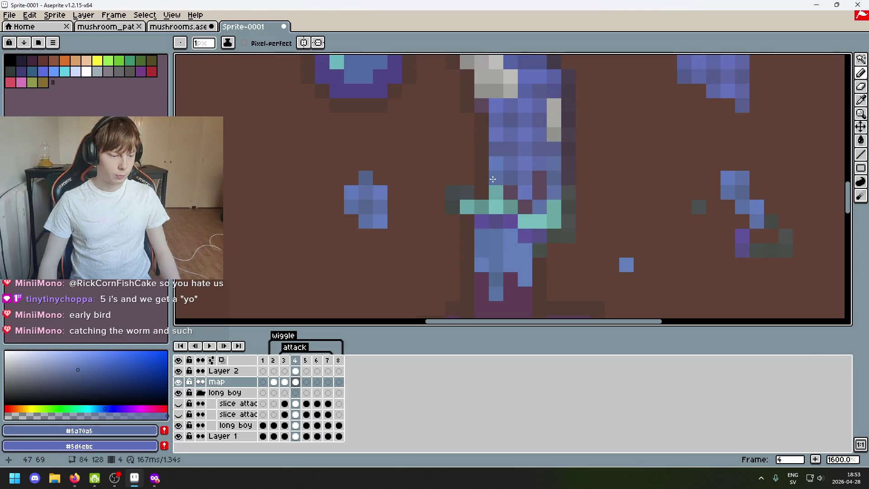
{"action": "key", "text": "e"}
{"action": "left_click_drag", "start_coordinate": [351, 190], "coordinate": [351, 207]}
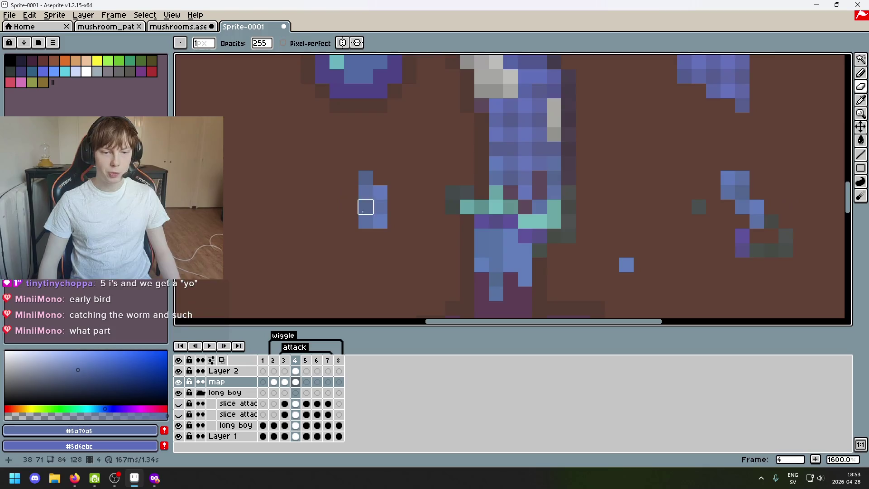
Erase the fragment's bottom-left pixel and sample its mid blue
{"action": "key", "text": "b"}
{"action": "left_click", "coordinate": [377, 215], "text": "alt"}
{"action": "key", "text": "e"}
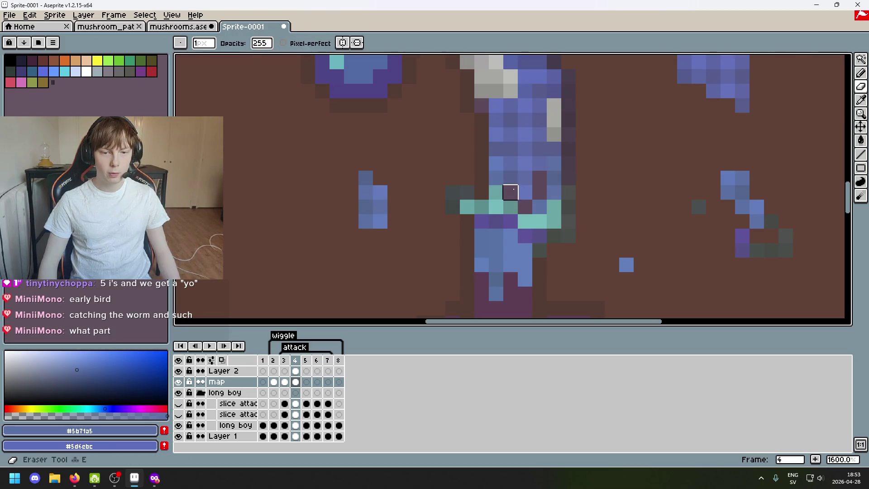
{"action": "left_click", "coordinate": [365, 221]}
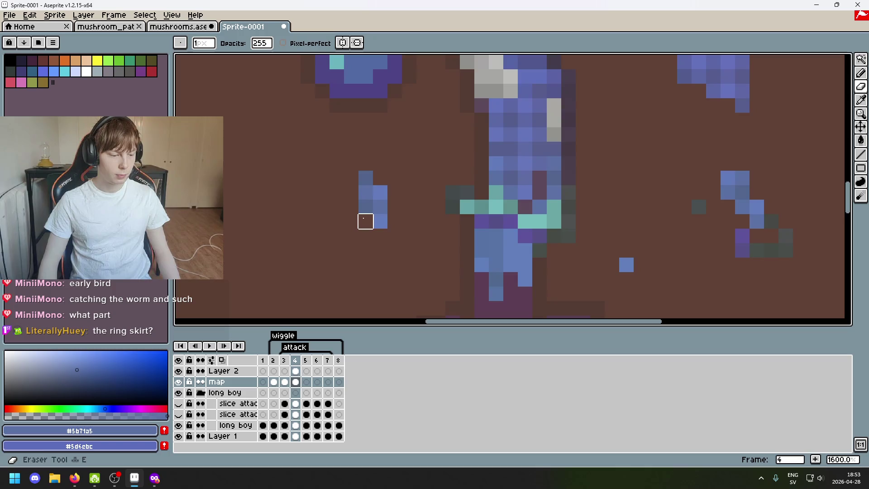
{"action": "left_click", "coordinate": [365, 192], "text": "alt"}
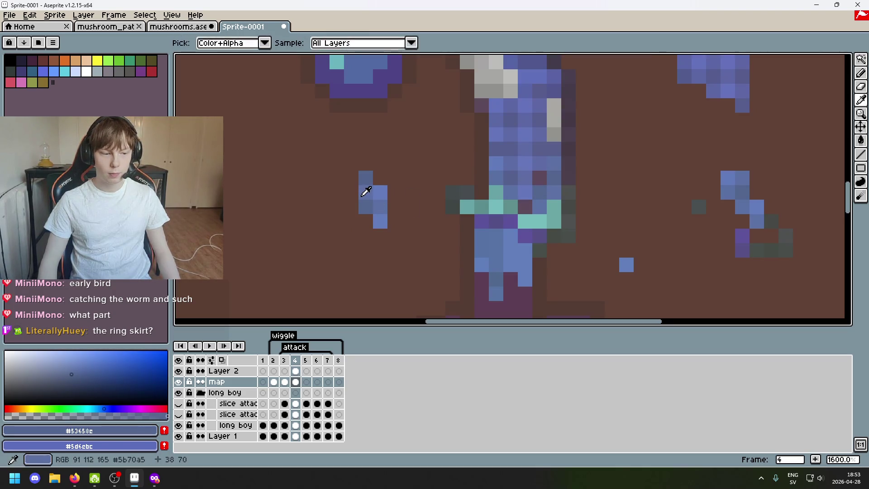
{"action": "left_click", "coordinate": [366, 191], "text": "alt"}
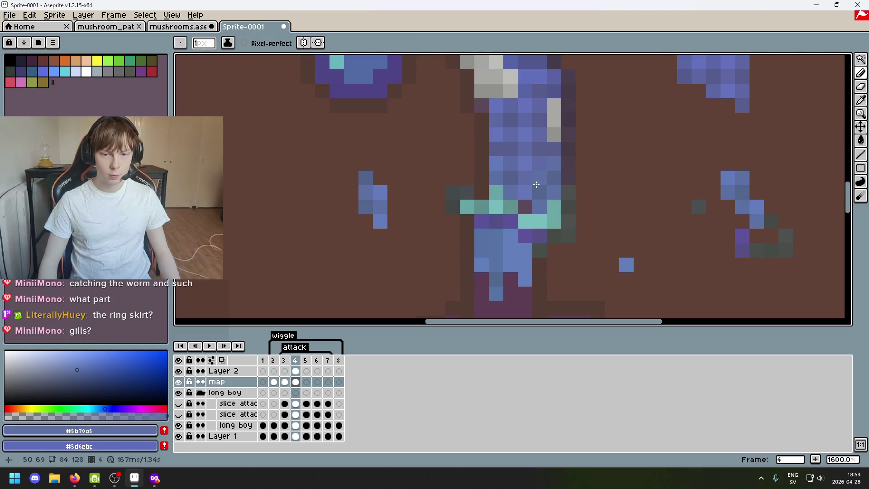
Zoom in and erase the blue fragment left of the stem with the Eraser
{"action": "scroll", "coordinate": [384, 204], "scroll_direction": "down", "scroll_amount": 3}
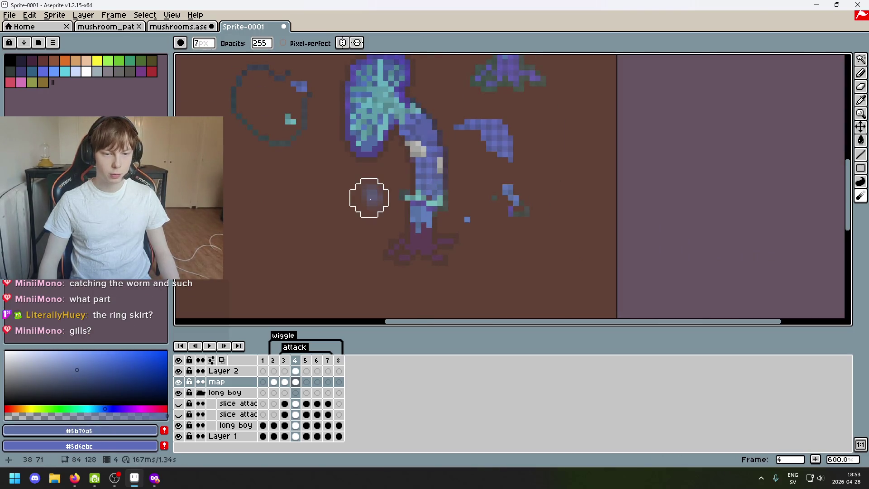
{"action": "scroll", "coordinate": [370, 197], "scroll_direction": "up", "scroll_amount": 3}
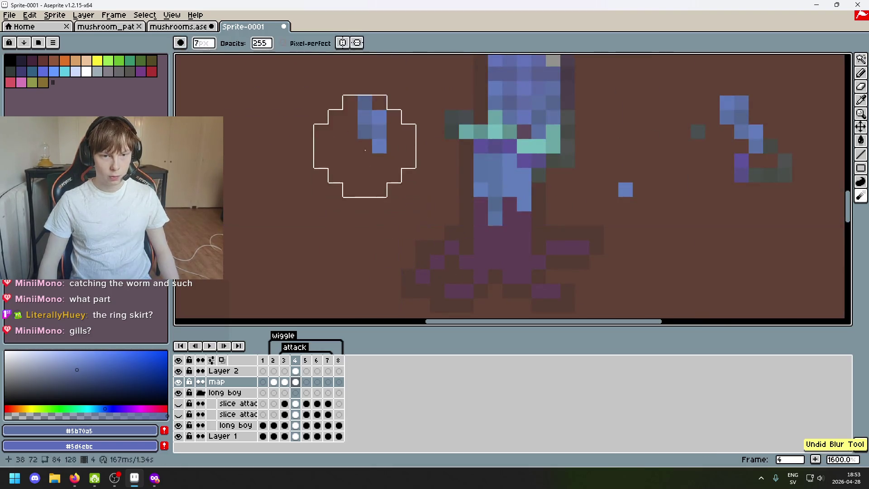
{"action": "key", "text": "e"}
{"action": "left_click_drag", "start_coordinate": [365, 132], "coordinate": [379, 161]}
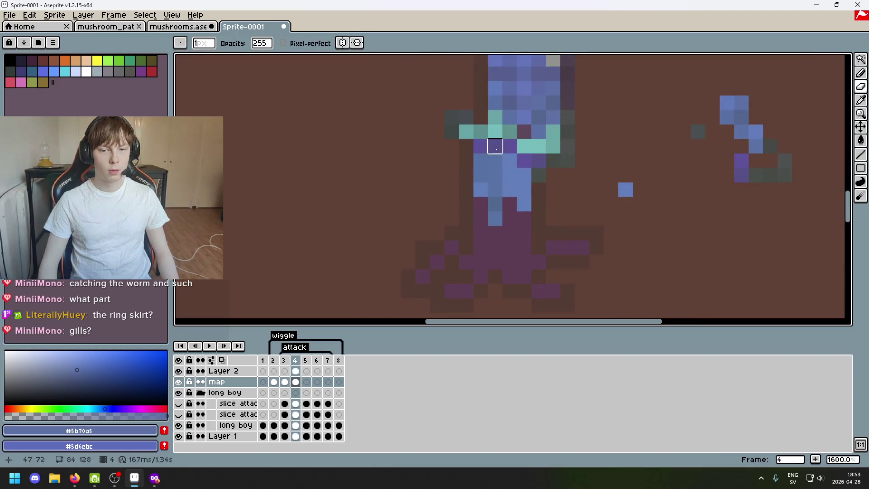
{"action": "key", "text": "b"}
Pan to bring the top mushroom into view and switch to an 8px round eraser brush
{"action": "scroll", "coordinate": [569, 156], "scroll_direction": "down", "scroll_amount": 4}
{"action": "left_click_drag", "start_coordinate": [569, 156], "coordinate": [559, 234]}
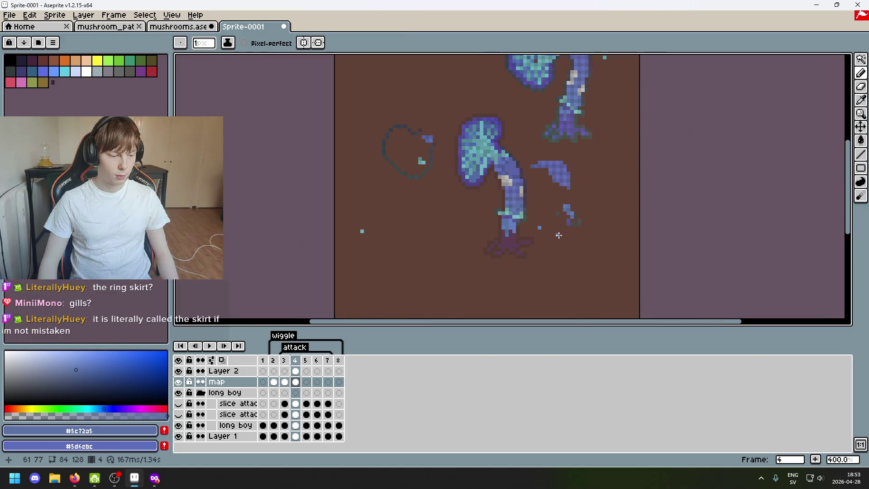
{"action": "scroll", "coordinate": [558, 235], "scroll_direction": "up", "scroll_amount": 2}
{"action": "scroll", "coordinate": [504, 210], "scroll_direction": "up", "scroll_amount": 3}
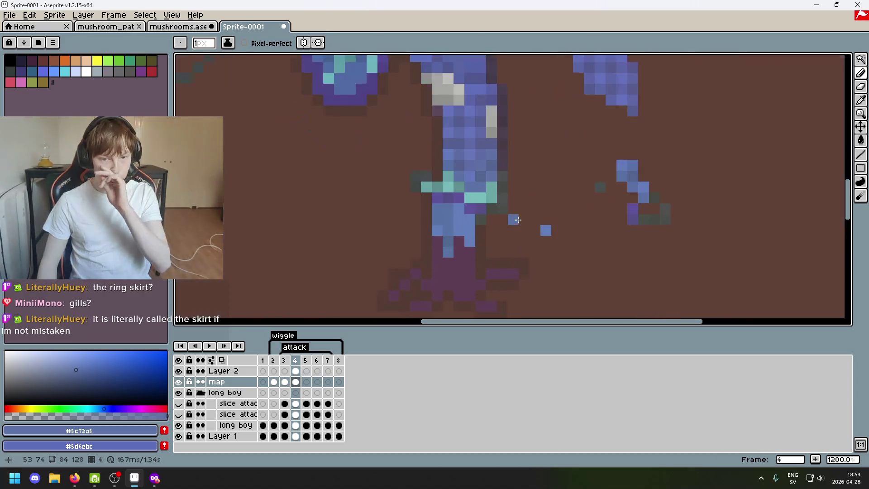
{"action": "scroll", "coordinate": [505, 211], "scroll_direction": "down", "scroll_amount": 4}
{"action": "scroll", "coordinate": [505, 227], "scroll_direction": "up", "scroll_amount": 1}
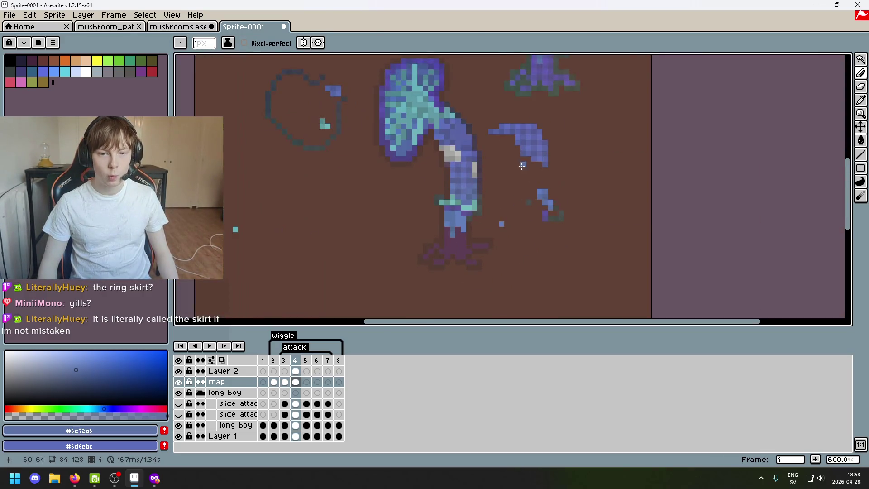
{"action": "scroll", "coordinate": [519, 160], "scroll_direction": "down", "scroll_amount": 1}
{"action": "left_click_drag", "start_coordinate": [554, 142], "coordinate": [526, 231]}
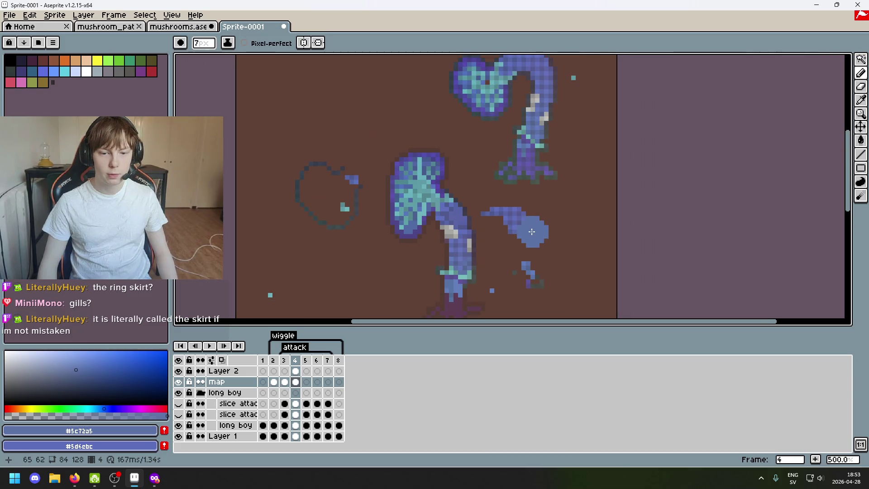
{"action": "key", "text": "e"}
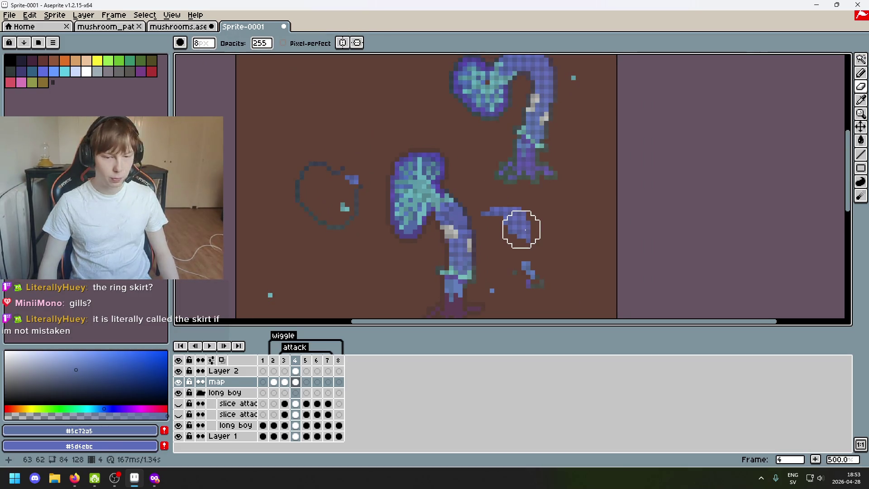
{"action": "scroll", "coordinate": [527, 220], "scroll_direction": "down", "scroll_amount": 3}
{"action": "scroll", "coordinate": [543, 199], "scroll_direction": "up", "scroll_amount": 2}
Box the lower part of the top mushroom's stem and shift it down and left
{"action": "left_click", "coordinate": [862, 59]}
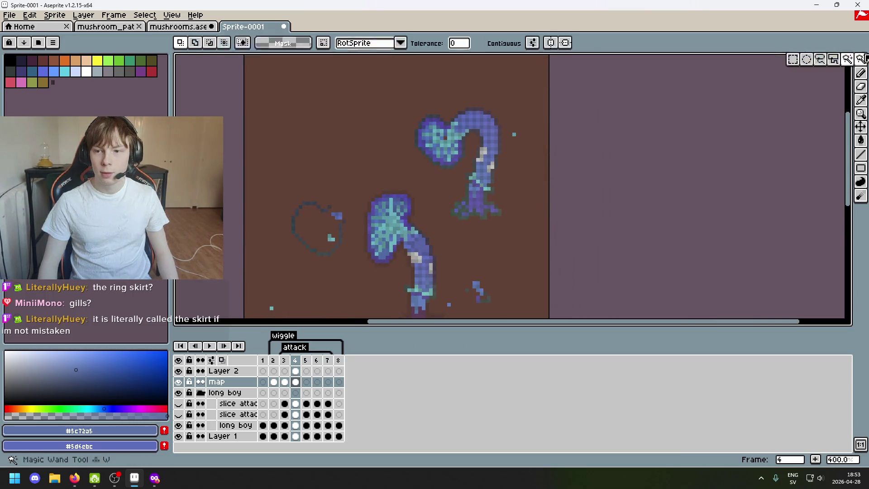
{"action": "left_click", "coordinate": [791, 60]}
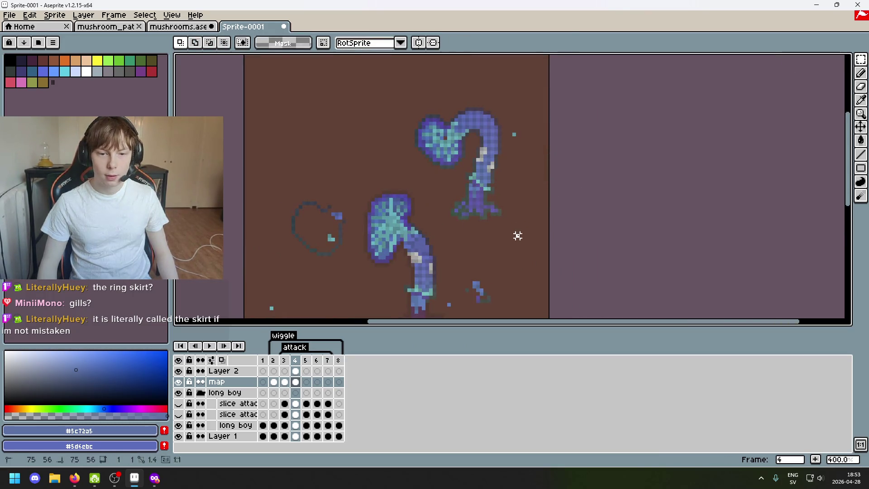
{"action": "left_click_drag", "start_coordinate": [518, 236], "coordinate": [435, 171]}
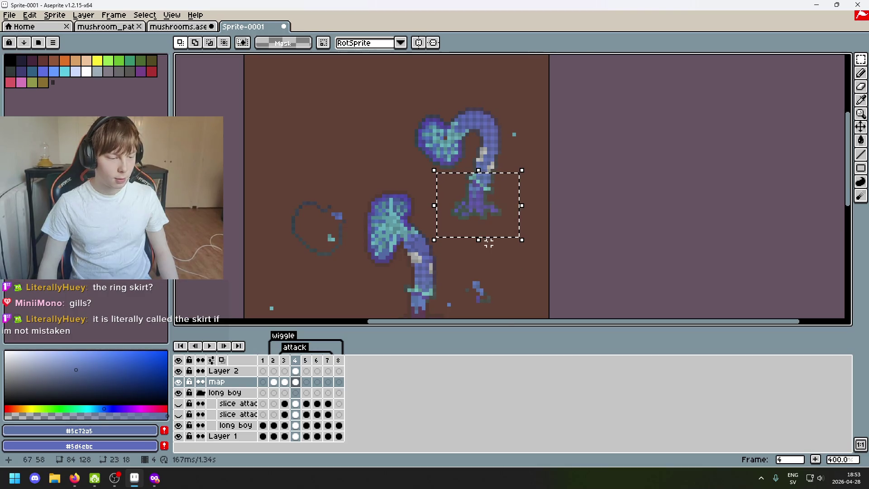
{"action": "mouse_move", "coordinate": [502, 233]}
{"action": "left_mouse_down"}
{"action": "mouse_move", "coordinate": [597, 88]}
{"action": "mouse_move", "coordinate": [460, 231]}
{"action": "left_mouse_up"}
{"action": "scroll", "coordinate": [531, 170], "scroll_direction": "down", "scroll_amount": 1}
{"action": "scroll", "coordinate": [518, 160], "scroll_direction": "up", "scroll_amount": 2}
{"action": "left_click_drag", "start_coordinate": [429, 285], "coordinate": [439, 227]}
{"action": "left_click", "coordinate": [552, 195]}
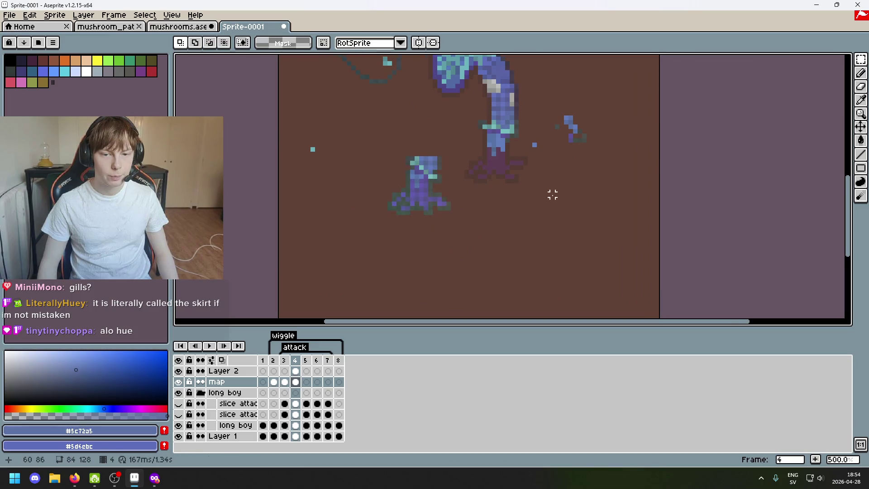
Select the 5×6 pixel fragment and move it up and right beside the stem
{"action": "scroll", "coordinate": [549, 186], "scroll_direction": "up", "scroll_amount": 2}
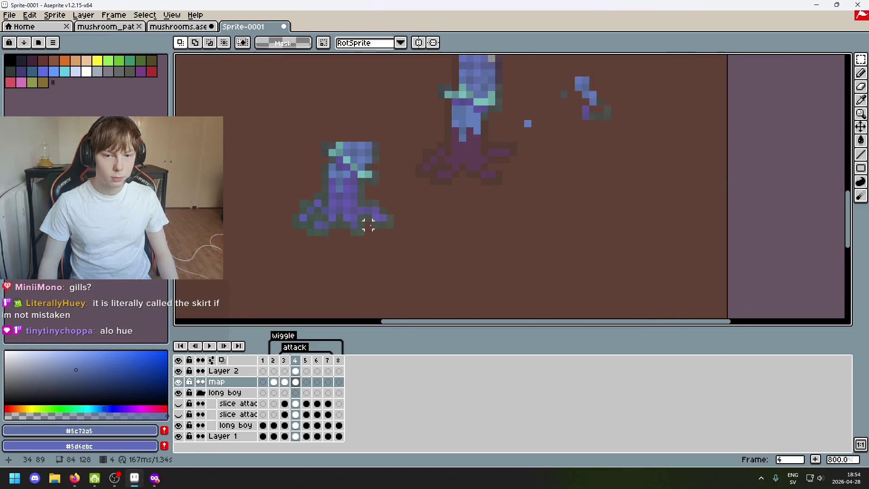
{"action": "scroll", "coordinate": [368, 224], "scroll_direction": "up", "scroll_amount": 2}
{"action": "left_click_drag", "start_coordinate": [345, 213], "coordinate": [457, 241]}
{"action": "left_click", "coordinate": [439, 300]}
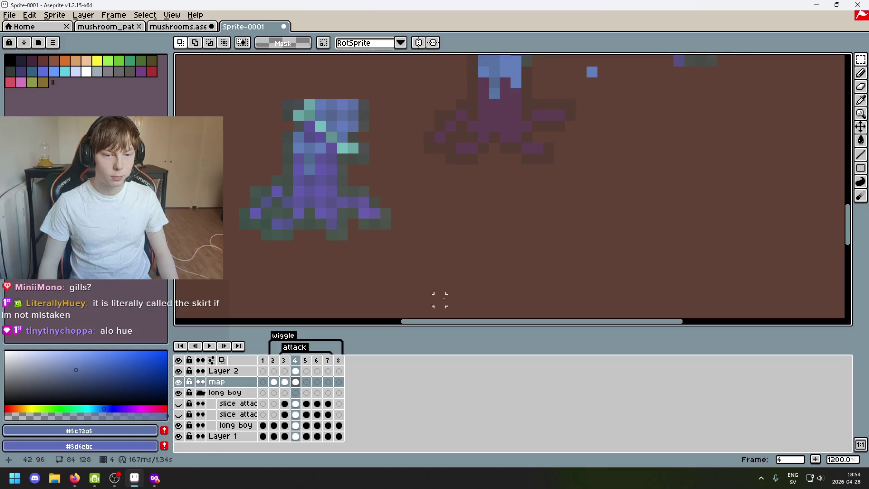
{"action": "left_click_drag", "start_coordinate": [353, 224], "coordinate": [398, 165]}
{"action": "left_click_drag", "start_coordinate": [396, 222], "coordinate": [635, 201]}
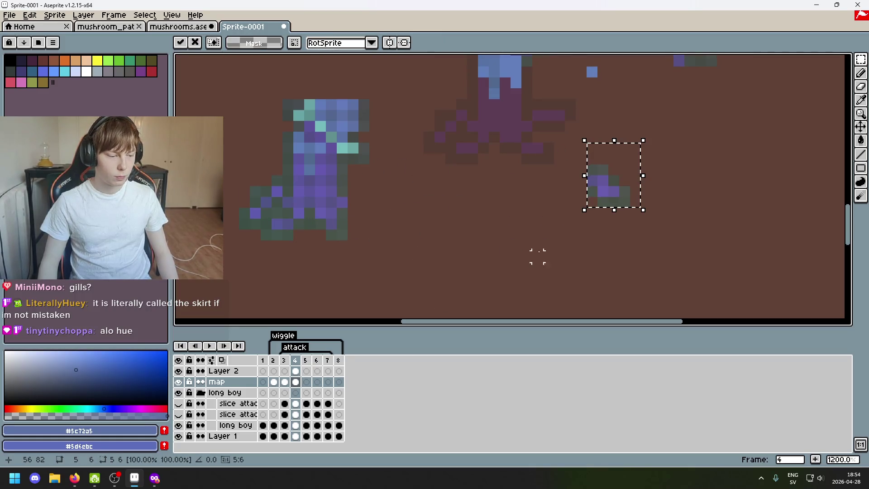
{"action": "left_click", "coordinate": [526, 255]}
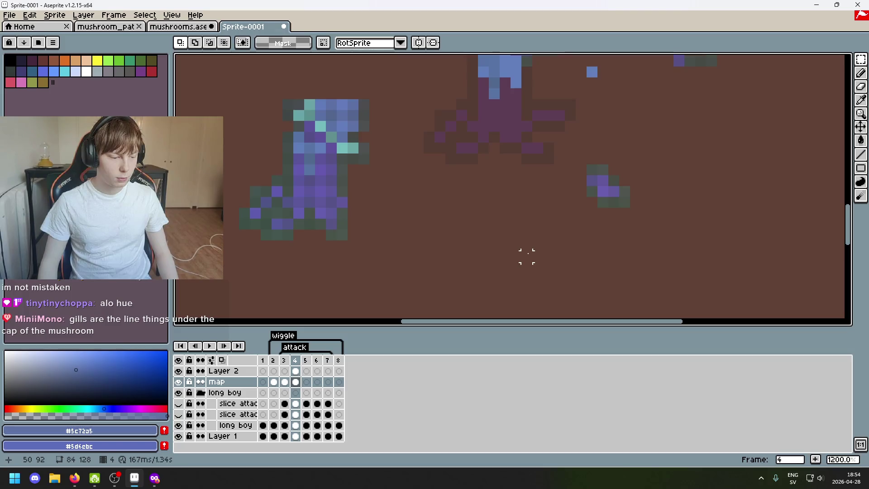
Inspect the area below the stem and box a small pixel cluster there
{"action": "scroll", "coordinate": [523, 254], "scroll_direction": "down", "scroll_amount": 3}
{"action": "scroll", "coordinate": [459, 98], "scroll_direction": "up", "scroll_amount": 2}
{"action": "scroll", "coordinate": [459, 97], "scroll_direction": "up", "scroll_amount": 1}
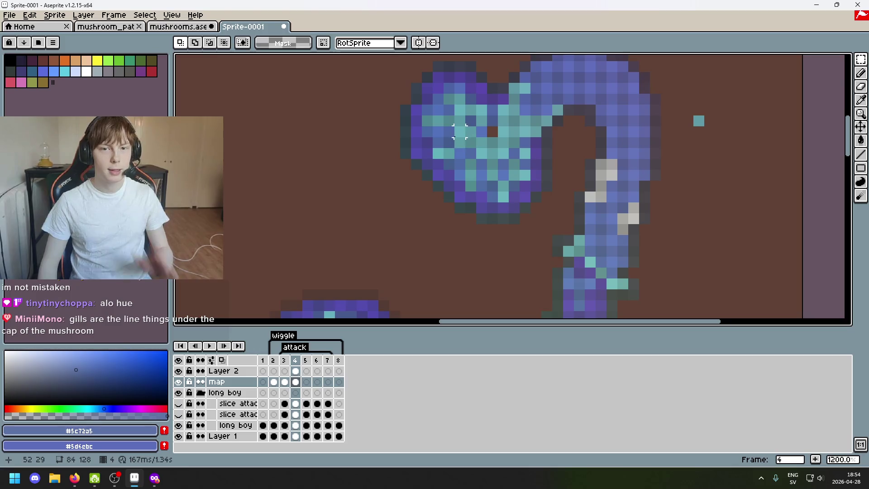
{"action": "scroll", "coordinate": [458, 144], "scroll_direction": "down", "scroll_amount": 4}
{"action": "scroll", "coordinate": [457, 149], "scroll_direction": "down", "scroll_amount": 2}
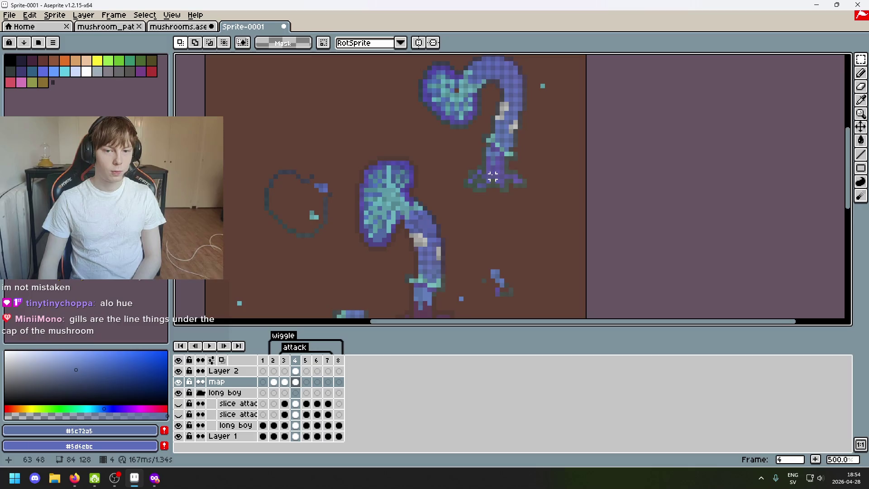
{"action": "scroll", "coordinate": [492, 177], "scroll_direction": "down", "scroll_amount": 2}
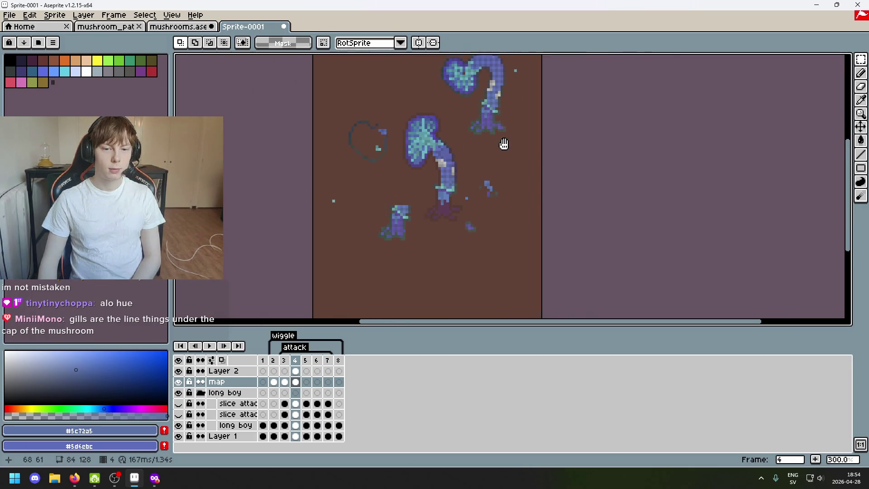
{"action": "scroll", "coordinate": [494, 154], "scroll_direction": "down", "scroll_amount": 2}
{"action": "scroll", "coordinate": [497, 164], "scroll_direction": "up", "scroll_amount": 3}
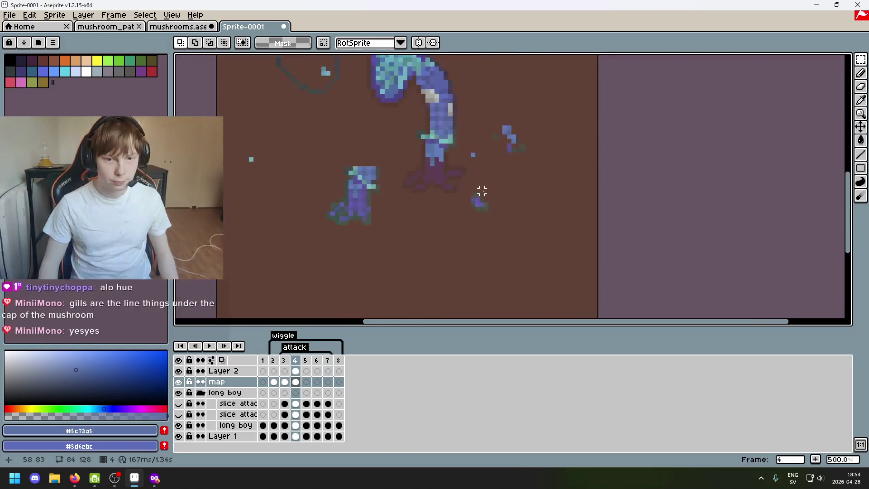
{"action": "scroll", "coordinate": [479, 192], "scroll_direction": "up", "scroll_amount": 3}
{"action": "left_click_drag", "start_coordinate": [501, 272], "coordinate": [445, 194]}
{"action": "scroll", "coordinate": [538, 222], "scroll_direction": "down", "scroll_amount": 3}
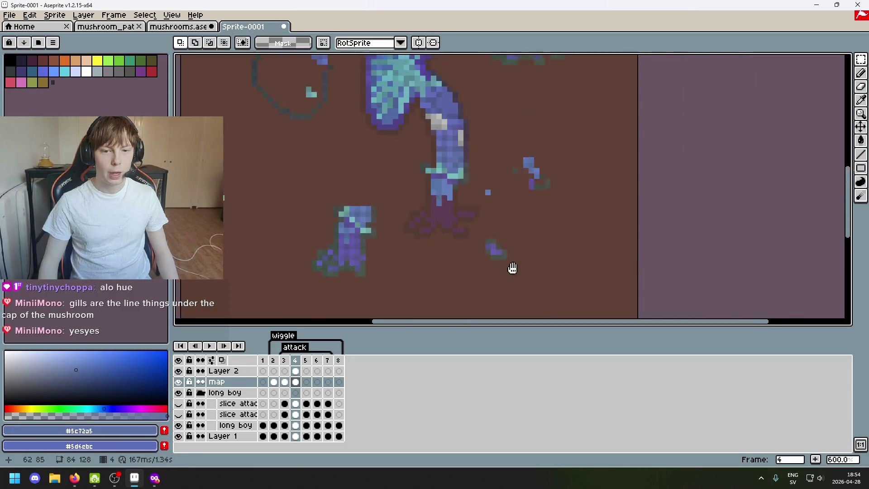
{"action": "scroll", "coordinate": [413, 204], "scroll_direction": "up", "scroll_amount": 2}
{"action": "scroll", "coordinate": [377, 198], "scroll_direction": "up", "scroll_amount": 1}
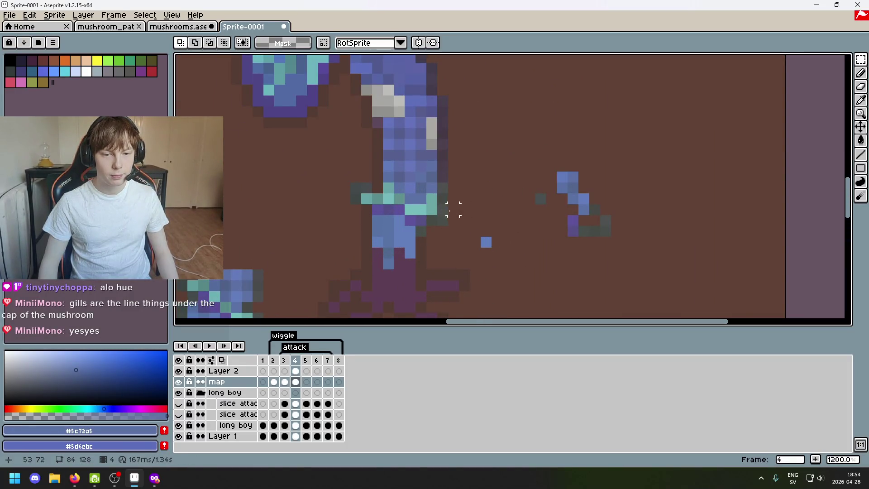
{"action": "scroll", "coordinate": [431, 220], "scroll_direction": "down", "scroll_amount": 5}
{"action": "scroll", "coordinate": [404, 218], "scroll_direction": "down", "scroll_amount": 2}
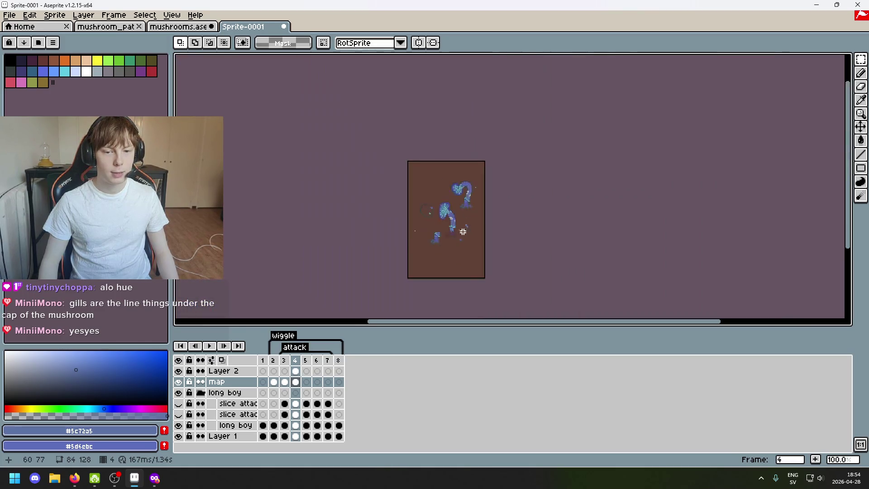
{"action": "scroll", "coordinate": [464, 225], "scroll_direction": "up", "scroll_amount": 2}
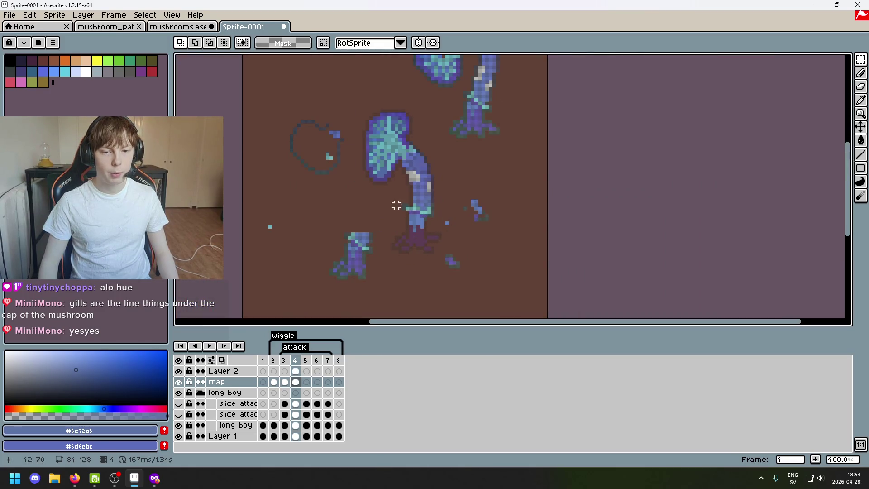
{"action": "scroll", "coordinate": [464, 246], "scroll_direction": "up", "scroll_amount": 1}
{"action": "scroll", "coordinate": [504, 237], "scroll_direction": "up", "scroll_amount": 2}
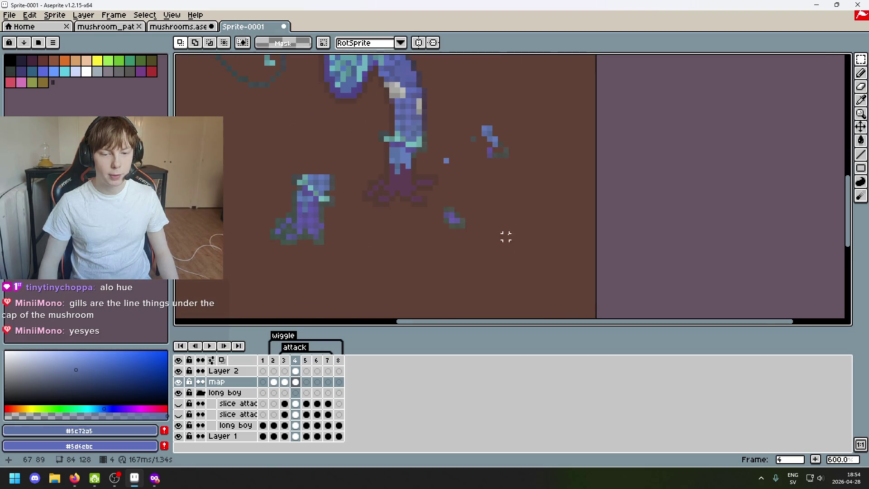
{"action": "scroll", "coordinate": [472, 223], "scroll_direction": "up", "scroll_amount": 3}
Reselect the small fragment below the stem, nudge it up one pixel and commit
{"action": "left_click_drag", "start_coordinate": [479, 226], "coordinate": [410, 142]}
{"action": "left_click", "coordinate": [465, 267]}
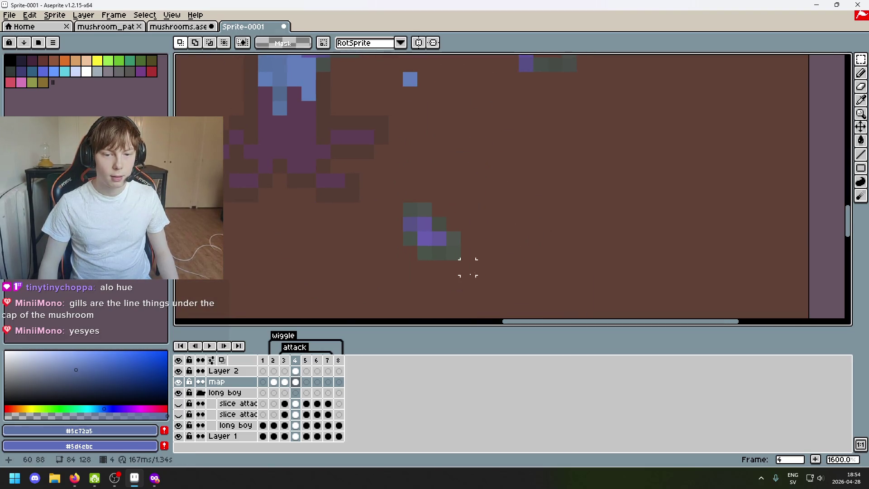
{"action": "left_click_drag", "start_coordinate": [432, 290], "coordinate": [475, 217]}
{"action": "key", "text": "Up"}
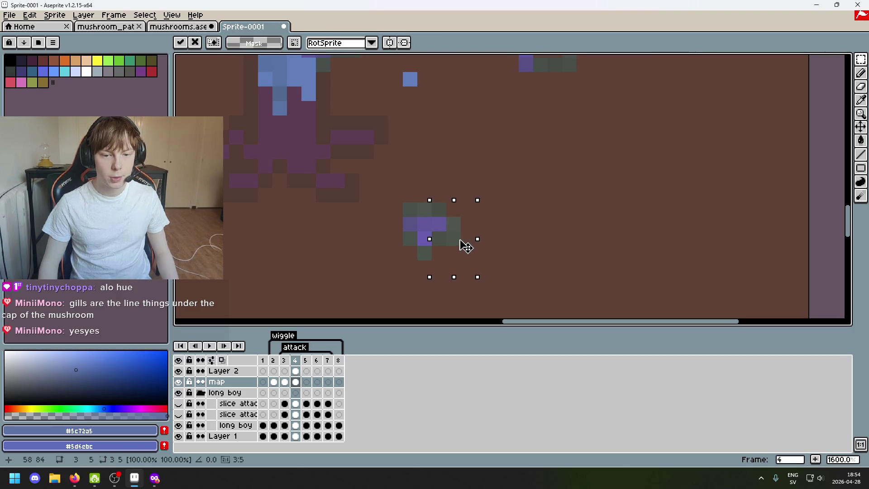
{"action": "left_click_drag", "start_coordinate": [461, 261], "coordinate": [444, 214]}
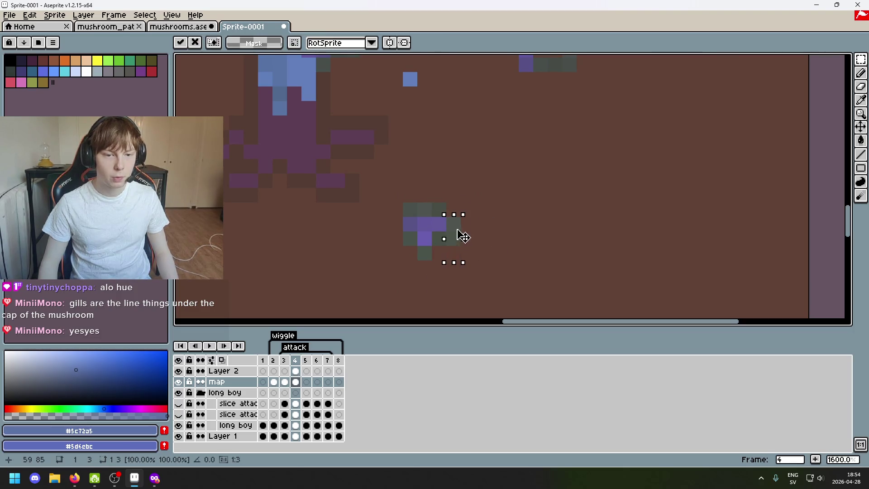
{"action": "left_click", "coordinate": [496, 252]}
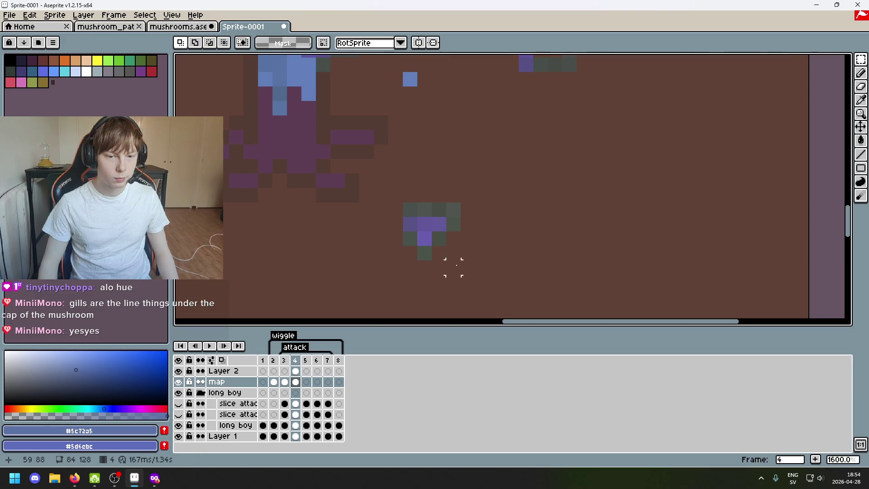
Move the fragment at the top stem's base down beside the other small piece
{"action": "scroll", "coordinate": [457, 264], "scroll_direction": "down", "scroll_amount": 4}
{"action": "scroll", "coordinate": [456, 265], "scroll_direction": "up", "scroll_amount": 1}
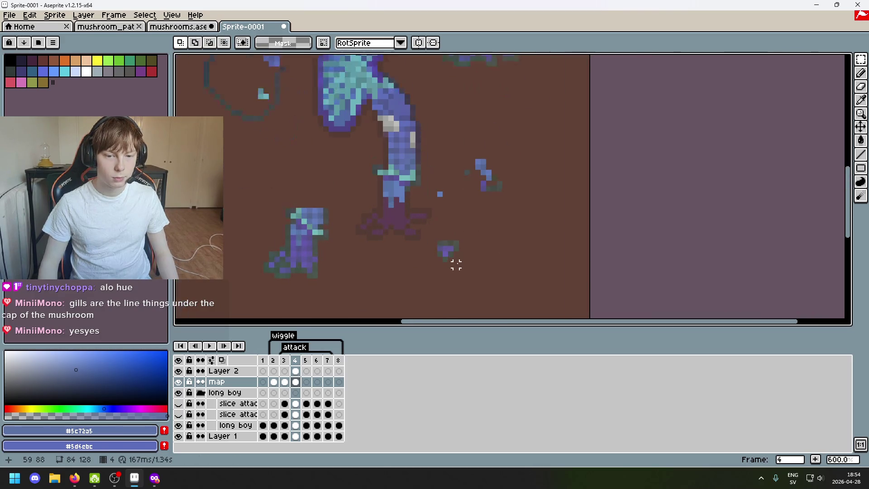
{"action": "scroll", "coordinate": [461, 264], "scroll_direction": "up", "scroll_amount": 3}
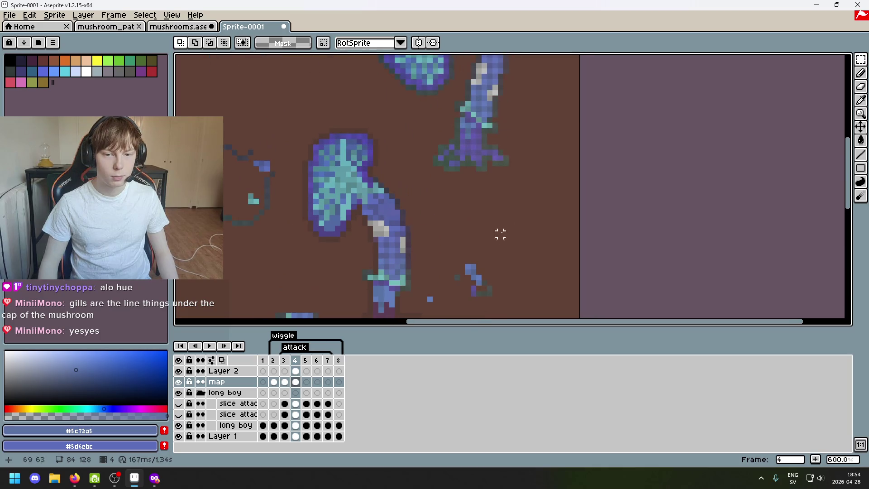
{"action": "left_click_drag", "start_coordinate": [486, 142], "coordinate": [523, 174]}
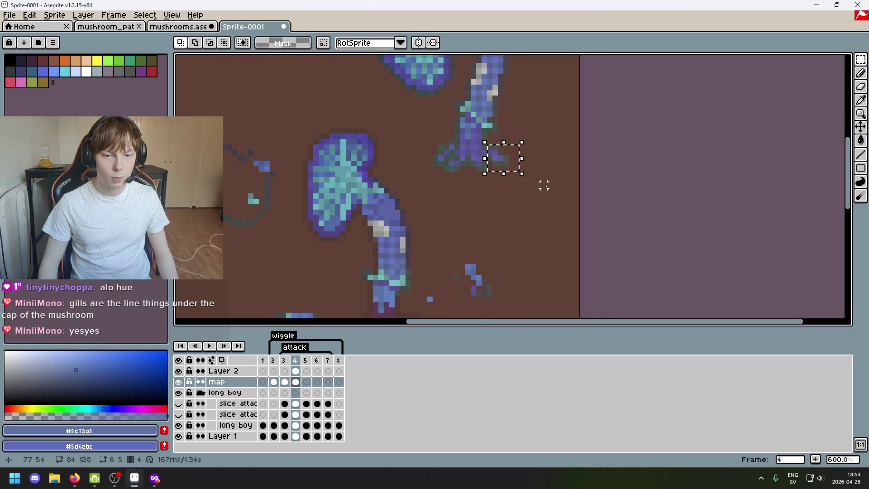
{"action": "scroll", "coordinate": [551, 163], "scroll_direction": "down", "scroll_amount": 1}
{"action": "left_click_drag", "start_coordinate": [522, 146], "coordinate": [493, 264]}
{"action": "scroll", "coordinate": [492, 265], "scroll_direction": "up", "scroll_amount": 1}
{"action": "scroll", "coordinate": [492, 264], "scroll_direction": "up", "scroll_amount": 1}
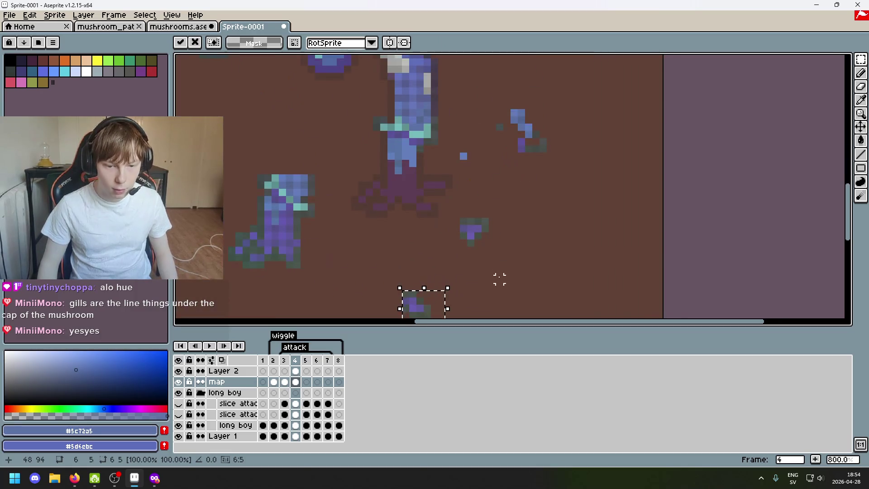
{"action": "scroll", "coordinate": [475, 280], "scroll_direction": "down", "scroll_amount": 2}
{"action": "left_click_drag", "start_coordinate": [452, 287], "coordinate": [474, 227]}
{"action": "left_click", "coordinate": [523, 223]}
Delete the small right-hand fragment and shift two grey edge pixels upward
{"action": "left_click_drag", "start_coordinate": [535, 227], "coordinate": [475, 167]}
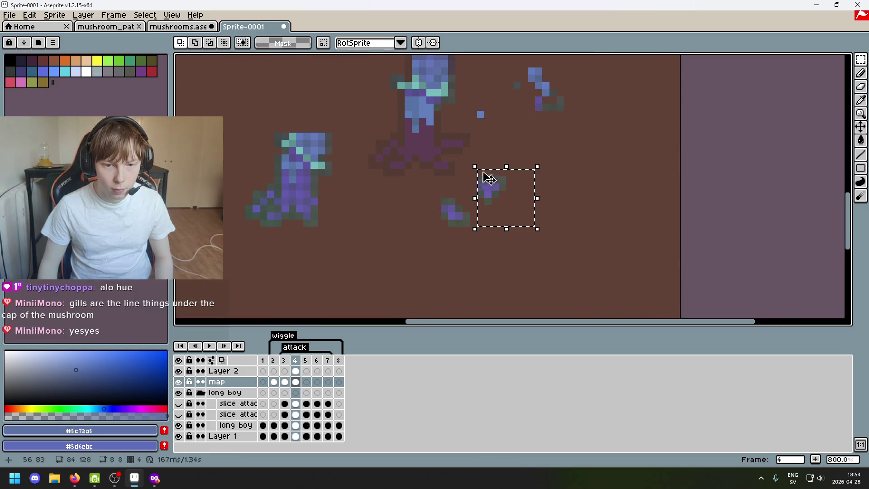
{"action": "key", "text": "Delete"}
{"action": "scroll", "coordinate": [484, 226], "scroll_direction": "up", "scroll_amount": 1}
{"action": "scroll", "coordinate": [440, 183], "scroll_direction": "down", "scroll_amount": 1}
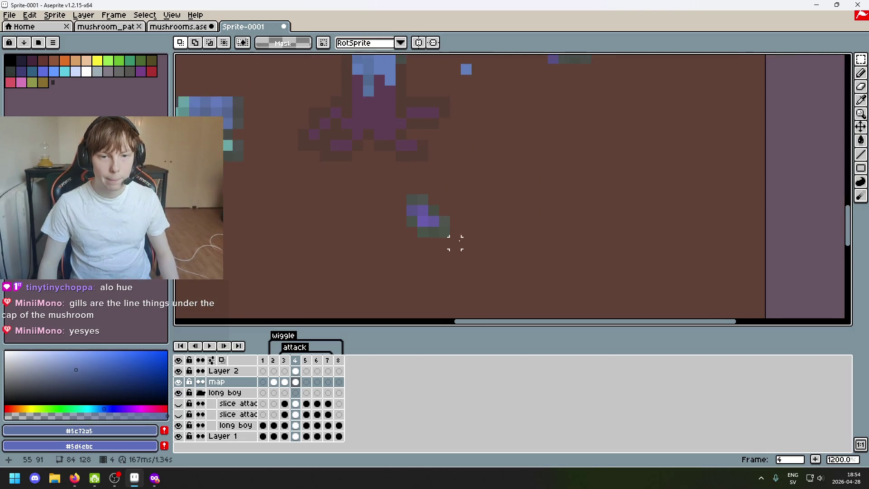
{"action": "left_click_drag", "start_coordinate": [424, 190], "coordinate": [443, 208]}
{"action": "key", "text": "ctrl+z"}
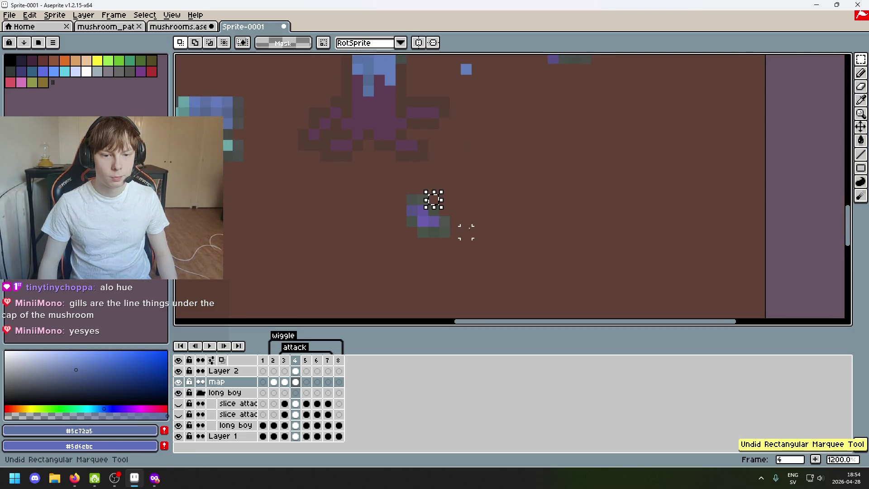
{"action": "key", "text": "ctrl+z"}
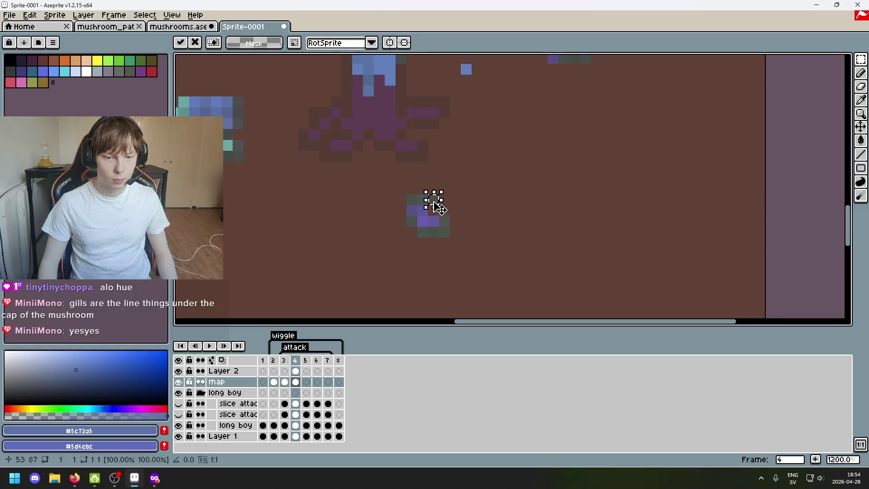
{"action": "mouse_move", "coordinate": [441, 218]}
{"action": "left_mouse_down"}
{"action": "mouse_move", "coordinate": [448, 233]}
{"action": "mouse_move", "coordinate": [448, 212]}
{"action": "left_mouse_up"}
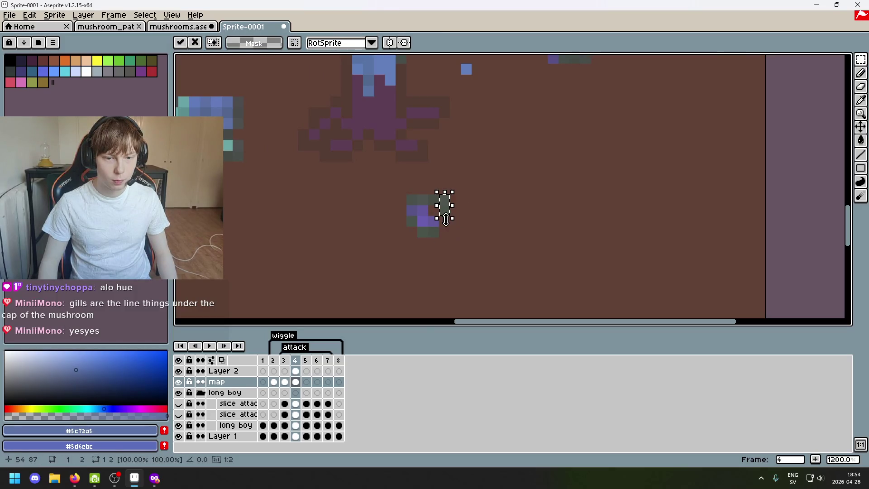
{"action": "left_click", "coordinate": [433, 222]}
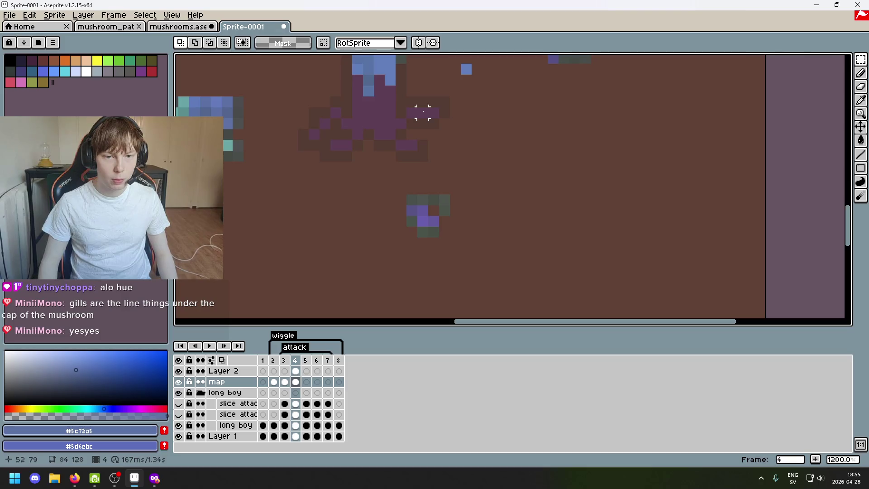
Select the small pixel cluster below the mushrooms and move it upward
{"action": "key", "text": "b"}
{"action": "scroll", "coordinate": [423, 224], "scroll_direction": "up", "scroll_amount": 6}
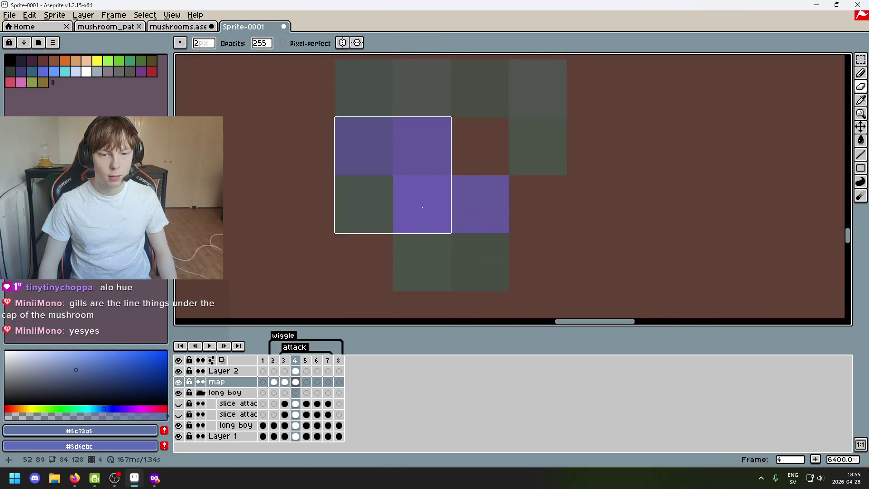
{"action": "scroll", "coordinate": [429, 203], "scroll_direction": "down", "scroll_amount": 10}
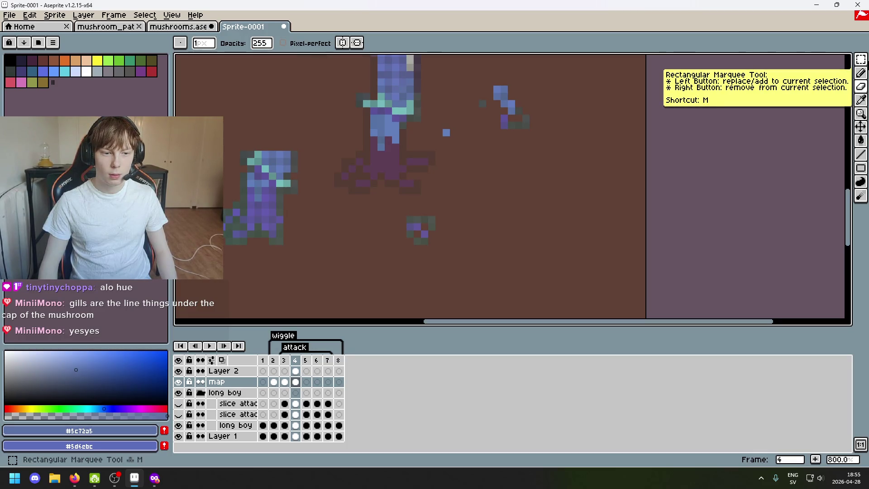
{"action": "key", "text": "m"}
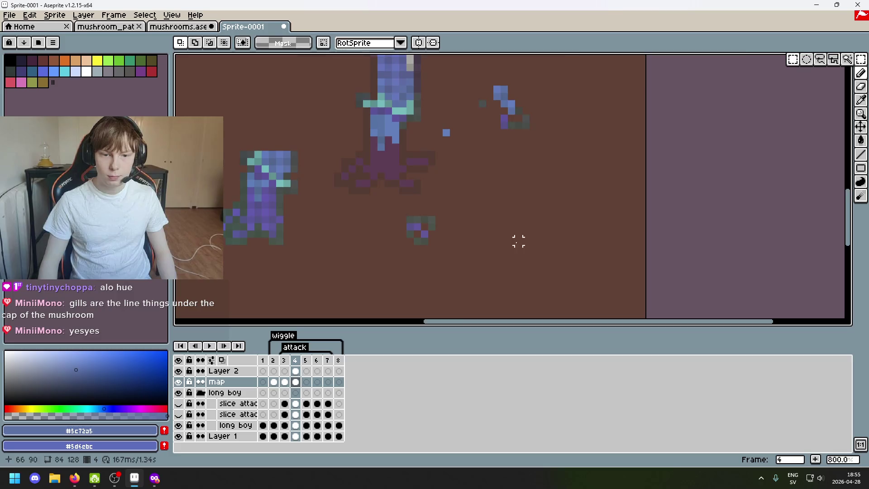
{"action": "scroll", "coordinate": [416, 221], "scroll_direction": "up", "scroll_amount": 2}
{"action": "left_click_drag", "start_coordinate": [417, 221], "coordinate": [421, 227]}
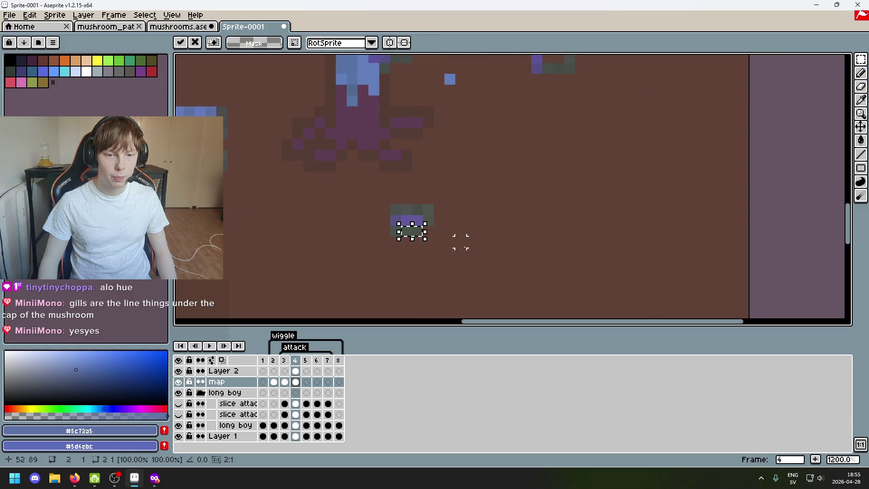
{"action": "left_click_drag", "start_coordinate": [461, 243], "coordinate": [379, 205]}
{"action": "left_click_drag", "start_coordinate": [458, 231], "coordinate": [458, 140]}
{"action": "scroll", "coordinate": [446, 188], "scroll_direction": "down", "scroll_amount": 2}
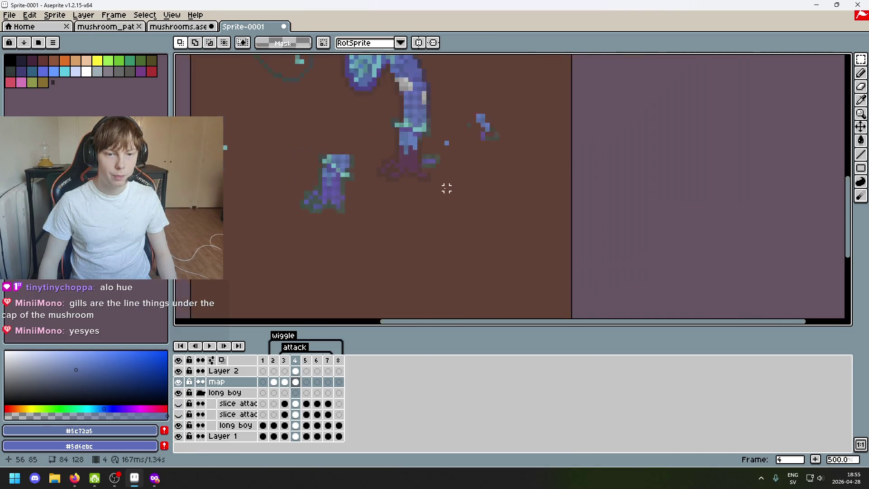
{"action": "left_click_drag", "start_coordinate": [488, 211], "coordinate": [604, 216]}
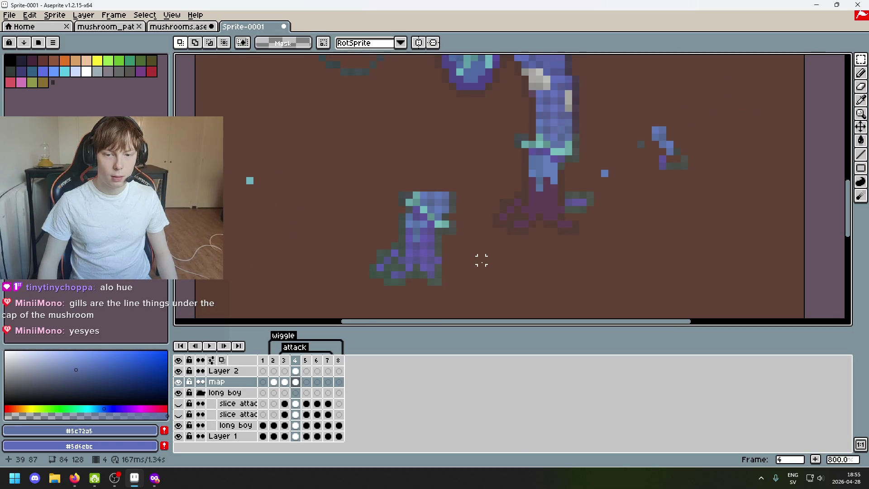
{"action": "scroll", "coordinate": [481, 259], "scroll_direction": "up", "scroll_amount": 2}
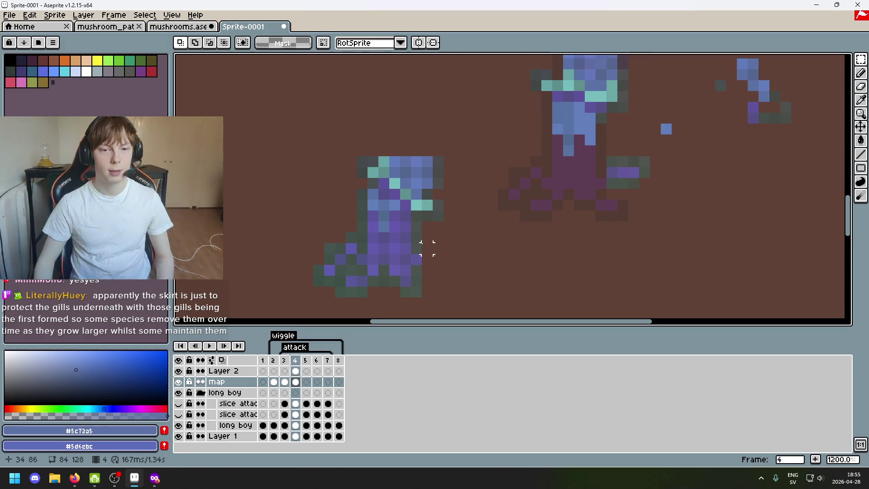
Switch to a 1px blue pencil and draw a vertical stem in the empty left area
{"action": "left_click_drag", "start_coordinate": [343, 109], "coordinate": [401, 129]}
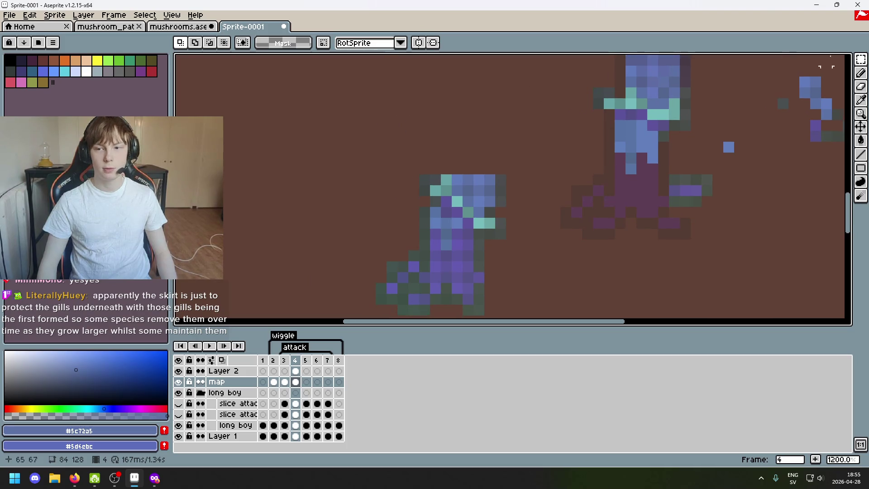
{"action": "key", "text": "b"}
{"action": "left_click", "coordinate": [404, 147]}
{"action": "key", "text": "minus"}
{"action": "key", "text": "minus"}
{"action": "key", "text": "minus"}
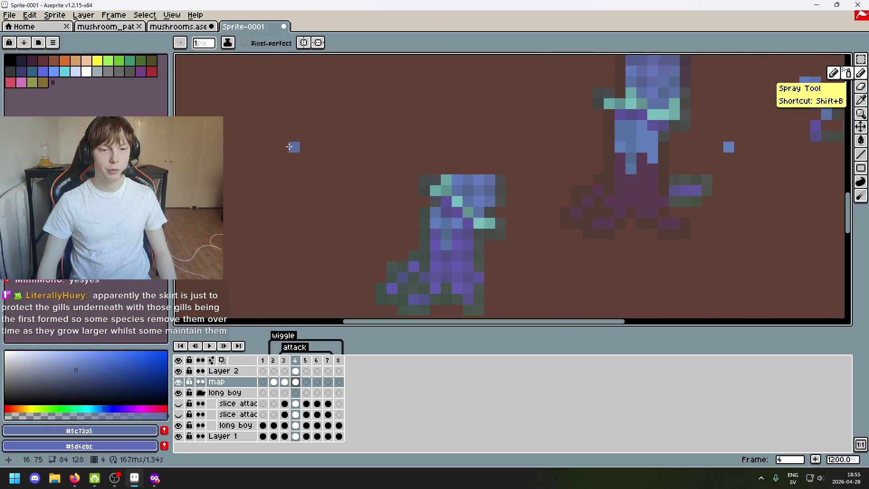
{"action": "left_click_drag", "start_coordinate": [296, 138], "coordinate": [294, 190]}
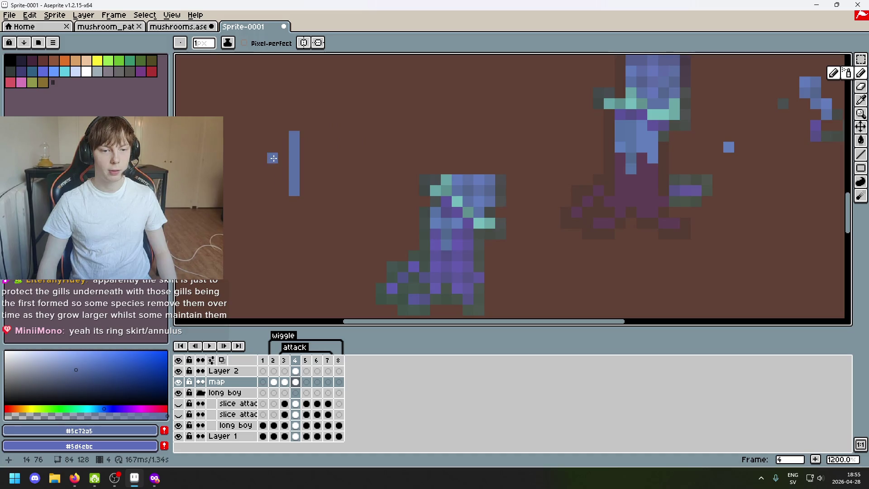
{"action": "mouse_move", "coordinate": [251, 147]}
{"action": "left_mouse_down"}
{"action": "mouse_move", "coordinate": [274, 134]}
{"action": "mouse_move", "coordinate": [327, 136]}
{"action": "mouse_move", "coordinate": [260, 132]}
{"action": "left_mouse_up"}
{"action": "key", "text": "ctrl+z"}
Draw the mushroom's wide cap bar above the stem, undoing the extra widened row
{"action": "left_click_drag", "start_coordinate": [317, 126], "coordinate": [272, 114]}
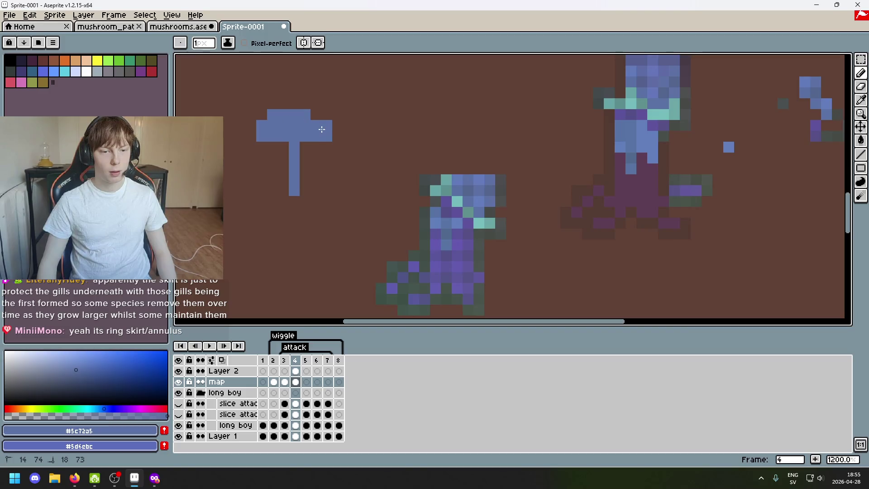
{"action": "left_click", "coordinate": [317, 114]}
{"action": "left_click_drag", "start_coordinate": [280, 147], "coordinate": [314, 149]}
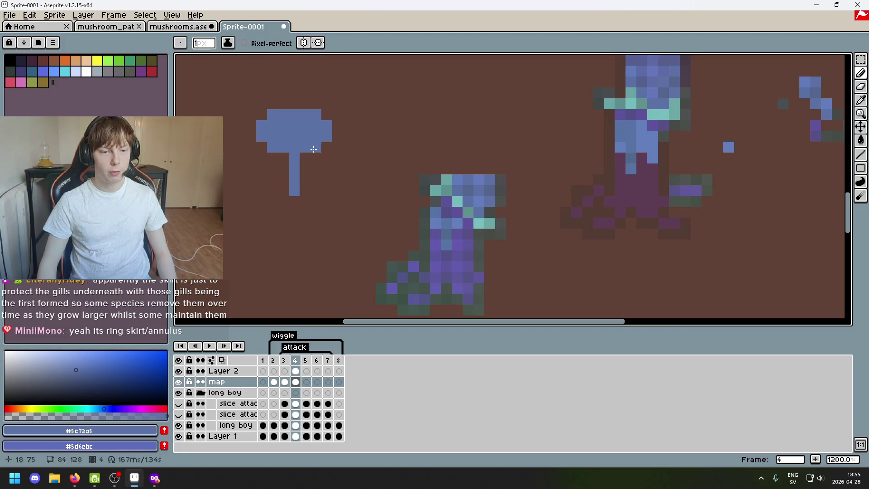
{"action": "key", "text": "ctrl+z"}
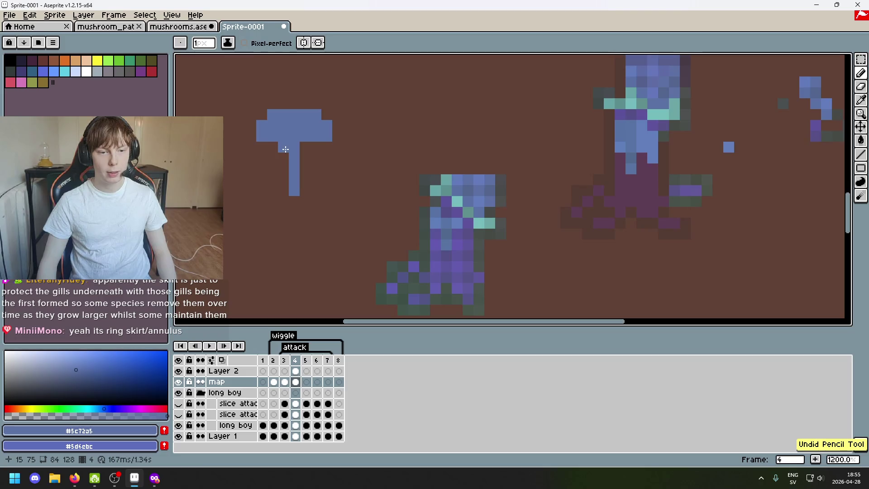
Raise the crossbar with a rectangle selection, then join the stem to the cap and add a short branch
{"action": "key", "text": "m"}
{"action": "mouse_move", "coordinate": [245, 86]}
{"action": "left_mouse_down"}
{"action": "mouse_move", "coordinate": [366, 143]}
{"action": "mouse_move", "coordinate": [337, 98]}
{"action": "left_mouse_up"}
{"action": "key", "text": "b"}
{"action": "key", "text": "ctrl+d"}
{"action": "left_click", "coordinate": [277, 128]}
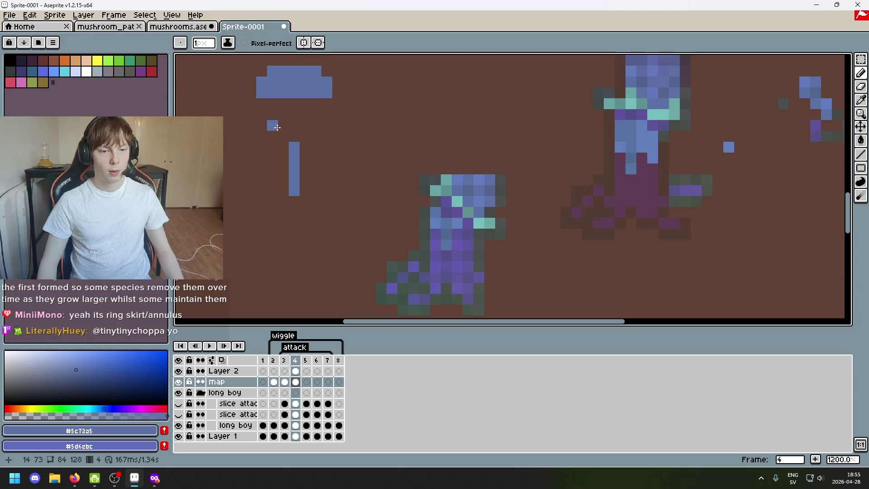
{"action": "left_click_drag", "start_coordinate": [277, 128], "coordinate": [316, 128]}
{"action": "mouse_move", "coordinate": [295, 98]}
{"action": "left_mouse_down"}
{"action": "mouse_move", "coordinate": [294, 131]}
{"action": "mouse_move", "coordinate": [327, 136]}
{"action": "left_mouse_up"}
{"action": "key", "text": "v"}
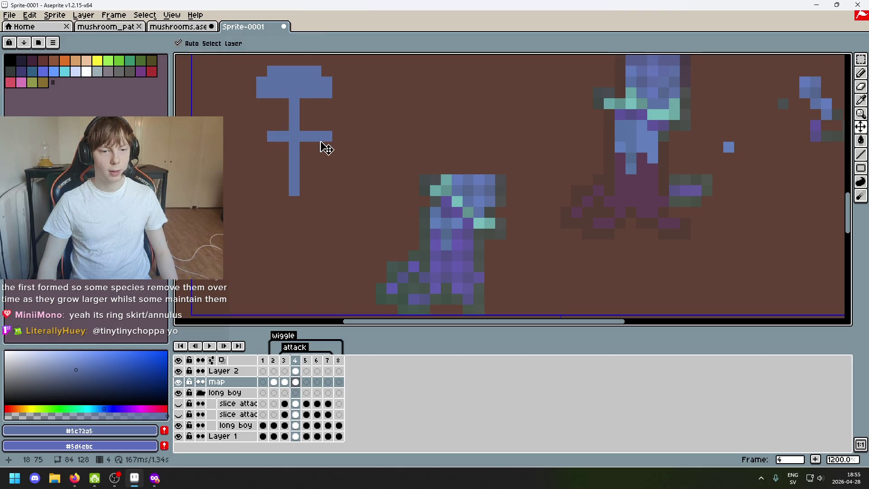
{"action": "key", "text": "b"}
{"action": "scroll", "coordinate": [357, 178], "scroll_direction": "down", "scroll_amount": 3}
{"action": "scroll", "coordinate": [357, 178], "scroll_direction": "up", "scroll_amount": 1}
{"action": "scroll", "coordinate": [340, 156], "scroll_direction": "up", "scroll_amount": 2}
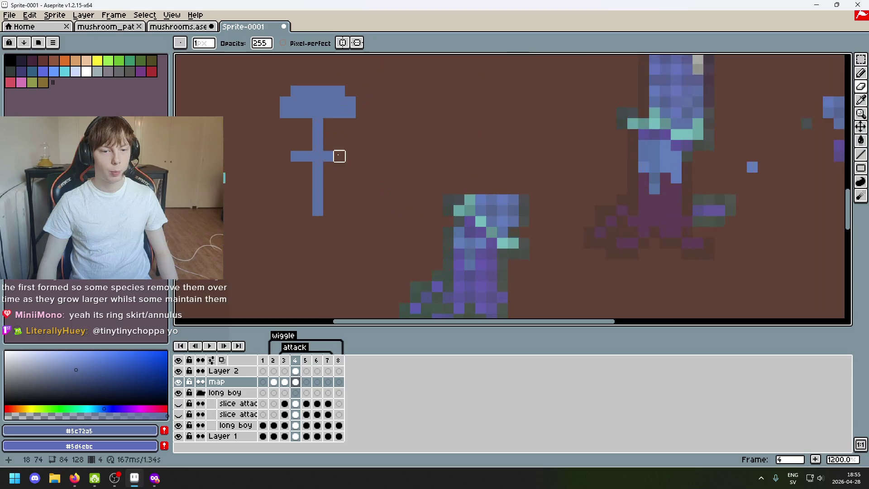
Undo the blue mushroom sketch
{"action": "scroll", "coordinate": [340, 155], "scroll_direction": "down", "scroll_amount": 5}
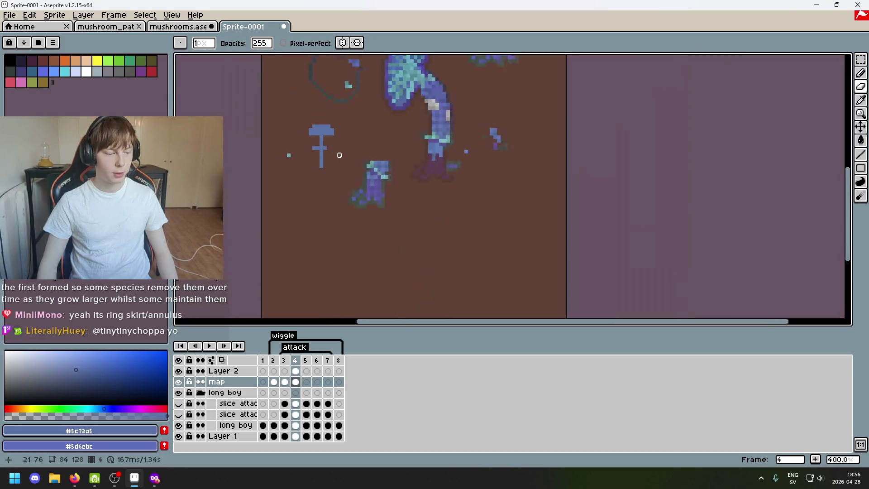
{"action": "key", "text": "ctrl+z"}
{"action": "key", "text": "ctrl+z"}
{"action": "key", "text": "ctrl+z"}
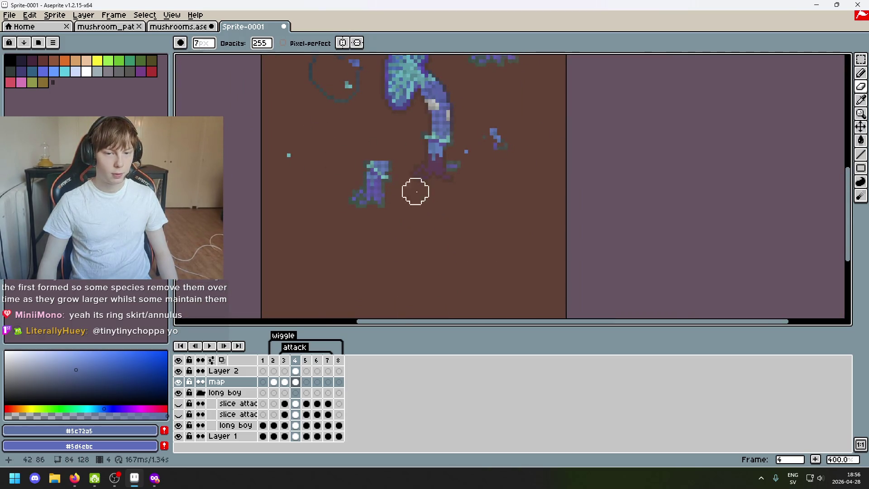
{"action": "scroll", "coordinate": [413, 191], "scroll_direction": "up", "scroll_amount": 8}
{"action": "scroll", "coordinate": [432, 195], "scroll_direction": "down", "scroll_amount": 5}
{"action": "scroll", "coordinate": [430, 196], "scroll_direction": "down", "scroll_amount": 1}
{"action": "scroll", "coordinate": [442, 183], "scroll_direction": "up", "scroll_amount": 7}
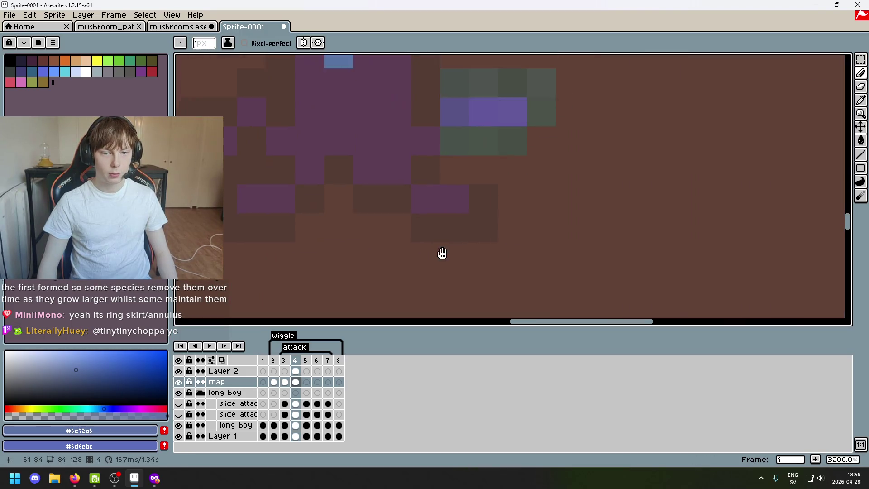
{"action": "scroll", "coordinate": [471, 164], "scroll_direction": "down", "scroll_amount": 2}
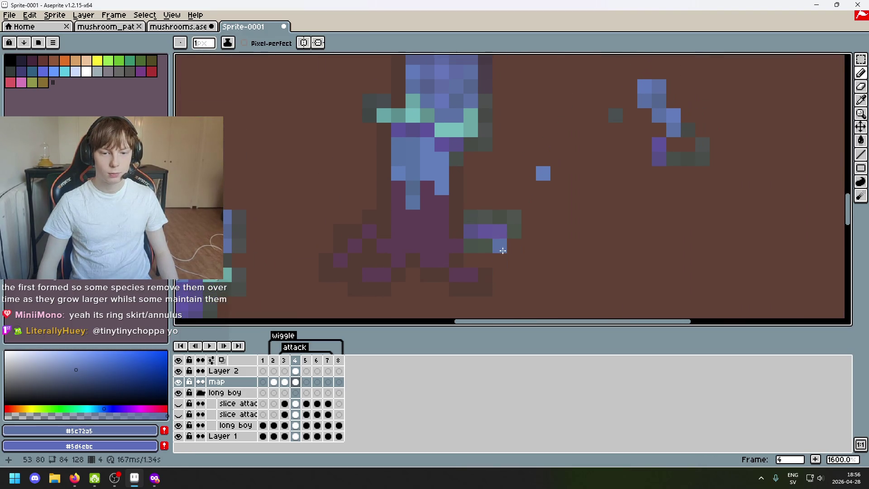
{"action": "scroll", "coordinate": [498, 247], "scroll_direction": "up", "scroll_amount": 1}
Bring the mushrooms back into view and lasso-select a mushroom piece along its outline
{"action": "left_click_drag", "start_coordinate": [586, 206], "coordinate": [729, 116]}
{"action": "left_click_drag", "start_coordinate": [500, 217], "coordinate": [777, 86]}
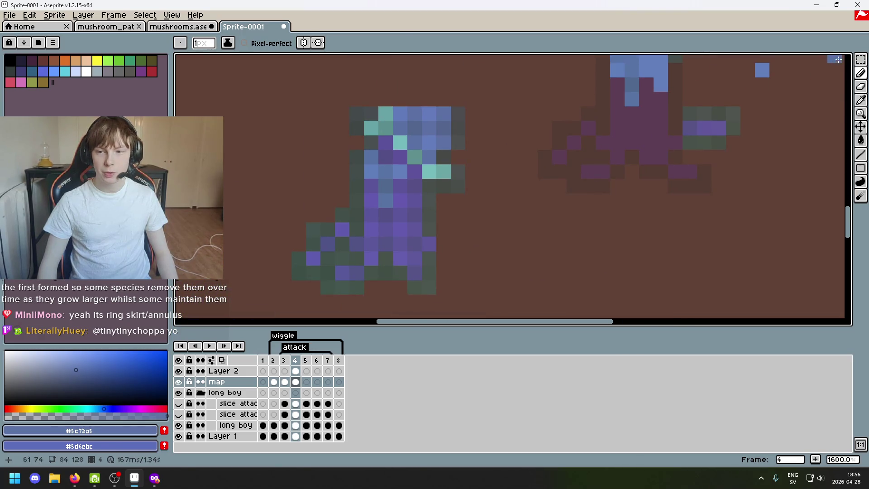
{"action": "left_click", "coordinate": [855, 63]}
{"action": "left_click", "coordinate": [820, 60]}
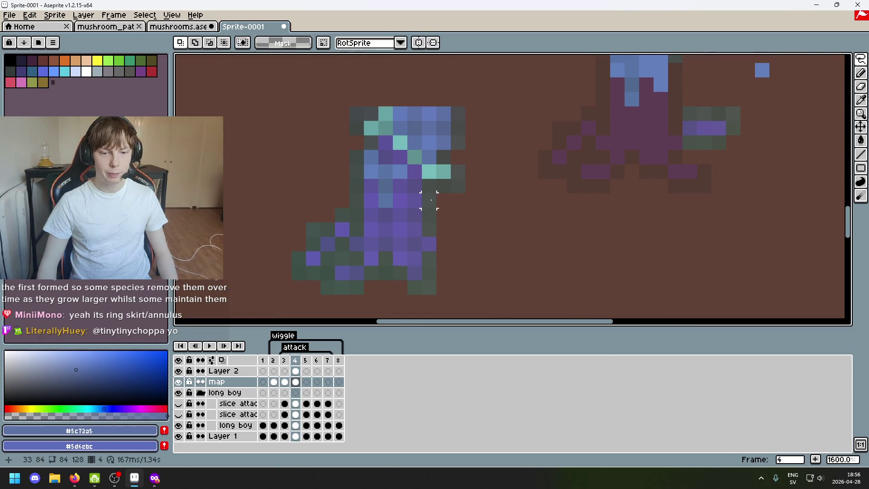
{"action": "mouse_move", "coordinate": [436, 178]}
{"action": "left_mouse_down"}
{"action": "mouse_move", "coordinate": [378, 190]}
{"action": "mouse_move", "coordinate": [456, 222]}
{"action": "left_mouse_up"}
{"action": "mouse_move", "coordinate": [432, 186]}
{"action": "left_mouse_down"}
{"action": "mouse_move", "coordinate": [473, 301]}
{"action": "mouse_move", "coordinate": [469, 247]}
{"action": "mouse_move", "coordinate": [574, 205]}
{"action": "mouse_move", "coordinate": [569, 257]}
{"action": "left_mouse_up"}
{"action": "scroll", "coordinate": [483, 228], "scroll_direction": "down", "scroll_amount": 4}
{"action": "left_click", "coordinate": [483, 229]}
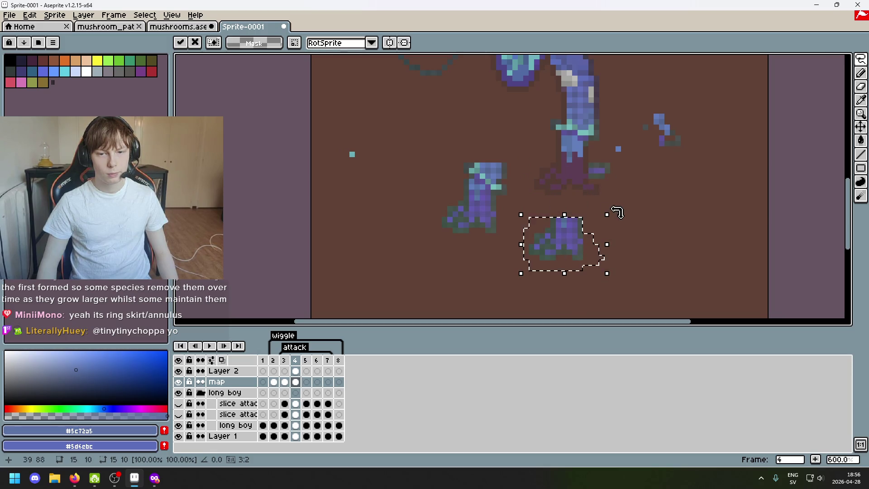
{"action": "scroll", "coordinate": [617, 149], "scroll_direction": "up", "scroll_amount": 1}
{"action": "scroll", "coordinate": [562, 229], "scroll_direction": "down", "scroll_amount": 1}
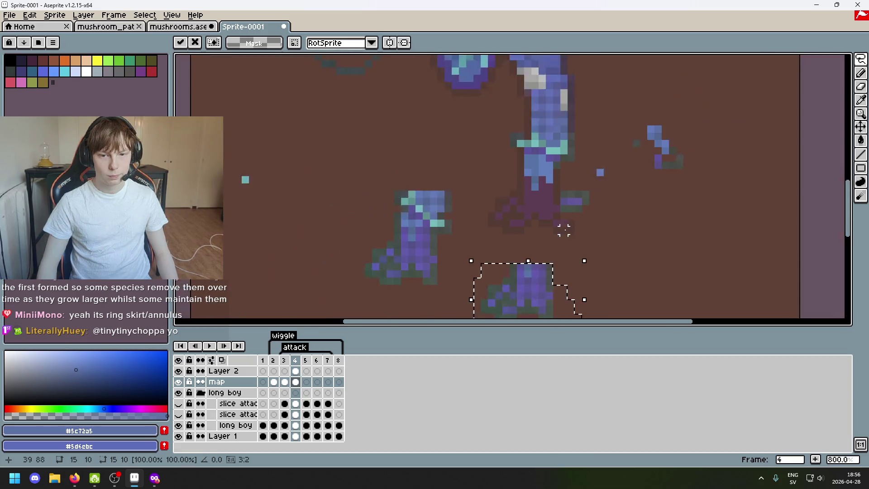
{"action": "scroll", "coordinate": [502, 160], "scroll_direction": "up", "scroll_amount": 1}
Commit the piece, shift a small pixel group down with Ctrl+T, and set a 1px eraser
{"action": "left_click", "coordinate": [502, 160]}
{"action": "mouse_move", "coordinate": [490, 141]}
{"action": "left_mouse_down"}
{"action": "mouse_move", "coordinate": [502, 159]}
{"action": "mouse_move", "coordinate": [490, 237]}
{"action": "left_mouse_up"}
{"action": "key", "text": "ctrl+t"}
{"action": "key", "text": "Return"}
{"action": "key", "text": "e"}
{"action": "key", "text": "minus"}
{"action": "key", "text": "minus"}
{"action": "key", "text": "minus"}
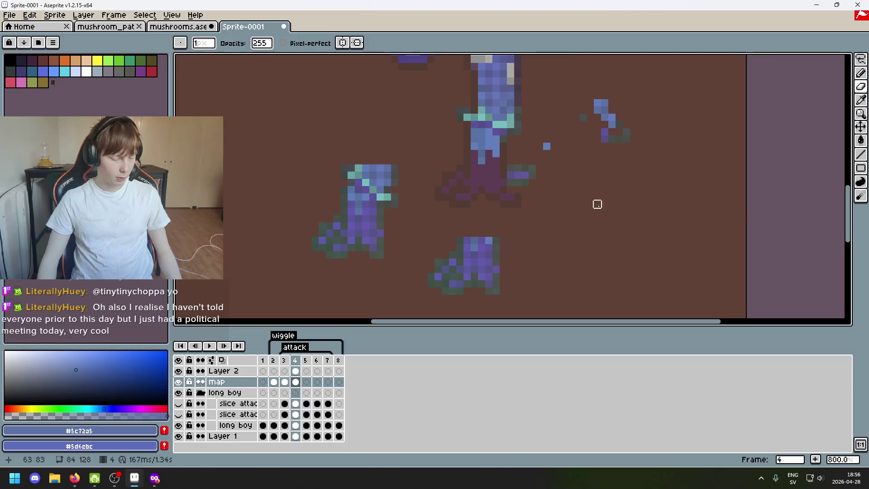
Lasso the lower mushroom piece, commit it slightly higher and further right, and deselect
{"action": "left_click", "coordinate": [861, 59]}
{"action": "mouse_move", "coordinate": [466, 302]}
{"action": "left_mouse_down"}
{"action": "mouse_move", "coordinate": [483, 302]}
{"action": "mouse_move", "coordinate": [500, 223]}
{"action": "mouse_move", "coordinate": [503, 294]}
{"action": "left_mouse_up"}
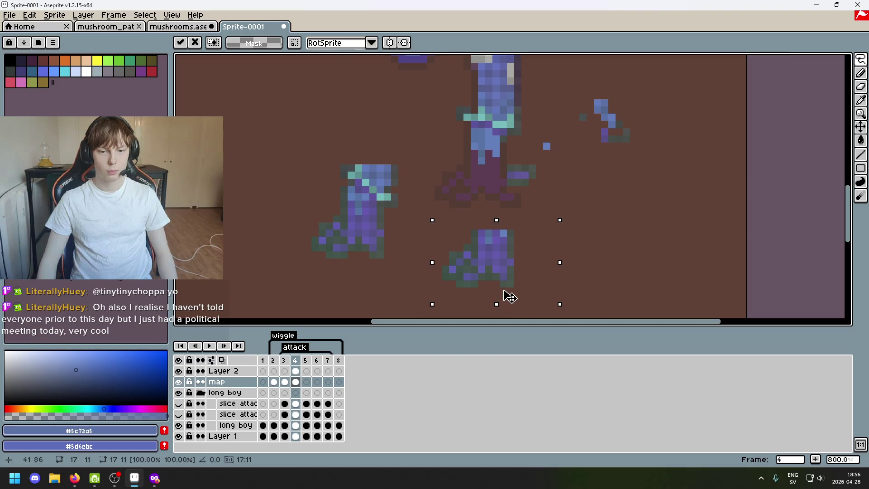
{"action": "key", "text": "Return"}
{"action": "key", "text": "ctrl+d"}
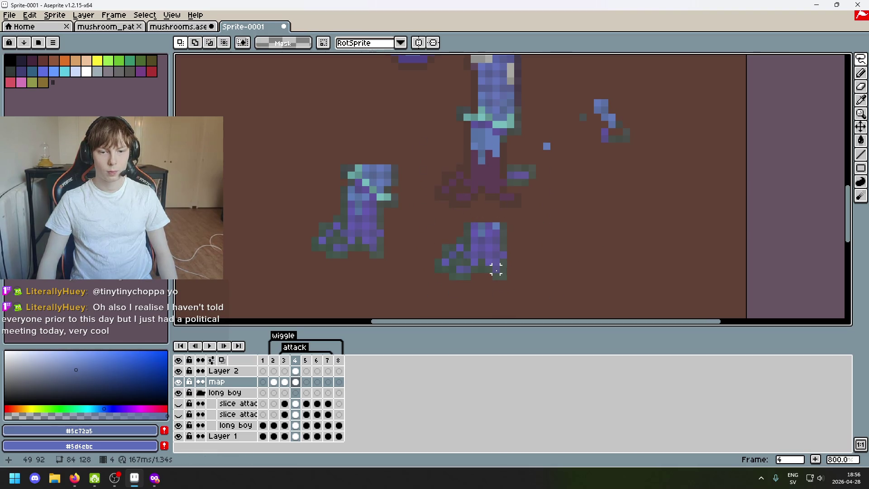
{"action": "scroll", "coordinate": [496, 270], "scroll_direction": "up", "scroll_amount": 2}
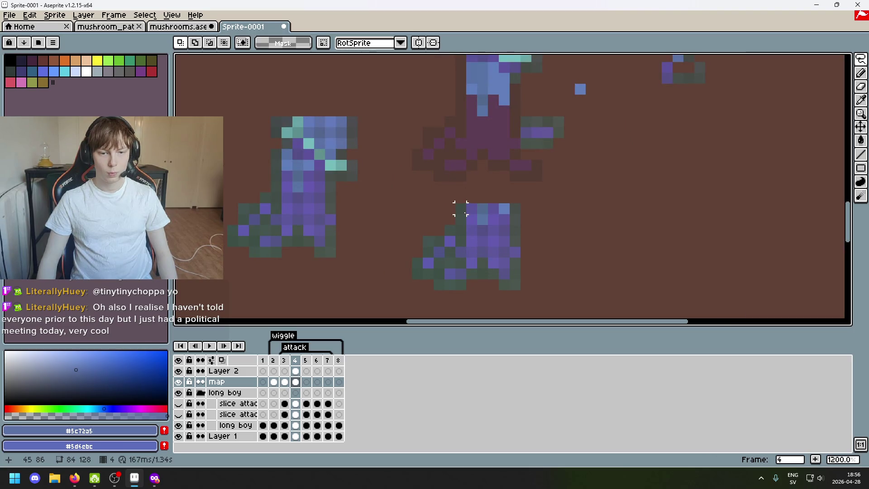
Trace around the lower purple chunk and drag it up to the right of the tall mushroom
{"action": "key", "text": "w"}
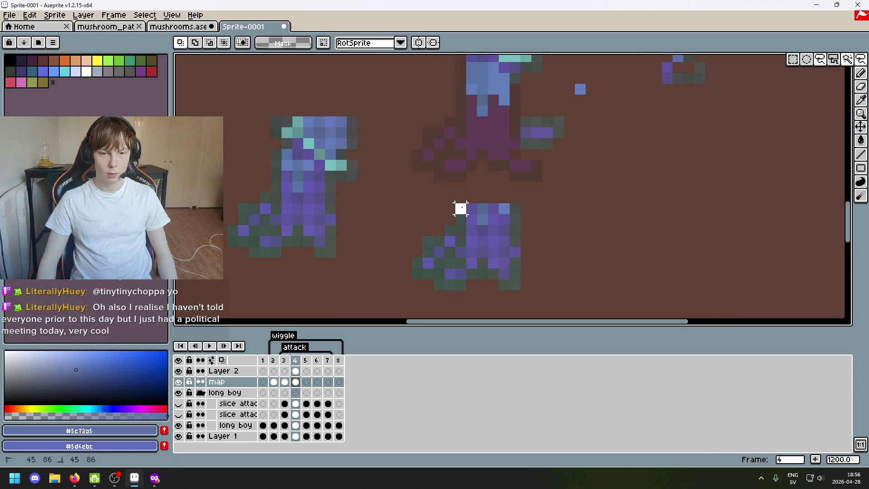
{"action": "left_click_drag", "start_coordinate": [460, 208], "coordinate": [461, 240]}
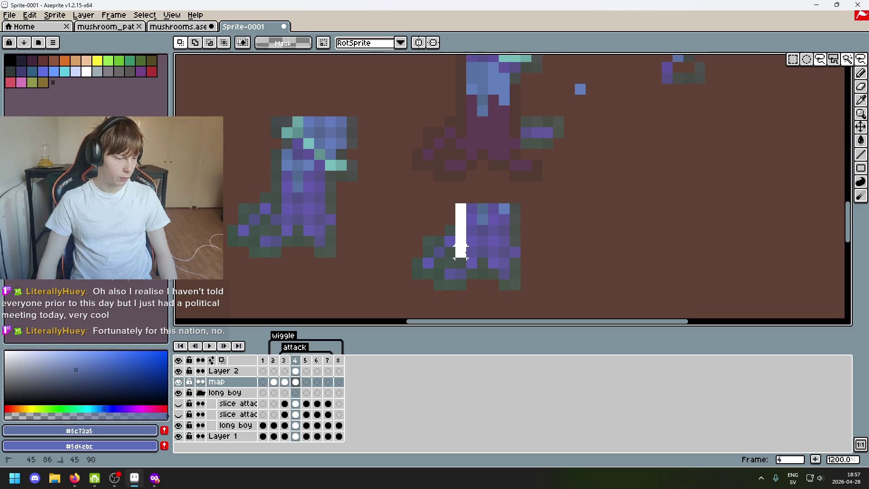
{"action": "left_click_drag", "start_coordinate": [461, 252], "coordinate": [493, 262]}
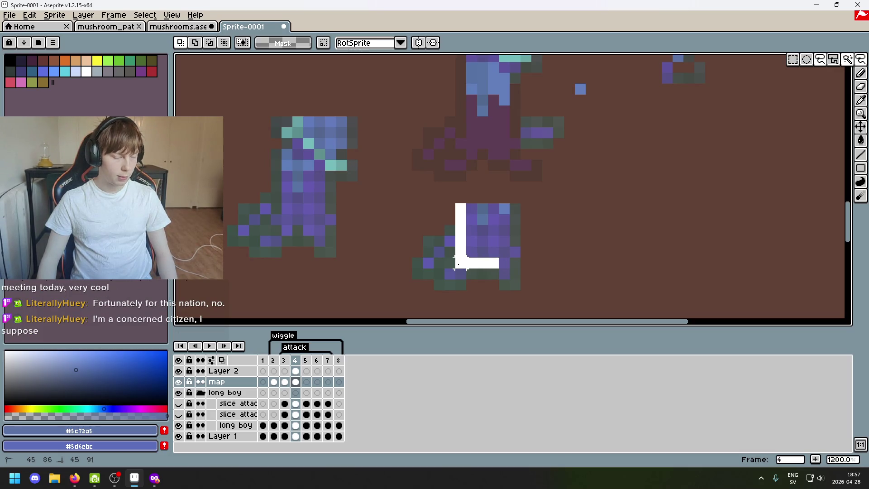
{"action": "mouse_move", "coordinate": [493, 262]}
{"action": "left_mouse_down"}
{"action": "mouse_move", "coordinate": [515, 208]}
{"action": "mouse_move", "coordinate": [457, 205]}
{"action": "mouse_move", "coordinate": [461, 251]}
{"action": "mouse_move", "coordinate": [482, 274]}
{"action": "mouse_move", "coordinate": [505, 273]}
{"action": "mouse_move", "coordinate": [510, 206]}
{"action": "left_mouse_up"}
{"action": "left_click", "coordinate": [535, 240]}
{"action": "mouse_move", "coordinate": [495, 256]}
{"action": "left_mouse_down"}
{"action": "mouse_move", "coordinate": [494, 145]}
{"action": "mouse_move", "coordinate": [534, 140]}
{"action": "mouse_move", "coordinate": [643, 216]}
{"action": "left_mouse_up"}
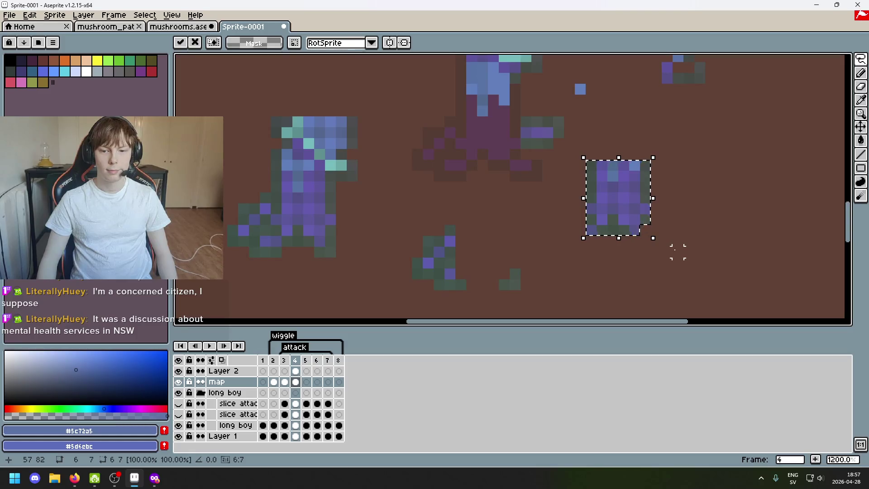
{"action": "key", "text": "e"}
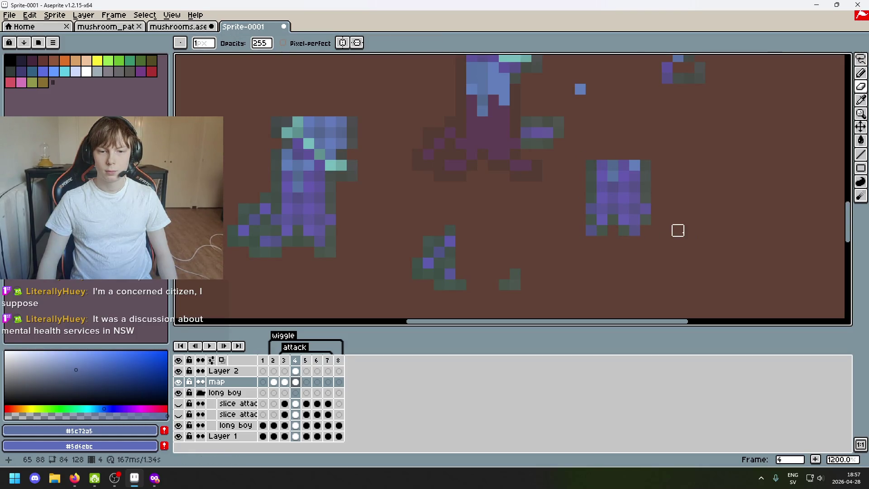
Lasso the purple chunk and carry it up-left until it sits beneath the upper stem
{"action": "left_click_drag", "start_coordinate": [677, 230], "coordinate": [642, 239]}
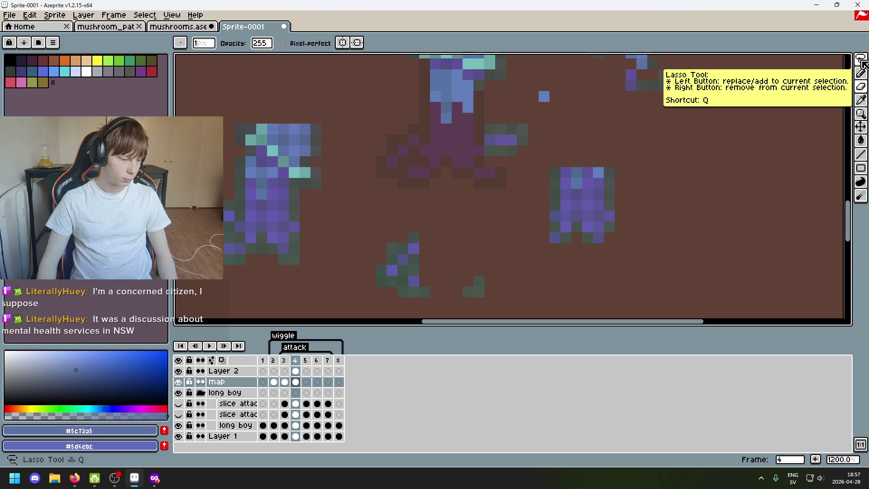
{"action": "left_click", "coordinate": [862, 60]}
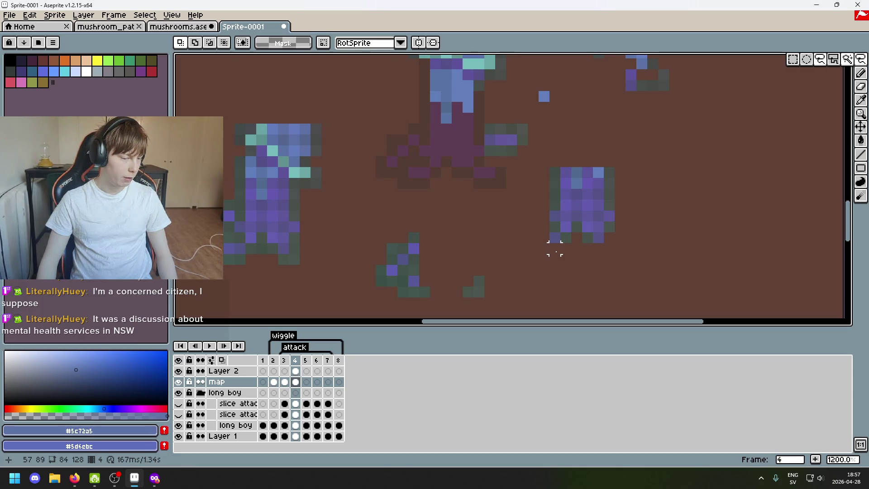
{"action": "mouse_move", "coordinate": [555, 249]}
{"action": "left_mouse_down"}
{"action": "mouse_move", "coordinate": [545, 198]}
{"action": "mouse_move", "coordinate": [575, 172]}
{"action": "left_mouse_up"}
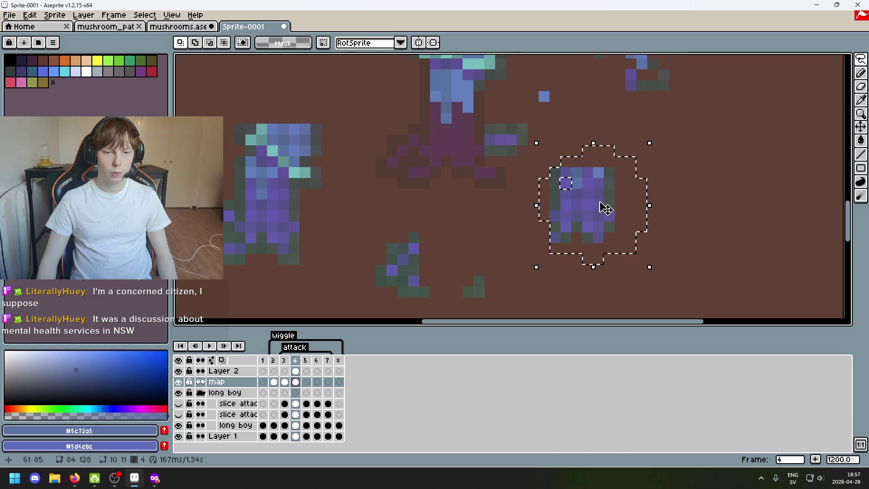
{"action": "mouse_move", "coordinate": [604, 210]}
{"action": "left_mouse_down"}
{"action": "mouse_move", "coordinate": [475, 162]}
{"action": "mouse_move", "coordinate": [578, 219]}
{"action": "left_mouse_up"}
{"action": "left_click", "coordinate": [631, 259]}
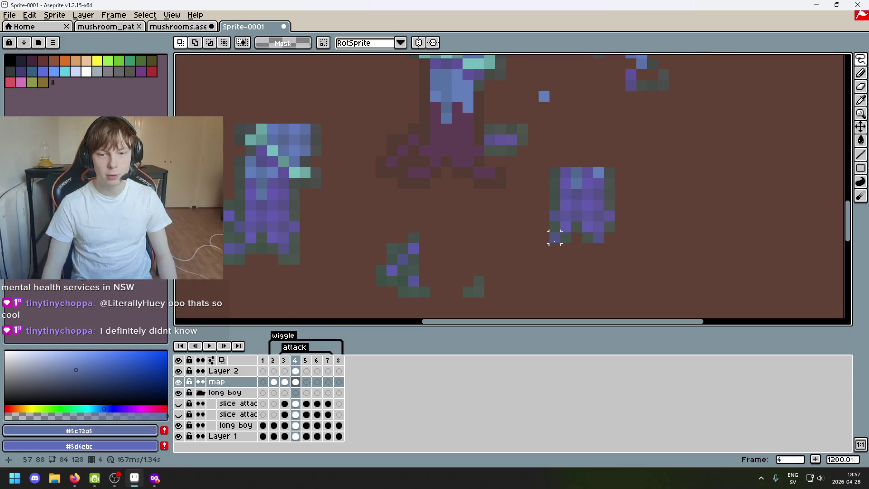
{"action": "left_click_drag", "start_coordinate": [554, 238], "coordinate": [546, 251]}
{"action": "mouse_move", "coordinate": [598, 236]}
{"action": "left_mouse_down"}
{"action": "mouse_move", "coordinate": [471, 189]}
{"action": "mouse_move", "coordinate": [471, 178]}
{"action": "left_mouse_up"}
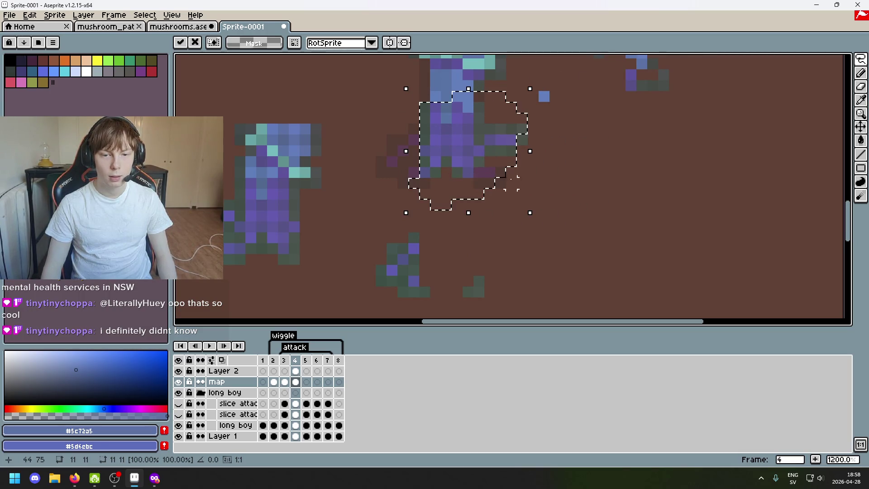
{"action": "left_click", "coordinate": [576, 183]}
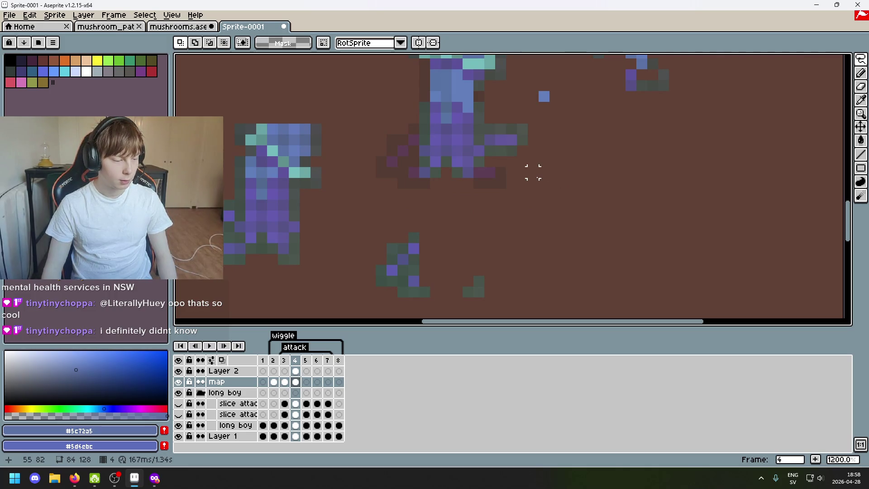
Sample the dark grey outline colour and centre the view on the mushroom stem
{"action": "scroll", "coordinate": [489, 172], "scroll_direction": "up", "scroll_amount": 3}
{"action": "key", "text": "i"}
{"action": "left_click", "coordinate": [433, 161]}
{"action": "key", "text": "b"}
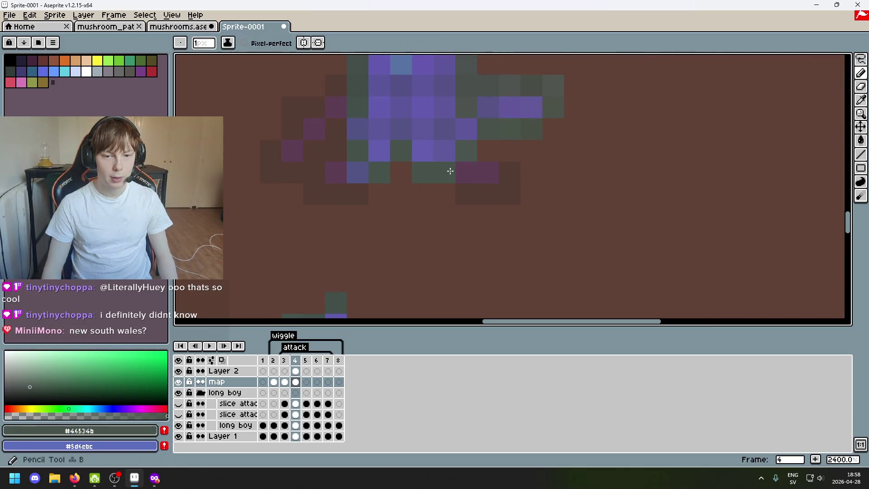
{"action": "scroll", "coordinate": [450, 171], "scroll_direction": "down", "scroll_amount": 3}
{"action": "scroll", "coordinate": [518, 230], "scroll_direction": "up", "scroll_amount": 1}
{"action": "scroll", "coordinate": [484, 177], "scroll_direction": "up", "scroll_amount": 1}
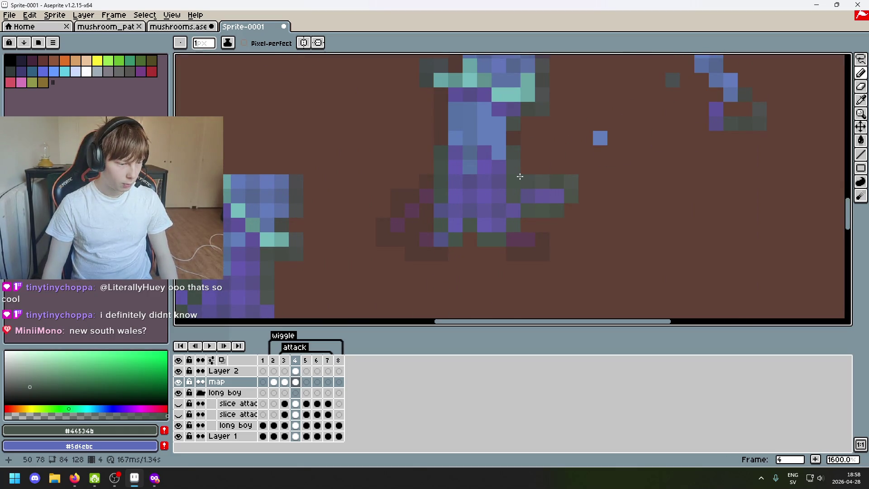
{"action": "left_click_drag", "start_coordinate": [518, 183], "coordinate": [493, 241]}
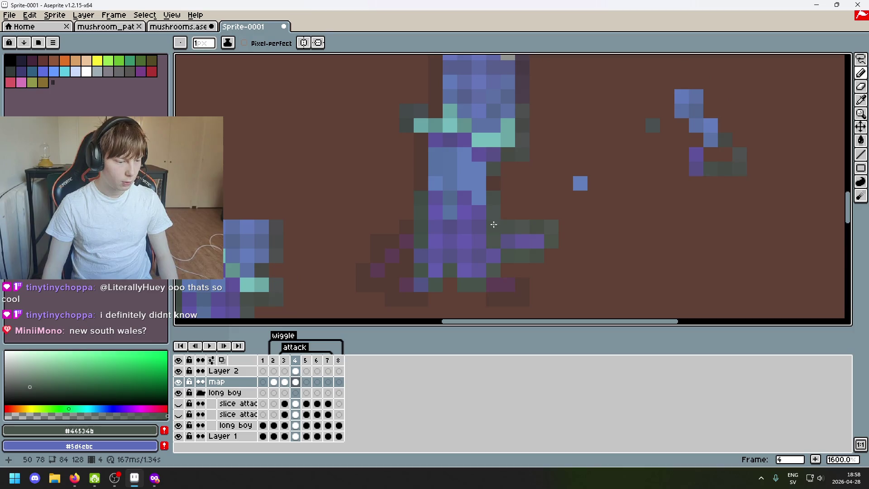
Resample a darker grey and paint two dark grey outline pixels beside the stem
{"action": "left_click", "coordinate": [493, 181], "text": "alt"}
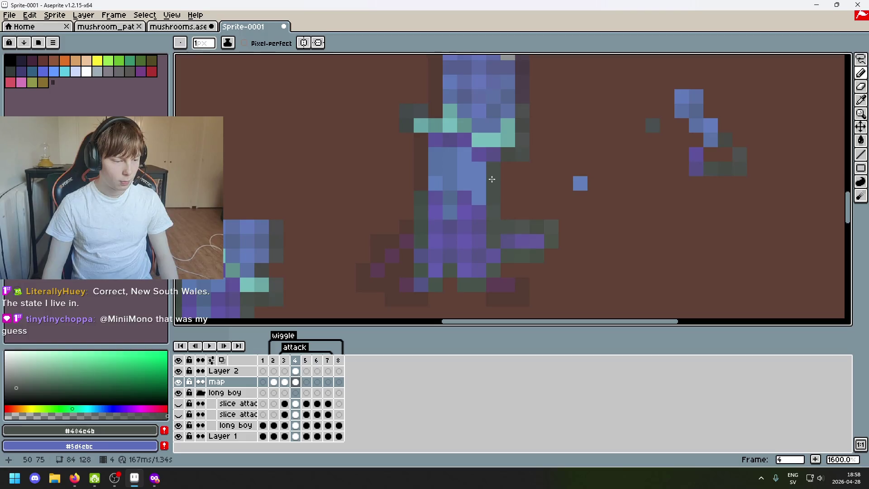
{"action": "scroll", "coordinate": [456, 148], "scroll_direction": "up", "scroll_amount": 2}
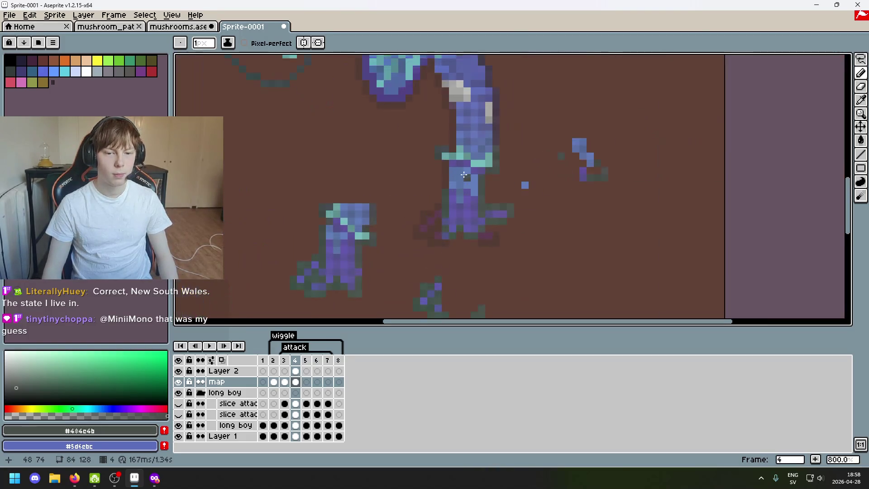
{"action": "left_click", "coordinate": [404, 143], "text": "alt"}
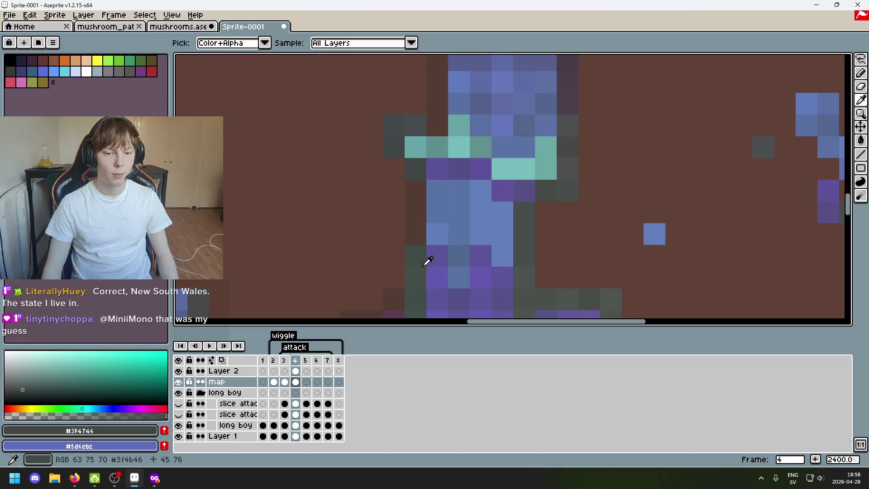
{"action": "left_click", "coordinate": [415, 191]}
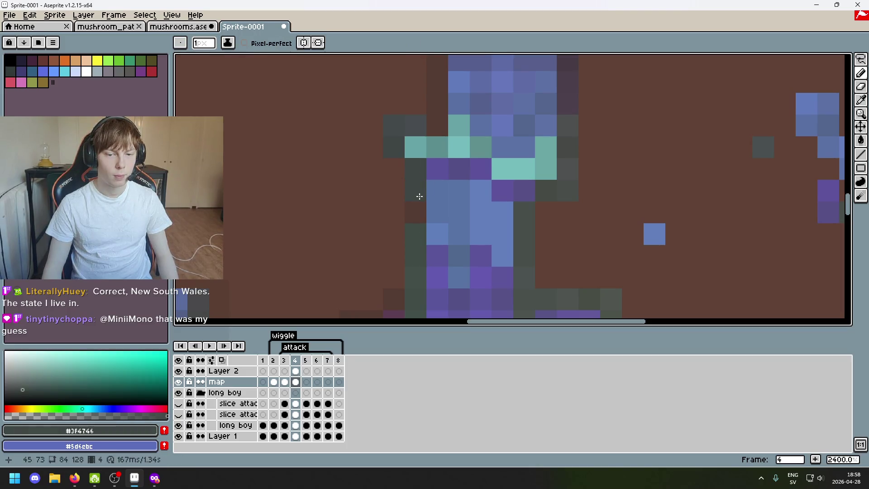
{"action": "left_click", "coordinate": [416, 212]}
{"action": "scroll", "coordinate": [424, 225], "scroll_direction": "down", "scroll_amount": 6}
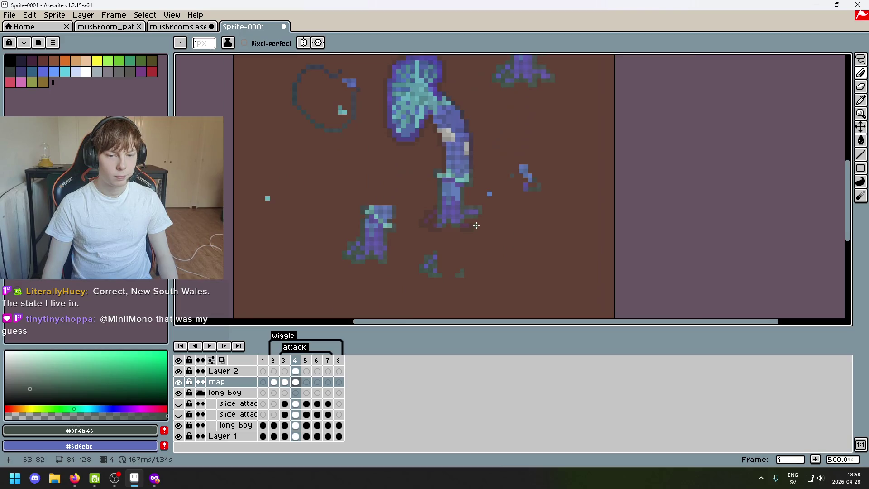
{"action": "scroll", "coordinate": [516, 216], "scroll_direction": "up", "scroll_amount": 5}
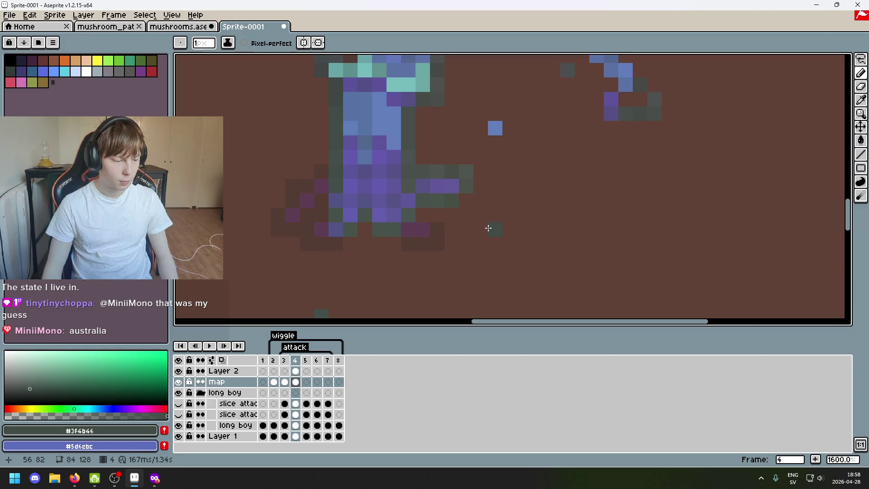
{"action": "scroll", "coordinate": [479, 230], "scroll_direction": "down", "scroll_amount": 3}
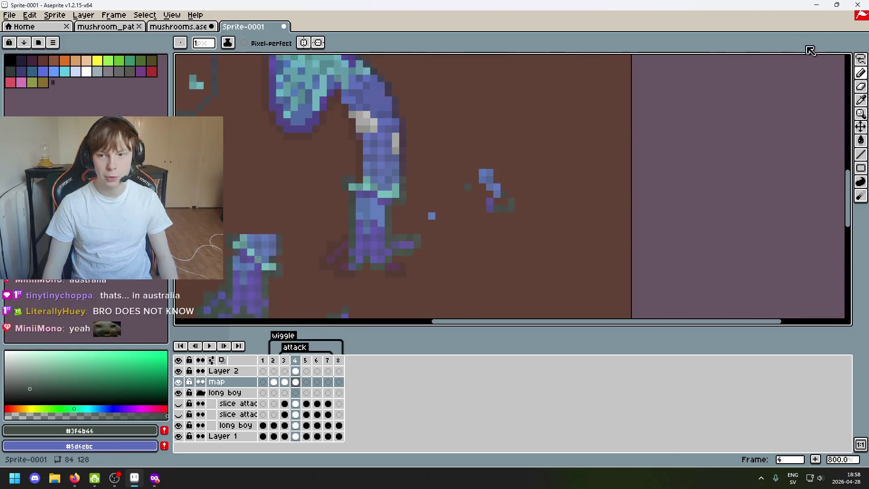
Select the small 2x2 pixel block and drag it up and to the right
{"action": "left_click", "coordinate": [861, 60]}
{"action": "scroll", "coordinate": [496, 236], "scroll_direction": "up", "scroll_amount": 5}
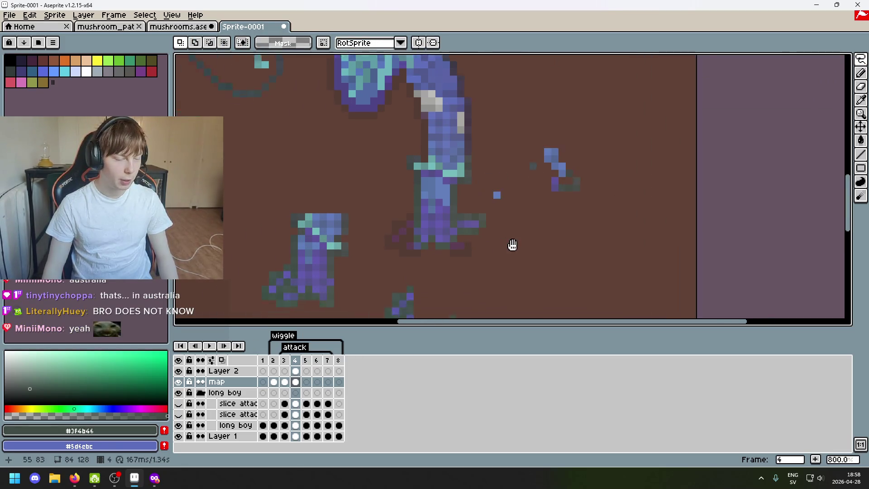
{"action": "scroll", "coordinate": [533, 232], "scroll_direction": "down", "scroll_amount": 4}
{"action": "scroll", "coordinate": [553, 229], "scroll_direction": "up", "scroll_amount": 3}
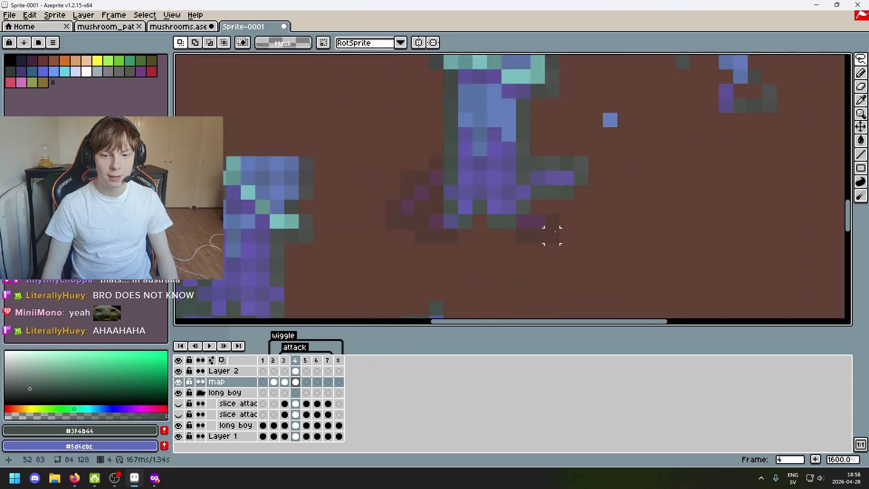
{"action": "scroll", "coordinate": [550, 217], "scroll_direction": "down", "scroll_amount": 3}
{"action": "scroll", "coordinate": [534, 227], "scroll_direction": "up", "scroll_amount": 2}
{"action": "mouse_move", "coordinate": [521, 258]}
{"action": "left_mouse_down"}
{"action": "mouse_move", "coordinate": [488, 292]}
{"action": "mouse_move", "coordinate": [538, 146]}
{"action": "left_mouse_up"}
Drop the moved pixel block and dismiss the Canvas Size dialog without changes
{"action": "left_click", "coordinate": [539, 190]}
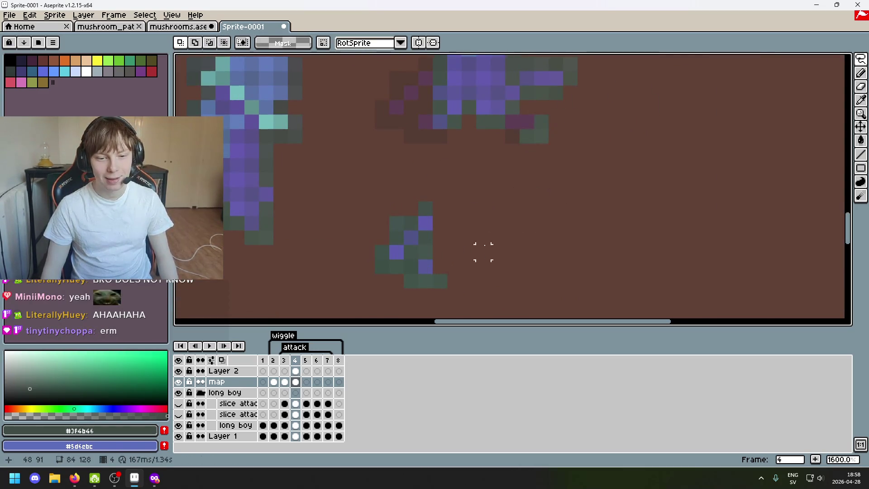
{"action": "key", "text": "ctrl+alt+c"}
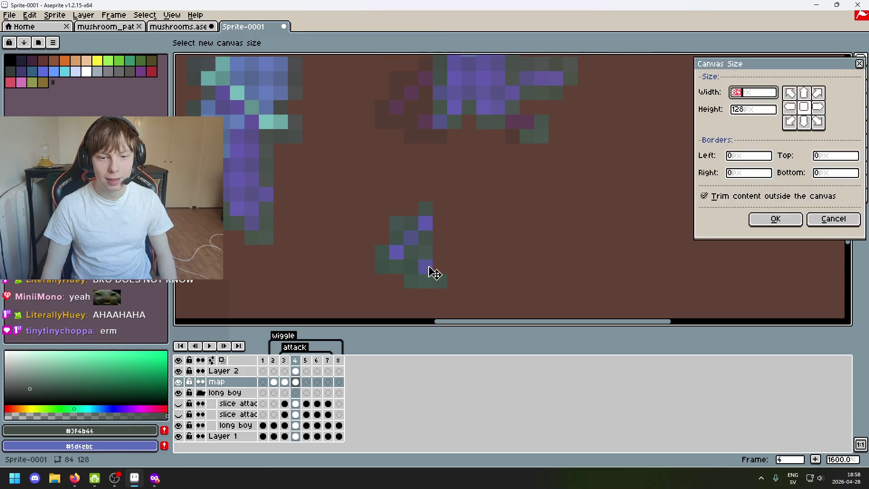
{"action": "key", "text": "Escape"}
{"action": "left_click", "coordinate": [425, 266], "text": "alt"}
{"action": "key", "text": "b"}
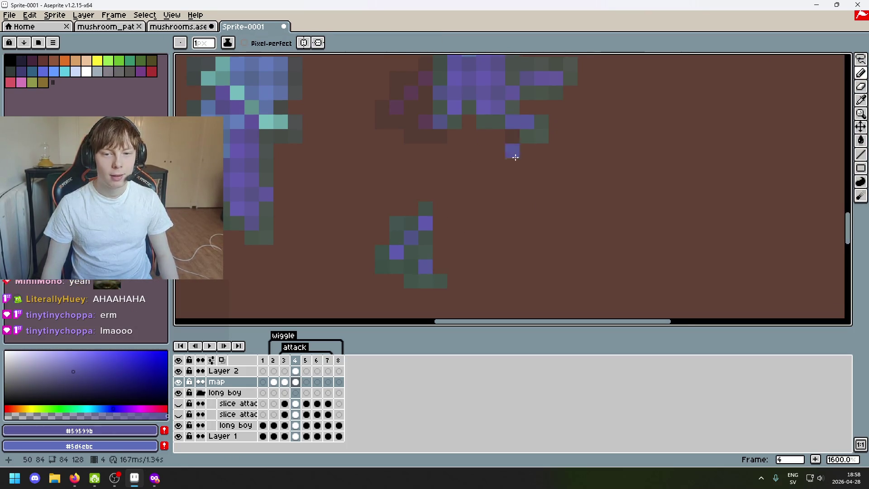
{"action": "scroll", "coordinate": [512, 149], "scroll_direction": "down", "scroll_amount": 1}
Move the dark pixel and the 2x2 block up into the upper mushroom, committing each
{"action": "key", "text": "m"}
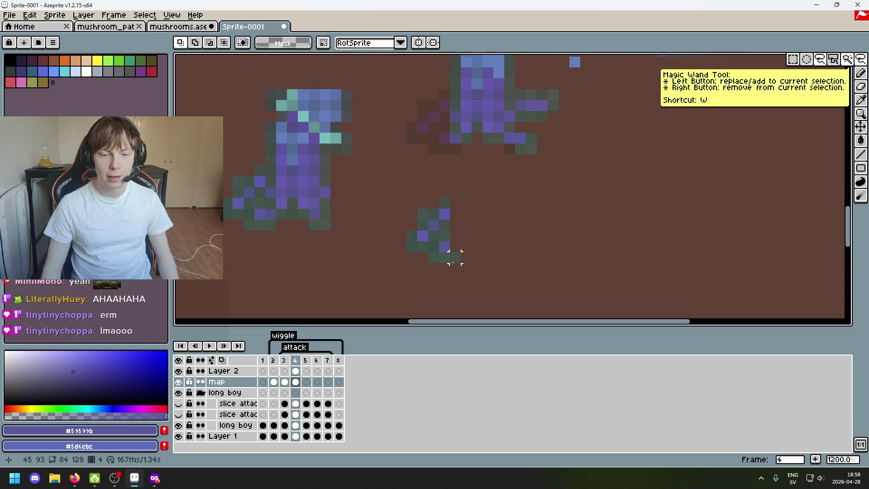
{"action": "mouse_move", "coordinate": [450, 252]}
{"action": "left_mouse_down"}
{"action": "mouse_move", "coordinate": [460, 262]}
{"action": "mouse_move", "coordinate": [510, 150]}
{"action": "left_mouse_up"}
{"action": "left_click", "coordinate": [510, 225]}
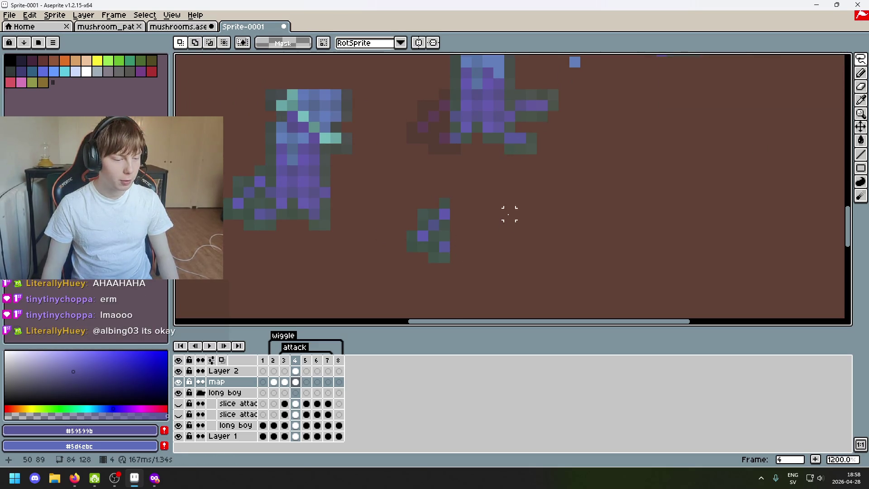
{"action": "mouse_move", "coordinate": [465, 222]}
{"action": "left_mouse_down"}
{"action": "mouse_move", "coordinate": [461, 246]}
{"action": "mouse_move", "coordinate": [427, 249]}
{"action": "mouse_move", "coordinate": [447, 140]}
{"action": "left_mouse_up"}
{"action": "key", "text": "Return"}
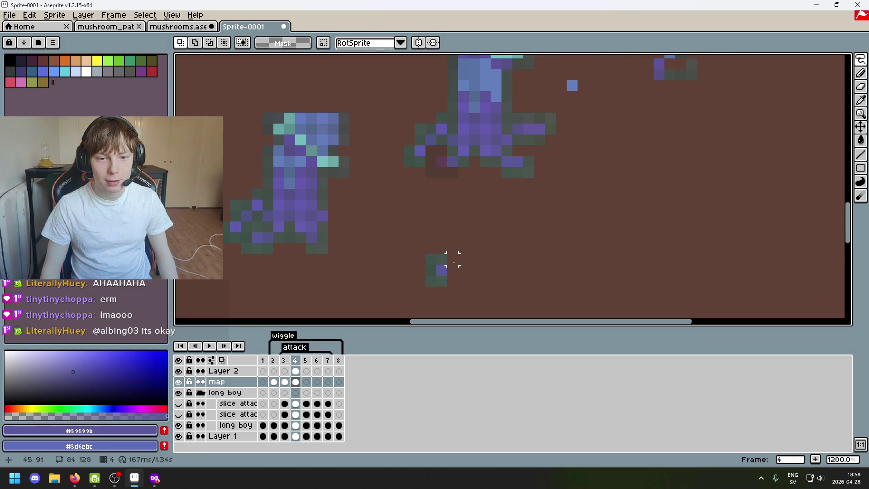
{"action": "mouse_move", "coordinate": [452, 259]}
{"action": "left_mouse_down"}
{"action": "mouse_move", "coordinate": [428, 274]}
{"action": "mouse_move", "coordinate": [437, 179]}
{"action": "left_mouse_up"}
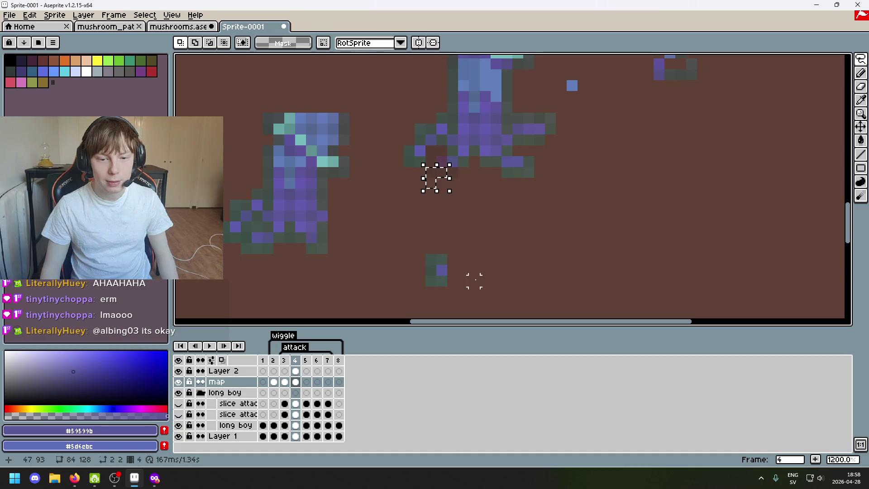
{"action": "key", "text": "ctrl+z"}
{"action": "left_click_drag", "start_coordinate": [435, 264], "coordinate": [442, 159]}
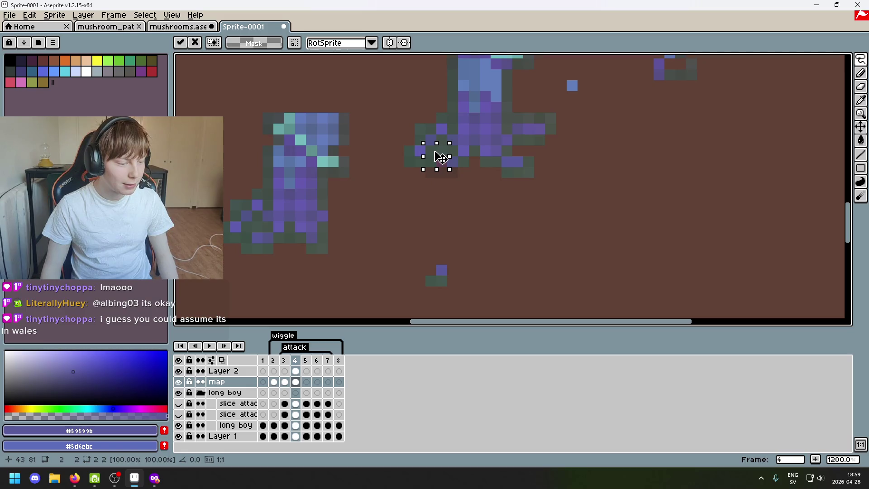
{"action": "left_click", "coordinate": [485, 193]}
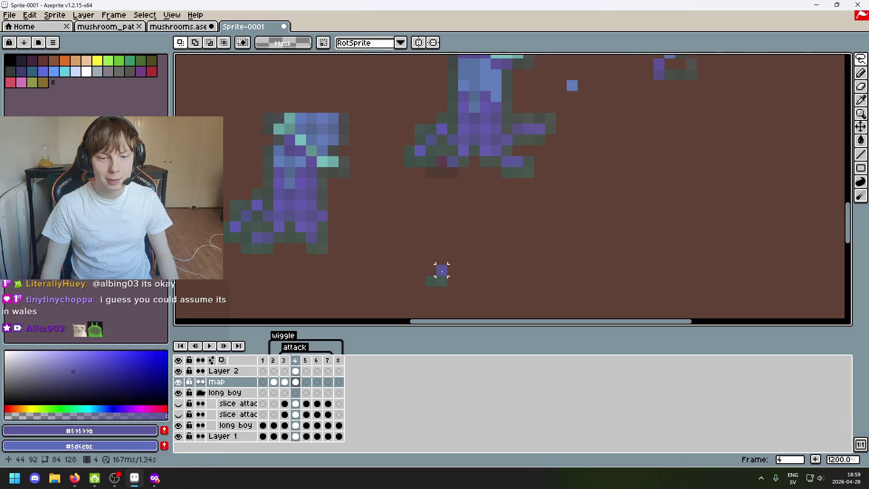
Move the stray blue pixel and dark-green pair under the mushroom, then sample #455750
{"action": "left_click_drag", "start_coordinate": [442, 271], "coordinate": [441, 161]}
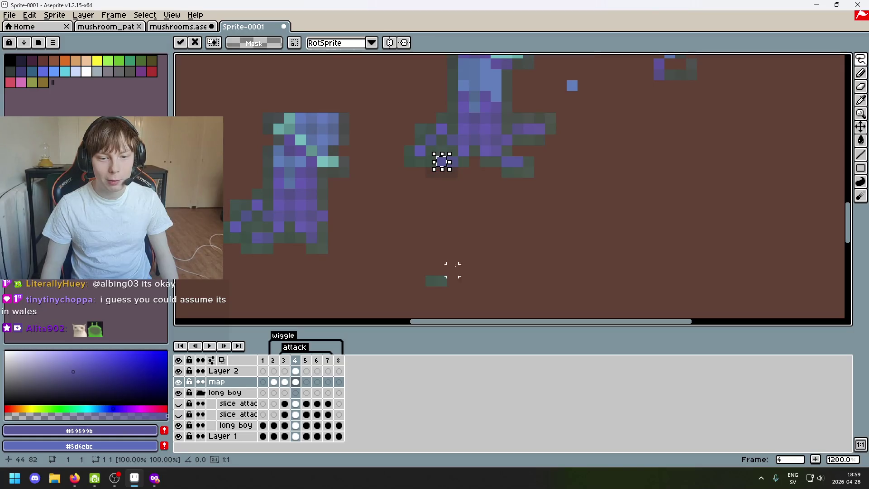
{"action": "mouse_move", "coordinate": [426, 275]}
{"action": "left_mouse_down"}
{"action": "mouse_move", "coordinate": [447, 286]}
{"action": "mouse_move", "coordinate": [451, 184]}
{"action": "left_mouse_up"}
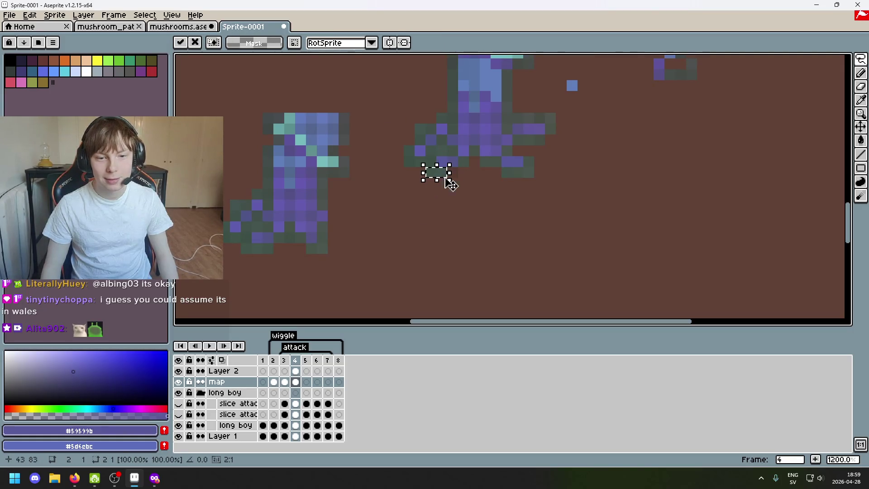
{"action": "key", "text": "i"}
{"action": "left_click", "coordinate": [448, 163]}
Zoom out to see the whole frame 4 sprite and choose the Lasso selection tool
{"action": "key", "text": "b"}
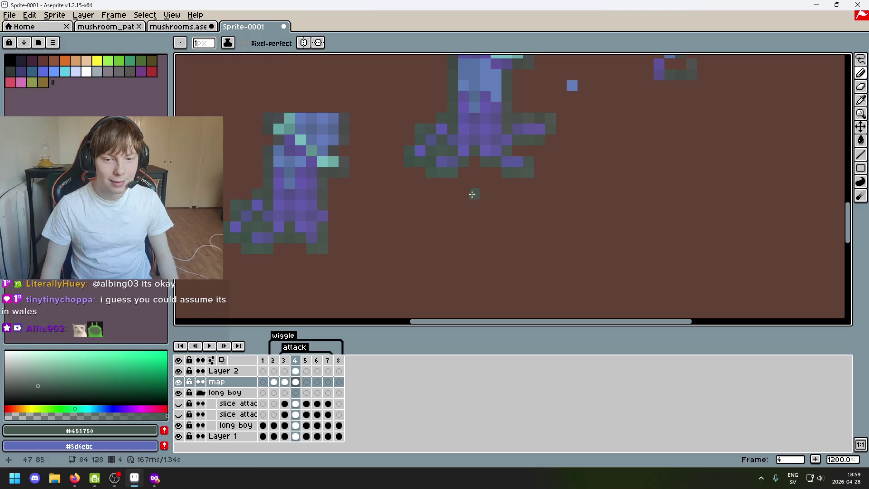
{"action": "scroll", "coordinate": [493, 218], "scroll_direction": "down", "scroll_amount": 3}
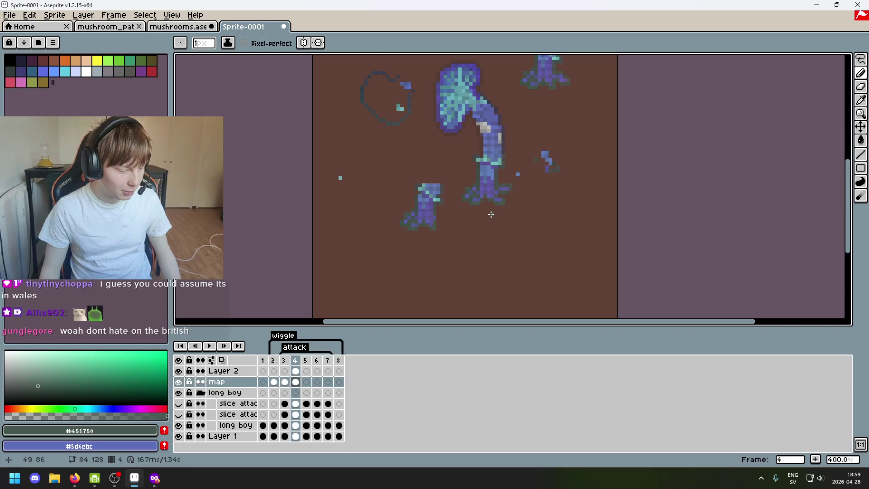
{"action": "scroll", "coordinate": [486, 213], "scroll_direction": "up", "scroll_amount": 1}
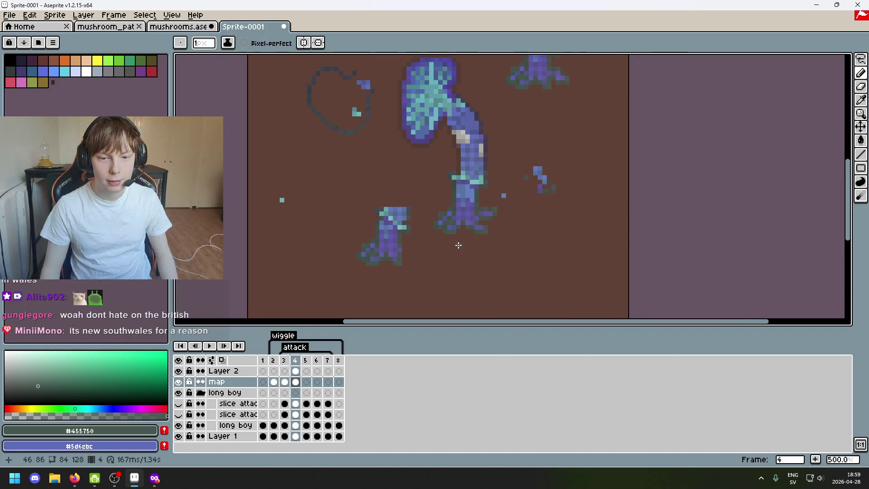
{"action": "scroll", "coordinate": [542, 220], "scroll_direction": "down", "scroll_amount": 3}
{"action": "scroll", "coordinate": [542, 219], "scroll_direction": "up", "scroll_amount": 2}
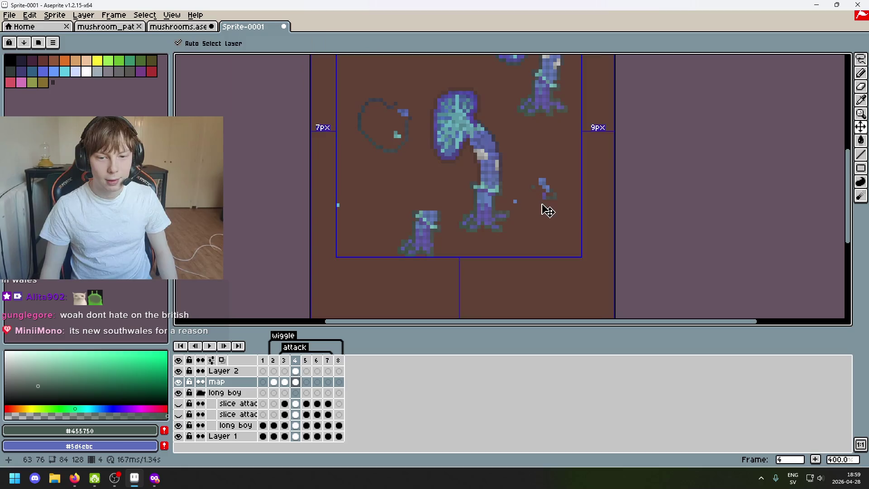
{"action": "scroll", "coordinate": [544, 218], "scroll_direction": "down", "scroll_amount": 6}
{"action": "scroll", "coordinate": [544, 218], "scroll_direction": "up", "scroll_amount": 4}
{"action": "scroll", "coordinate": [538, 224], "scroll_direction": "up", "scroll_amount": 2}
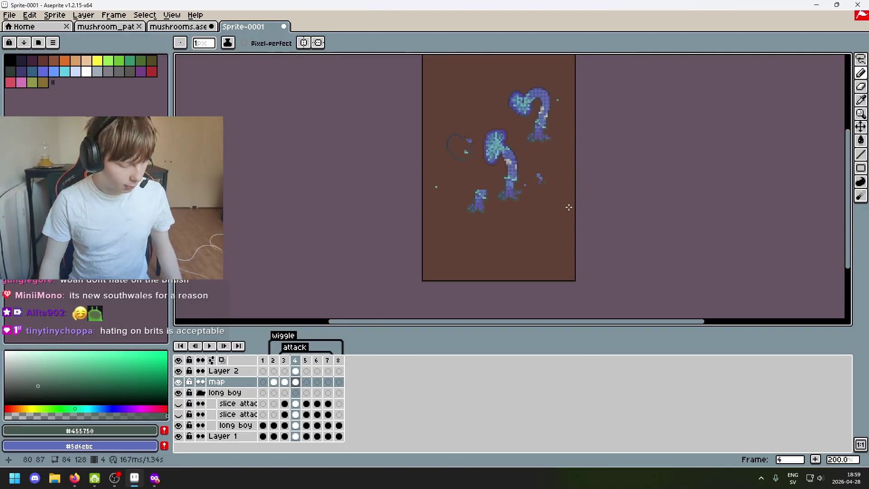
{"action": "left_click", "coordinate": [861, 59]}
{"action": "left_click", "coordinate": [820, 64]}
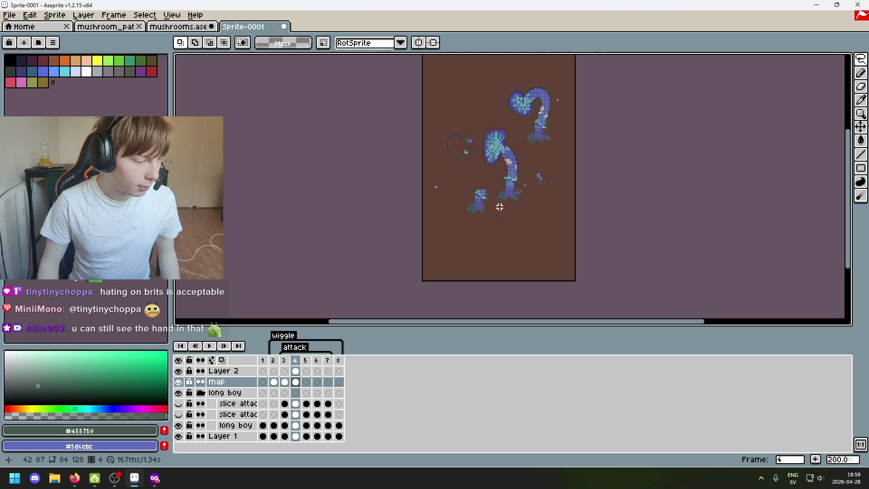
{"action": "scroll", "coordinate": [492, 206], "scroll_direction": "up", "scroll_amount": 1}
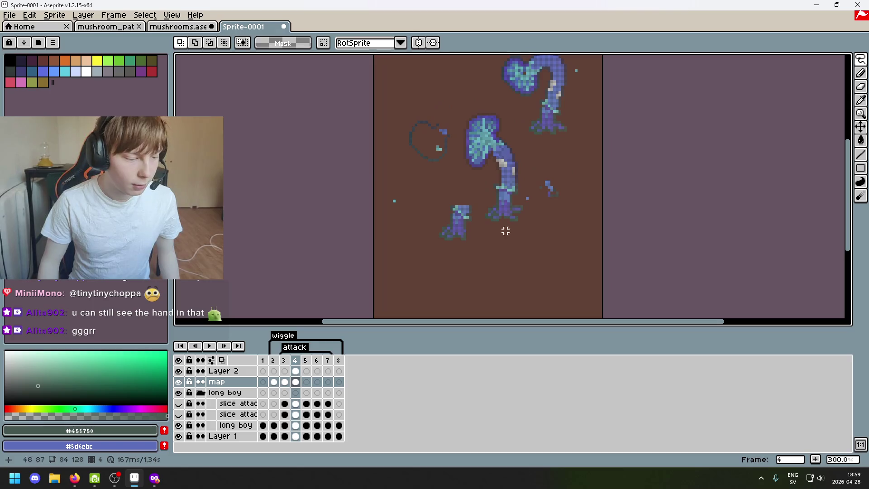
{"action": "scroll", "coordinate": [494, 217], "scroll_direction": "up", "scroll_amount": 1}
Lasso around the tall mushroom on frame 4, then clear the selection
{"action": "mouse_move", "coordinate": [496, 230]}
{"action": "left_mouse_down"}
{"action": "mouse_move", "coordinate": [511, 230]}
{"action": "mouse_move", "coordinate": [528, 165]}
{"action": "left_mouse_up"}
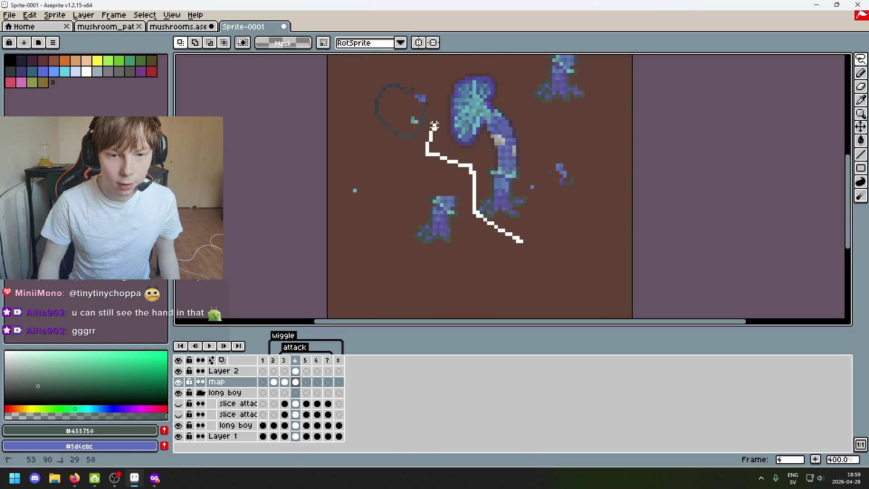
{"action": "left_click_drag", "start_coordinate": [535, 230], "coordinate": [536, 230]}
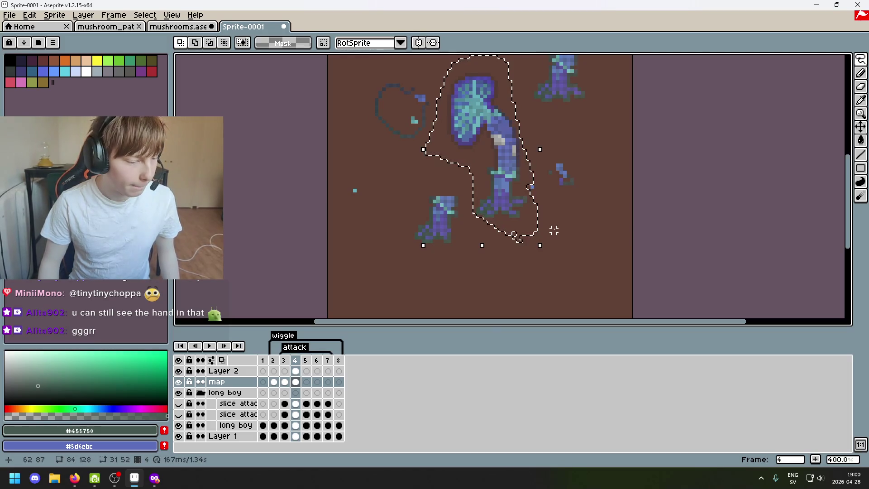
{"action": "left_click", "coordinate": [550, 231]}
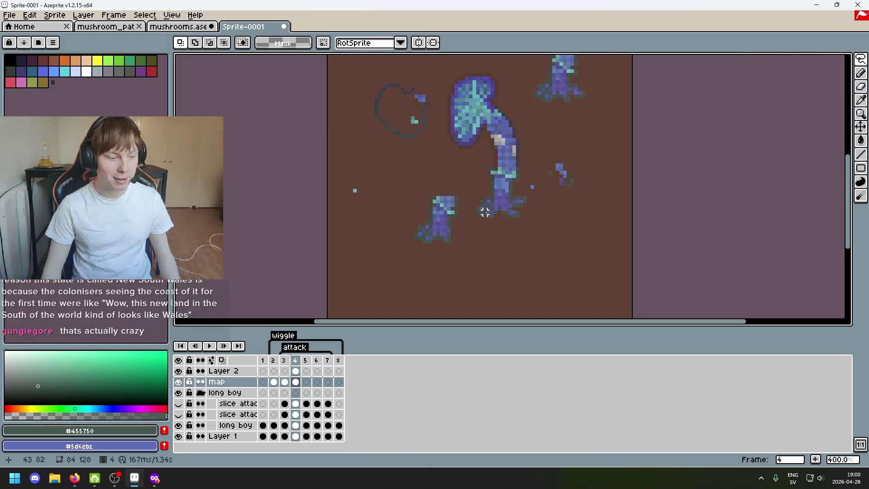
{"action": "scroll", "coordinate": [492, 227], "scroll_direction": "down", "scroll_amount": 1}
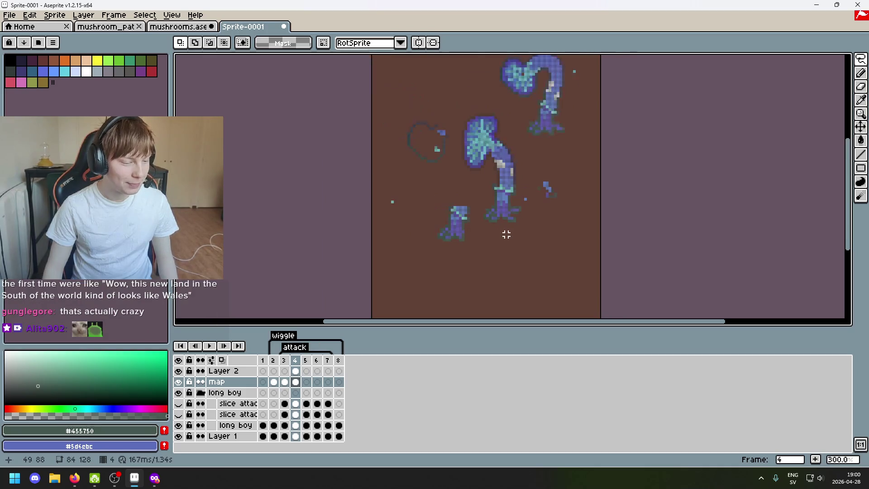
{"action": "scroll", "coordinate": [498, 233], "scroll_direction": "up", "scroll_amount": 1}
{"action": "scroll", "coordinate": [493, 226], "scroll_direction": "up", "scroll_amount": 1}
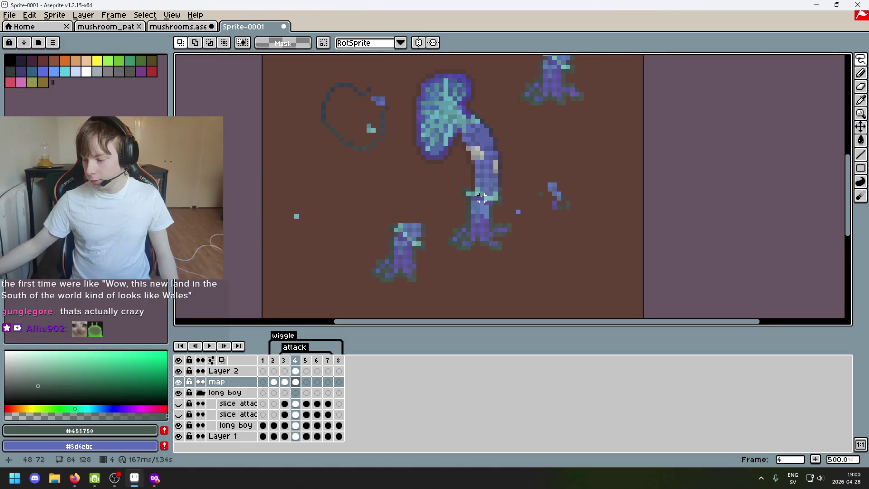
{"action": "scroll", "coordinate": [470, 200], "scroll_direction": "down", "scroll_amount": 3}
{"action": "scroll", "coordinate": [465, 202], "scroll_direction": "up", "scroll_amount": 1}
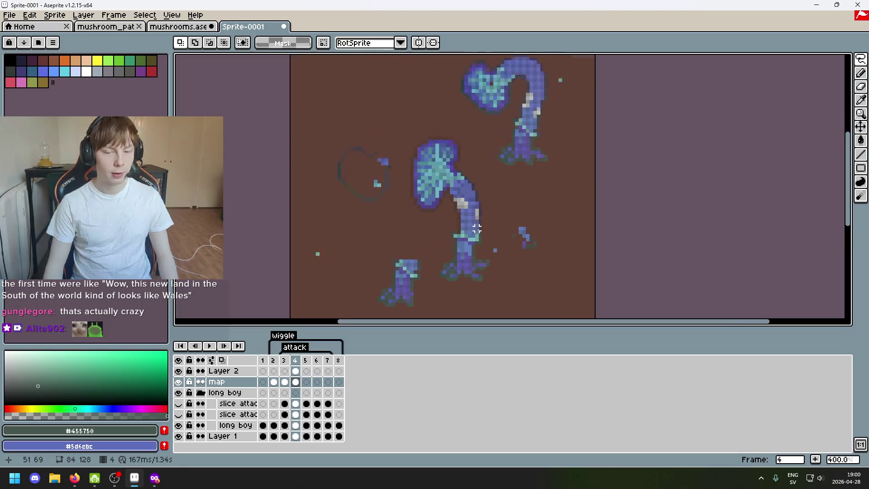
{"action": "scroll", "coordinate": [372, 201], "scroll_direction": "up", "scroll_amount": 1}
{"action": "scroll", "coordinate": [372, 201], "scroll_direction": "down", "scroll_amount": 1}
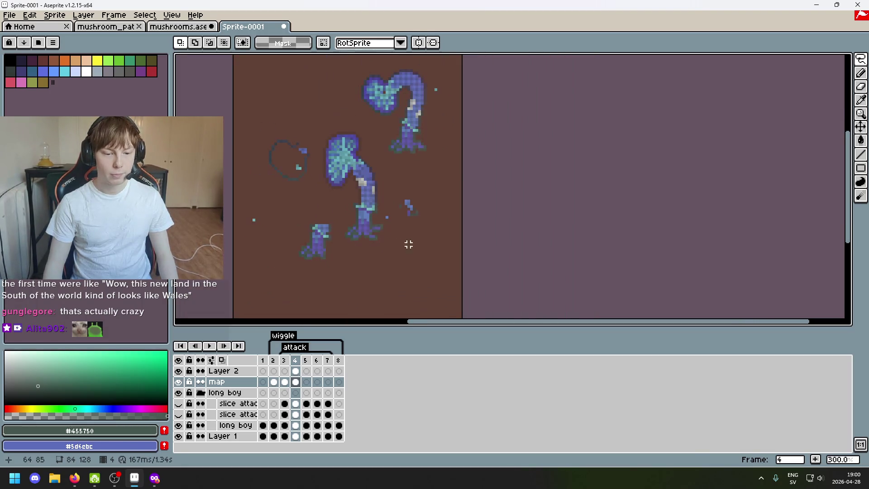
{"action": "left_click", "coordinate": [307, 360]}
{"action": "left_click", "coordinate": [311, 361]}
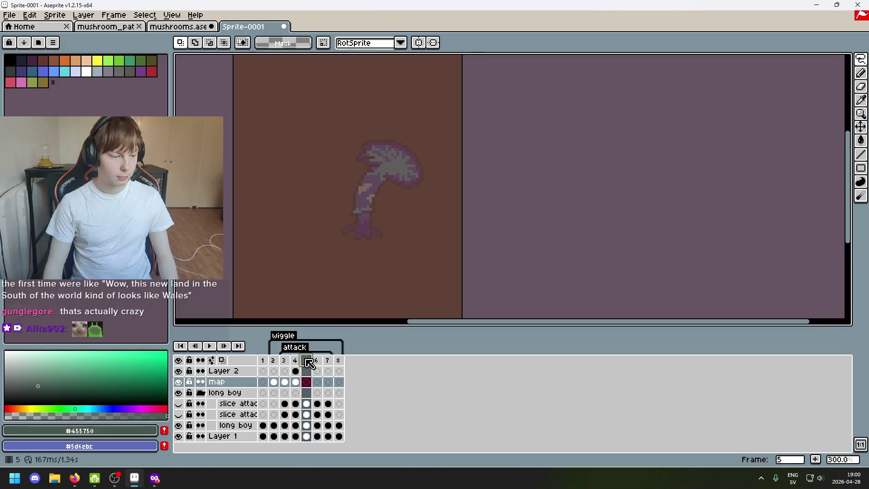
{"action": "key", "text": "ctrl+v"}
{"action": "left_click_drag", "start_coordinate": [385, 233], "coordinate": [348, 228]}
{"action": "key", "text": "ctrl+z"}
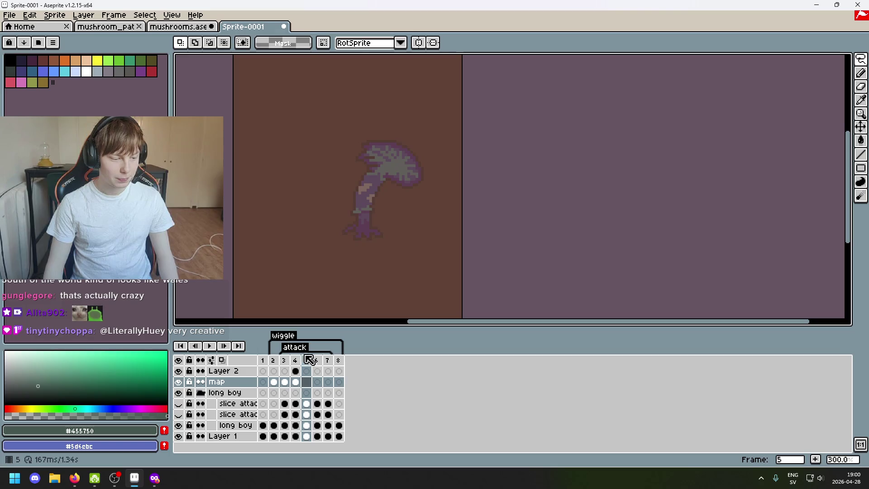
{"action": "left_click", "coordinate": [297, 360]}
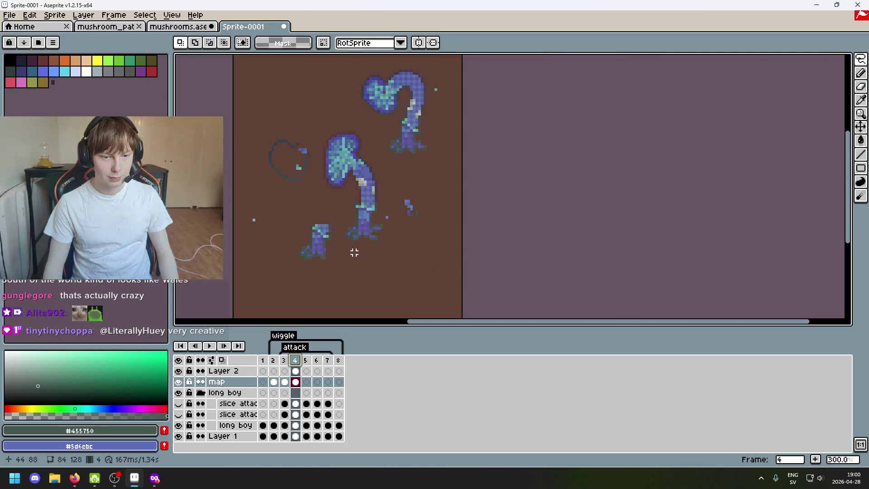
{"action": "left_click_drag", "start_coordinate": [414, 244], "coordinate": [540, 190]}
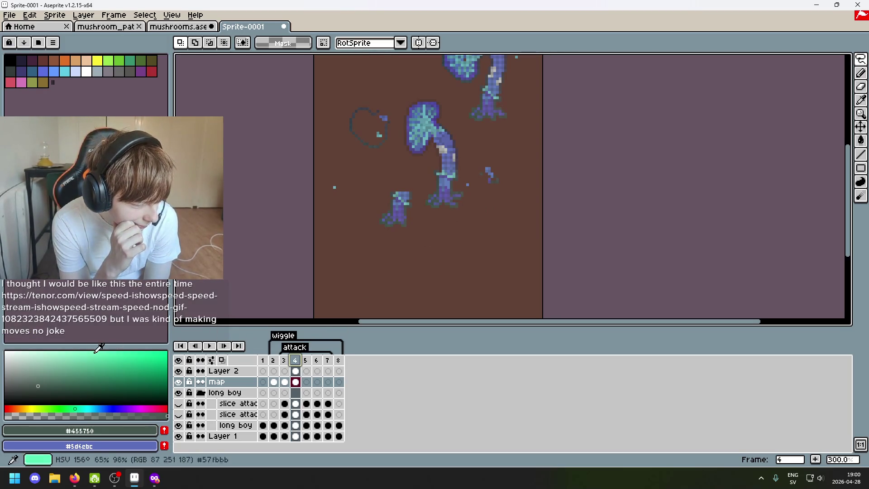
{"action": "key", "text": "alt+Tab"}
{"action": "key", "text": "alt+Tab"}
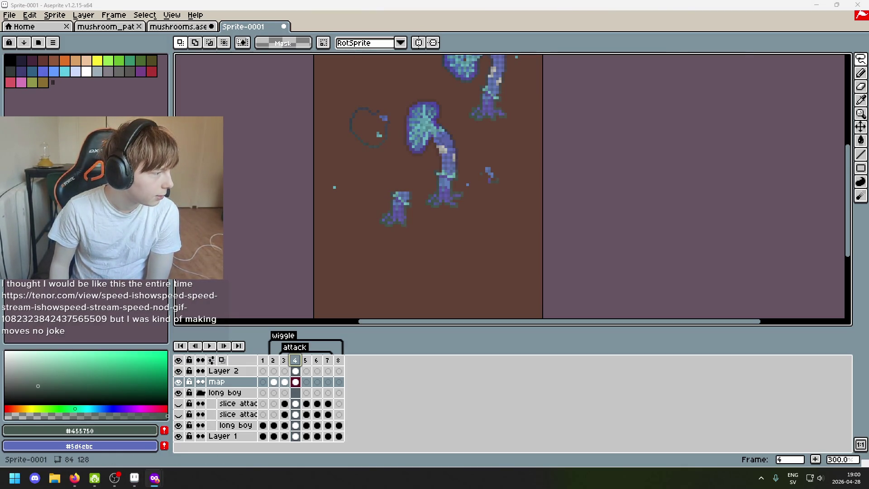
{"action": "key", "text": "alt+Tab"}
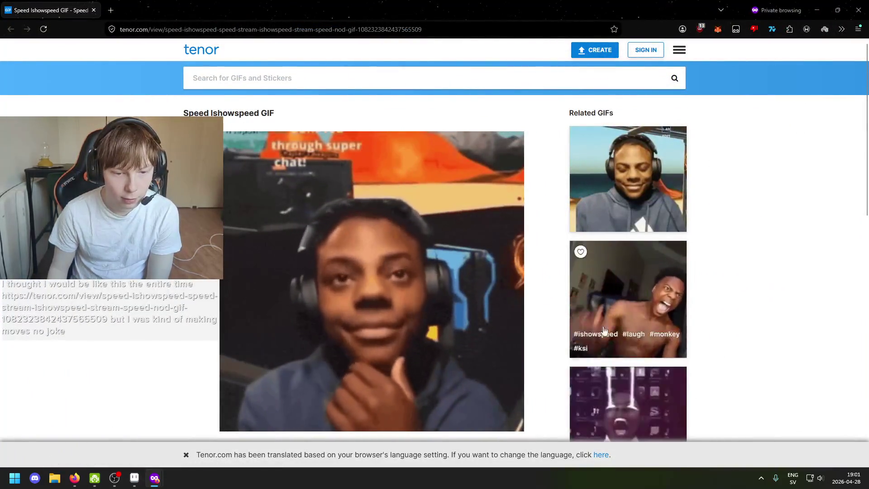
{"action": "key", "text": "alt+Tab"}
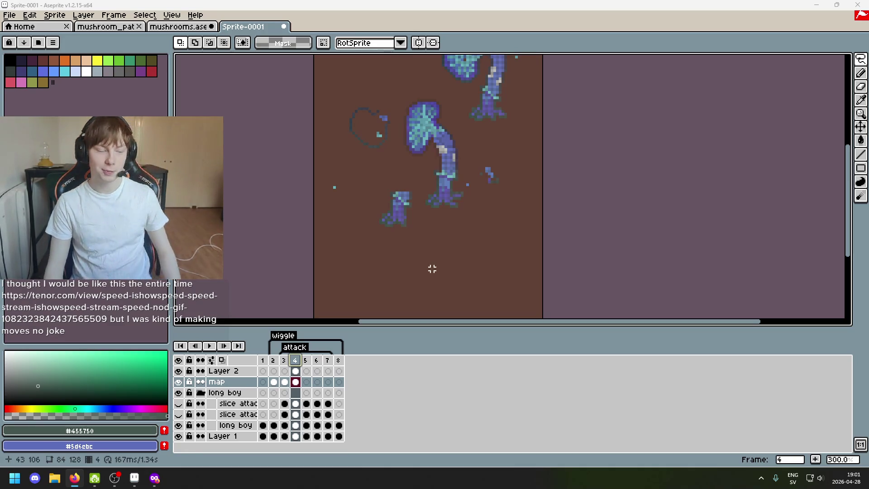
Pan to frame 4's mushroom bases and undo the last eraser stroke
{"action": "scroll", "coordinate": [432, 266], "scroll_direction": "up", "scroll_amount": 2}
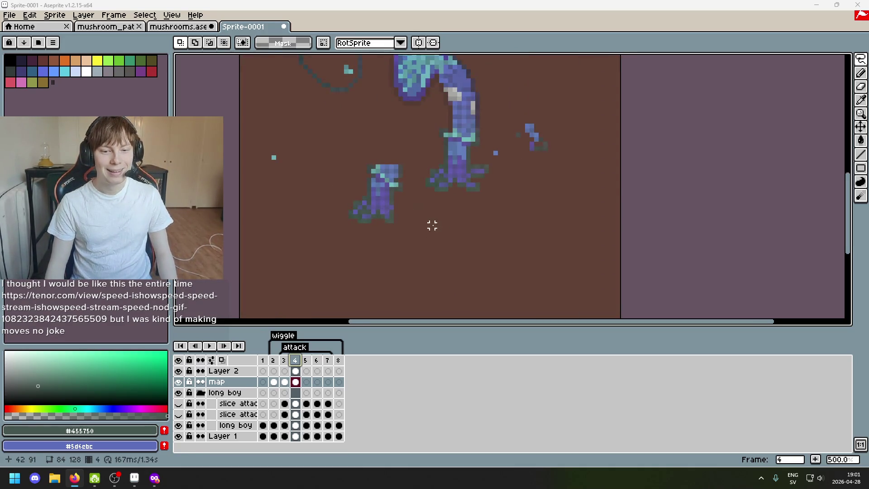
{"action": "scroll", "coordinate": [432, 225], "scroll_direction": "down", "scroll_amount": 1}
{"action": "mouse_move", "coordinate": [380, 260]}
{"action": "left_mouse_down"}
{"action": "mouse_move", "coordinate": [426, 308]}
{"action": "mouse_move", "coordinate": [462, 195]}
{"action": "left_mouse_up"}
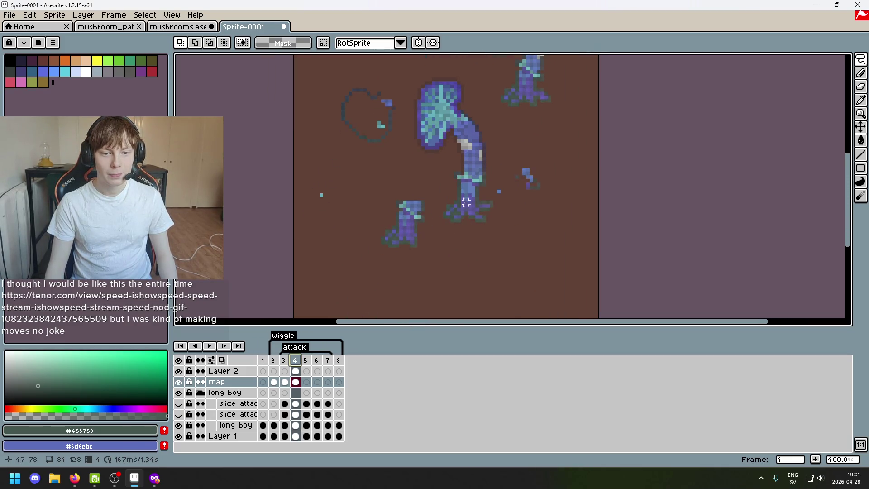
{"action": "scroll", "coordinate": [469, 232], "scroll_direction": "up", "scroll_amount": 2}
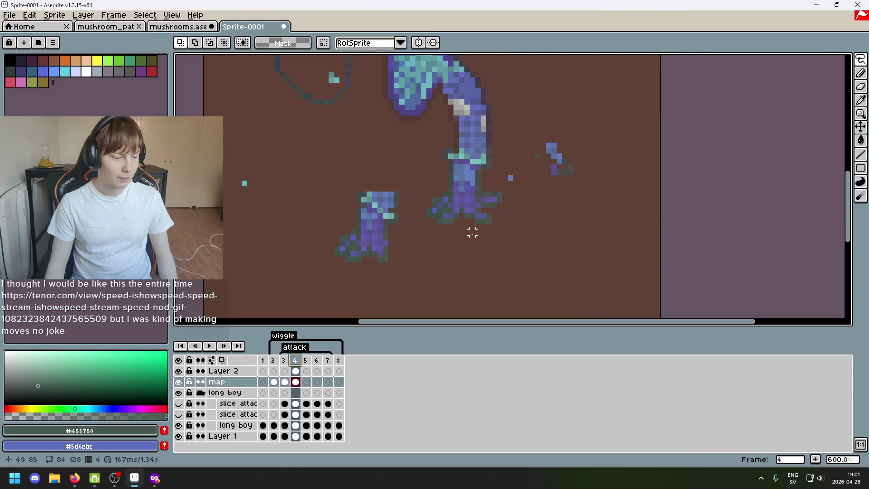
{"action": "scroll", "coordinate": [461, 232], "scroll_direction": "down", "scroll_amount": 2}
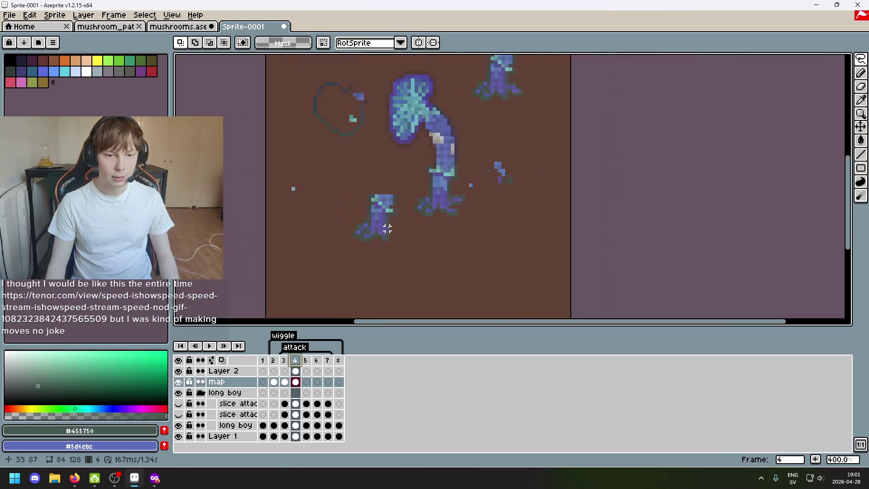
{"action": "scroll", "coordinate": [495, 180], "scroll_direction": "up", "scroll_amount": 3}
{"action": "key", "text": "b"}
{"action": "key", "text": "ctrl+z"}
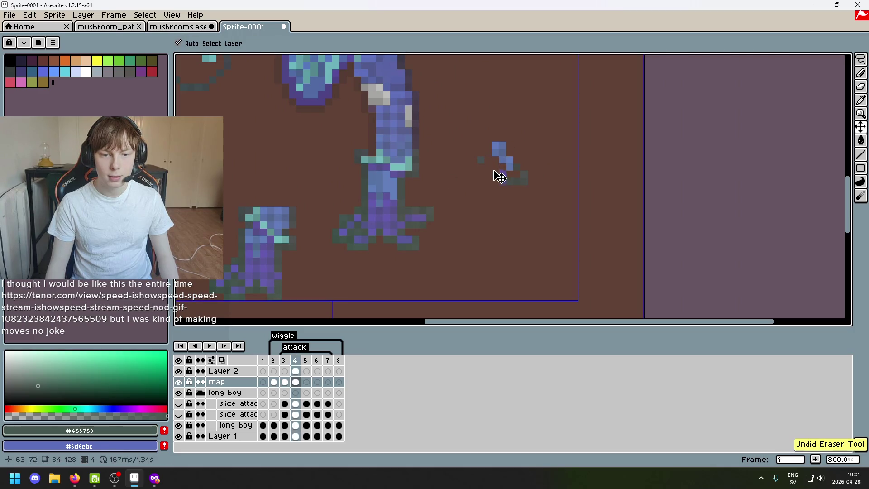
Enlarge the brush to 8px, then 22px, undo another eraser stroke, then shrink the brush
{"action": "scroll", "coordinate": [473, 209], "scroll_direction": "down", "scroll_amount": 1}
{"action": "scroll", "coordinate": [527, 200], "scroll_direction": "up", "scroll_amount": 1}
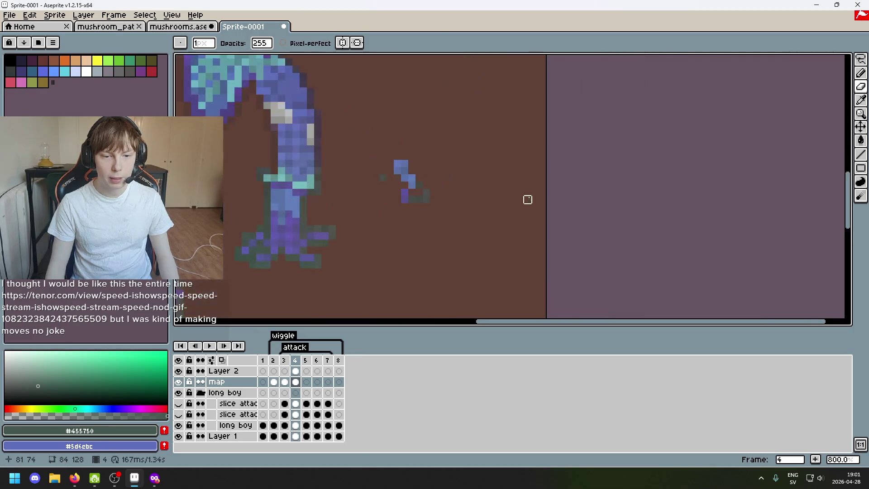
{"action": "key", "text": "plus"}
{"action": "key", "text": "plus"}
{"action": "key", "text": "plus"}
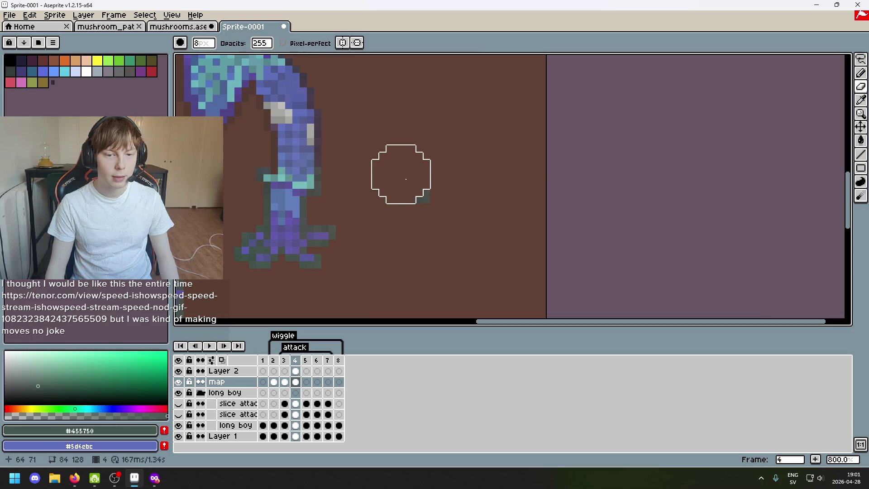
{"action": "scroll", "coordinate": [421, 195], "scroll_direction": "down", "scroll_amount": 5}
{"action": "key", "text": "plus"}
{"action": "key", "text": "plus"}
{"action": "key", "text": "plus"}
{"action": "key", "text": "plus"}
{"action": "key", "text": "plus"}
{"action": "key", "text": "plus"}
{"action": "scroll", "coordinate": [337, 222], "scroll_direction": "up", "scroll_amount": 3}
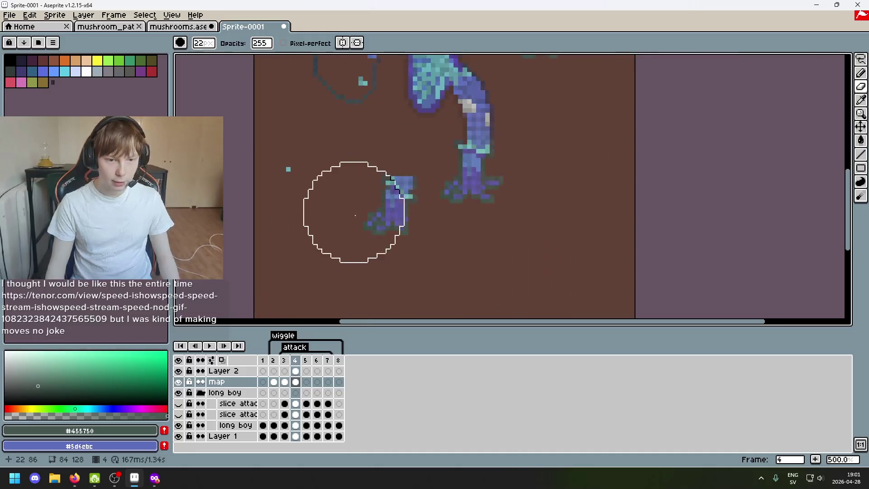
{"action": "key", "text": "ctrl+z"}
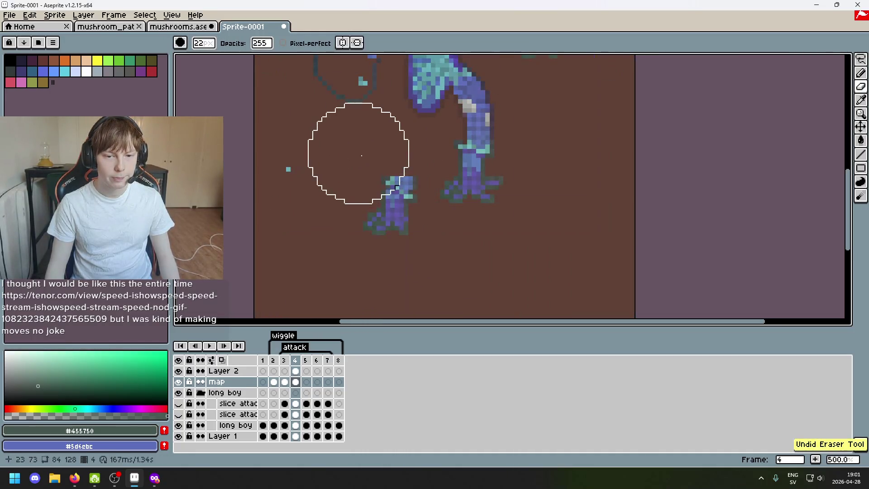
{"action": "scroll", "coordinate": [329, 136], "scroll_direction": "down", "scroll_amount": 1}
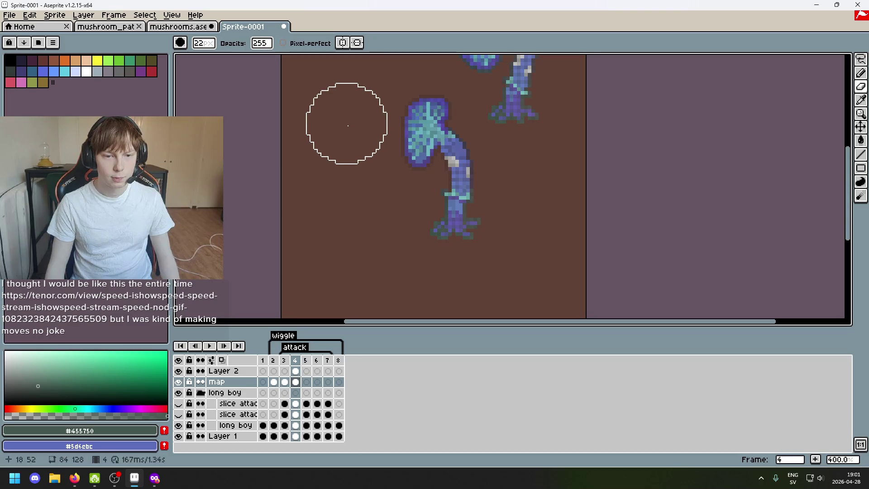
{"action": "key", "text": "minus"}
{"action": "key", "text": "minus"}
{"action": "key", "text": "minus"}
{"action": "key", "text": "minus"}
{"action": "key", "text": "minus"}
{"action": "key", "text": "minus"}
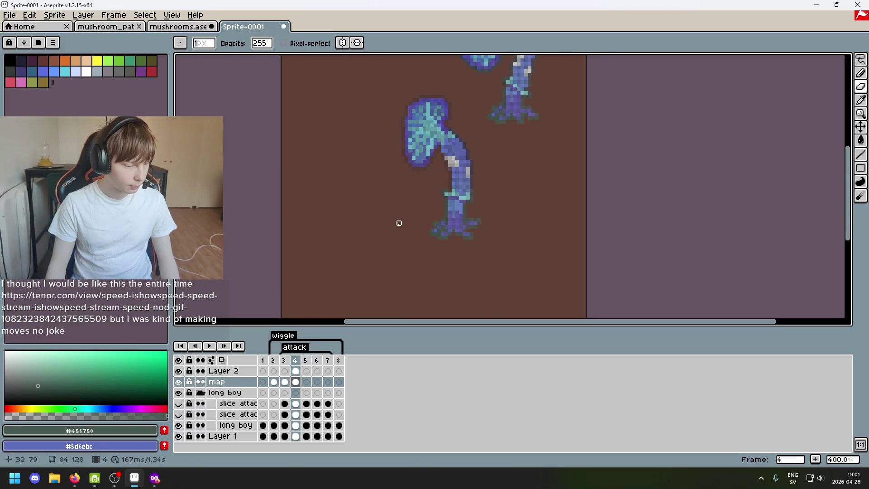
{"action": "scroll", "coordinate": [399, 226], "scroll_direction": "down", "scroll_amount": 3}
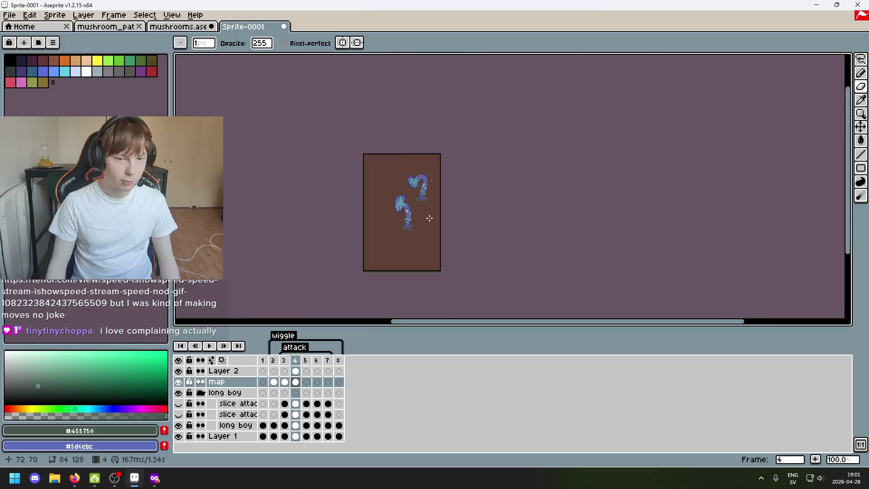
Flick between frames 4 and 5 to compare them
{"action": "scroll", "coordinate": [415, 213], "scroll_direction": "up", "scroll_amount": 2}
{"action": "key", "text": "Left"}
{"action": "key", "text": "Right"}
{"action": "key", "text": "Right"}
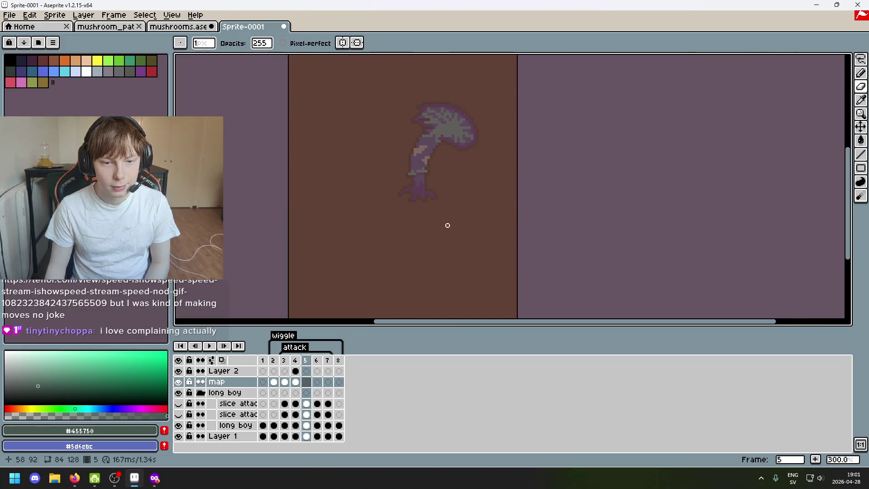
{"action": "key", "text": "Left"}
{"action": "key", "text": "Right"}
{"action": "key", "text": "Left"}
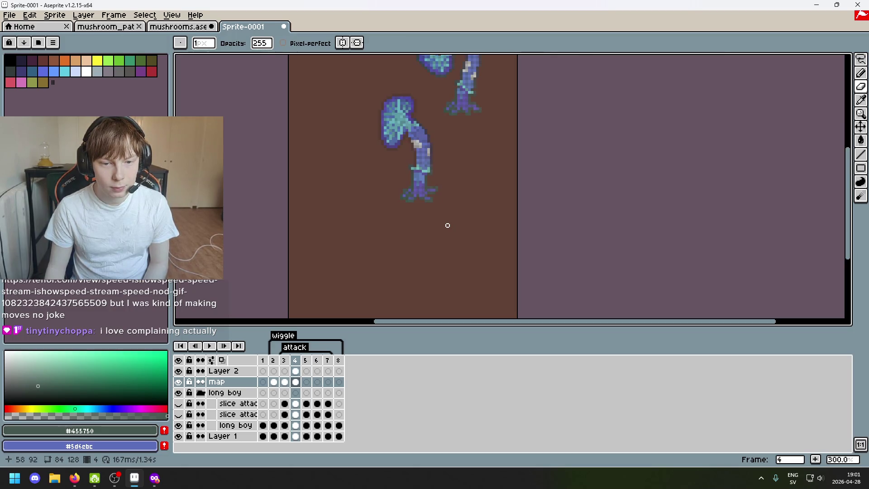
{"action": "scroll", "coordinate": [448, 224], "scroll_direction": "down", "scroll_amount": 1}
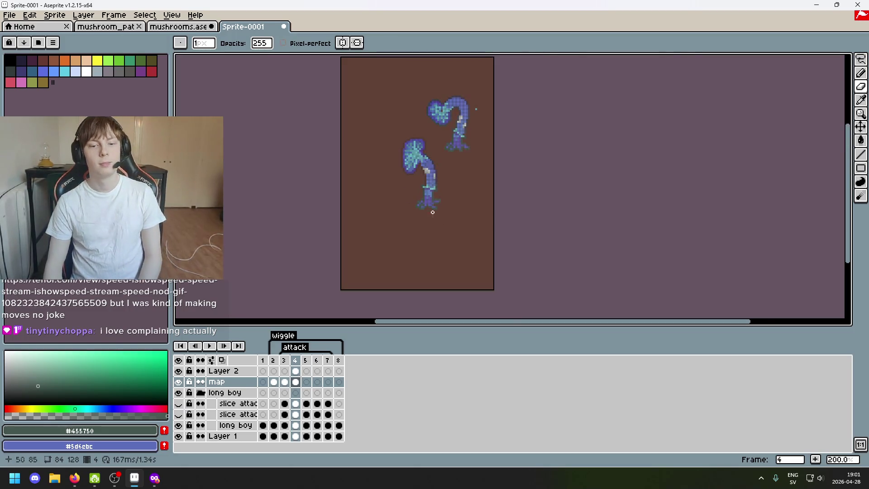
{"action": "key", "text": "Right"}
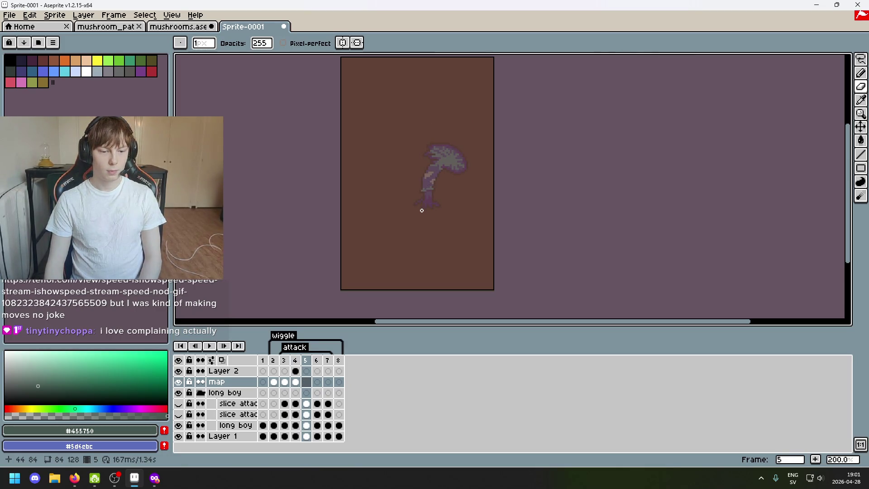
Play the mushroom animation to review it
{"action": "key", "text": "Return"}
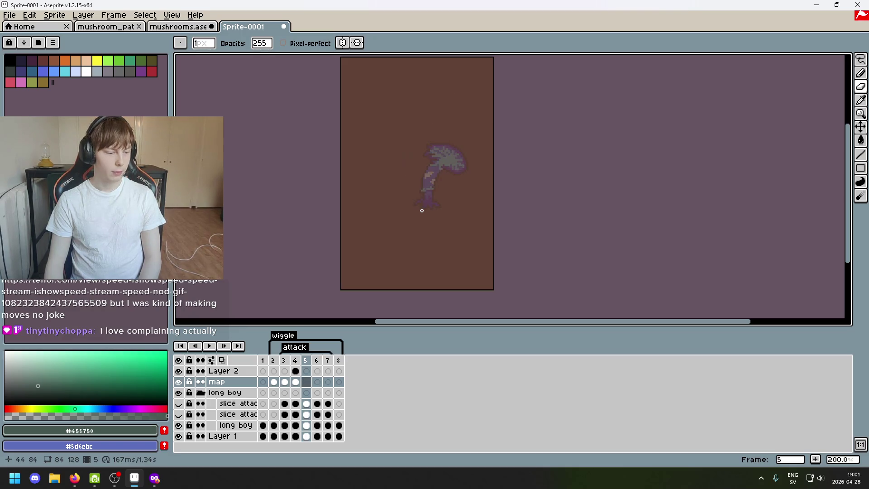
{"action": "scroll", "coordinate": [422, 211], "scroll_direction": "up", "scroll_amount": 3}
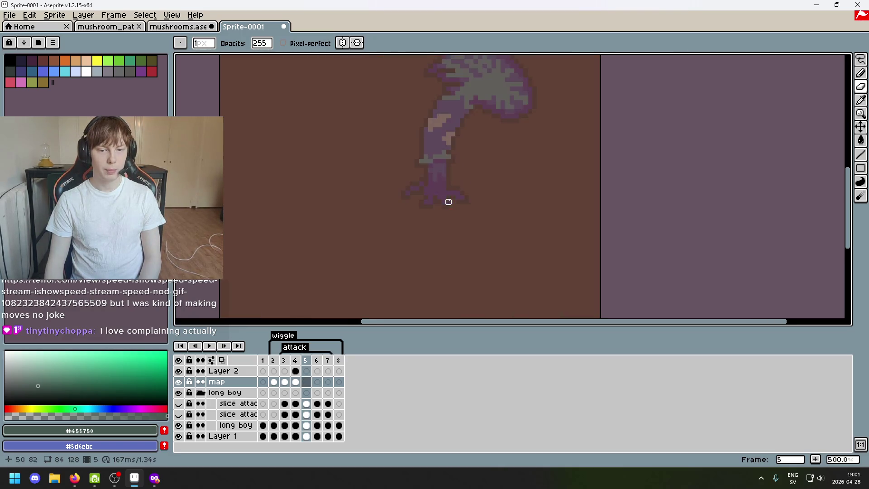
{"action": "scroll", "coordinate": [462, 204], "scroll_direction": "down", "scroll_amount": 1}
{"action": "scroll", "coordinate": [465, 205], "scroll_direction": "down", "scroll_amount": 1}
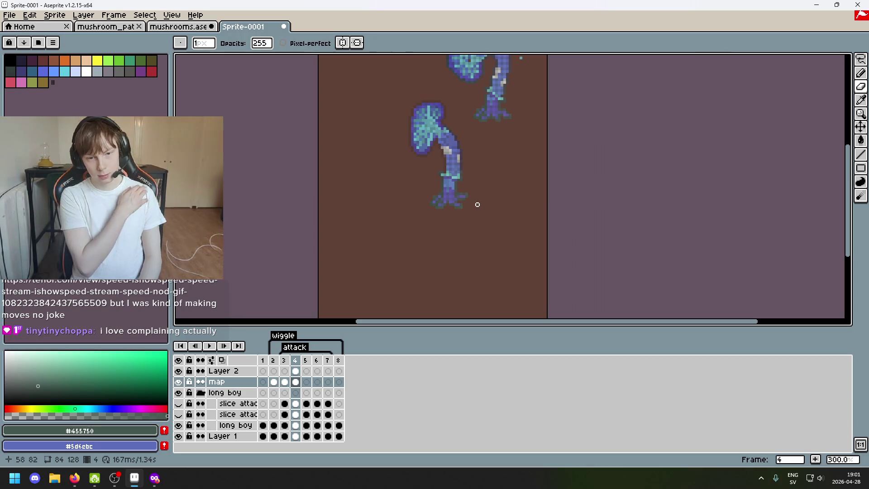
{"action": "scroll", "coordinate": [476, 203], "scroll_direction": "up", "scroll_amount": 4}
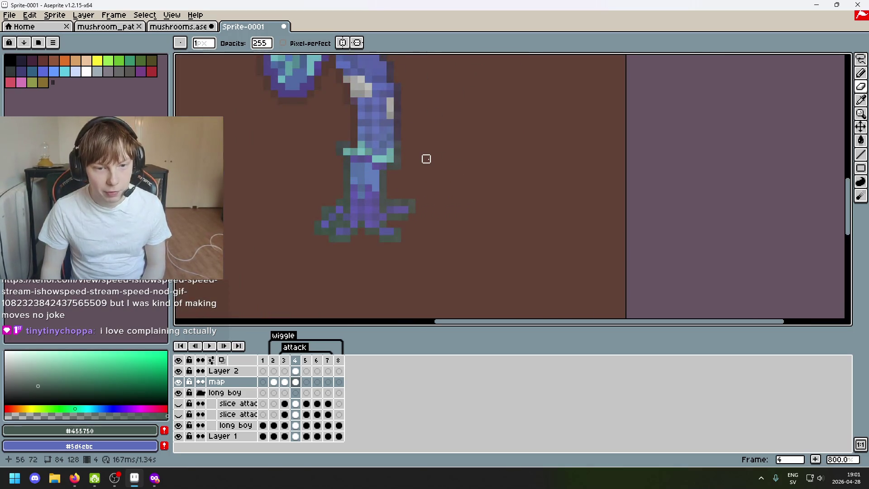
{"action": "scroll", "coordinate": [448, 169], "scroll_direction": "down", "scroll_amount": 1}
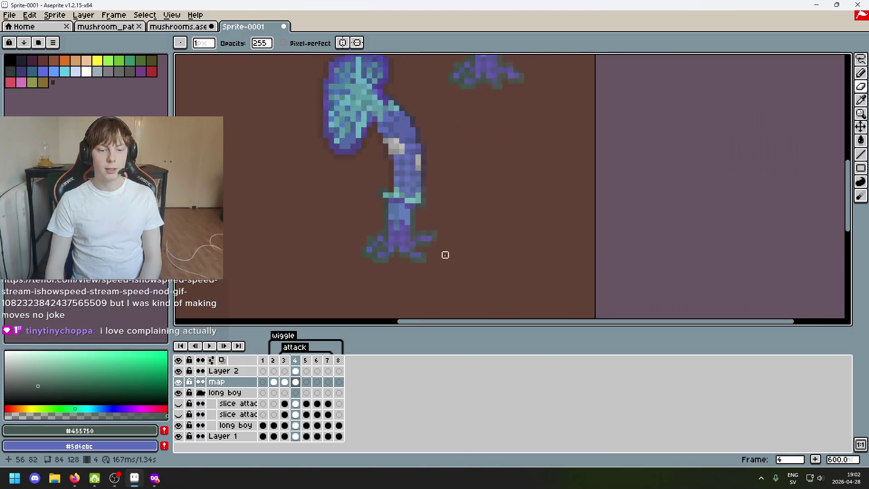
Lasso the lower stem of frame 4's mushroom and copy it
{"action": "left_click", "coordinate": [861, 59]}
{"action": "scroll", "coordinate": [519, 124], "scroll_direction": "down", "scroll_amount": 1}
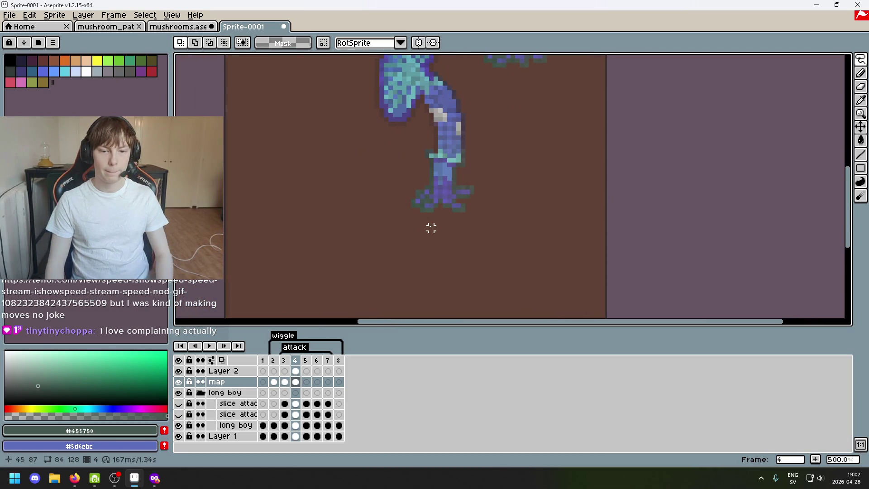
{"action": "left_click_drag", "start_coordinate": [423, 239], "coordinate": [358, 228]}
{"action": "key", "text": "ctrl+d"}
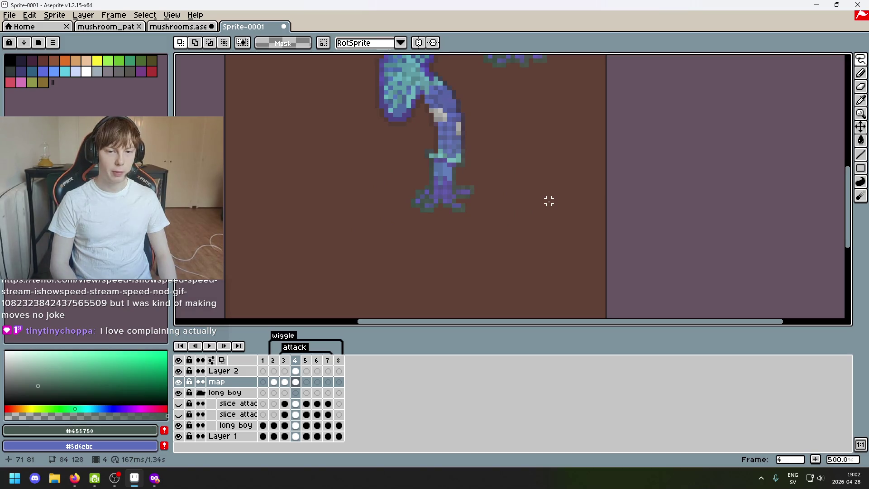
Step through frames 5 to 8 and land back on frame 5
{"action": "key", "text": "Right"}
{"action": "key", "text": "Right"}
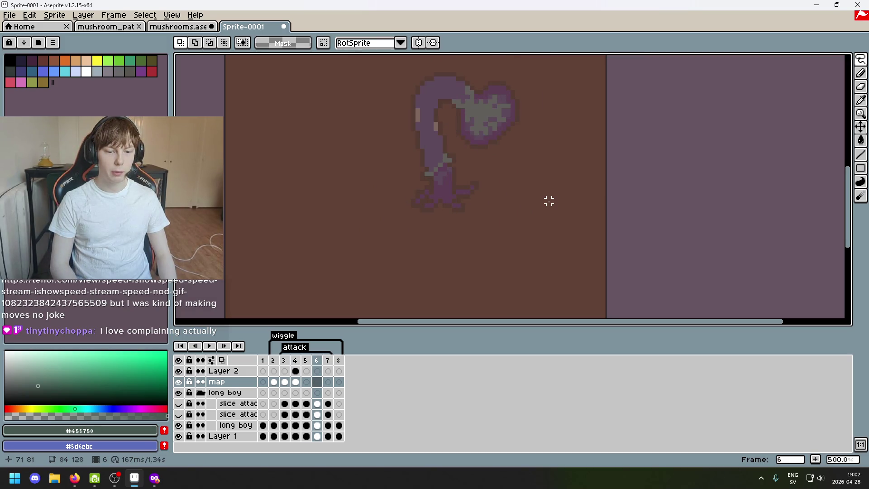
{"action": "key", "text": "Right"}
{"action": "key", "text": "Right"}
{"action": "key", "text": "Left"}
{"action": "key", "text": "Right"}
{"action": "key", "text": "Left"}
{"action": "key", "text": "Right"}
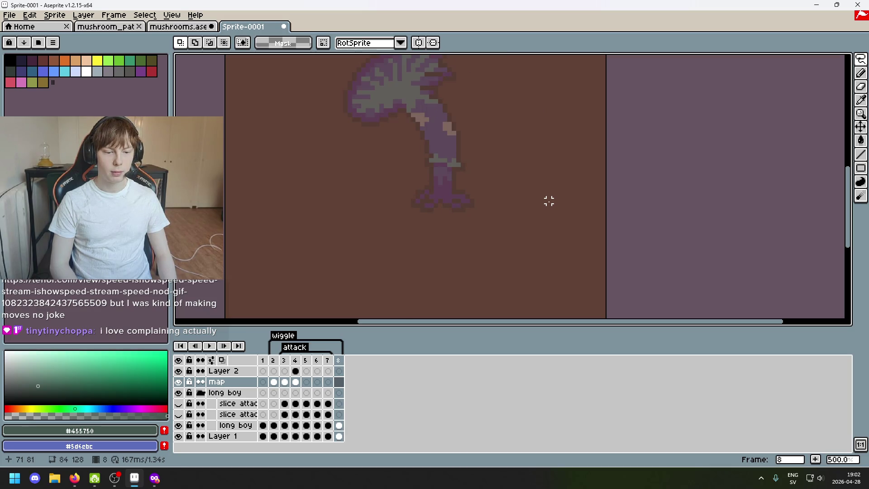
{"action": "key", "text": "Left"}
{"action": "key", "text": "Left"}
{"action": "key", "text": "Left"}
{"action": "key", "text": "Left"}
{"action": "key", "text": "Left"}
{"action": "key", "text": "Right"}
{"action": "key", "text": "Right"}
{"action": "key", "text": "Left"}
{"action": "key", "text": "Right"}
{"action": "key", "text": "Left"}
{"action": "key", "text": "Left"}
{"action": "key", "text": "Right"}
{"action": "key", "text": "Right"}
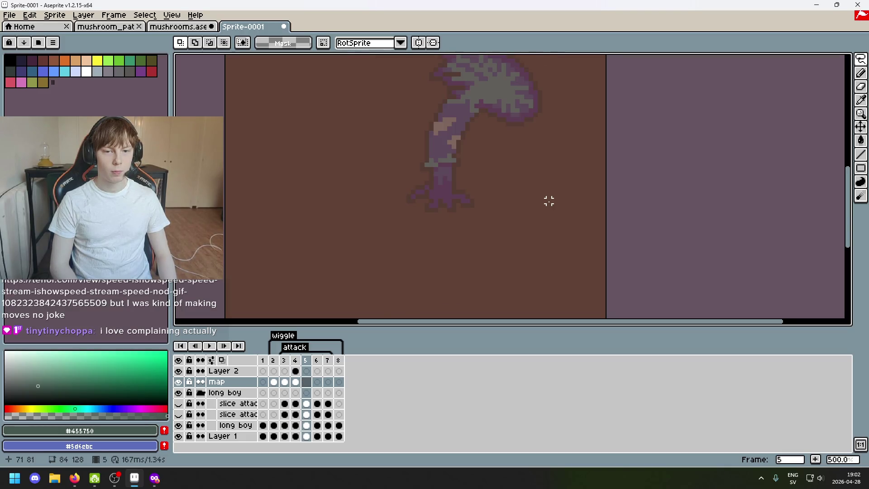
Paste the copied stem into frame 5 and move it beside the mushroom
{"action": "scroll", "coordinate": [642, 226], "scroll_direction": "down", "scroll_amount": 2}
{"action": "left_click_drag", "start_coordinate": [641, 226], "coordinate": [602, 240]}
{"action": "scroll", "coordinate": [525, 243], "scroll_direction": "up", "scroll_amount": 2}
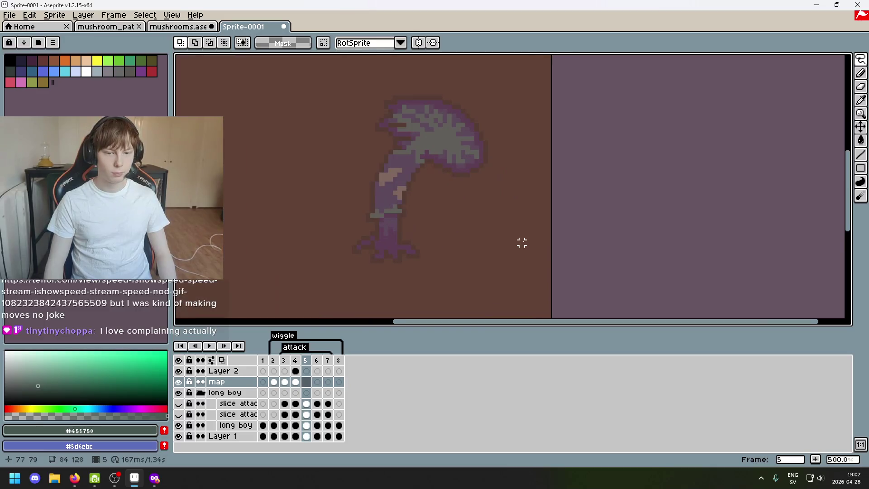
{"action": "scroll", "coordinate": [450, 269], "scroll_direction": "up", "scroll_amount": 1}
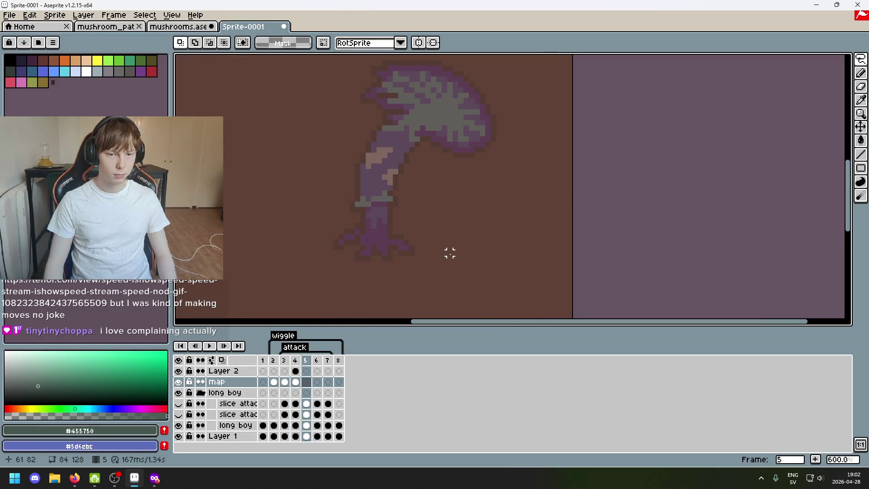
{"action": "key", "text": "ctrl+v"}
{"action": "key", "text": "ctrl+z"}
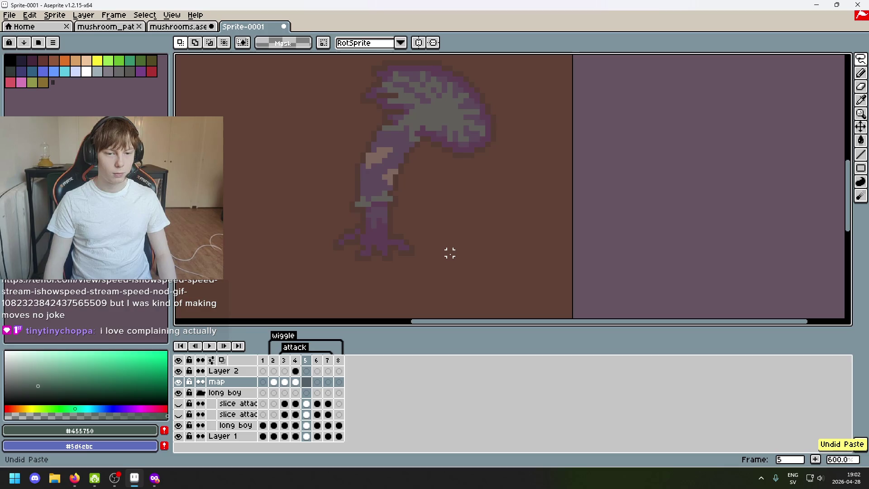
{"action": "key", "text": "ctrl+v"}
{"action": "left_click_drag", "start_coordinate": [447, 253], "coordinate": [556, 257]}
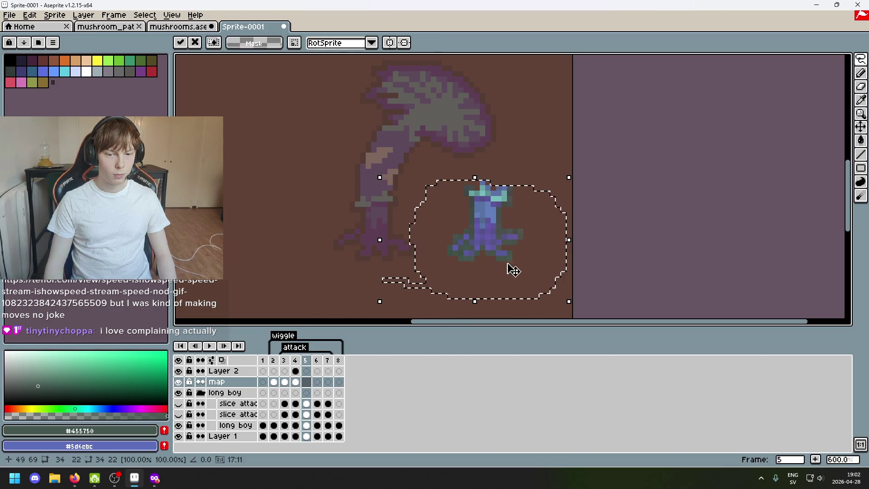
Commit the pasted stem and set a selected piece beside the blue stem figure
{"action": "key", "text": "ctrl+d"}
{"action": "scroll", "coordinate": [449, 280], "scroll_direction": "up", "scroll_amount": 3}
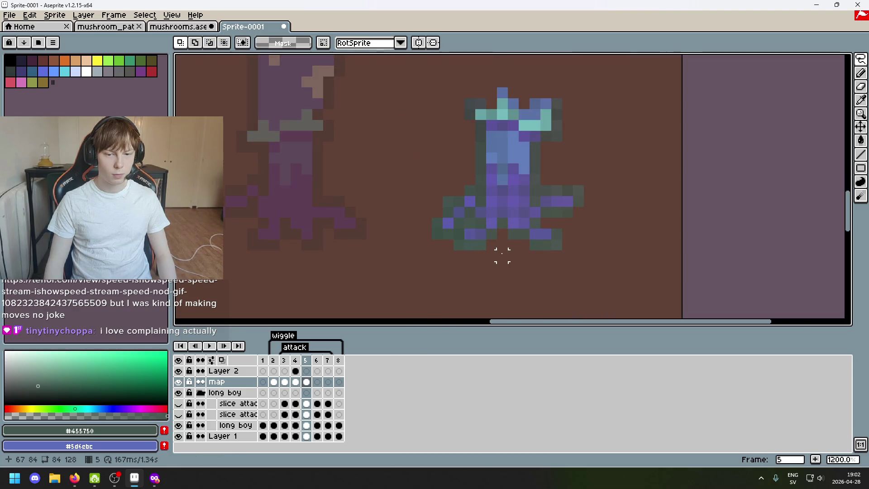
{"action": "scroll", "coordinate": [480, 255], "scroll_direction": "up", "scroll_amount": 2}
{"action": "scroll", "coordinate": [471, 228], "scroll_direction": "down", "scroll_amount": 5}
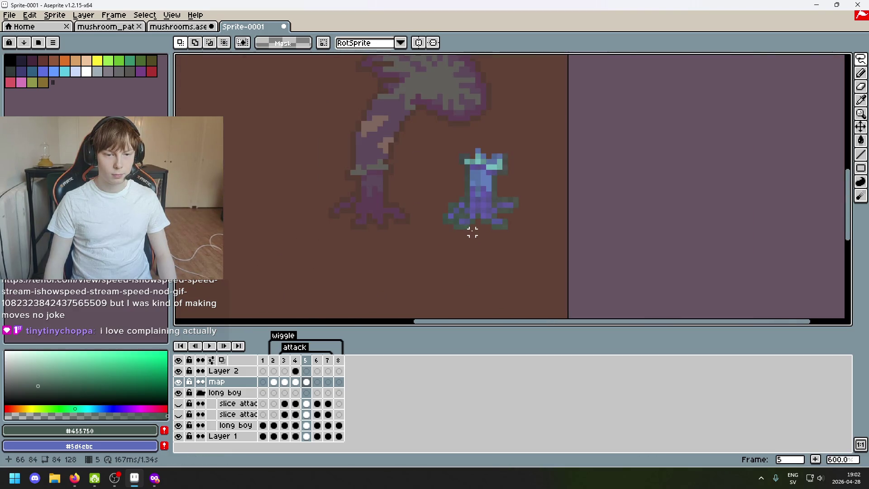
{"action": "scroll", "coordinate": [472, 232], "scroll_direction": "up", "scroll_amount": 1}
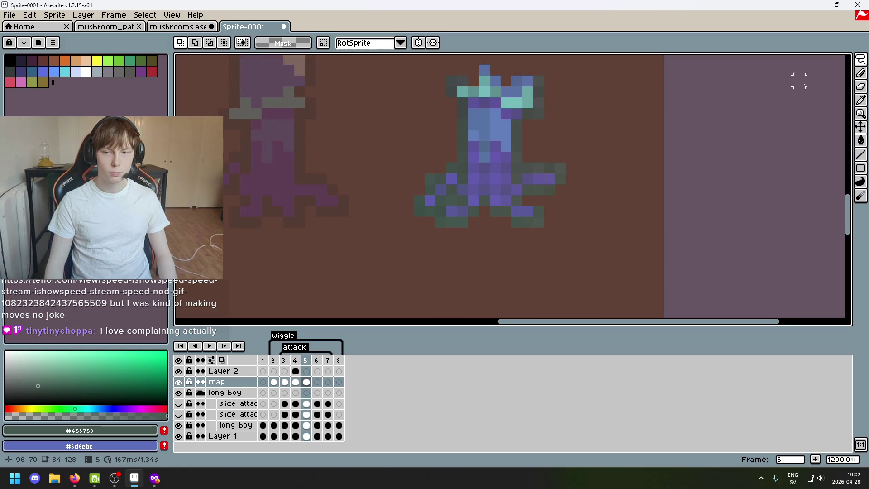
{"action": "key", "text": "w"}
{"action": "mouse_move", "coordinate": [451, 167]}
{"action": "left_mouse_down"}
{"action": "mouse_move", "coordinate": [430, 210]}
{"action": "mouse_move", "coordinate": [435, 190]}
{"action": "mouse_move", "coordinate": [260, 227]}
{"action": "left_mouse_up"}
{"action": "left_click_drag", "start_coordinate": [343, 230], "coordinate": [506, 198]}
{"action": "key", "text": "Return"}
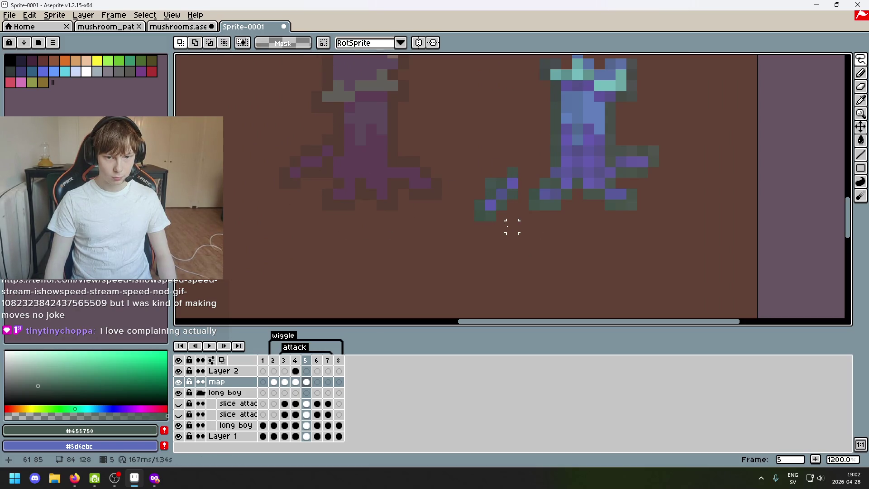
Remove the stray arm pixels, then outline the left arm in frame 3
{"action": "left_click_drag", "start_coordinate": [491, 243], "coordinate": [489, 247]}
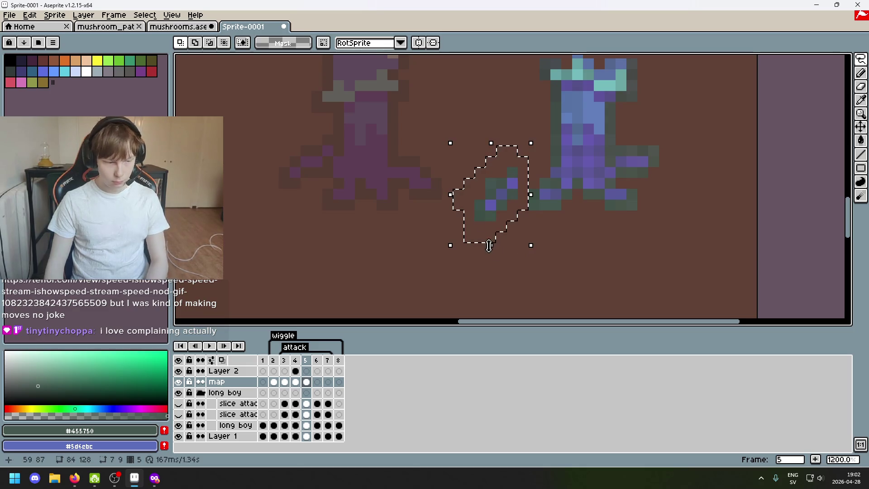
{"action": "key", "text": "ctrl+d"}
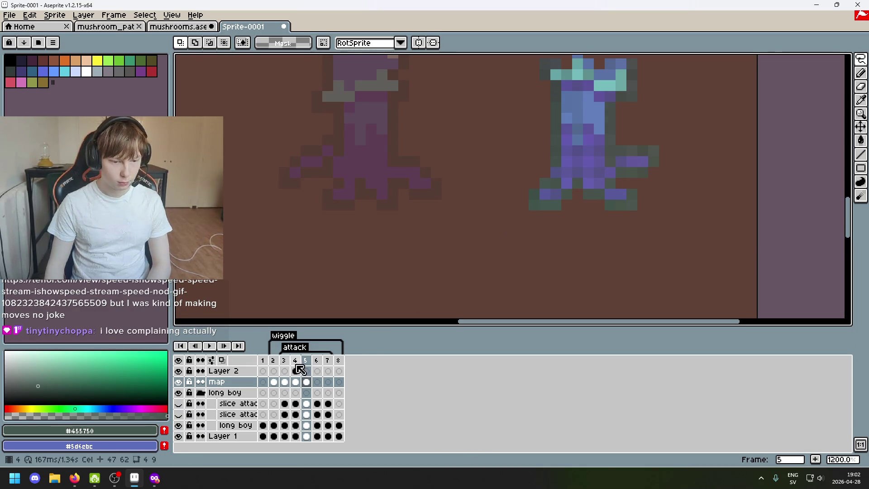
{"action": "left_click", "coordinate": [296, 363]}
{"action": "left_click", "coordinate": [283, 360]}
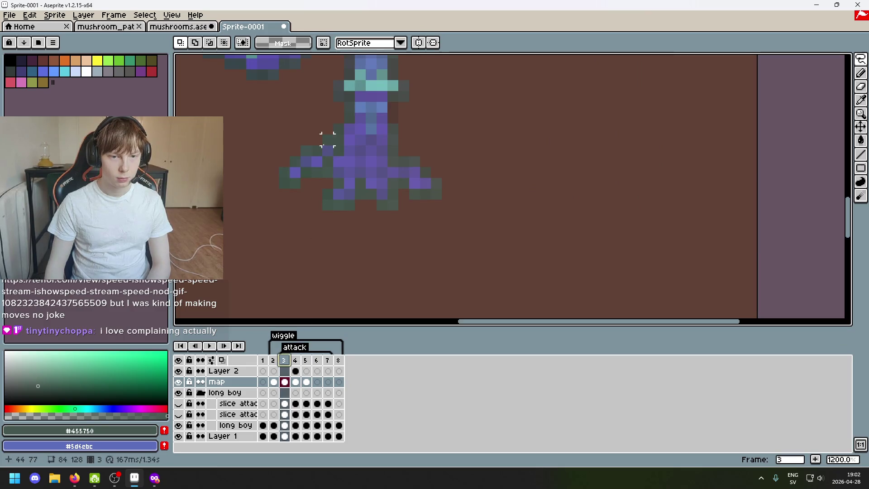
{"action": "left_click", "coordinate": [327, 139]}
{"action": "mouse_move", "coordinate": [263, 151]}
{"action": "left_mouse_down"}
{"action": "mouse_move", "coordinate": [339, 129]}
{"action": "mouse_move", "coordinate": [349, 162]}
{"action": "mouse_move", "coordinate": [258, 199]}
{"action": "left_mouse_up"}
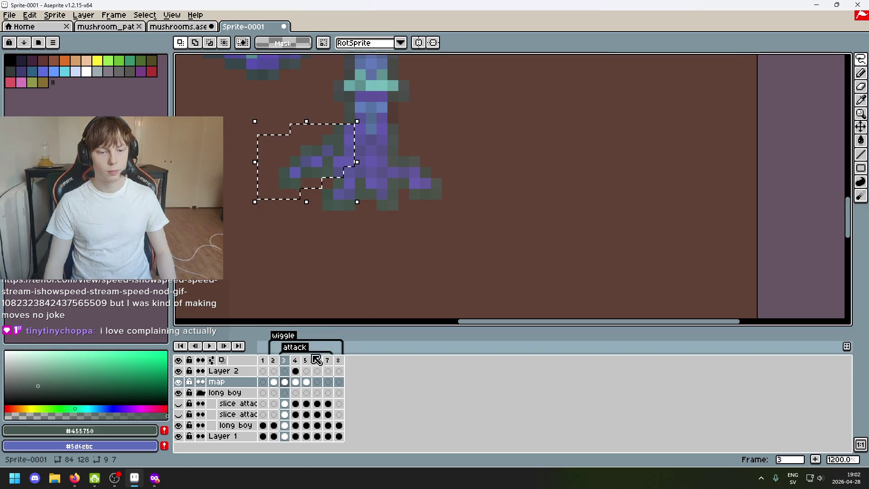
Paste the left arm into frame 5 and commit it on the mushroom's left
{"action": "left_click", "coordinate": [295, 360]}
{"action": "left_click", "coordinate": [305, 360]}
{"action": "key", "text": "ctrl+d"}
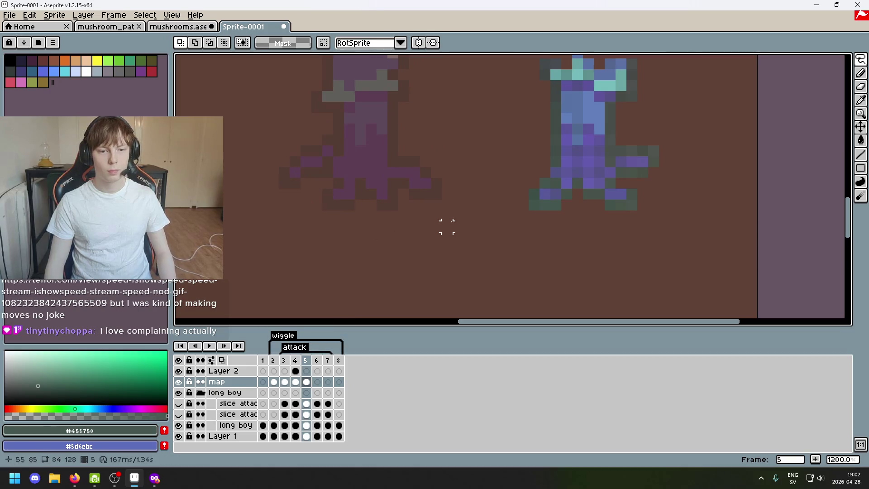
{"action": "key", "text": "ctrl+v"}
{"action": "mouse_move", "coordinate": [291, 186]}
{"action": "left_mouse_down"}
{"action": "mouse_move", "coordinate": [327, 181]}
{"action": "mouse_move", "coordinate": [319, 182]}
{"action": "mouse_move", "coordinate": [330, 189]}
{"action": "left_mouse_up"}
{"action": "left_click", "coordinate": [371, 237]}
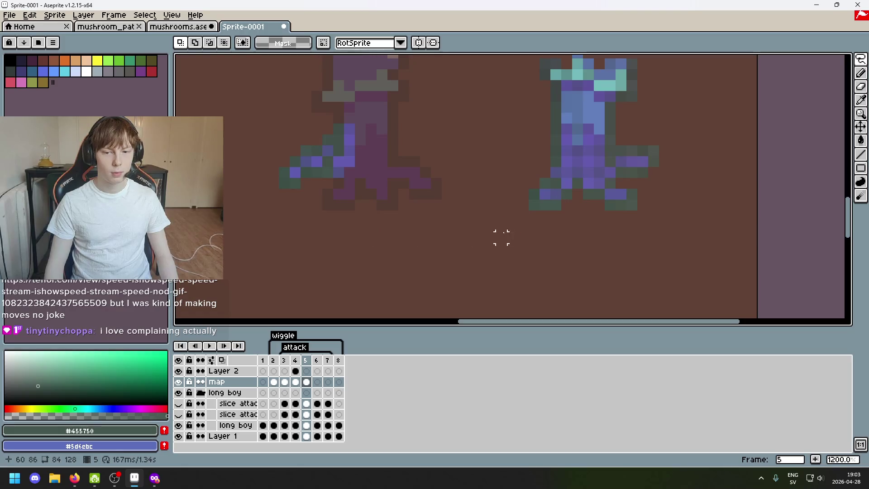
{"action": "scroll", "coordinate": [523, 215], "scroll_direction": "up", "scroll_amount": 2}
{"action": "scroll", "coordinate": [465, 189], "scroll_direction": "down", "scroll_amount": 1}
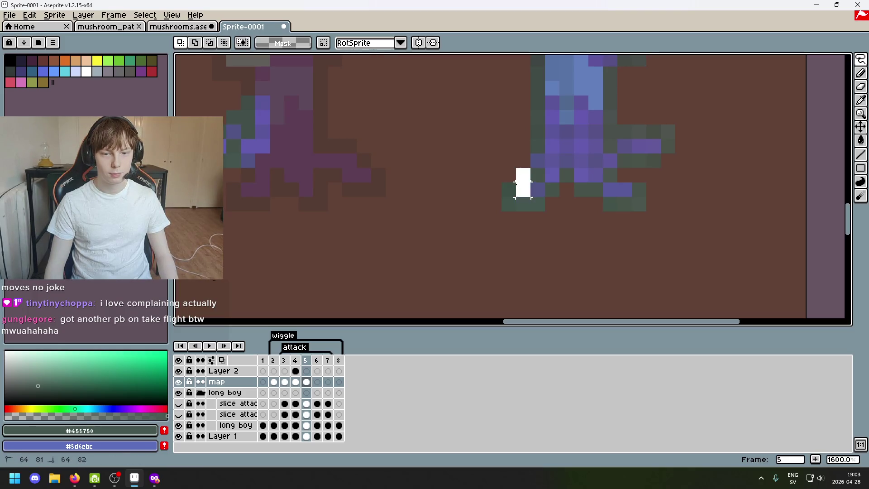
Copy a lower trunk piece from frame 3 and drop it into place on frame 5
{"action": "left_click", "coordinate": [299, 361]}
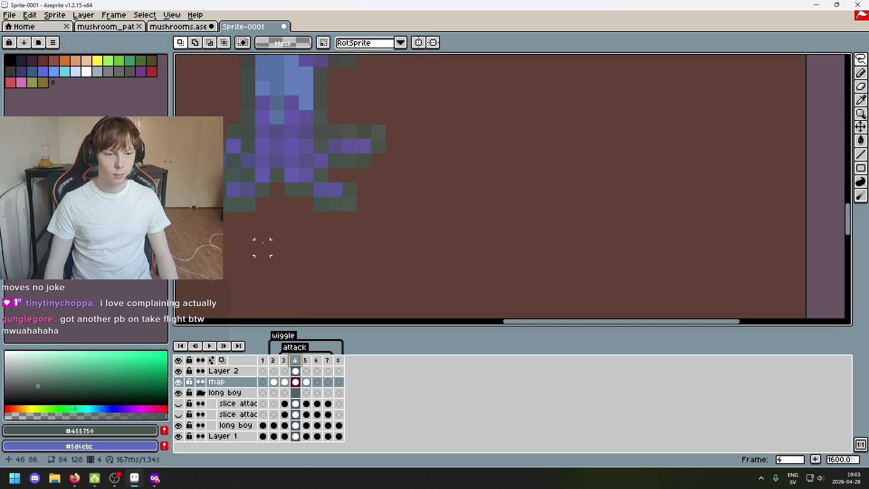
{"action": "left_click", "coordinate": [284, 361]}
{"action": "mouse_move", "coordinate": [248, 175]}
{"action": "left_mouse_down"}
{"action": "mouse_move", "coordinate": [277, 160]}
{"action": "mouse_move", "coordinate": [263, 175]}
{"action": "mouse_move", "coordinate": [263, 145]}
{"action": "left_mouse_up"}
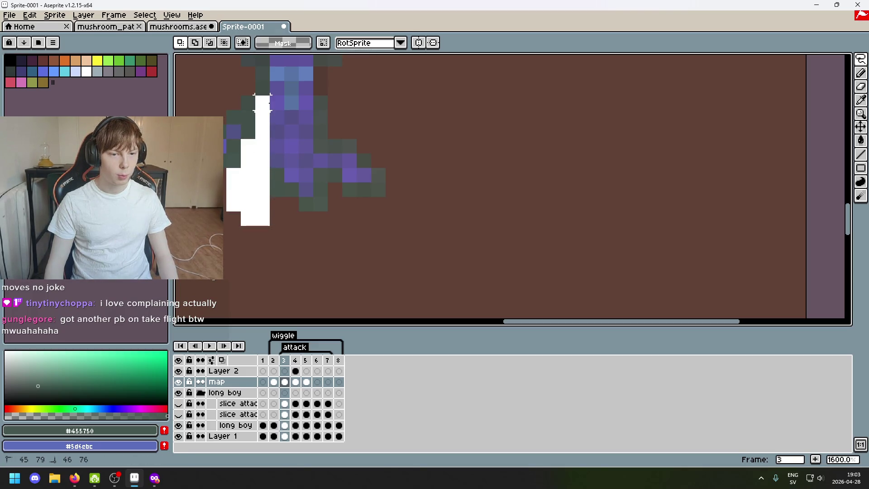
{"action": "left_click_drag", "start_coordinate": [262, 101], "coordinate": [263, 102]}
{"action": "scroll", "coordinate": [507, 240], "scroll_direction": "down", "scroll_amount": 3}
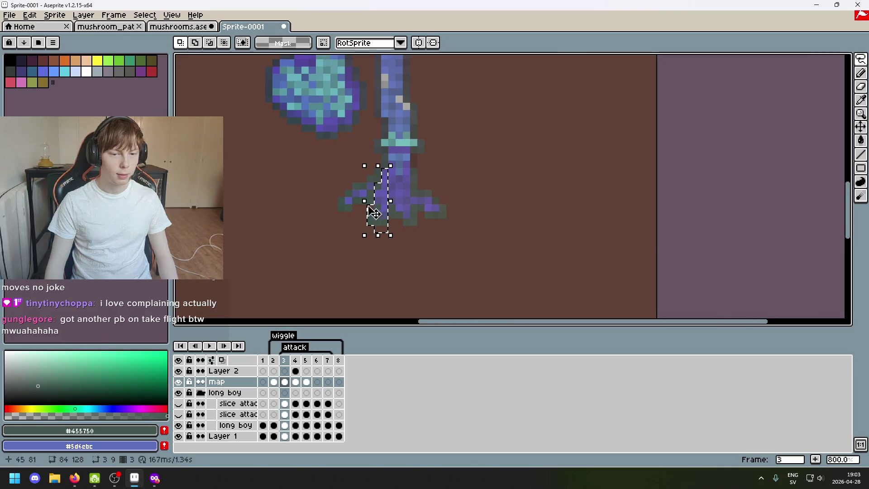
{"action": "scroll", "coordinate": [380, 213], "scroll_direction": "up", "scroll_amount": 1}
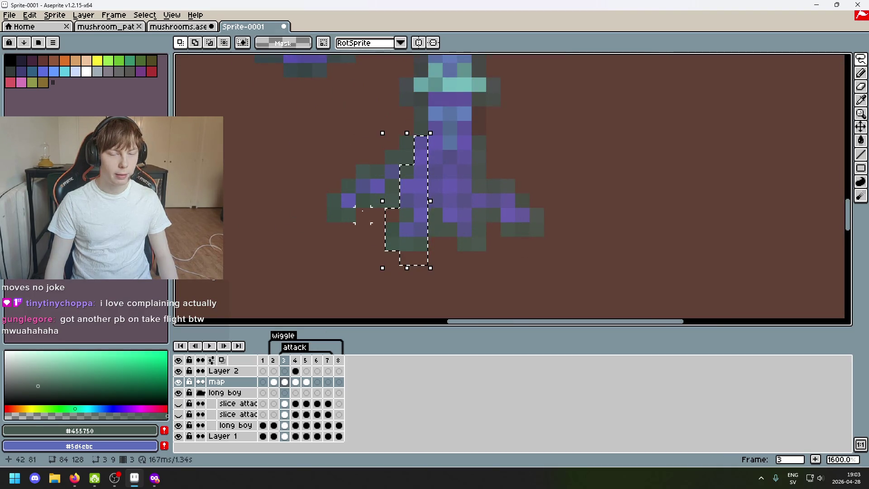
{"action": "scroll", "coordinate": [360, 186], "scroll_direction": "down", "scroll_amount": 1}
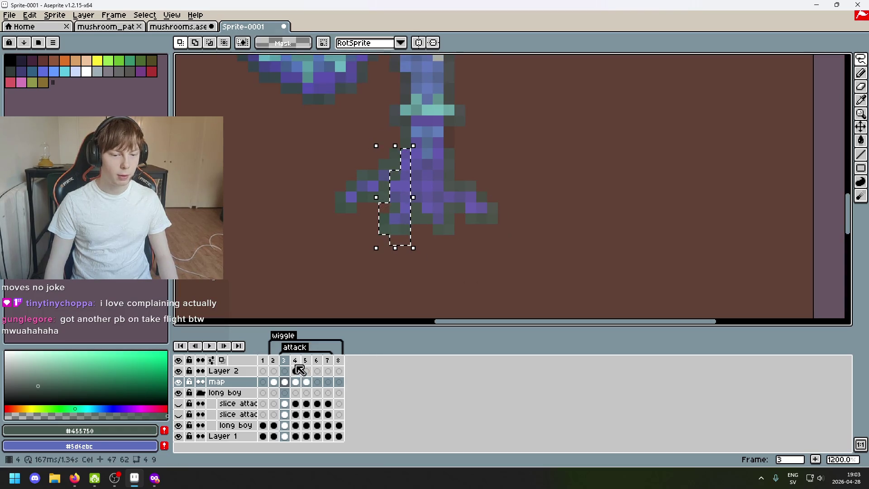
{"action": "key", "text": "Right"}
{"action": "left_click", "coordinate": [306, 360]}
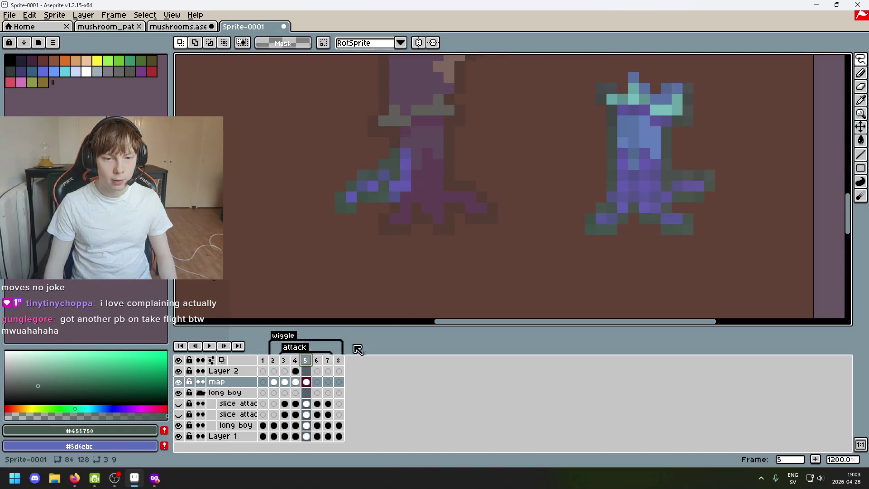
{"action": "key", "text": "ctrl+v"}
{"action": "left_click_drag", "start_coordinate": [421, 240], "coordinate": [416, 238]}
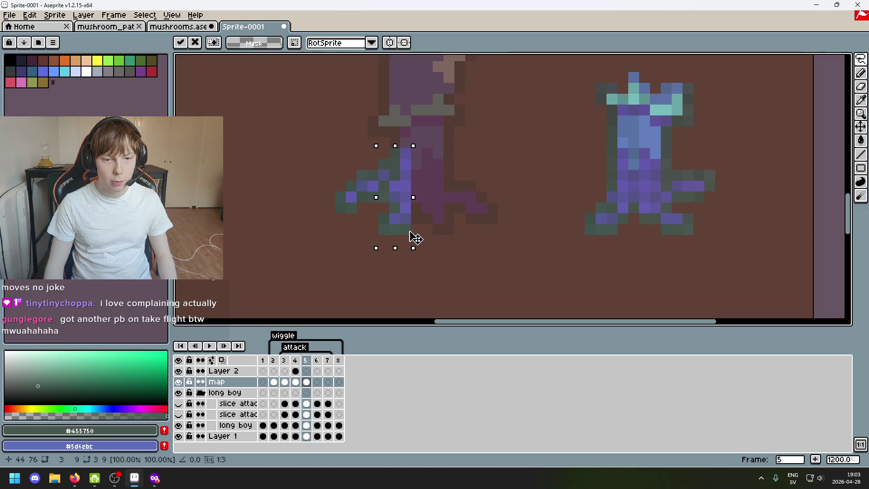
{"action": "left_click", "coordinate": [461, 231]}
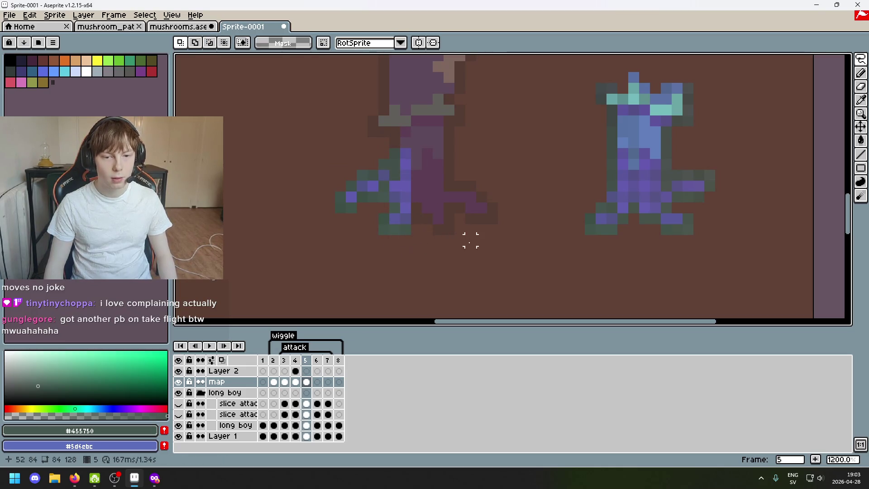
Outline and discard an area on frame 4, then return to frame 3
{"action": "key", "text": "Left"}
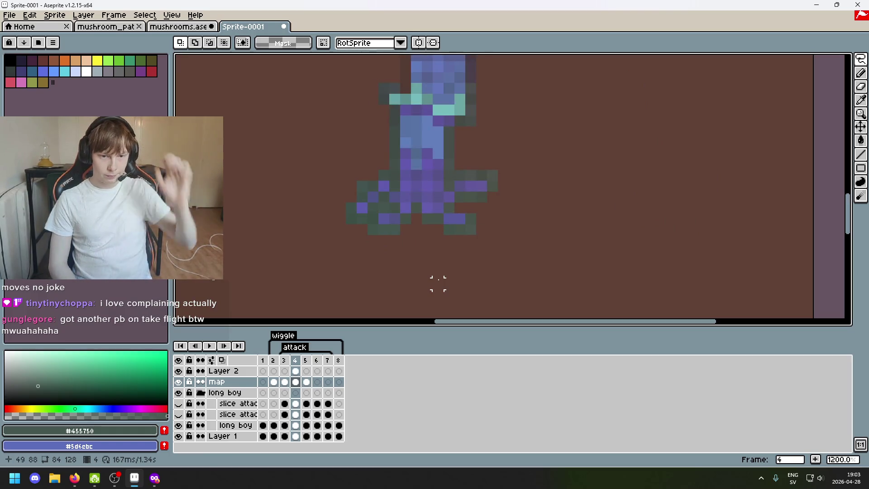
{"action": "scroll", "coordinate": [438, 282], "scroll_direction": "up", "scroll_amount": 1}
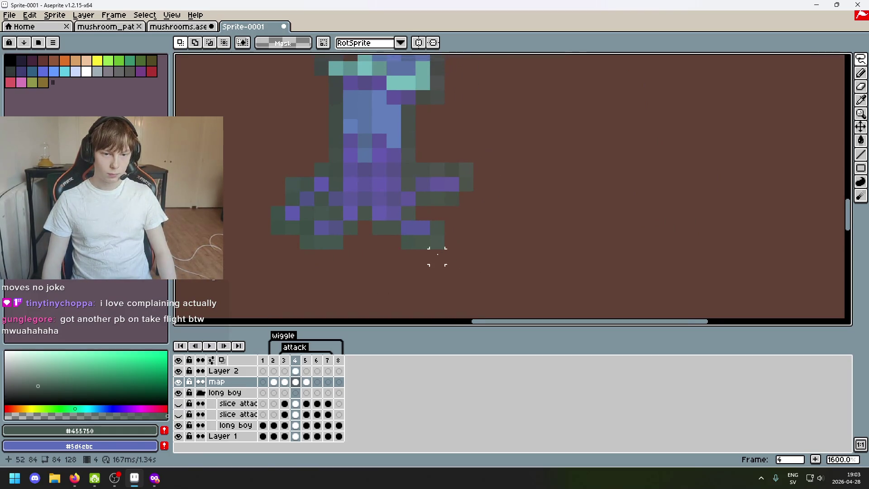
{"action": "mouse_move", "coordinate": [380, 242]}
{"action": "left_mouse_down"}
{"action": "mouse_move", "coordinate": [380, 170]}
{"action": "mouse_move", "coordinate": [387, 249]}
{"action": "left_mouse_up"}
{"action": "left_click", "coordinate": [596, 256]}
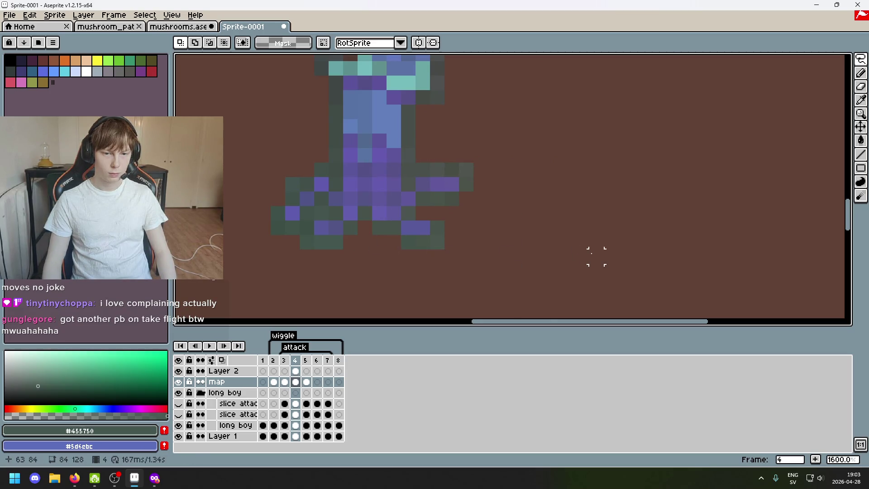
{"action": "key", "text": "Right"}
{"action": "key", "text": "Right"}
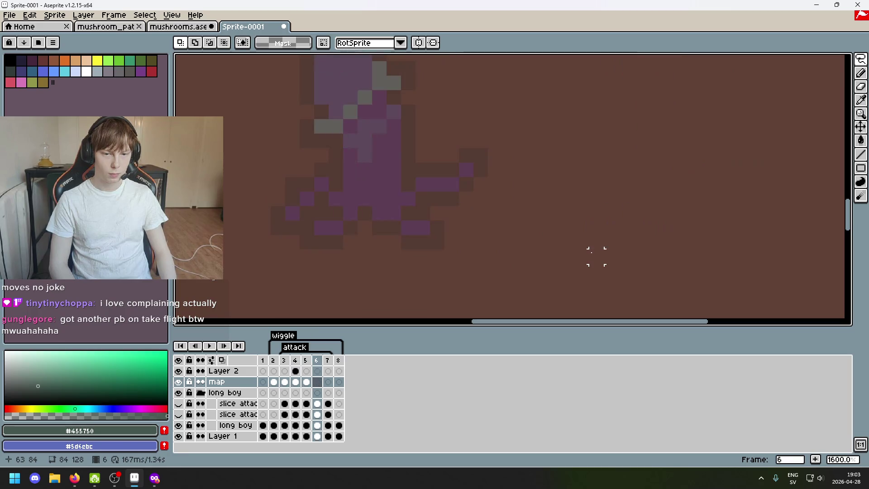
{"action": "key", "text": "Left"}
{"action": "key", "text": "Left"}
{"action": "key", "text": "Left"}
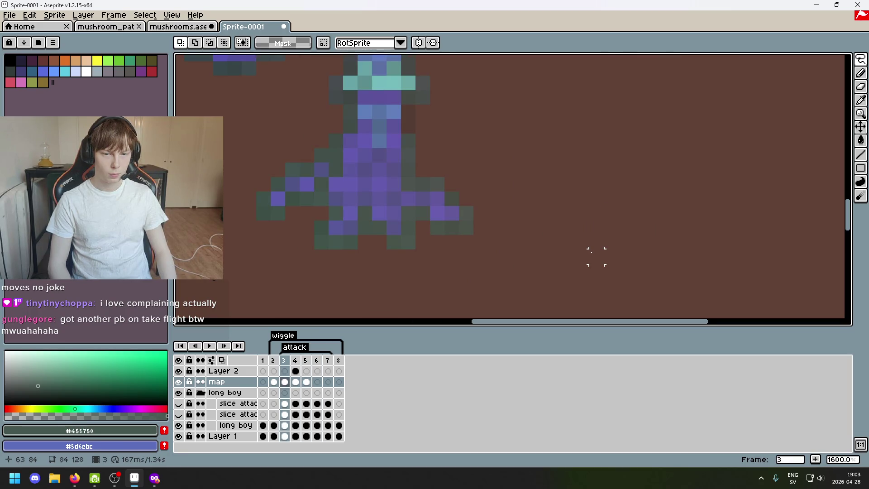
Copy frame 3's lower-right trunk and arm into frame 5, then compare with frame 4
{"action": "mouse_move", "coordinate": [466, 227]}
{"action": "left_mouse_down"}
{"action": "mouse_move", "coordinate": [398, 143]}
{"action": "mouse_move", "coordinate": [482, 214]}
{"action": "mouse_move", "coordinate": [374, 148]}
{"action": "left_mouse_up"}
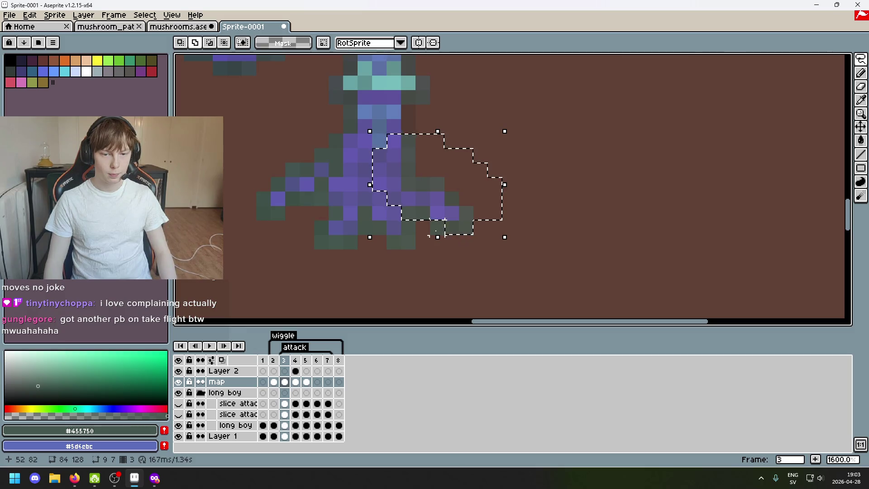
{"action": "left_click", "coordinate": [320, 360]}
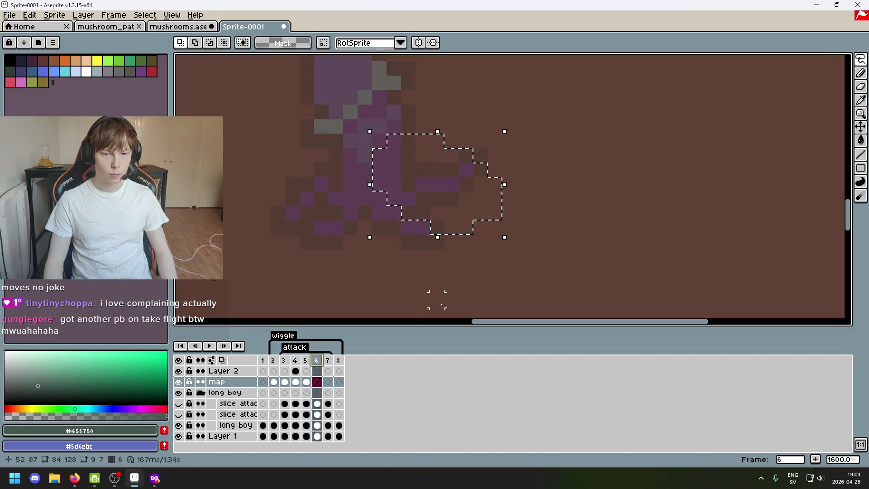
{"action": "left_click", "coordinate": [465, 298]}
{"action": "key", "text": "Left"}
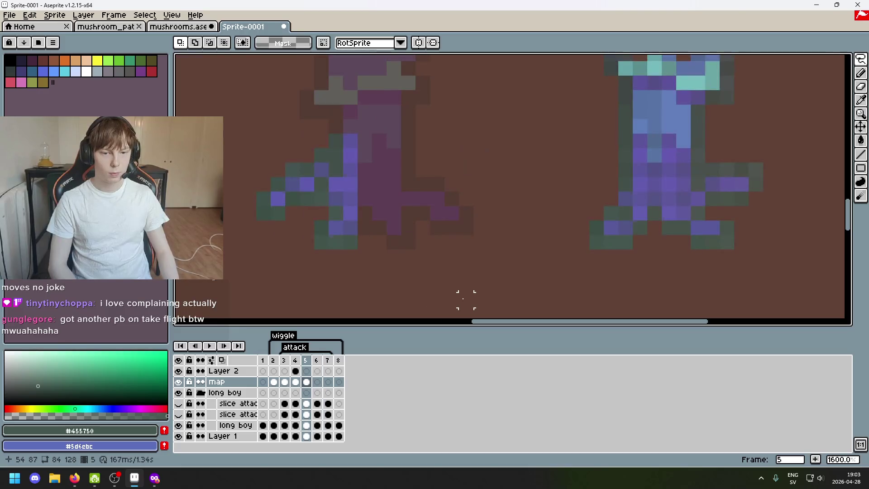
{"action": "key", "text": "ctrl+shift+d"}
{"action": "mouse_move", "coordinate": [487, 202]}
{"action": "left_mouse_down"}
{"action": "mouse_move", "coordinate": [508, 203]}
{"action": "mouse_move", "coordinate": [487, 202]}
{"action": "left_mouse_up"}
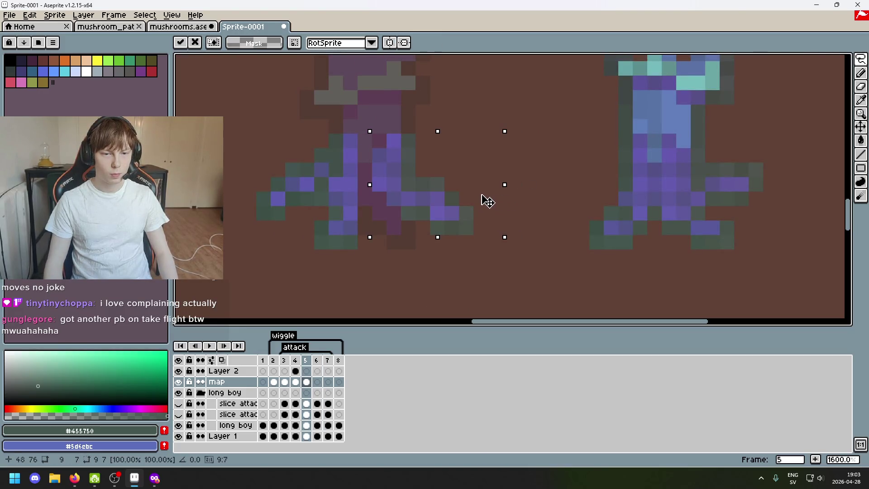
{"action": "left_click", "coordinate": [466, 271]}
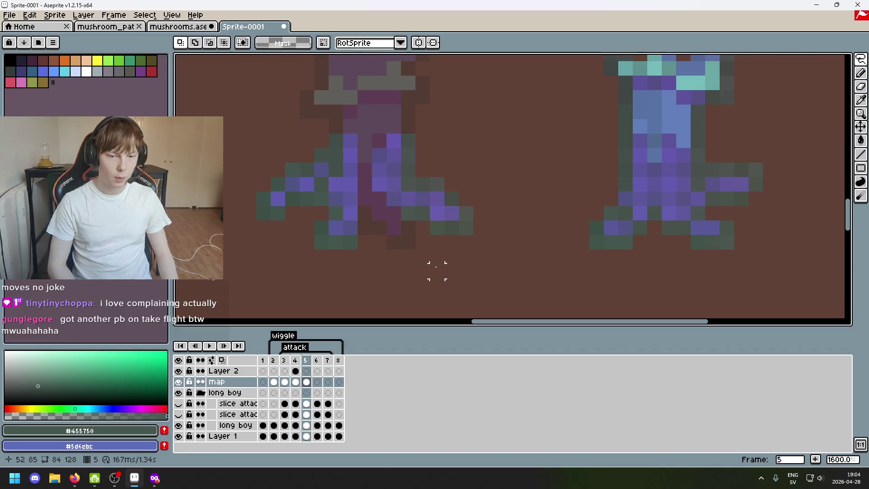
{"action": "key", "text": "Left"}
{"action": "key", "text": "Right"}
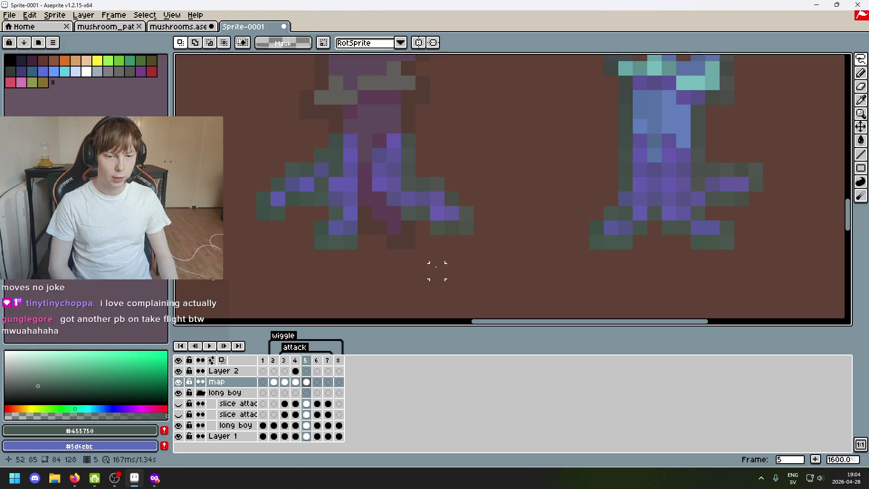
{"action": "key", "text": "Left"}
{"action": "key", "text": "Left"}
Lasso frame 3's central lower trunk, paste it on frame 5 and commit it
{"action": "mouse_move", "coordinate": [406, 246]}
{"action": "left_mouse_down"}
{"action": "mouse_move", "coordinate": [406, 224]}
{"action": "mouse_move", "coordinate": [408, 242]}
{"action": "left_mouse_up"}
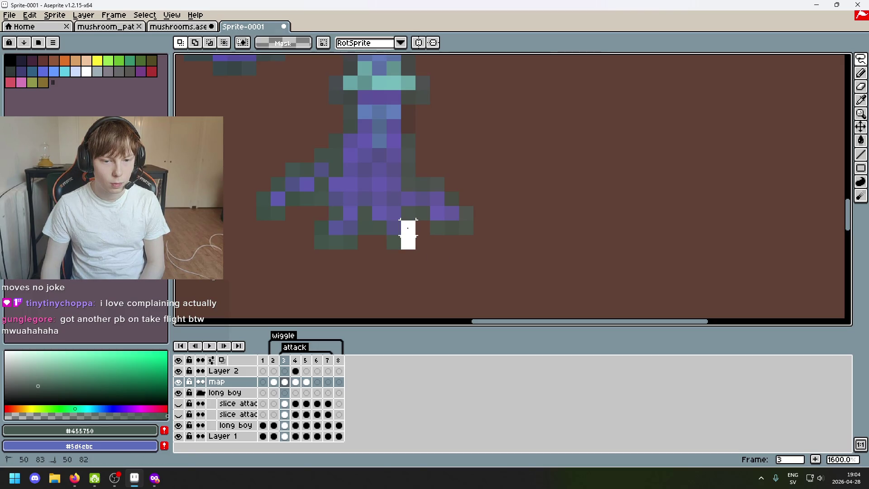
{"action": "left_click_drag", "start_coordinate": [394, 213], "coordinate": [393, 242]}
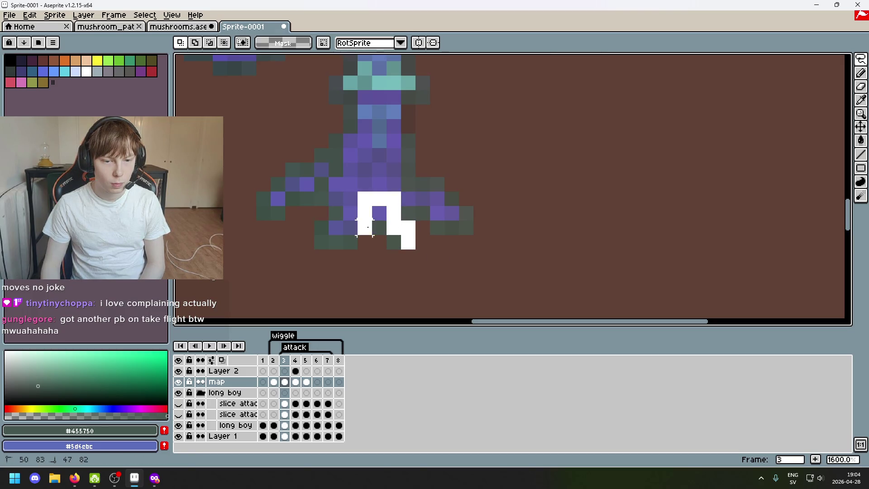
{"action": "mouse_move", "coordinate": [372, 207]}
{"action": "left_mouse_down"}
{"action": "mouse_move", "coordinate": [363, 168]}
{"action": "mouse_move", "coordinate": [380, 190]}
{"action": "left_mouse_up"}
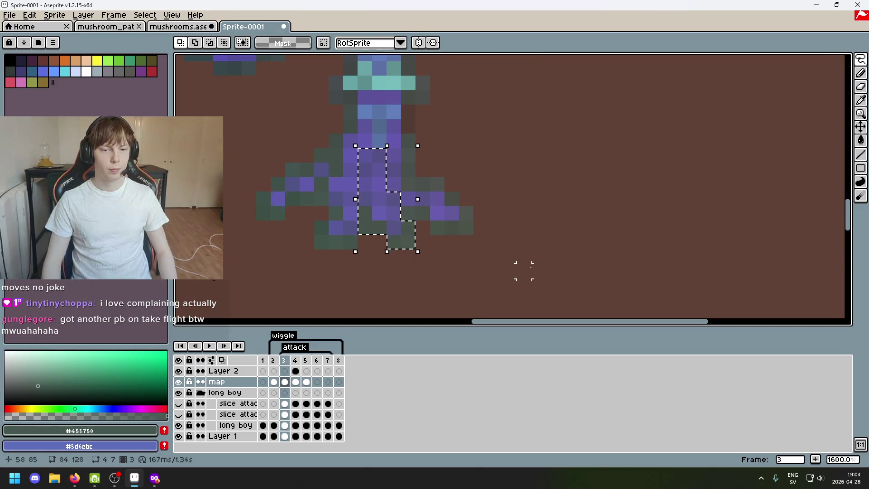
{"action": "key", "text": "."}
{"action": "key", "text": "."}
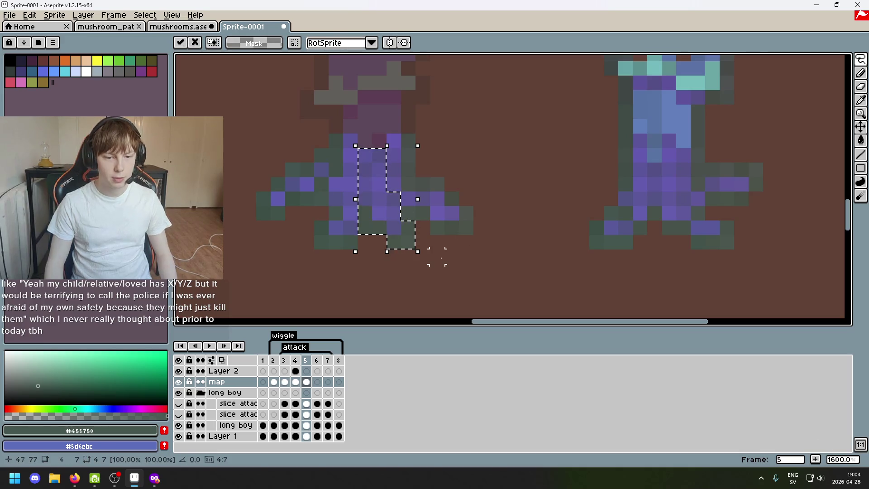
{"action": "left_click", "coordinate": [446, 266]}
{"action": "scroll", "coordinate": [456, 266], "scroll_direction": "down", "scroll_amount": 4}
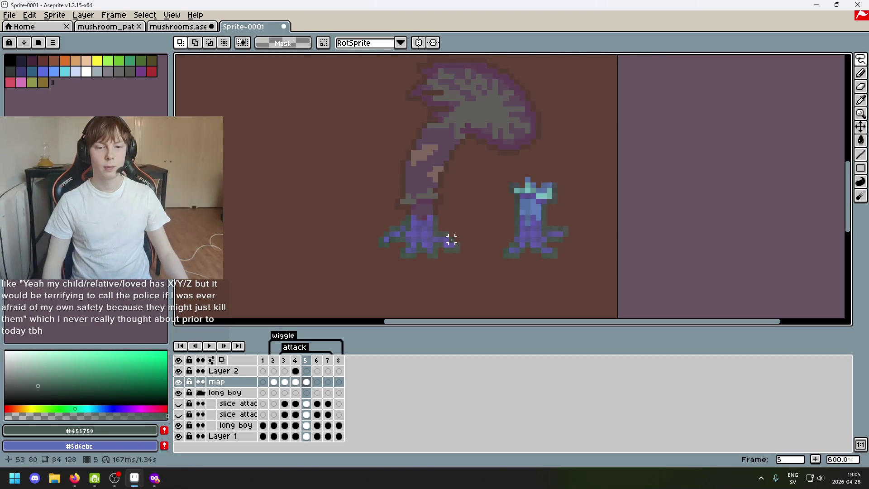
{"action": "scroll", "coordinate": [454, 231], "scroll_direction": "up", "scroll_amount": 1}
Move the small mushroom's cap pixels left and the cyan cap pixels right on frame 5
{"action": "scroll", "coordinate": [502, 195], "scroll_direction": "up", "scroll_amount": 1}
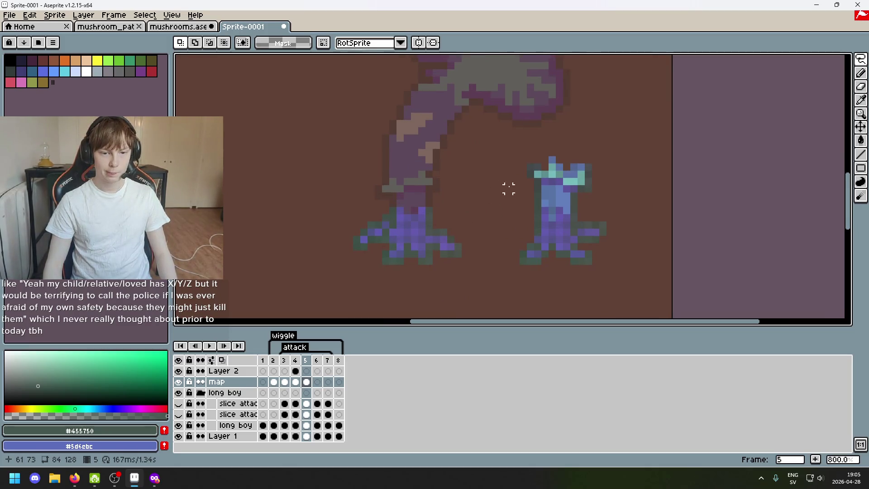
{"action": "scroll", "coordinate": [512, 183], "scroll_direction": "up", "scroll_amount": 1}
{"action": "left_click_drag", "start_coordinate": [538, 157], "coordinate": [539, 168]}
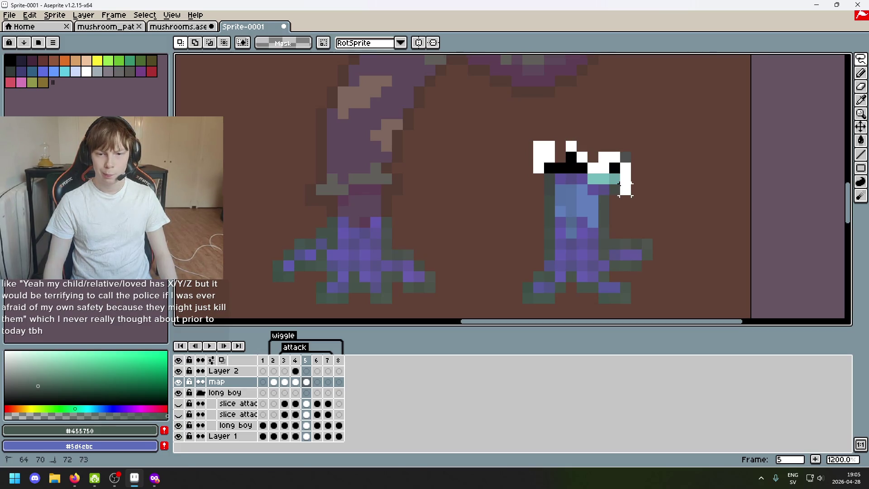
{"action": "left_click_drag", "start_coordinate": [582, 178], "coordinate": [266, 191]}
{"action": "left_click", "coordinate": [386, 199]}
{"action": "left_click_drag", "start_coordinate": [323, 191], "coordinate": [428, 191]}
{"action": "mouse_move", "coordinate": [291, 164]}
{"action": "left_mouse_down"}
{"action": "mouse_move", "coordinate": [316, 189]}
{"action": "mouse_move", "coordinate": [404, 167]}
{"action": "mouse_move", "coordinate": [412, 133]}
{"action": "mouse_move", "coordinate": [315, 160]}
{"action": "left_mouse_up"}
{"action": "key", "text": "Return"}
Move the dark cap pixels down two pixels and beside the stem
{"action": "scroll", "coordinate": [399, 140], "scroll_direction": "up", "scroll_amount": 4}
{"action": "mouse_move", "coordinate": [317, 129]}
{"action": "left_mouse_down"}
{"action": "mouse_move", "coordinate": [344, 185]}
{"action": "mouse_move", "coordinate": [323, 222]}
{"action": "mouse_move", "coordinate": [296, 163]}
{"action": "left_mouse_up"}
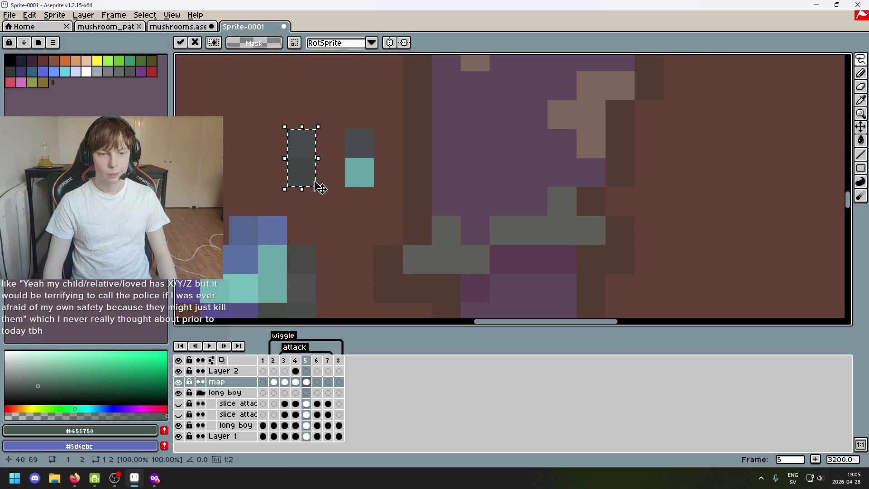
{"action": "key", "text": "Return"}
{"action": "mouse_move", "coordinate": [290, 131]}
{"action": "left_mouse_down"}
{"action": "mouse_move", "coordinate": [400, 284]}
{"action": "mouse_move", "coordinate": [397, 292]}
{"action": "left_mouse_up"}
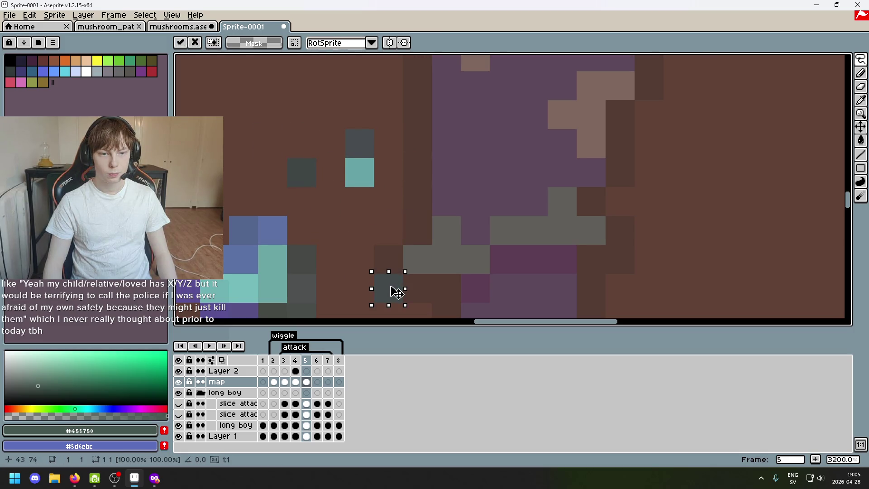
{"action": "mouse_move", "coordinate": [346, 131]}
{"action": "left_mouse_down"}
{"action": "mouse_move", "coordinate": [372, 156]}
{"action": "mouse_move", "coordinate": [388, 259]}
{"action": "left_mouse_up"}
{"action": "mouse_move", "coordinate": [288, 160]}
{"action": "left_mouse_down"}
{"action": "mouse_move", "coordinate": [314, 184]}
{"action": "mouse_move", "coordinate": [354, 258]}
{"action": "mouse_move", "coordinate": [424, 286]}
{"action": "left_mouse_up"}
{"action": "scroll", "coordinate": [384, 238], "scroll_direction": "down", "scroll_amount": 2}
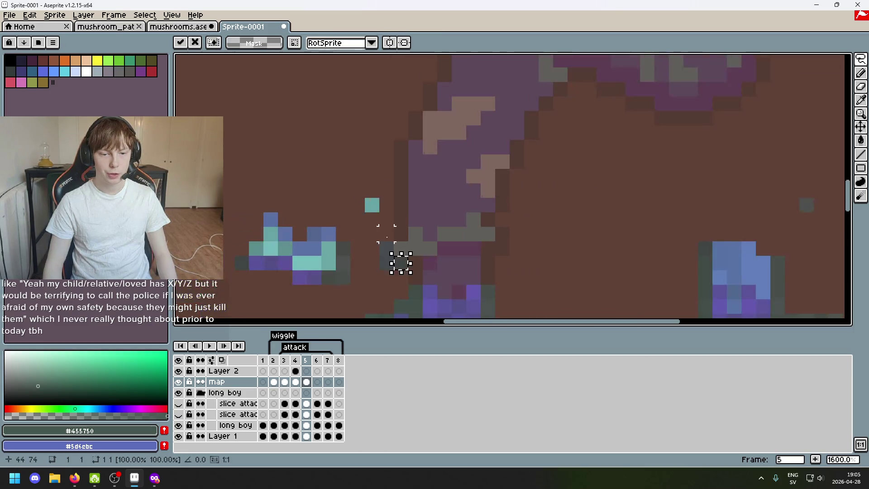
{"action": "scroll", "coordinate": [397, 253], "scroll_direction": "up", "scroll_amount": 2}
Drop the teal pixel block down-right beside the stem, then bring up frame 4
{"action": "mouse_move", "coordinate": [447, 217]}
{"action": "left_mouse_down"}
{"action": "mouse_move", "coordinate": [423, 197]}
{"action": "mouse_move", "coordinate": [461, 261]}
{"action": "left_mouse_up"}
{"action": "left_click", "coordinate": [374, 235]}
{"action": "scroll", "coordinate": [453, 226], "scroll_direction": "down", "scroll_amount": 3}
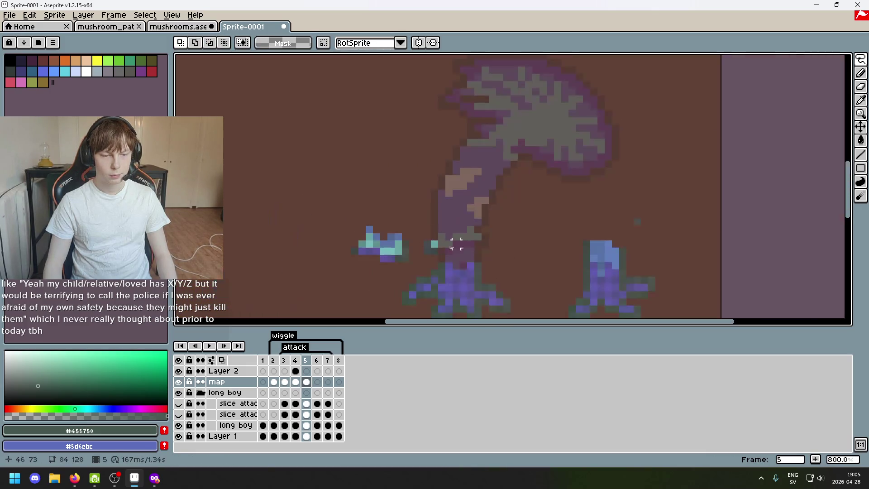
{"action": "left_click_drag", "start_coordinate": [476, 214], "coordinate": [460, 207]}
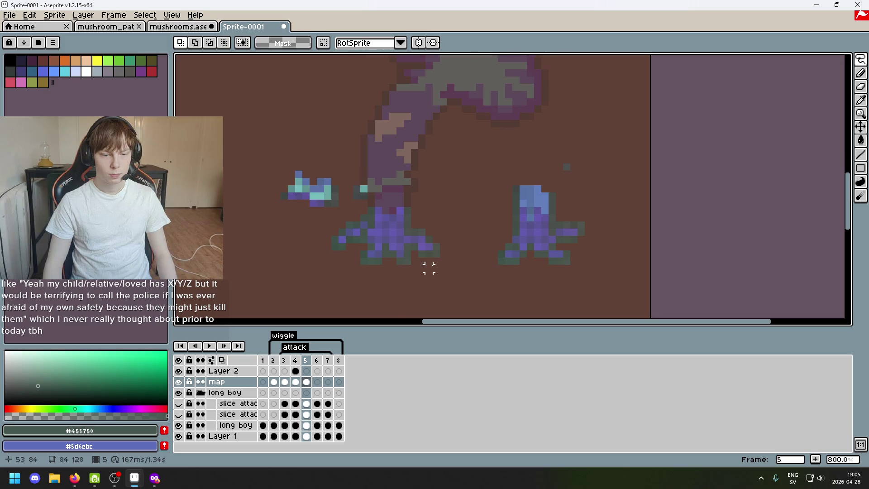
{"action": "left_click", "coordinate": [294, 360]}
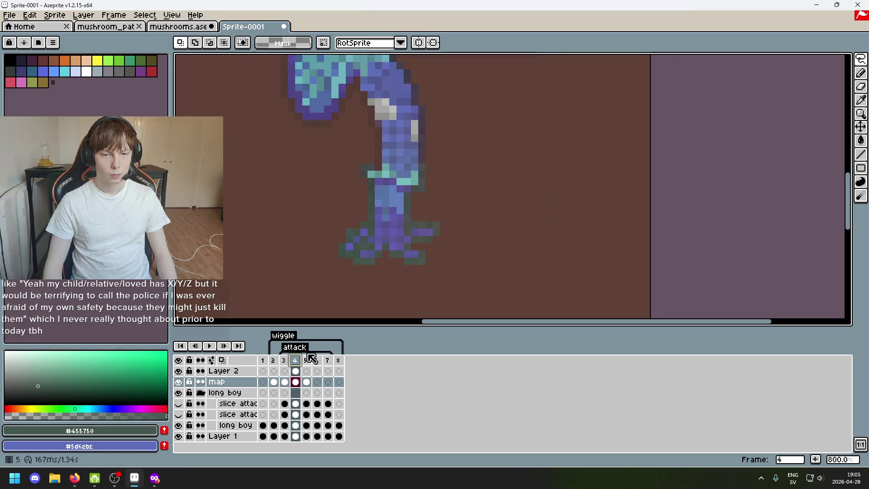
Flip between frames 2–5 to compare them, undoing stray pixels painted on frame 2
{"action": "left_click", "coordinate": [284, 360]}
{"action": "left_click", "coordinate": [273, 360]}
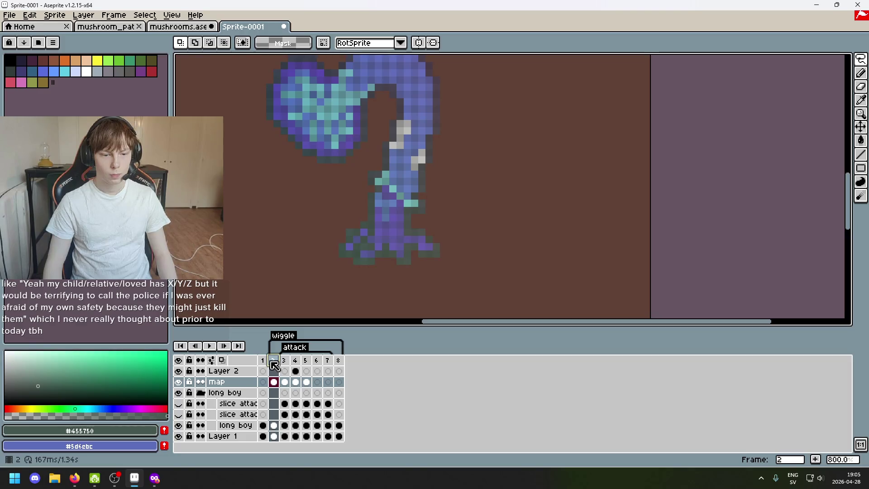
{"action": "left_click_drag", "start_coordinate": [370, 188], "coordinate": [382, 173]}
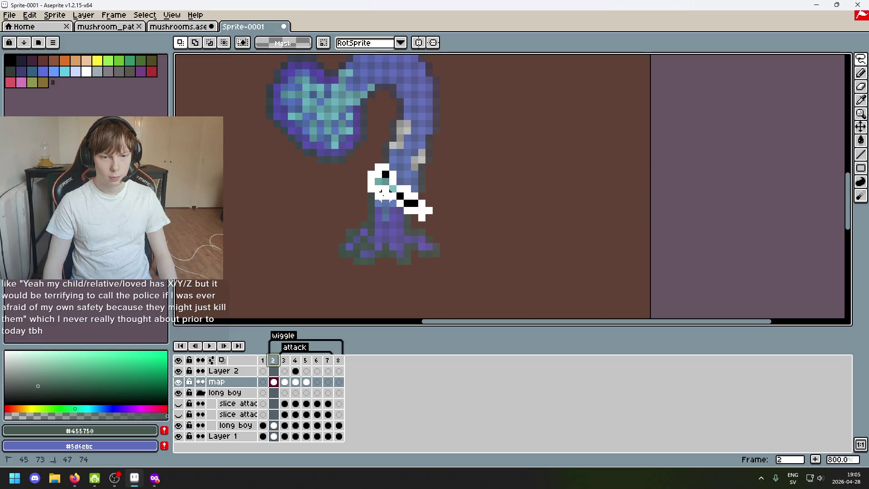
{"action": "key", "text": "ctrl+z"}
{"action": "key", "text": "ctrl+z"}
{"action": "key", "text": "ctrl+z"}
{"action": "key", "text": "ctrl+z"}
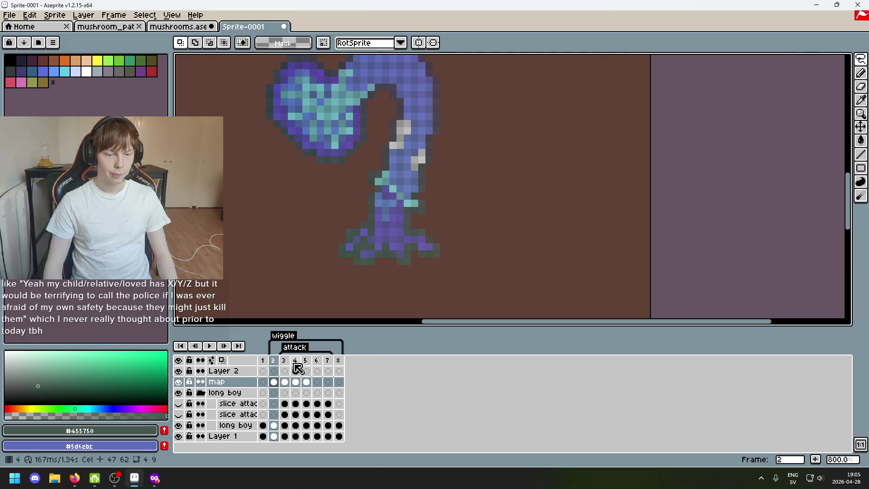
{"action": "left_click", "coordinate": [283, 360]}
{"action": "left_click", "coordinate": [295, 360]}
{"action": "left_click", "coordinate": [306, 362]}
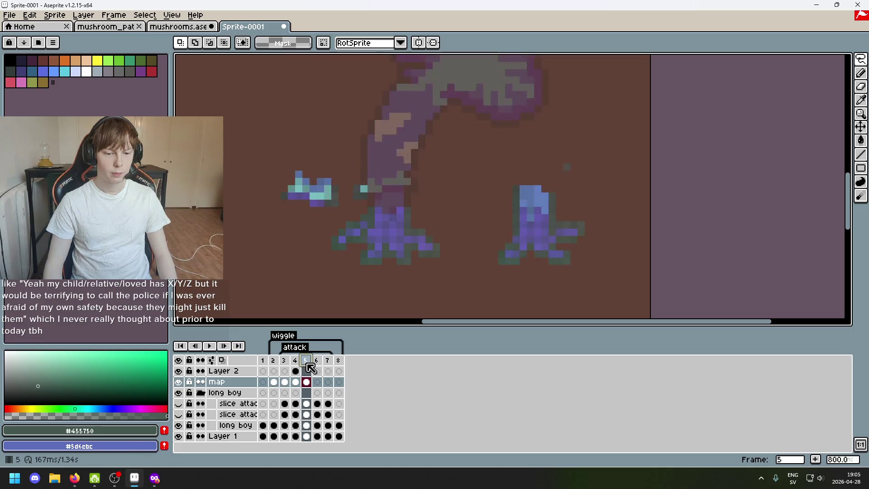
{"action": "left_click", "coordinate": [316, 360]}
{"action": "left_click", "coordinate": [306, 360]}
{"action": "left_click", "coordinate": [295, 361]}
{"action": "left_click", "coordinate": [306, 360]}
Paste the cyan-blue piece into frame 5 and commit it rotated at the upper left
{"action": "key", "text": "ctrl+v"}
{"action": "mouse_move", "coordinate": [398, 190]}
{"action": "left_mouse_down"}
{"action": "mouse_move", "coordinate": [325, 140]}
{"action": "mouse_move", "coordinate": [271, 152]}
{"action": "left_mouse_up"}
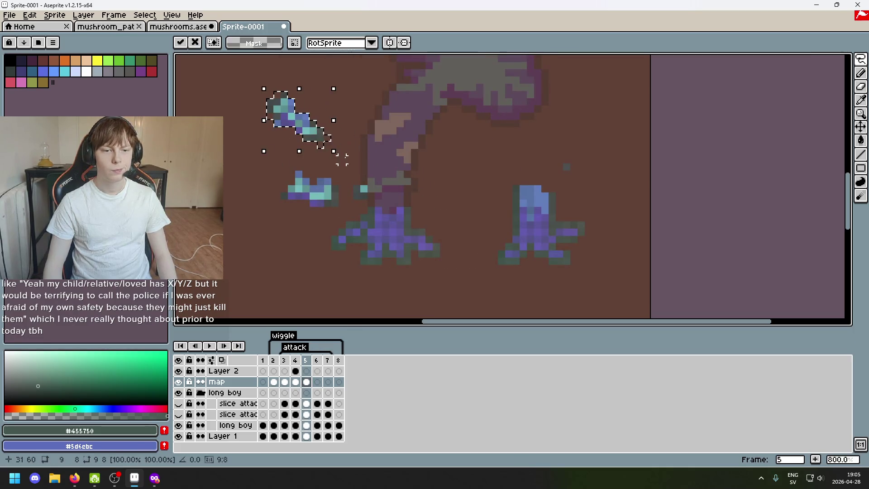
{"action": "key", "text": "Return"}
{"action": "scroll", "coordinate": [322, 146], "scroll_direction": "up", "scroll_amount": 1}
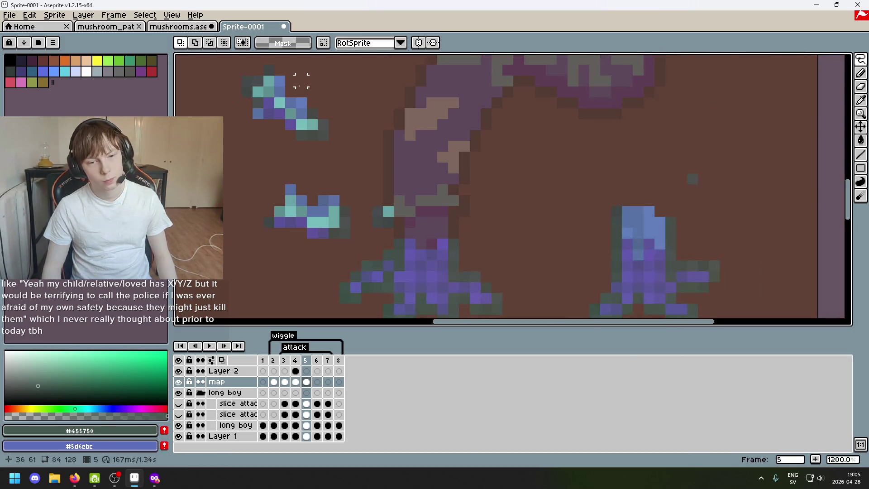
Move teal pixels, including a 2-pixel block, from the upper-left piece onto the tall mushroom's stem
{"action": "key", "text": "e"}
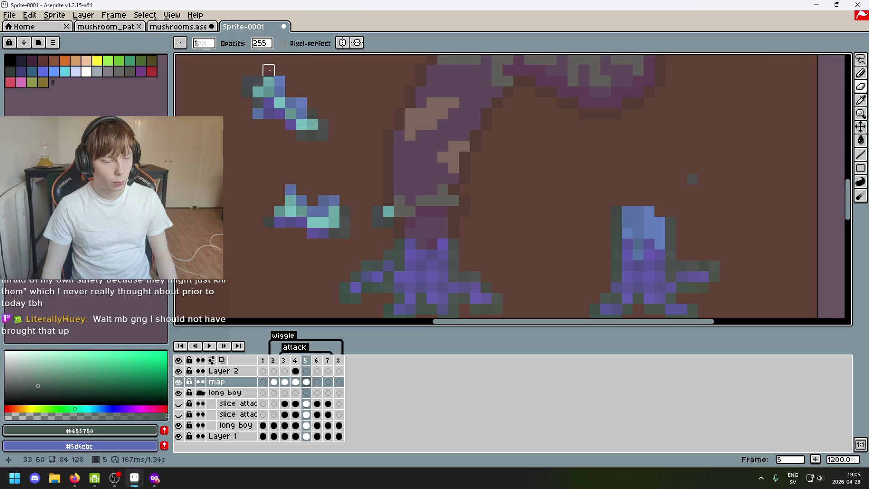
{"action": "key", "text": "m"}
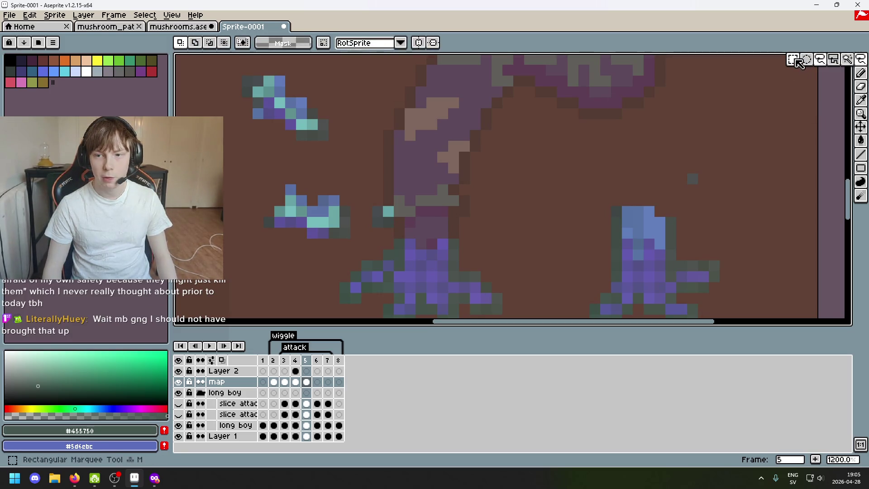
{"action": "left_click_drag", "start_coordinate": [261, 74], "coordinate": [276, 100]}
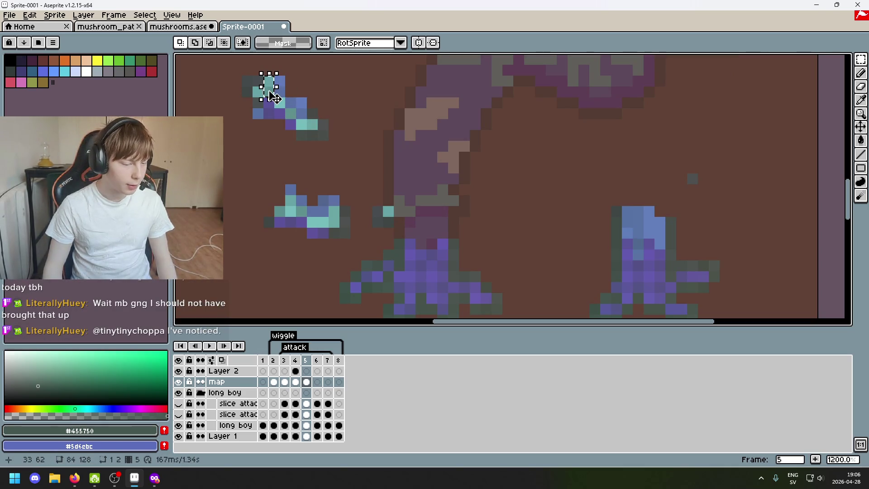
{"action": "left_click_drag", "start_coordinate": [273, 97], "coordinate": [404, 217]}
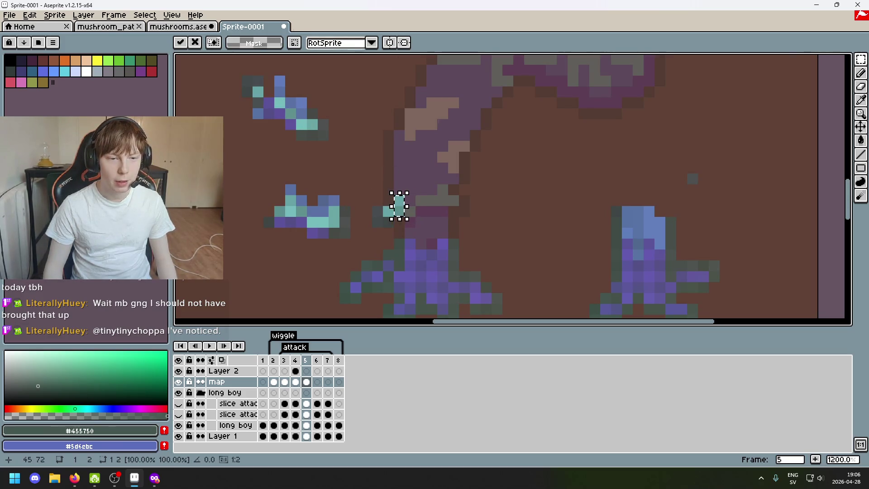
{"action": "left_click", "coordinate": [302, 123]}
{"action": "mouse_move", "coordinate": [279, 113]}
{"action": "left_mouse_down"}
{"action": "mouse_move", "coordinate": [274, 97]}
{"action": "mouse_move", "coordinate": [409, 211]}
{"action": "mouse_move", "coordinate": [427, 204]}
{"action": "left_mouse_up"}
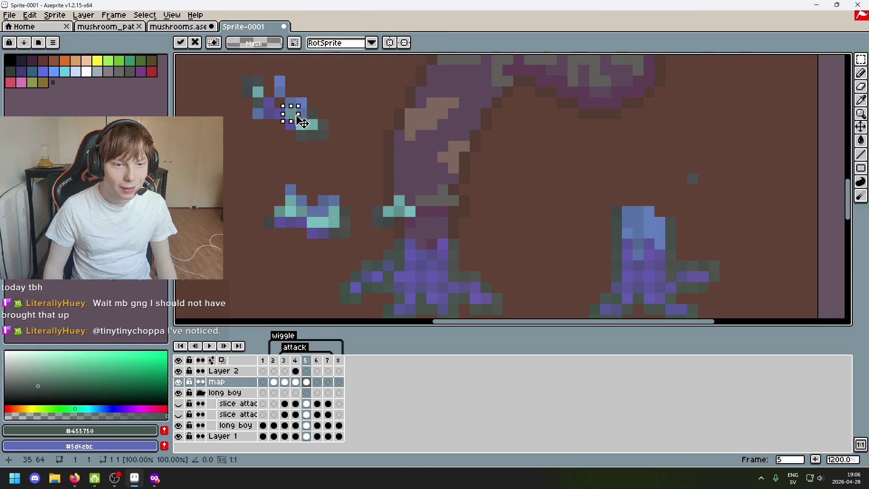
{"action": "left_click_drag", "start_coordinate": [298, 119], "coordinate": [448, 209]}
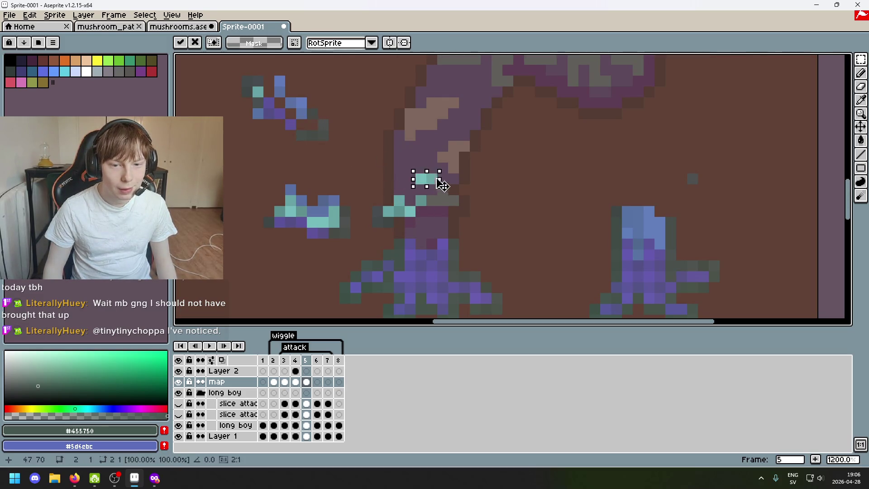
{"action": "left_click", "coordinate": [421, 179]}
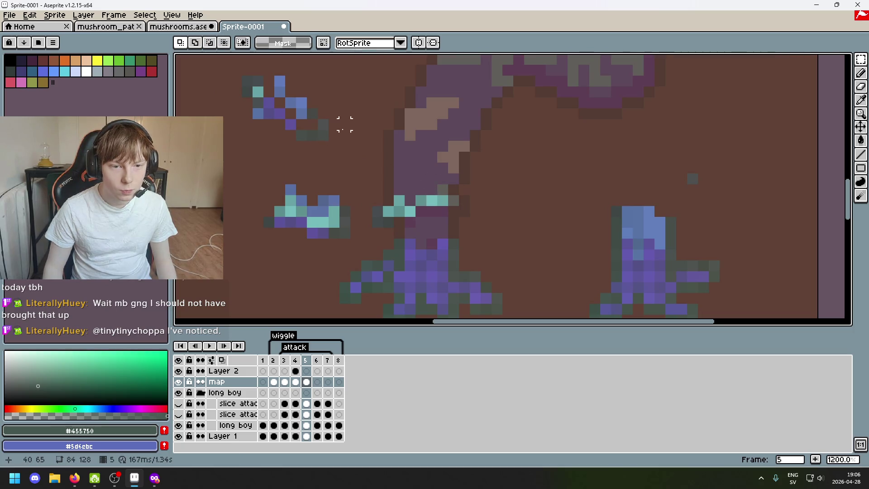
Move the nearby dark pixels down-right onto the stem beside the teal band
{"action": "left_click_drag", "start_coordinate": [333, 151], "coordinate": [308, 104]}
{"action": "mouse_move", "coordinate": [328, 135]}
{"action": "left_mouse_down"}
{"action": "mouse_move", "coordinate": [466, 214]}
{"action": "mouse_move", "coordinate": [448, 206]}
{"action": "left_mouse_up"}
{"action": "left_click", "coordinate": [494, 210]}
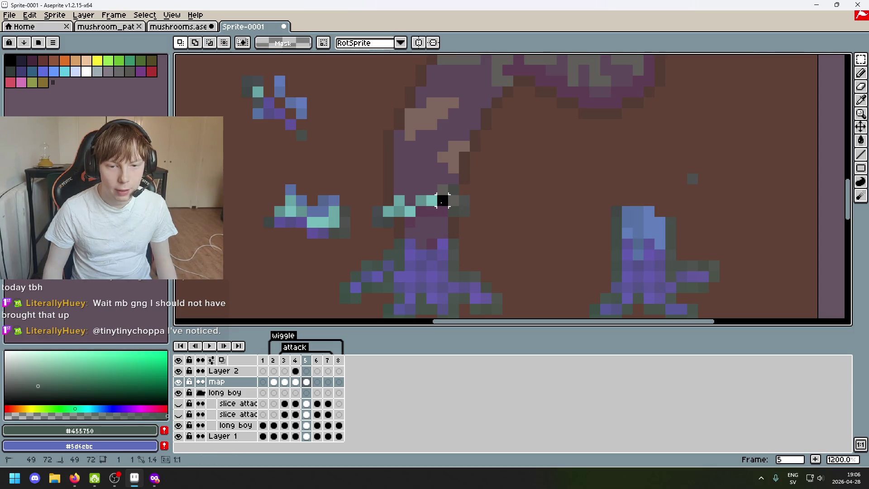
{"action": "left_click", "coordinate": [434, 201]}
{"action": "scroll", "coordinate": [429, 202], "scroll_direction": "down", "scroll_amount": 1}
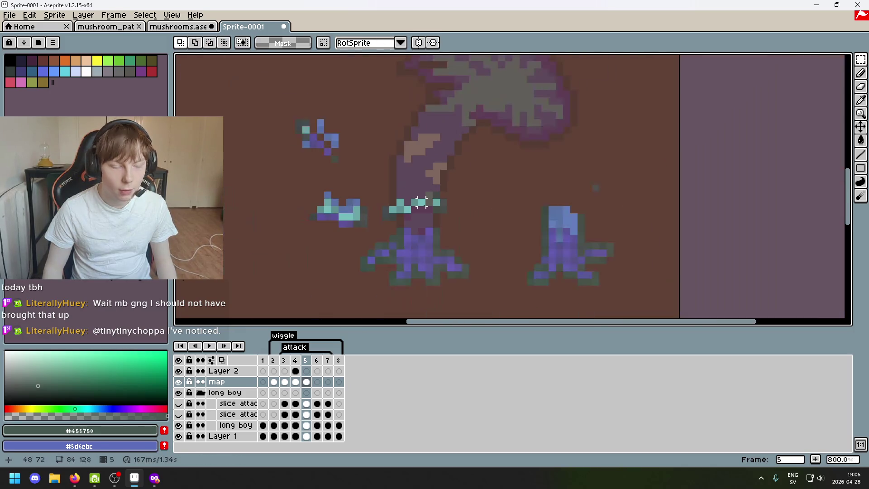
Pick the stem band's teal and paint two more teal pixels into the band
{"action": "scroll", "coordinate": [429, 201], "scroll_direction": "up", "scroll_amount": 4}
{"action": "key", "text": "b"}
{"action": "left_click", "coordinate": [448, 189], "text": "alt"}
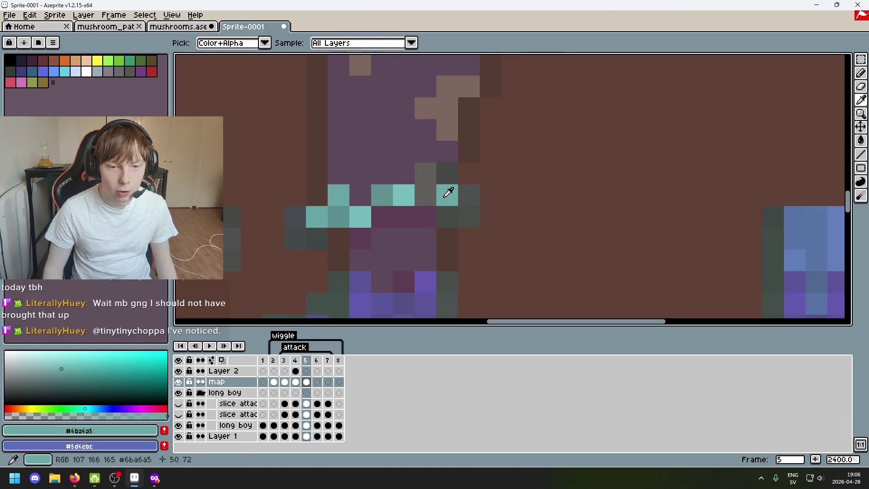
{"action": "scroll", "coordinate": [421, 177], "scroll_direction": "down", "scroll_amount": 4}
{"action": "scroll", "coordinate": [421, 177], "scroll_direction": "up", "scroll_amount": 4}
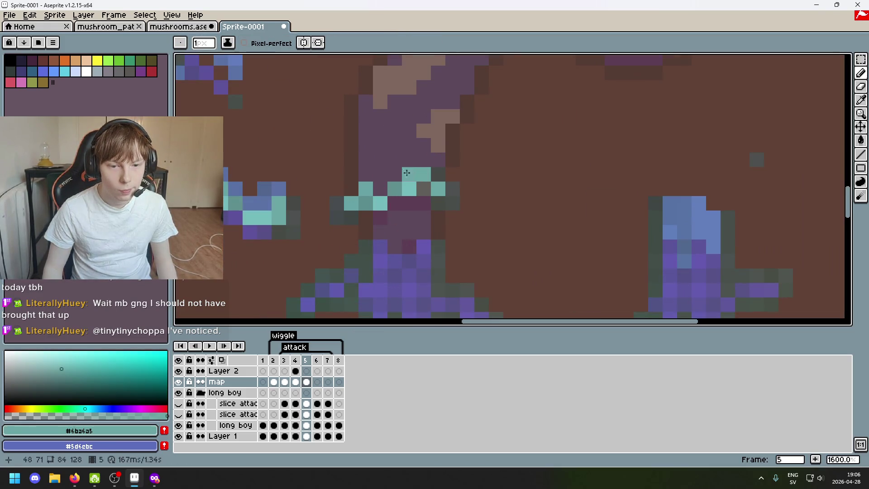
{"action": "scroll", "coordinate": [539, 233], "scroll_direction": "down", "scroll_amount": 1}
{"action": "left_click_drag", "start_coordinate": [539, 233], "coordinate": [521, 236]}
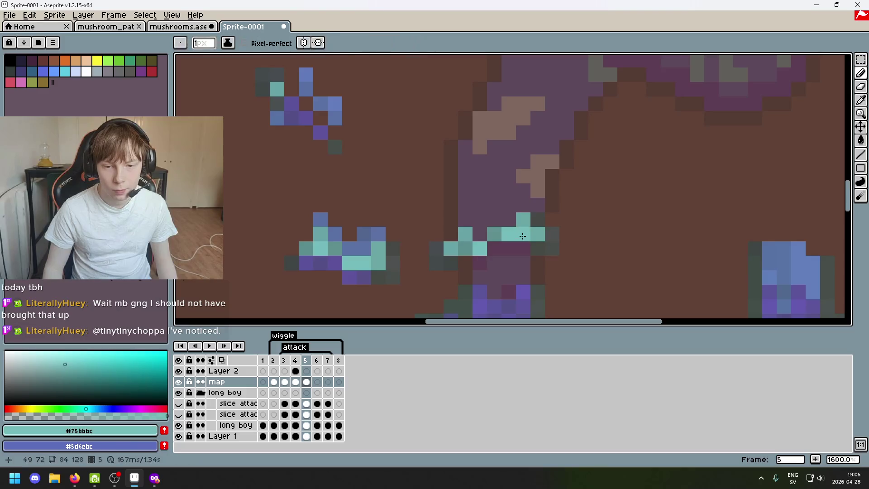
{"action": "scroll", "coordinate": [525, 235], "scroll_direction": "down", "scroll_amount": 4}
Erase the loose cyan fragment left of the stem, then return to frame 4
{"action": "key", "text": "e"}
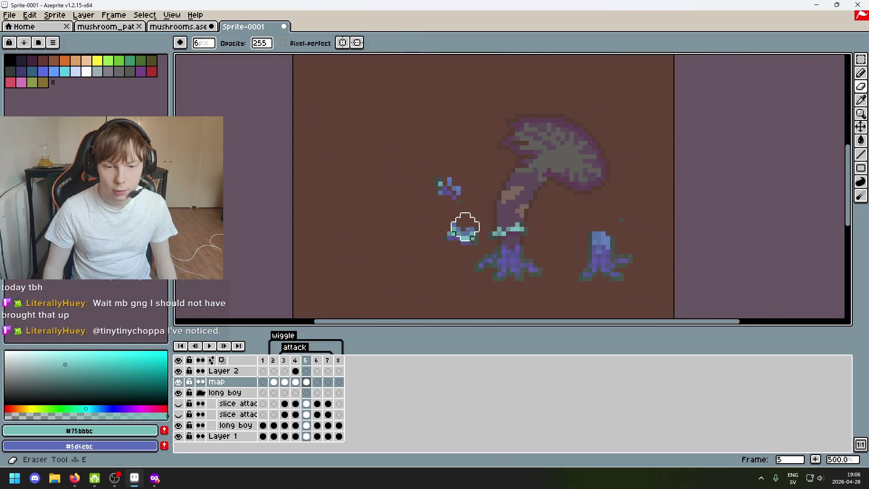
{"action": "left_click_drag", "start_coordinate": [462, 230], "coordinate": [466, 239]}
{"action": "scroll", "coordinate": [399, 213], "scroll_direction": "up", "scroll_amount": 1}
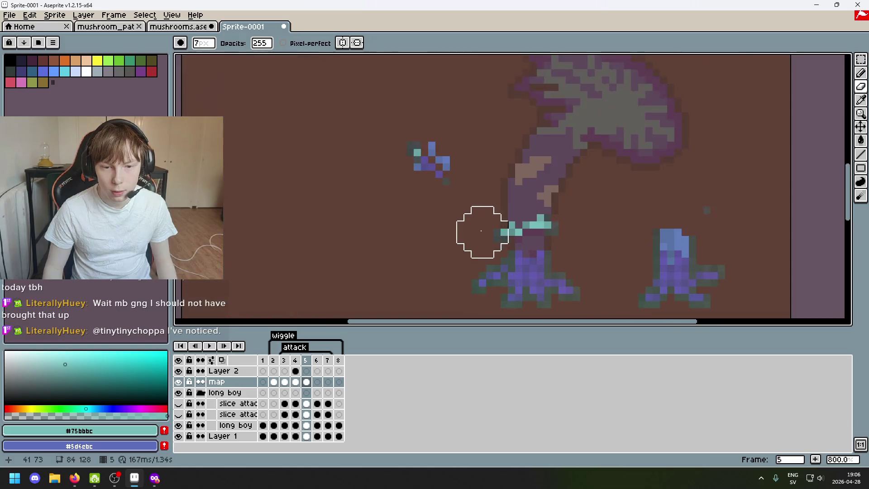
{"action": "scroll", "coordinate": [384, 212], "scroll_direction": "up", "scroll_amount": 3}
{"action": "scroll", "coordinate": [386, 200], "scroll_direction": "down", "scroll_amount": 2}
{"action": "mouse_move", "coordinate": [376, 156]}
{"action": "left_mouse_down"}
{"action": "mouse_move", "coordinate": [349, 169]}
{"action": "mouse_move", "coordinate": [368, 152]}
{"action": "left_mouse_up"}
{"action": "key", "text": "ctrl+z"}
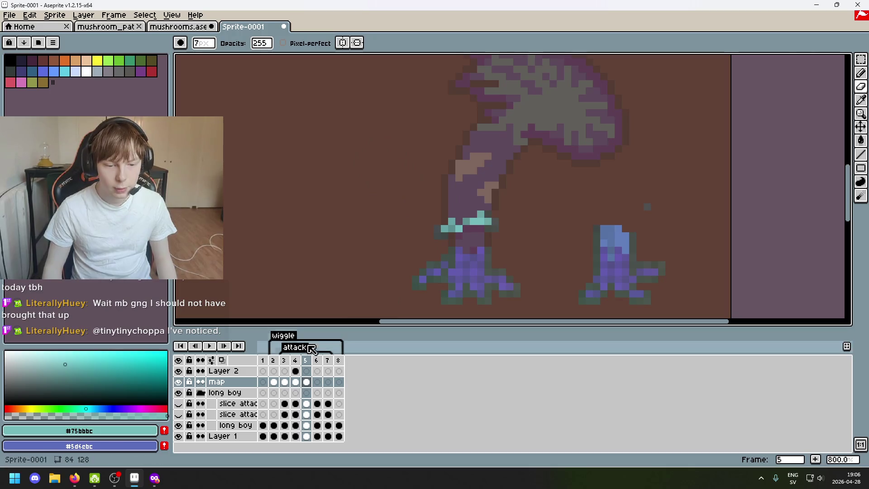
{"action": "left_click", "coordinate": [294, 361]}
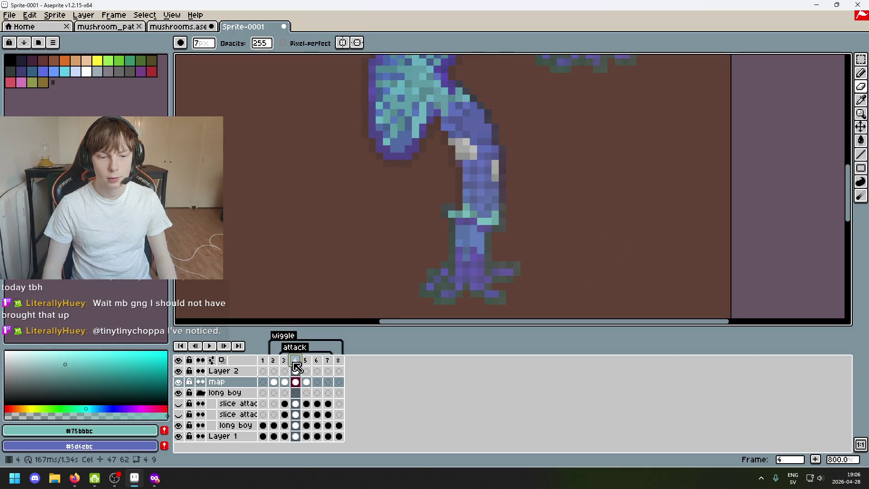
Copy frame 4's teal stem band and paste it into frame 5 left of the mushroom
{"action": "left_click", "coordinate": [860, 59]}
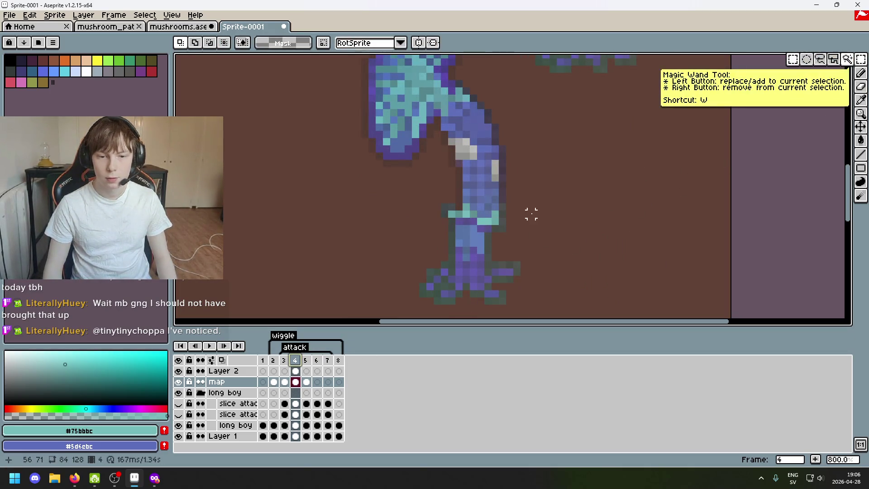
{"action": "left_click_drag", "start_coordinate": [495, 236], "coordinate": [442, 218]}
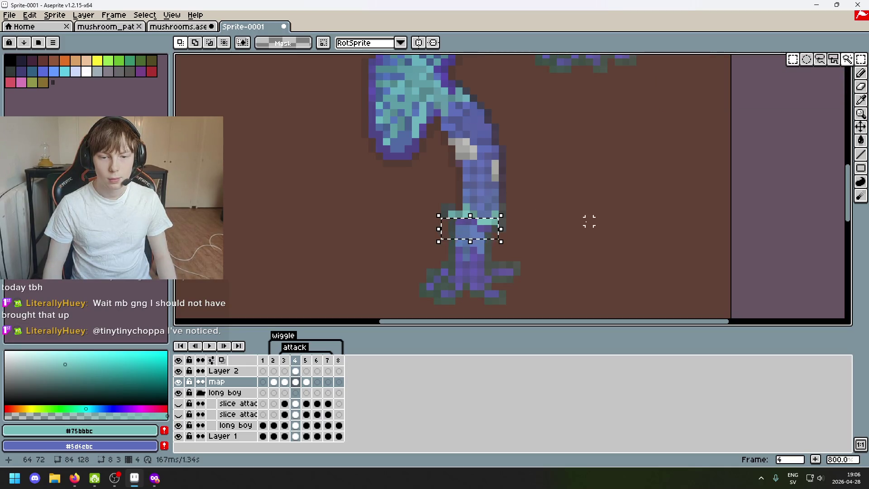
{"action": "key", "text": "ctrl+c"}
{"action": "left_click", "coordinate": [305, 361]}
{"action": "key", "text": "ctrl+v"}
{"action": "left_click_drag", "start_coordinate": [466, 225], "coordinate": [350, 195]}
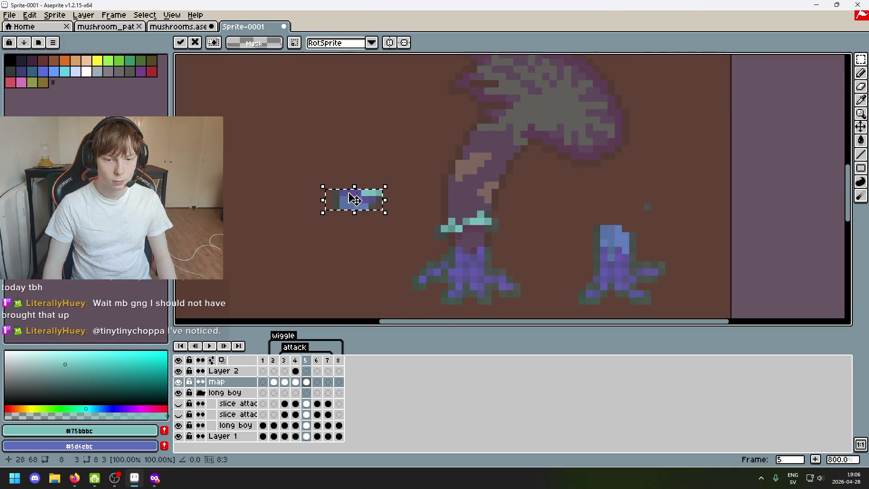
{"action": "scroll", "coordinate": [398, 219], "scroll_direction": "up", "scroll_amount": 3}
{"action": "key", "text": "Return"}
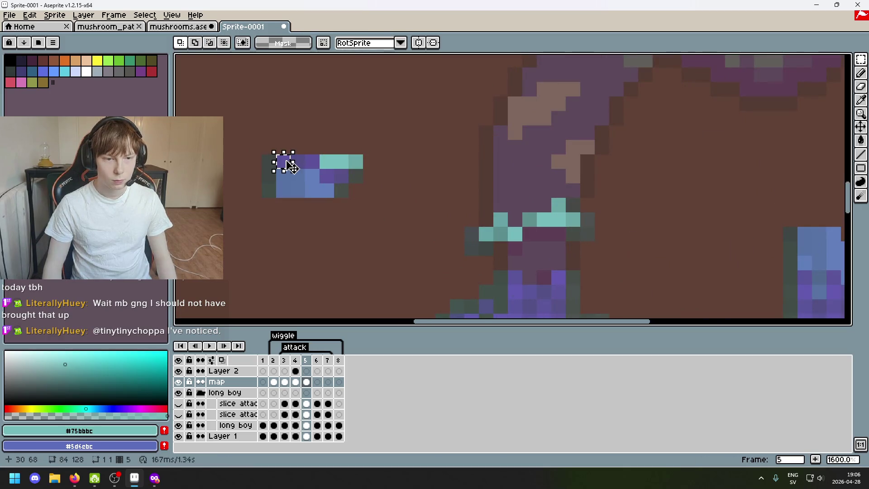
Shift the pasted piece's single and 2×1 purple pixels into the teal stem band, then view frame 4
{"action": "left_click_drag", "start_coordinate": [283, 161], "coordinate": [515, 248]}
{"action": "left_click_drag", "start_coordinate": [290, 155], "coordinate": [536, 233]}
{"action": "left_click", "coordinate": [338, 176]}
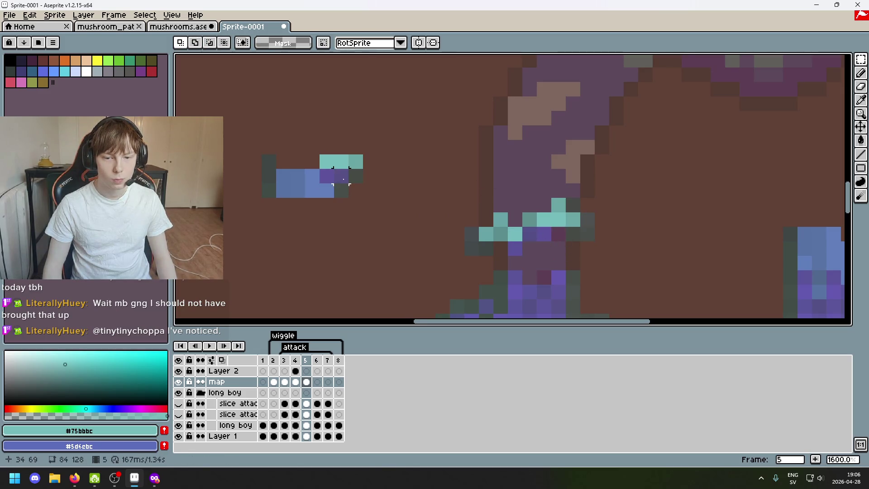
{"action": "left_click_drag", "start_coordinate": [341, 176], "coordinate": [559, 234]}
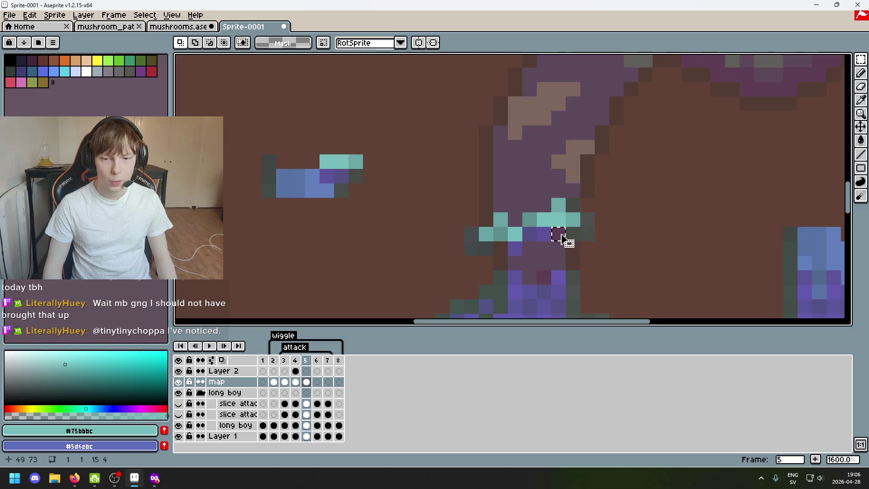
{"action": "key", "text": "ctrl+z"}
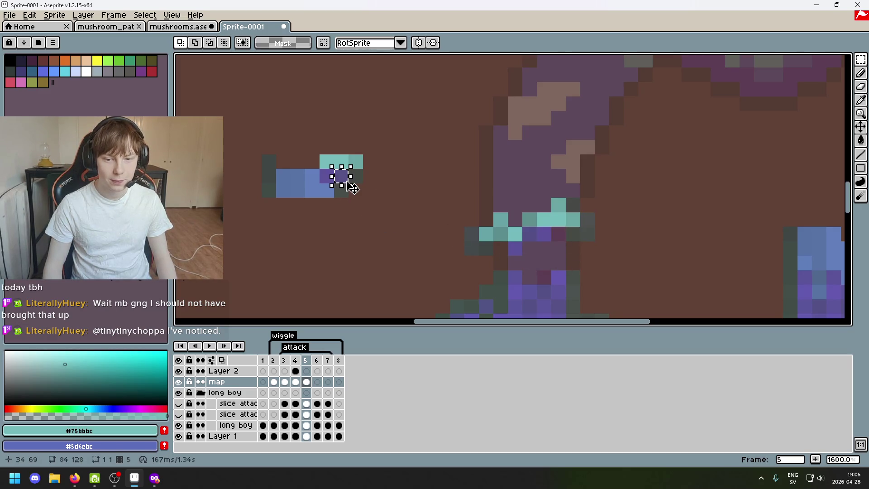
{"action": "left_click", "coordinate": [340, 178]}
{"action": "left_click_drag", "start_coordinate": [344, 182], "coordinate": [561, 241]}
{"action": "left_click", "coordinate": [371, 248]}
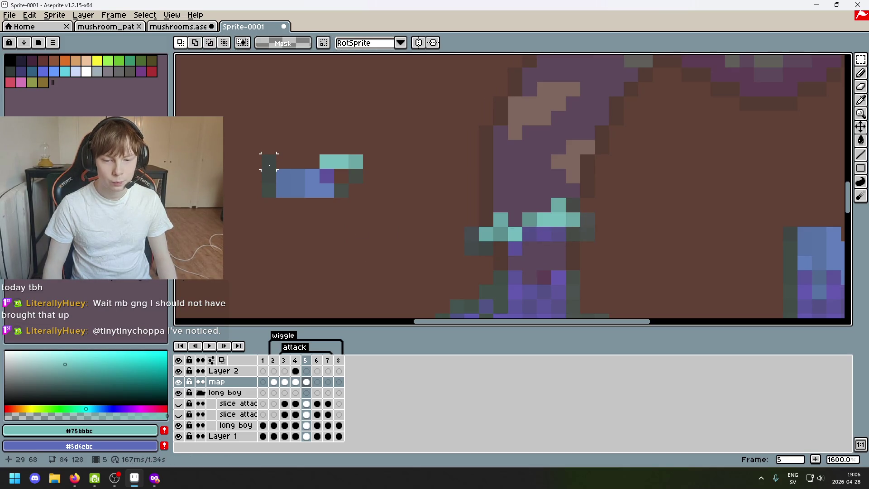
{"action": "scroll", "coordinate": [270, 169], "scroll_direction": "down", "scroll_amount": 4}
{"action": "left_click", "coordinate": [300, 361]}
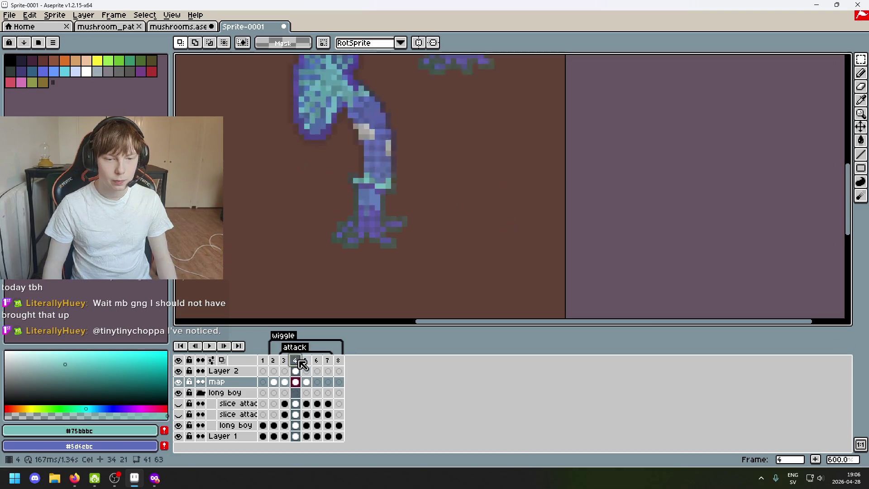
Step through frames 2–5 to compare the stems, ending on frame 3
{"action": "left_click", "coordinate": [288, 360]}
{"action": "left_click", "coordinate": [277, 362]}
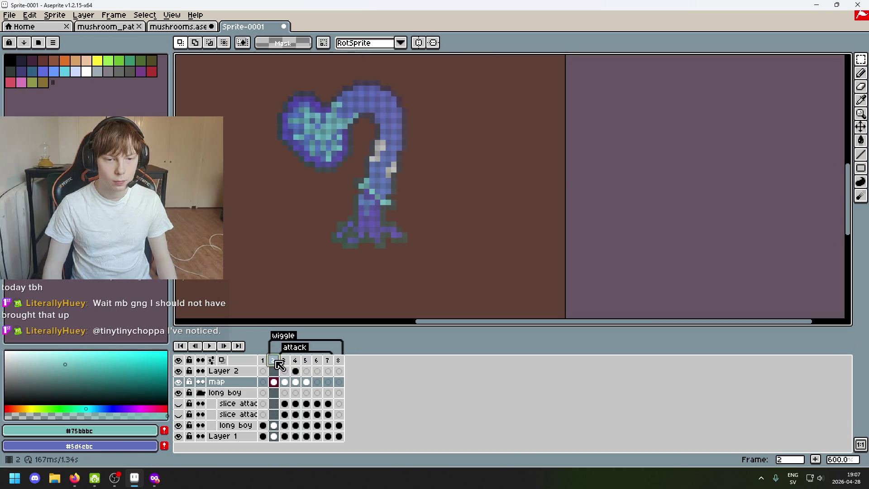
{"action": "left_click", "coordinate": [263, 362]}
{"action": "left_click", "coordinate": [284, 362]}
{"action": "left_click", "coordinate": [295, 362]}
{"action": "left_click", "coordinate": [306, 362]}
{"action": "left_click", "coordinate": [285, 362]}
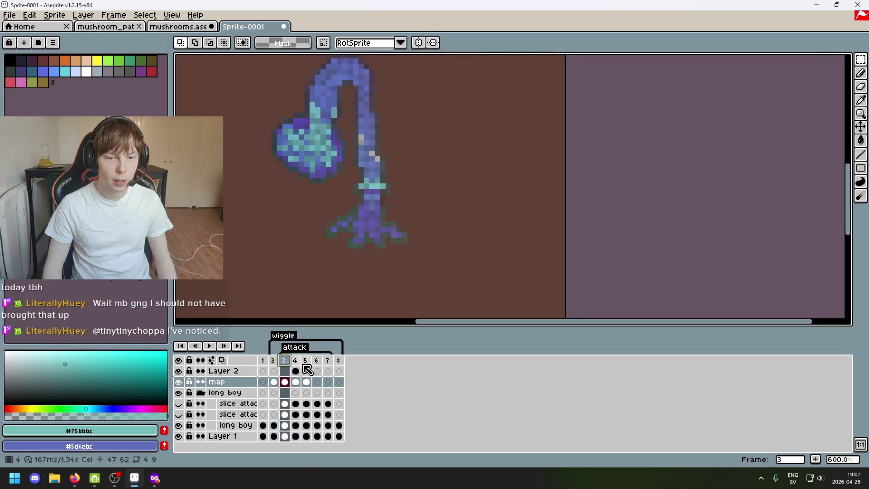
Select three stem pixels from frame 3 and move the strip beside frame 5's stem
{"action": "scroll", "coordinate": [359, 193], "scroll_direction": "up", "scroll_amount": 4}
{"action": "left_click_drag", "start_coordinate": [365, 188], "coordinate": [370, 221]}
{"action": "key", "text": "Right"}
{"action": "key", "text": "Right"}
{"action": "scroll", "coordinate": [410, 240], "scroll_direction": "down", "scroll_amount": 3}
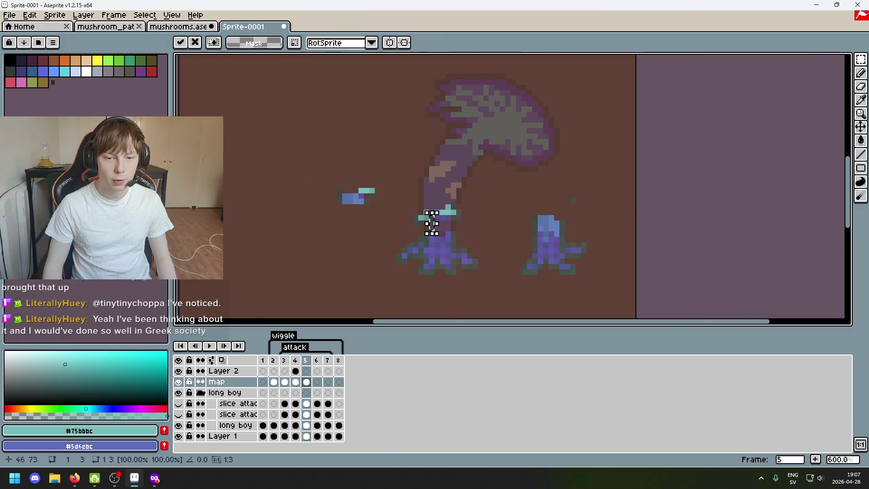
{"action": "scroll", "coordinate": [430, 222], "scroll_direction": "up", "scroll_amount": 4}
{"action": "left_click_drag", "start_coordinate": [407, 229], "coordinate": [280, 227]}
Shrink the eraser to 1 px and move a 3×2 pixel block onto the stem
{"action": "key", "text": "e"}
{"action": "left_click", "coordinate": [279, 203]}
{"action": "key", "text": "ctrl+z"}
{"action": "key", "text": "minus"}
{"action": "key", "text": "minus"}
{"action": "key", "text": "minus"}
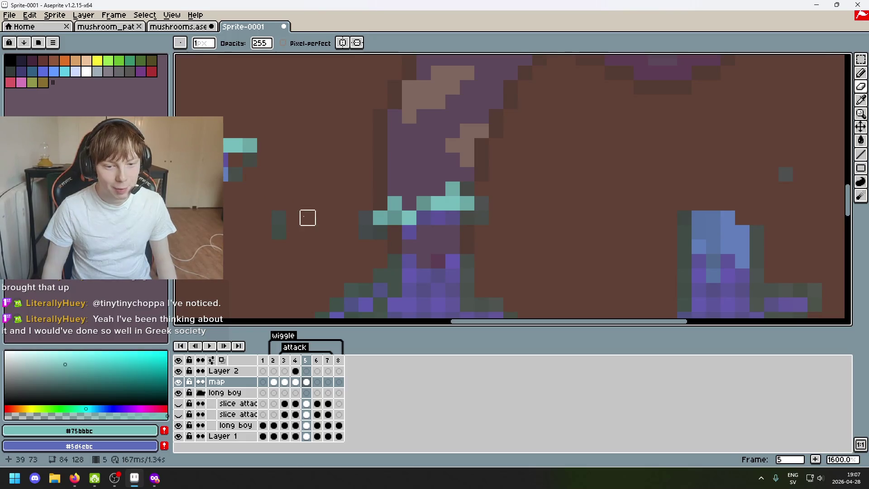
{"action": "left_click", "coordinate": [860, 59]}
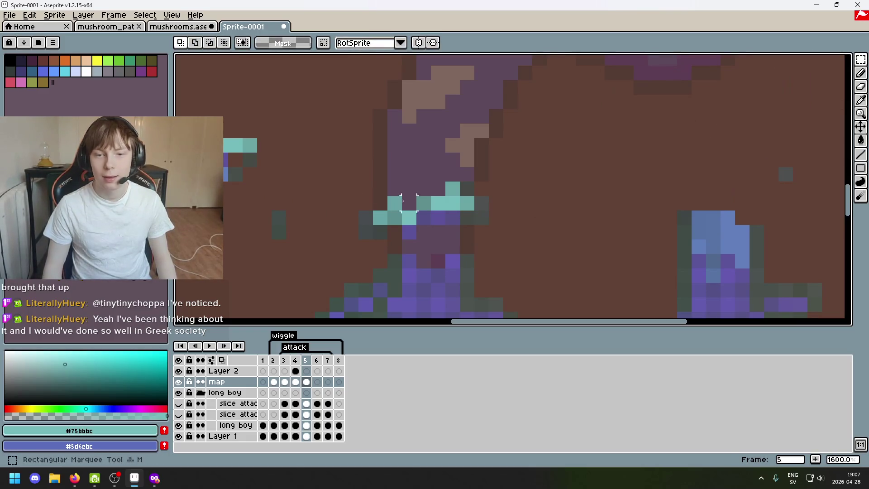
{"action": "mouse_move", "coordinate": [253, 210]}
{"action": "left_mouse_down"}
{"action": "mouse_move", "coordinate": [300, 243]}
{"action": "mouse_move", "coordinate": [398, 259]}
{"action": "mouse_move", "coordinate": [388, 254]}
{"action": "left_mouse_up"}
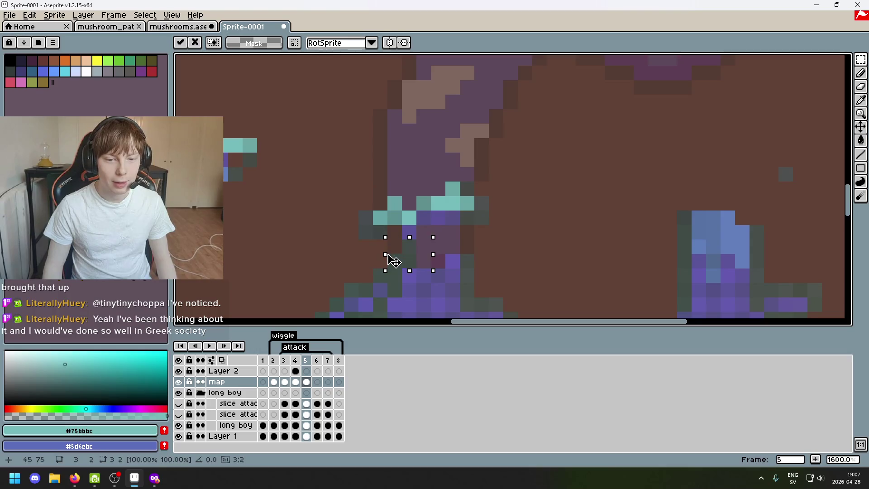
{"action": "left_click", "coordinate": [293, 232]}
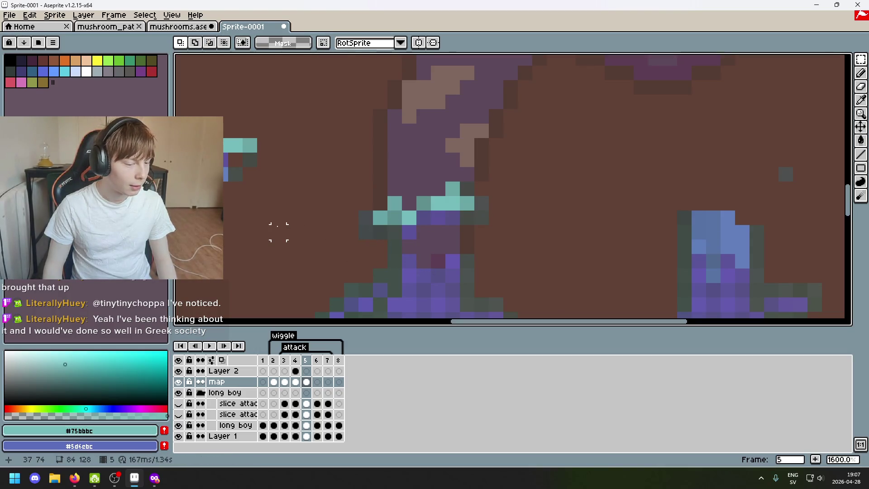
Erase the loose piece left of the mushroom
{"action": "scroll", "coordinate": [278, 232], "scroll_direction": "down", "scroll_amount": 3}
{"action": "key", "text": "v"}
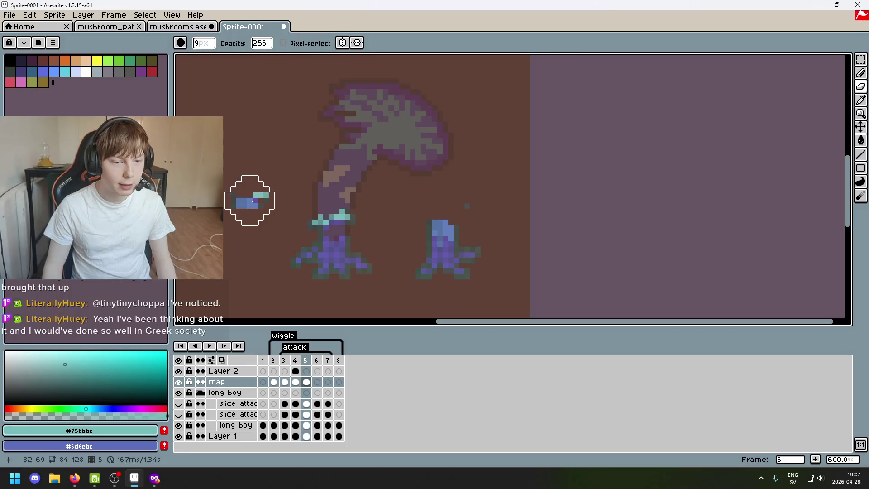
{"action": "key", "text": "e"}
{"action": "left_click_drag", "start_coordinate": [249, 195], "coordinate": [255, 202]}
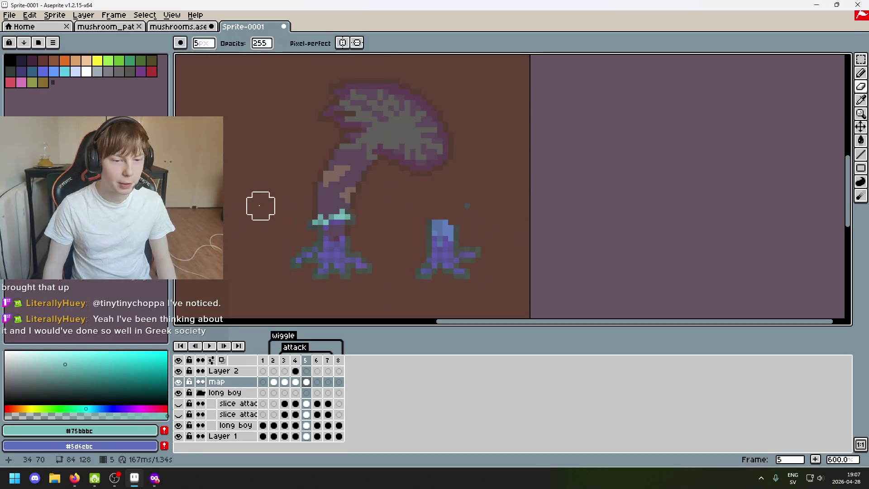
{"action": "key", "text": "b"}
{"action": "scroll", "coordinate": [261, 206], "scroll_direction": "up", "scroll_amount": 5}
{"action": "scroll", "coordinate": [289, 190], "scroll_direction": "down", "scroll_amount": 3}
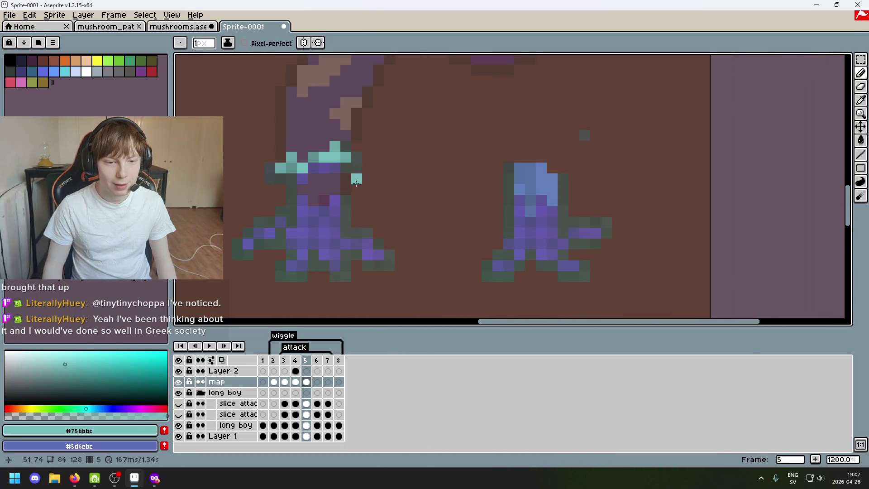
{"action": "scroll", "coordinate": [346, 177], "scroll_direction": "up", "scroll_amount": 2}
Lasso the blue stem section on frame 4 and copy it for frame 5
{"action": "left_click", "coordinate": [295, 360]}
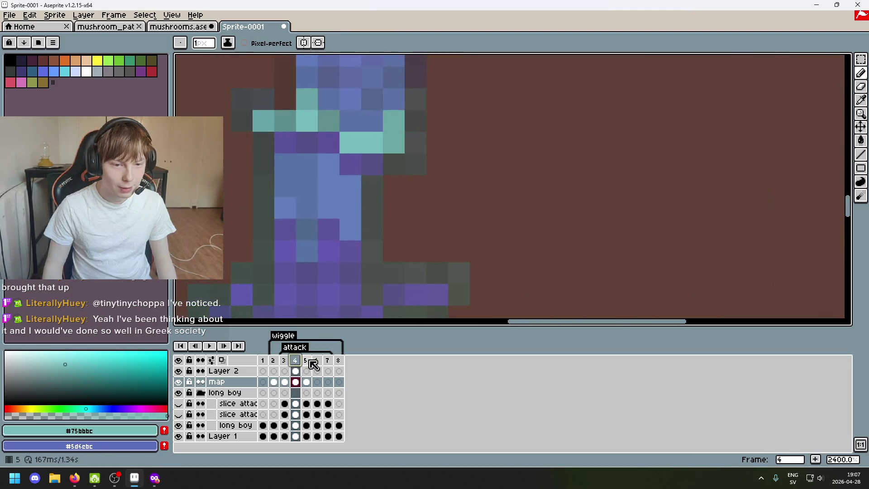
{"action": "scroll", "coordinate": [475, 236], "scroll_direction": "down", "scroll_amount": 2}
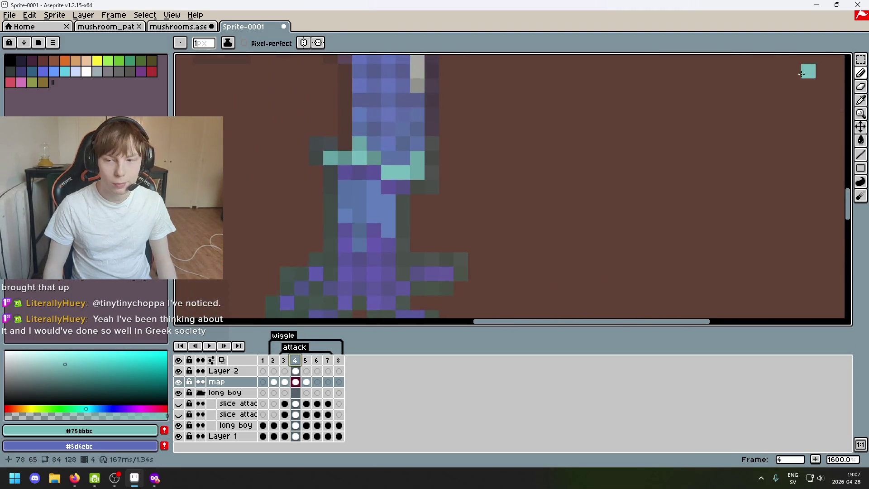
{"action": "key", "text": "q"}
{"action": "scroll", "coordinate": [435, 209], "scroll_direction": "up", "scroll_amount": 2}
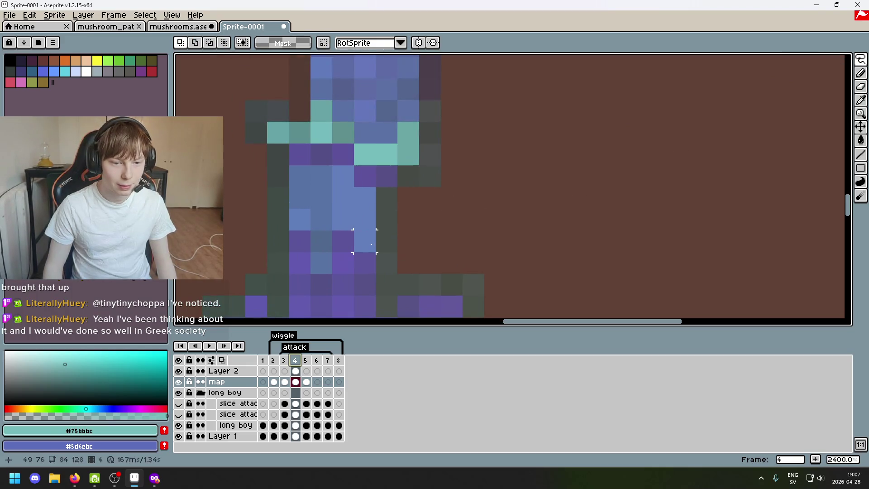
{"action": "left_click_drag", "start_coordinate": [365, 240], "coordinate": [322, 259]}
{"action": "mouse_move", "coordinate": [297, 218]}
{"action": "left_mouse_down"}
{"action": "mouse_move", "coordinate": [342, 177]}
{"action": "mouse_move", "coordinate": [395, 243]}
{"action": "left_mouse_up"}
{"action": "key", "text": "ctrl+z"}
{"action": "key", "text": "ctrl+z"}
{"action": "key", "text": "ctrl+z"}
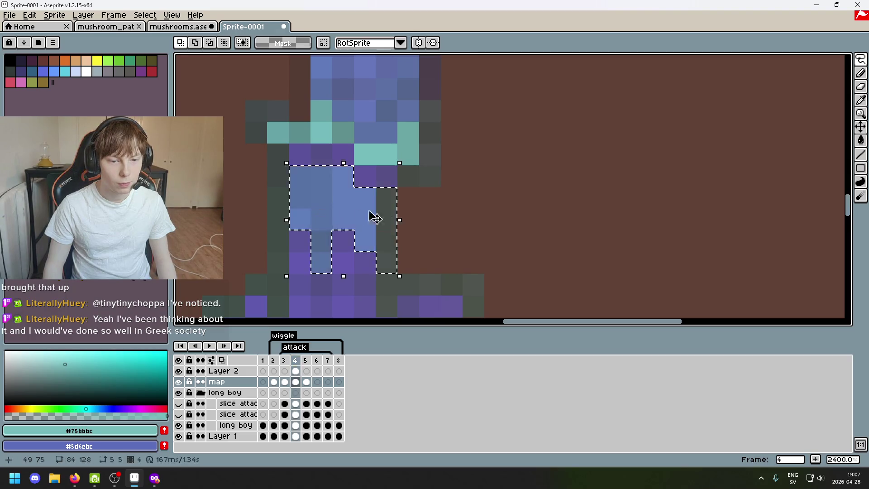
{"action": "scroll", "coordinate": [455, 226], "scroll_direction": "down", "scroll_amount": 4}
{"action": "left_click", "coordinate": [305, 365]}
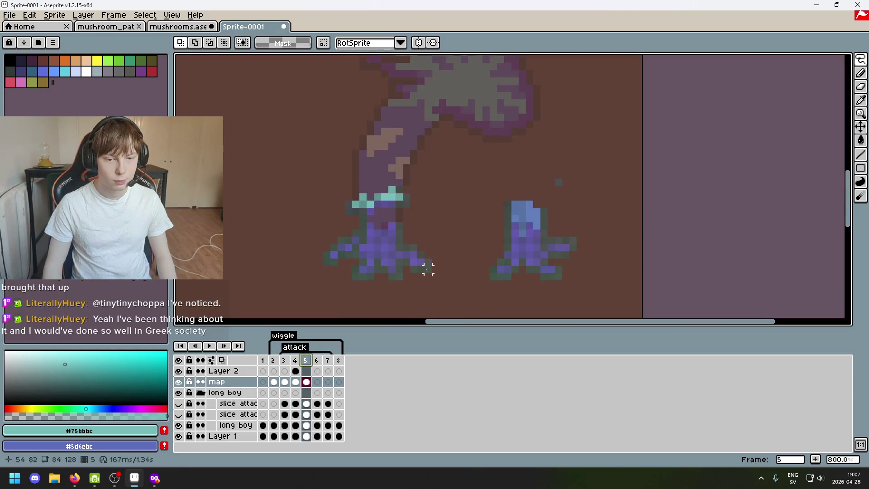
Place the pasted blue piece between the mushrooms and add a #617ebc pixel at its top-right
{"action": "scroll", "coordinate": [428, 254], "scroll_direction": "up", "scroll_amount": 3}
{"action": "left_click_drag", "start_coordinate": [325, 190], "coordinate": [439, 179]}
{"action": "left_click", "coordinate": [503, 188]}
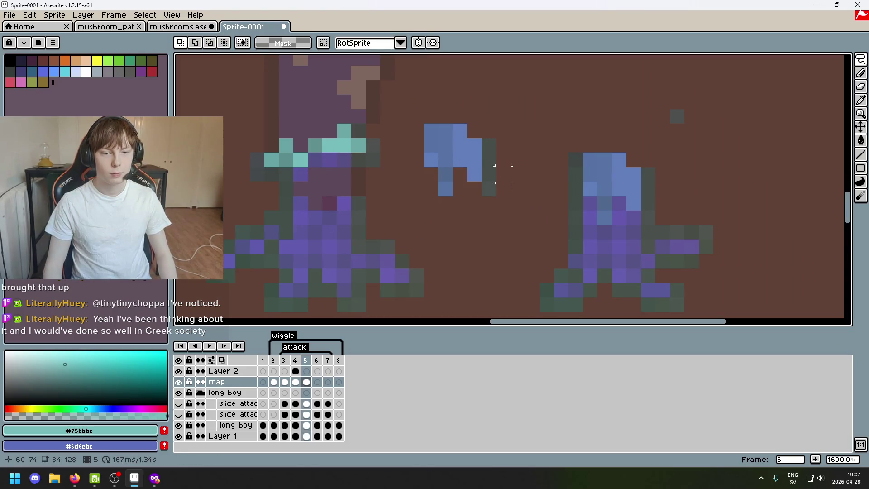
{"action": "key", "text": "b"}
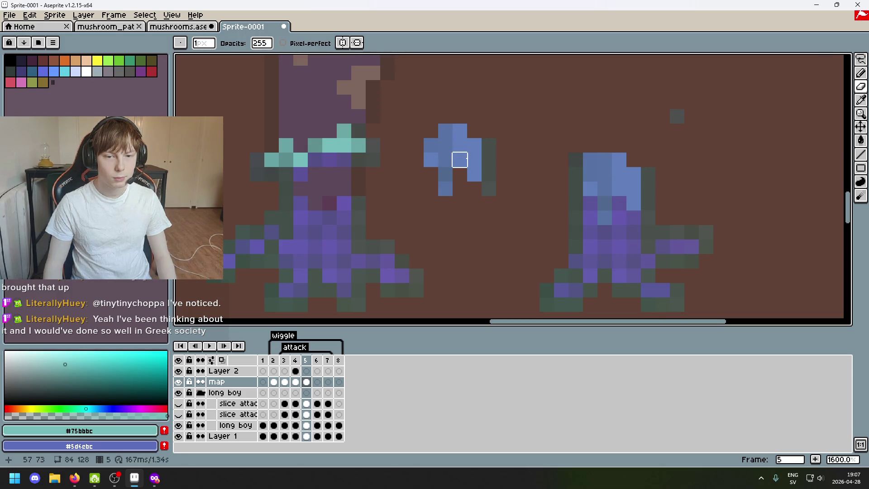
{"action": "left_click", "coordinate": [461, 133], "text": "alt"}
{"action": "left_click", "coordinate": [475, 131]}
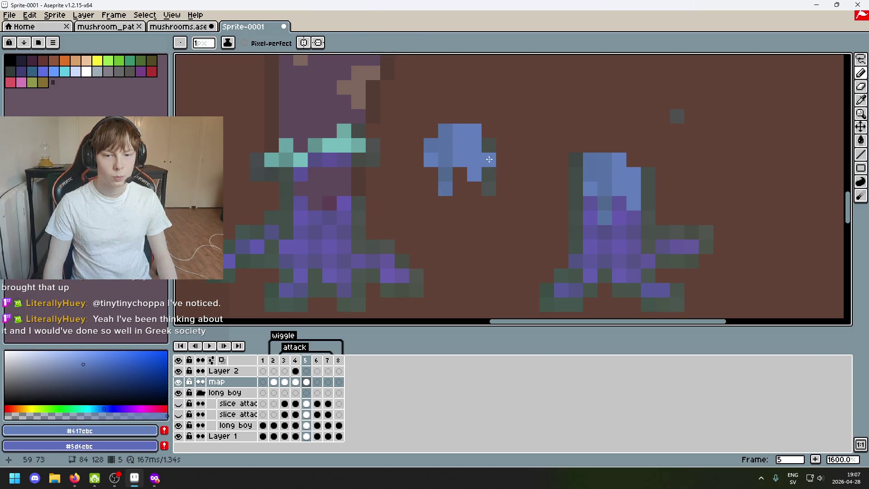
Touch up the blue piece with #545186 pixels beneath it and erase a stray pixel
{"action": "key", "text": "e"}
{"action": "mouse_move", "coordinate": [489, 174]}
{"action": "left_mouse_down"}
{"action": "mouse_move", "coordinate": [488, 202]}
{"action": "mouse_move", "coordinate": [489, 188]}
{"action": "left_mouse_up"}
{"action": "key", "text": "ctrl+z"}
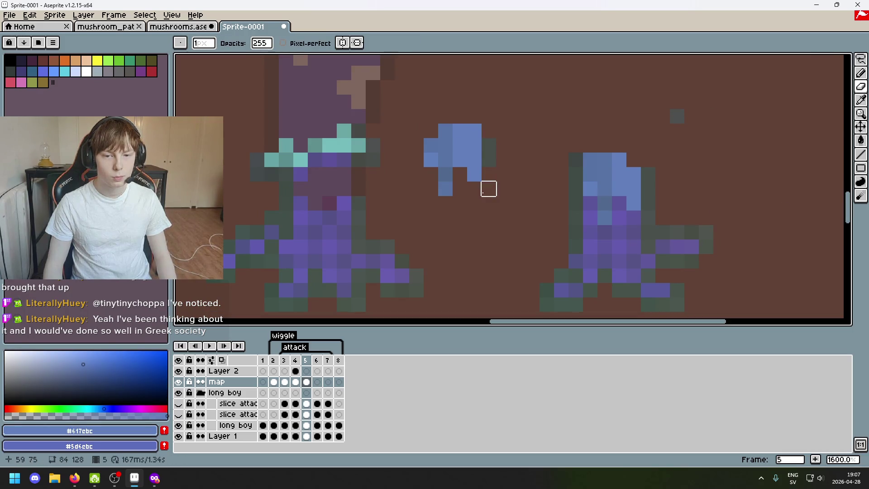
{"action": "scroll", "coordinate": [350, 218], "scroll_direction": "up", "scroll_amount": 4}
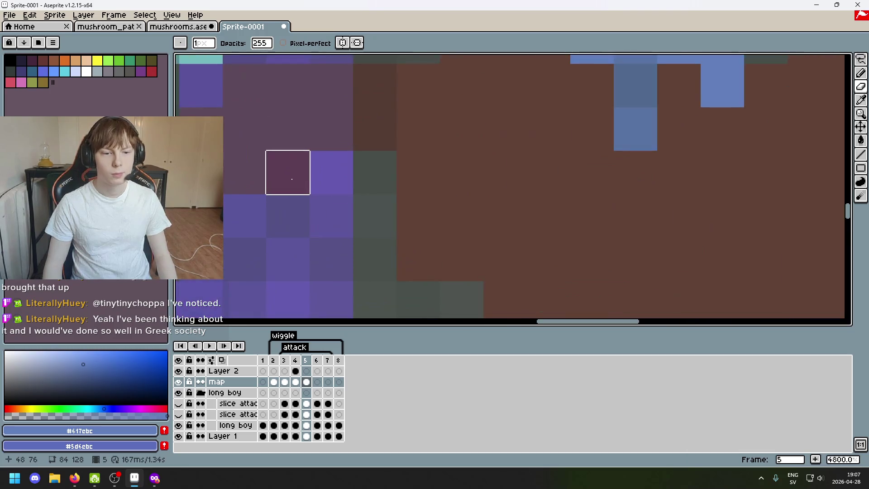
{"action": "scroll", "coordinate": [323, 177], "scroll_direction": "down", "scroll_amount": 4}
{"action": "left_click", "coordinate": [312, 181], "text": "alt"}
{"action": "key", "text": "b"}
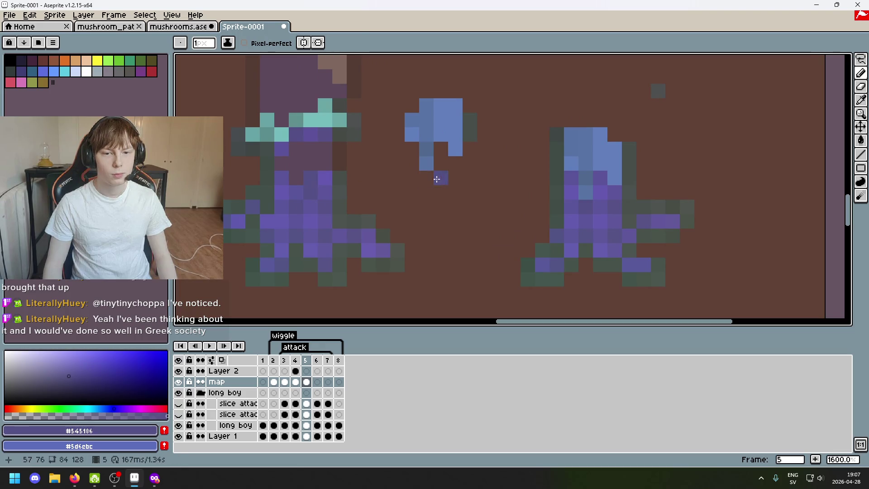
{"action": "key", "text": "e"}
{"action": "left_click_drag", "start_coordinate": [427, 164], "coordinate": [440, 149]}
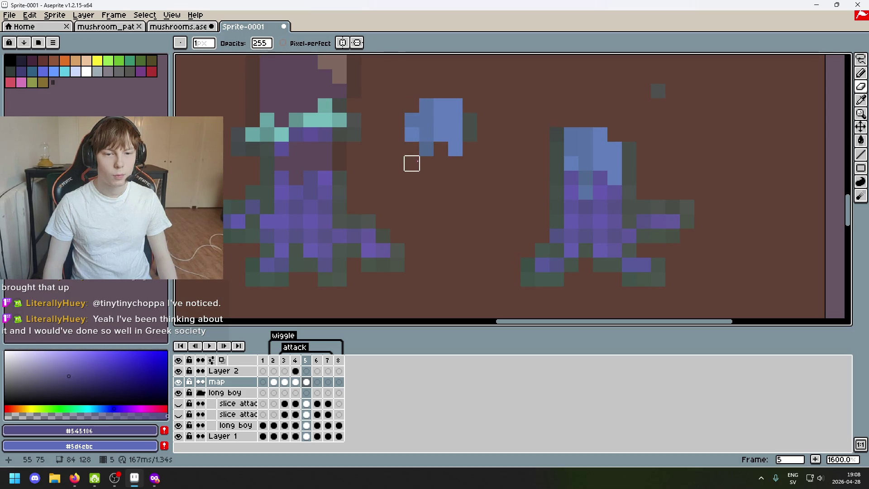
{"action": "left_click", "coordinate": [411, 134]}
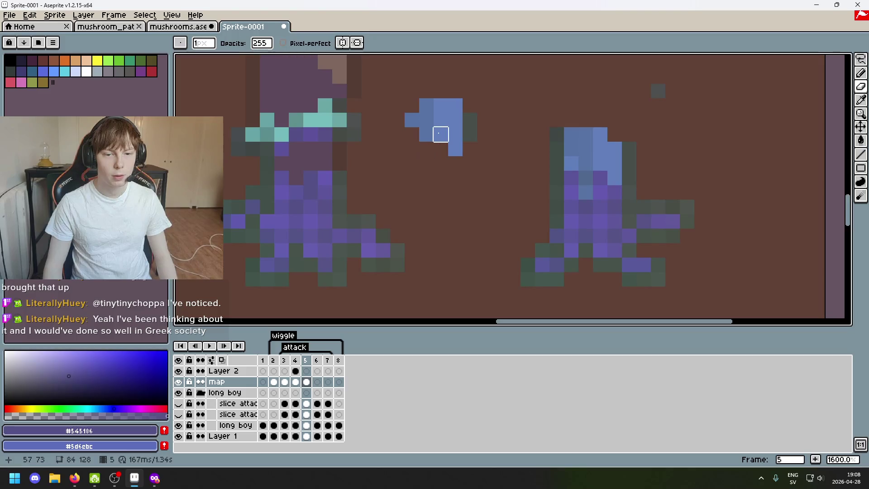
{"action": "left_click", "coordinate": [440, 134]}
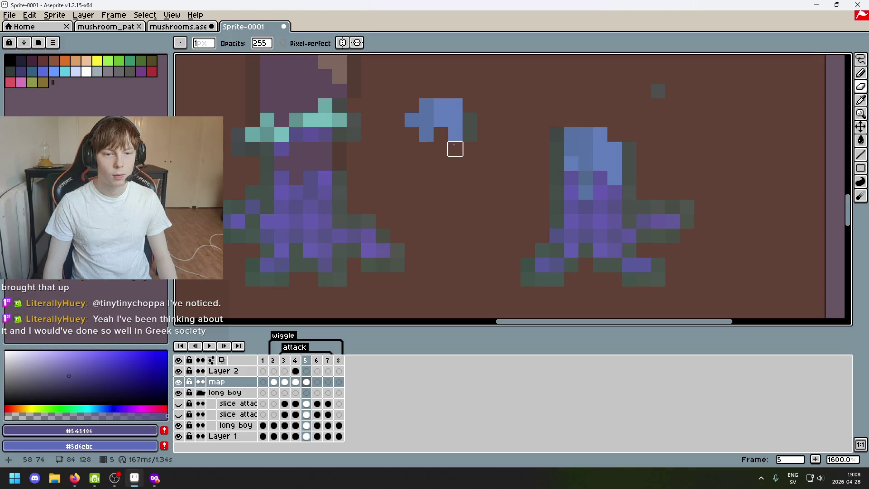
Move the blue shape's pixels onto the left mushroom's stem with the rectangular marquee
{"action": "left_click", "coordinate": [454, 134]}
{"action": "key", "text": "m"}
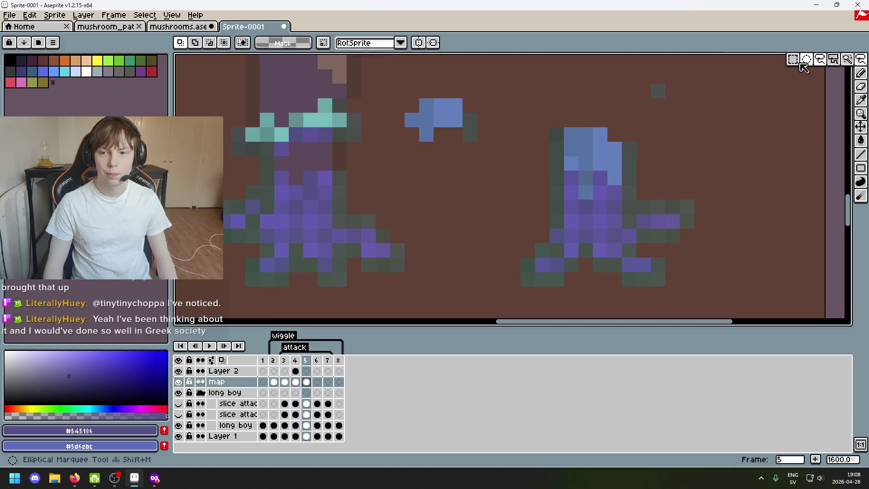
{"action": "left_click_drag", "start_coordinate": [463, 113], "coordinate": [476, 141]}
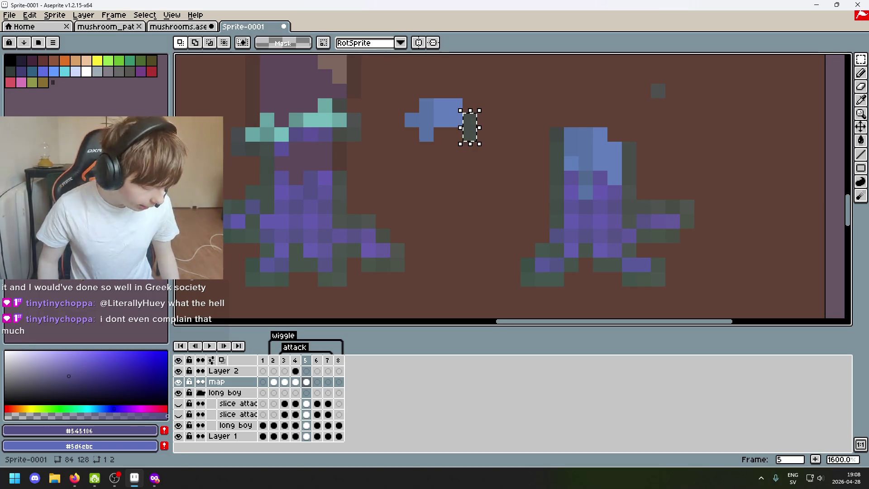
{"action": "left_click", "coordinate": [470, 147]}
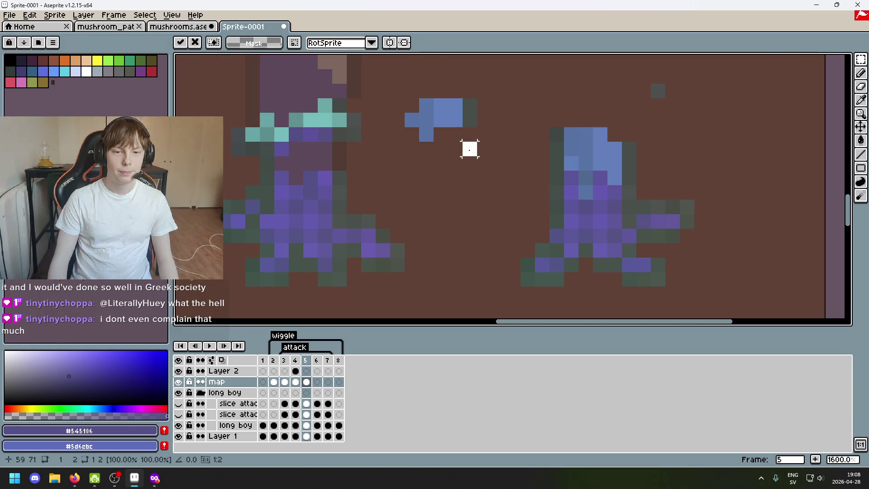
{"action": "left_click_drag", "start_coordinate": [387, 138], "coordinate": [508, 96]}
{"action": "left_click_drag", "start_coordinate": [444, 144], "coordinate": [303, 199]}
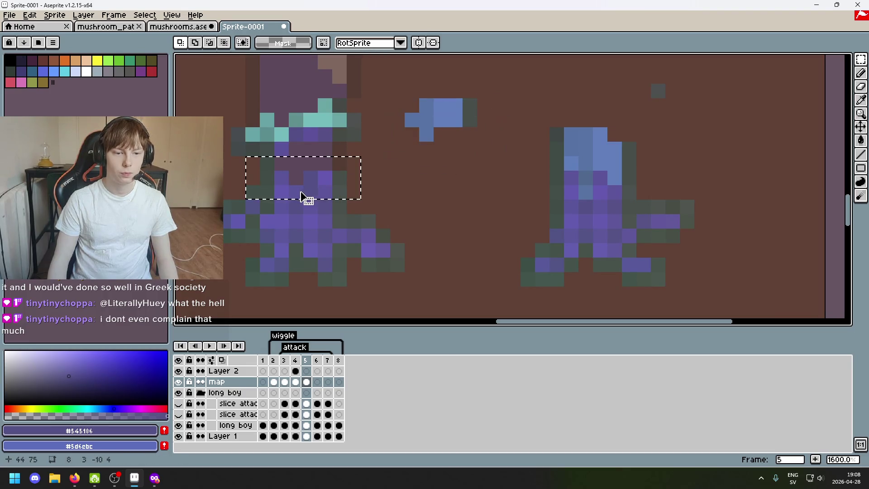
{"action": "key", "text": "ctrl+z"}
{"action": "left_click_drag", "start_coordinate": [442, 132], "coordinate": [312, 177]}
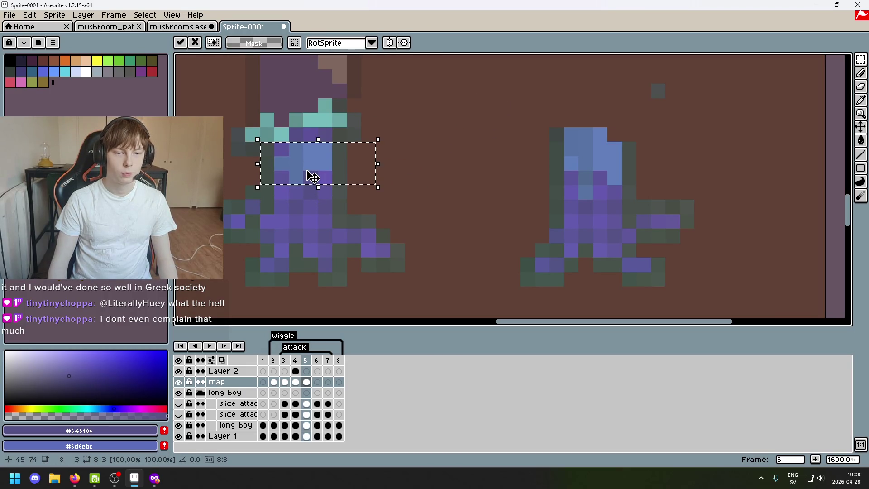
{"action": "left_click", "coordinate": [426, 177]}
Select and delete the small right mushroom, then go back to frame 4
{"action": "scroll", "coordinate": [421, 181], "scroll_direction": "down", "scroll_amount": 3}
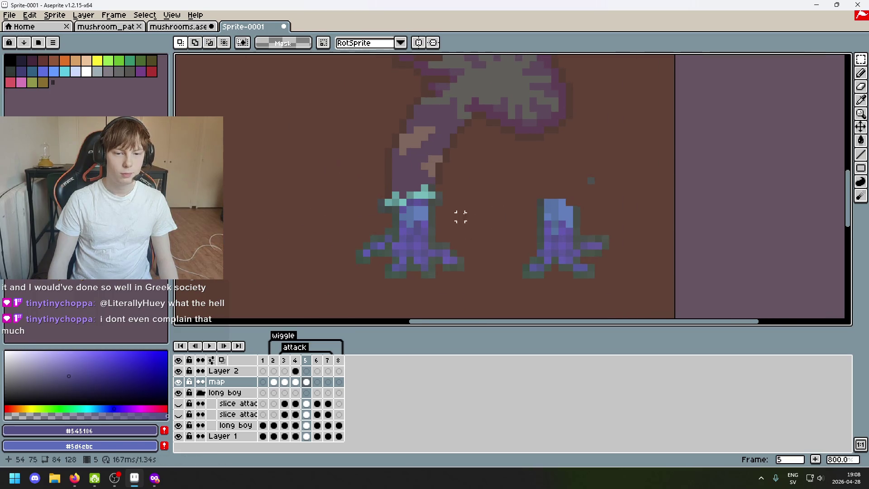
{"action": "scroll", "coordinate": [514, 192], "scroll_direction": "down", "scroll_amount": 1}
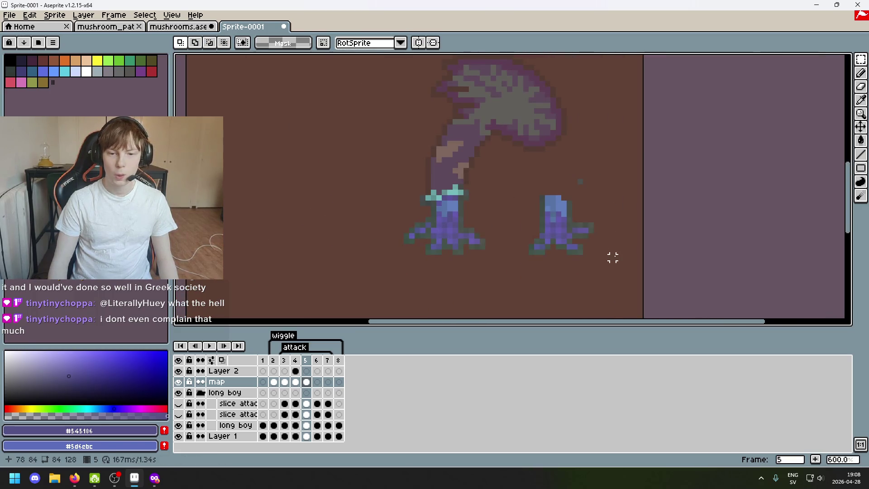
{"action": "left_click_drag", "start_coordinate": [613, 257], "coordinate": [537, 186]}
{"action": "left_click", "coordinate": [601, 165]}
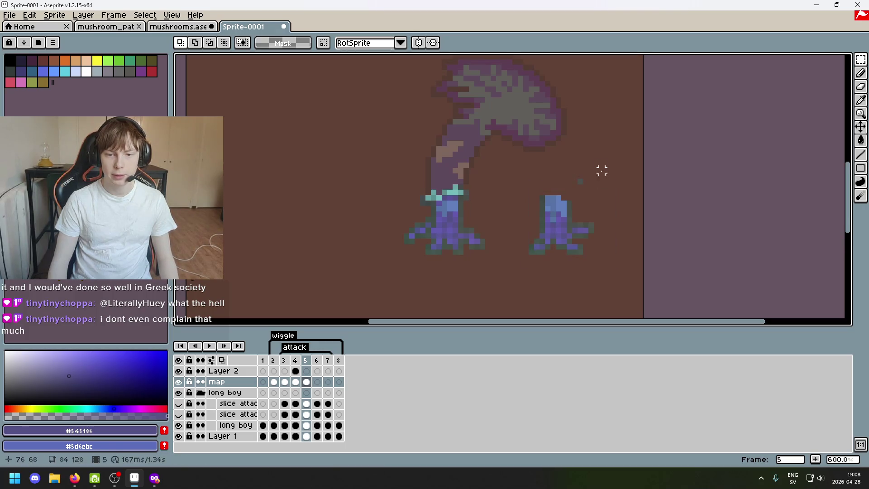
{"action": "left_click_drag", "start_coordinate": [629, 297], "coordinate": [520, 165]}
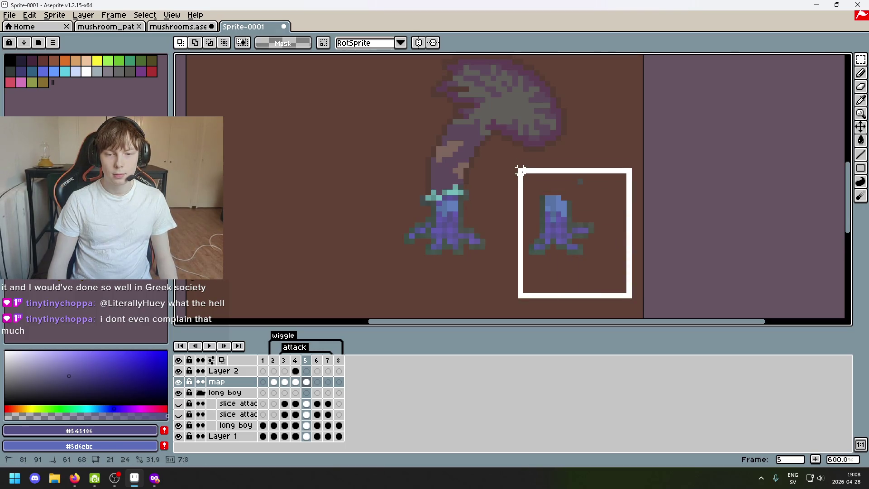
{"action": "left_click_drag", "start_coordinate": [521, 166], "coordinate": [498, 165]}
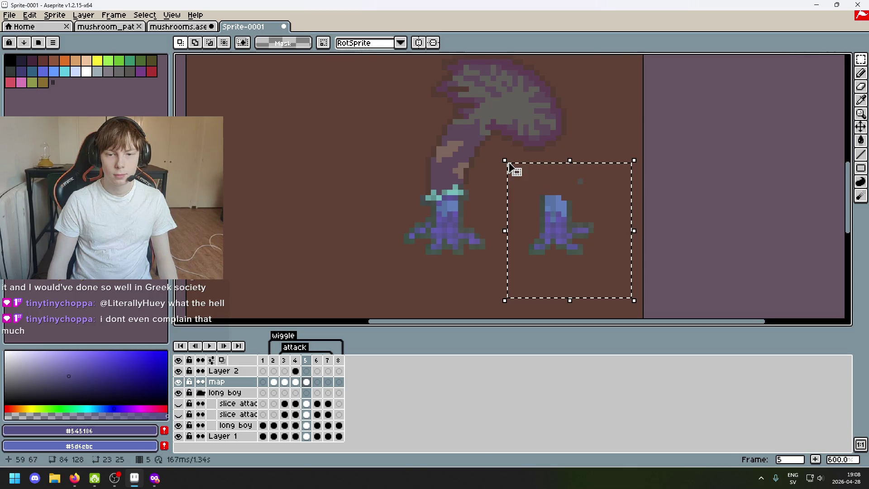
{"action": "key", "text": "Delete"}
{"action": "left_click", "coordinate": [295, 360]}
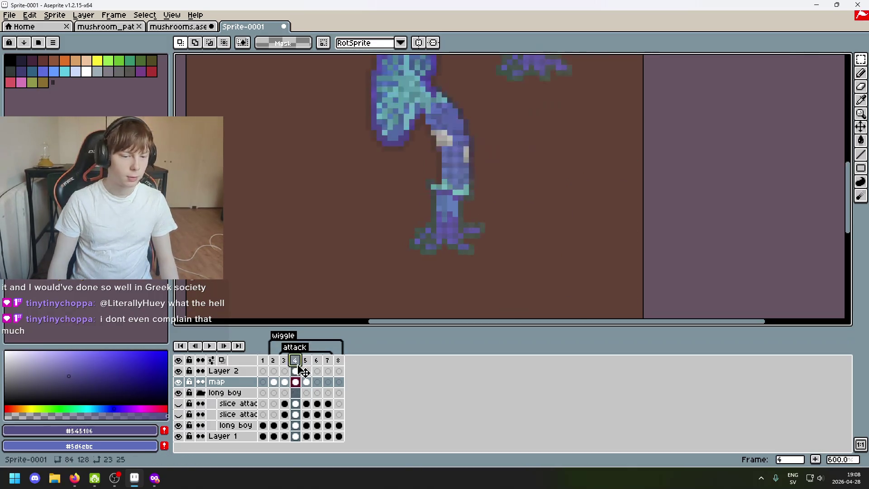
Flip between frames 3, 4 and 5 to compare them, then play the animation preview
{"action": "left_click", "coordinate": [284, 360]}
{"action": "left_click", "coordinate": [299, 361]}
{"action": "left_click", "coordinate": [302, 361]}
{"action": "left_click", "coordinate": [298, 361]}
{"action": "left_click", "coordinate": [301, 361]}
{"action": "left_click", "coordinate": [296, 361]}
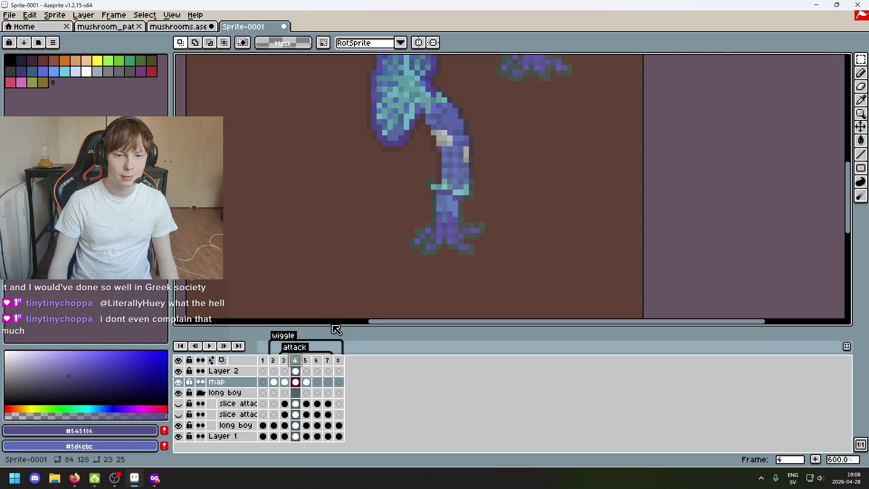
{"action": "left_click_drag", "start_coordinate": [477, 193], "coordinate": [420, 246]}
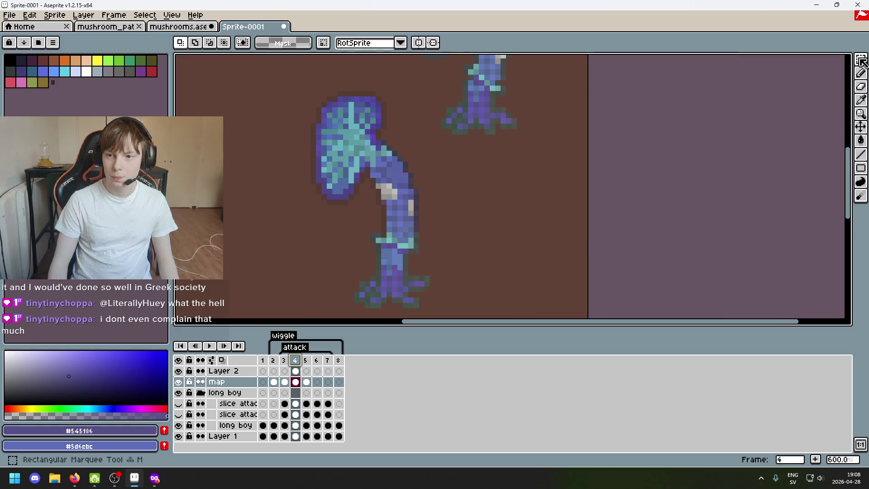
{"action": "mouse_move", "coordinate": [849, 63]}
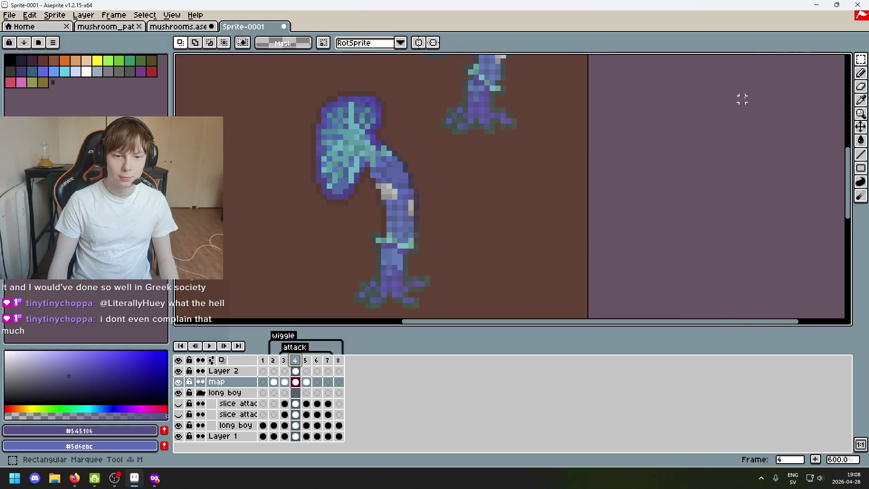
{"action": "scroll", "coordinate": [480, 263], "scroll_direction": "down", "scroll_amount": 1}
{"action": "key", "text": "Return"}
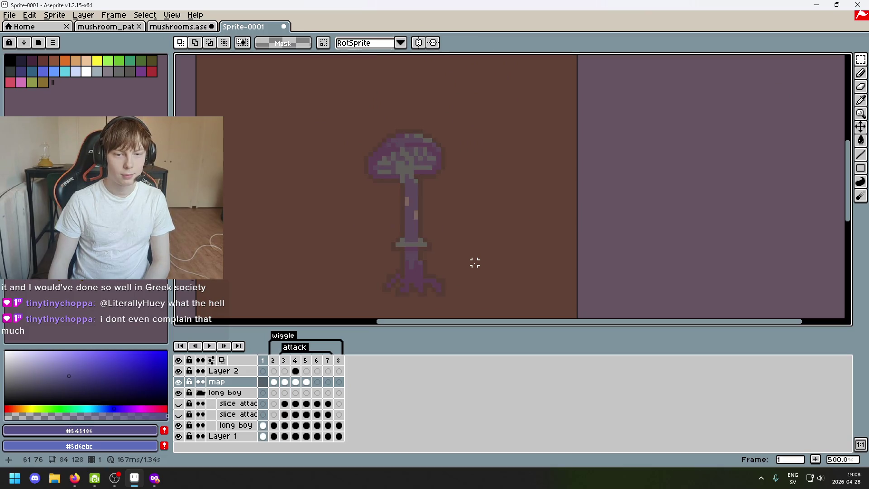
Copy the blue mushroom from frame 2 and paste it upper-left of the faded mushroom in frame 5
{"action": "left_click_drag", "start_coordinate": [305, 139], "coordinate": [492, 321]}
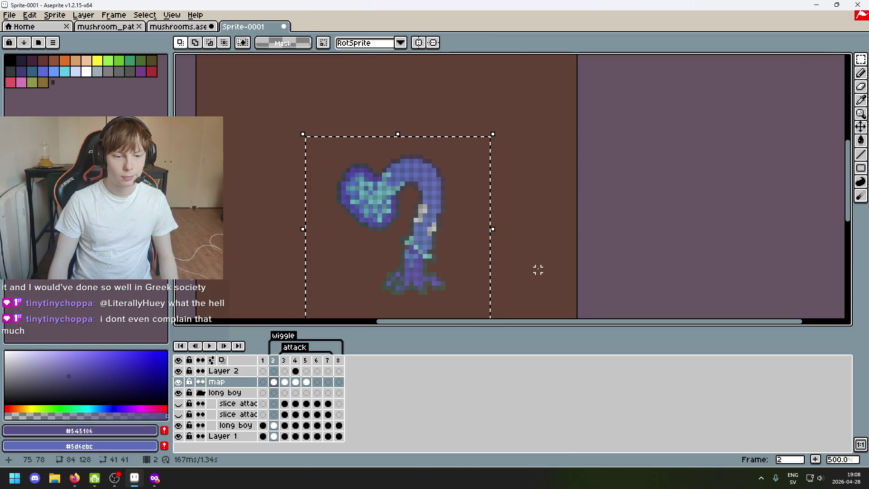
{"action": "left_click", "coordinate": [295, 359]}
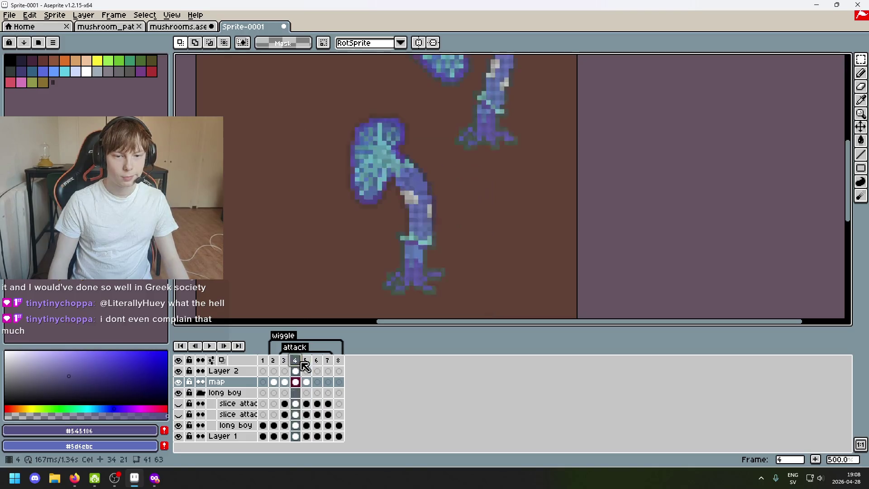
{"action": "scroll", "coordinate": [399, 270], "scroll_direction": "down", "scroll_amount": 2}
{"action": "left_click", "coordinate": [306, 360]}
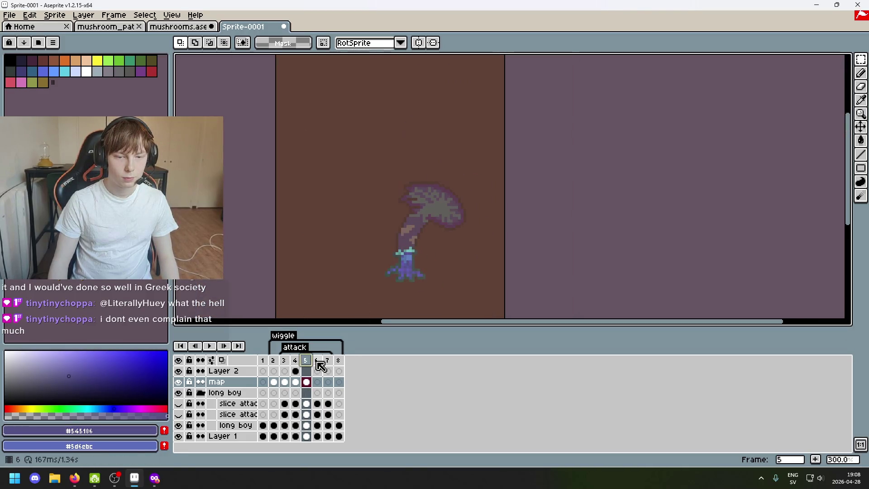
{"action": "scroll", "coordinate": [372, 283], "scroll_direction": "up", "scroll_amount": 1}
{"action": "key", "text": "ctrl+v"}
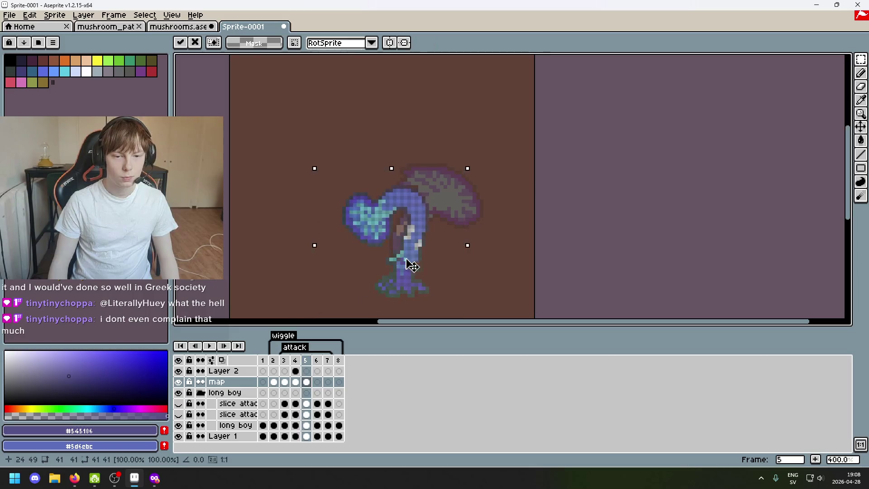
{"action": "left_click_drag", "start_coordinate": [413, 266], "coordinate": [349, 194]}
{"action": "left_click", "coordinate": [427, 205]}
Lasso-select a patch of the pasted mushroom's stem in frame 5
{"action": "scroll", "coordinate": [326, 187], "scroll_direction": "up", "scroll_amount": 2}
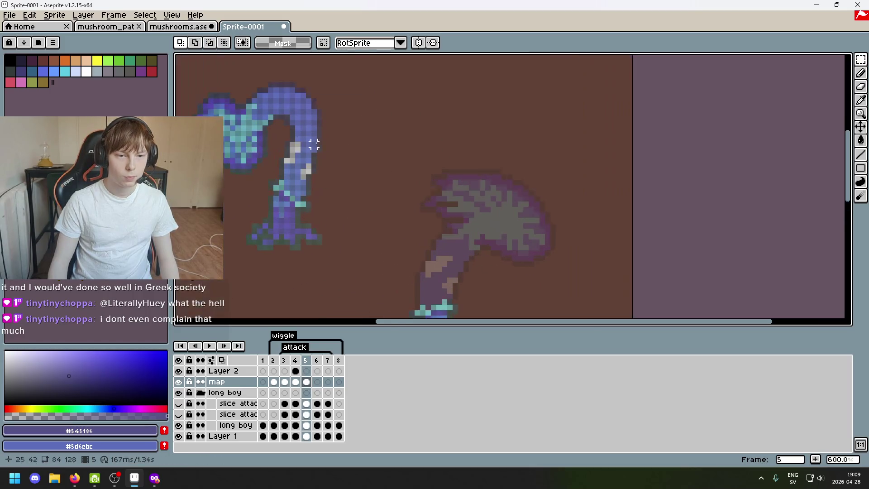
{"action": "scroll", "coordinate": [312, 147], "scroll_direction": "up", "scroll_amount": 3}
{"action": "left_click_drag", "start_coordinate": [861, 58], "coordinate": [822, 61]}
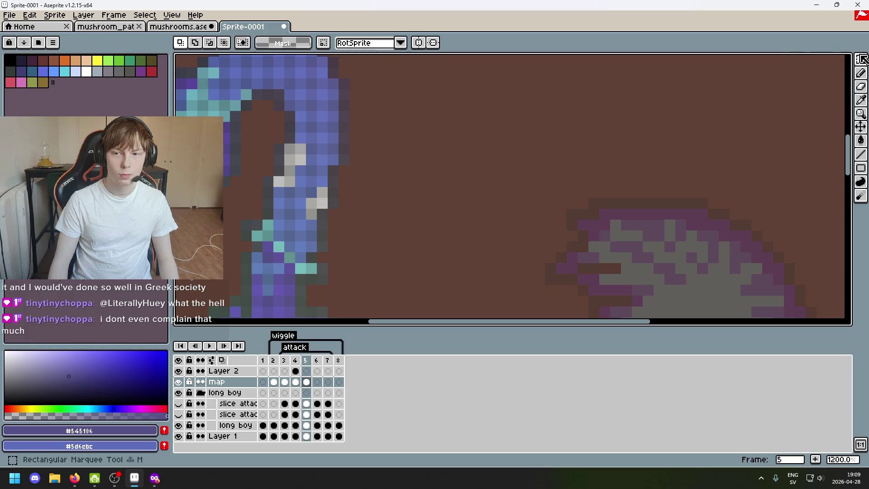
{"action": "mouse_move", "coordinate": [311, 148]}
{"action": "left_mouse_down"}
{"action": "mouse_move", "coordinate": [290, 160]}
{"action": "mouse_move", "coordinate": [289, 181]}
{"action": "mouse_move", "coordinate": [315, 231]}
{"action": "left_mouse_up"}
{"action": "scroll", "coordinate": [292, 184], "scroll_direction": "down", "scroll_amount": 5}
{"action": "scroll", "coordinate": [320, 184], "scroll_direction": "up", "scroll_amount": 5}
{"action": "scroll", "coordinate": [320, 186], "scroll_direction": "up", "scroll_amount": 1}
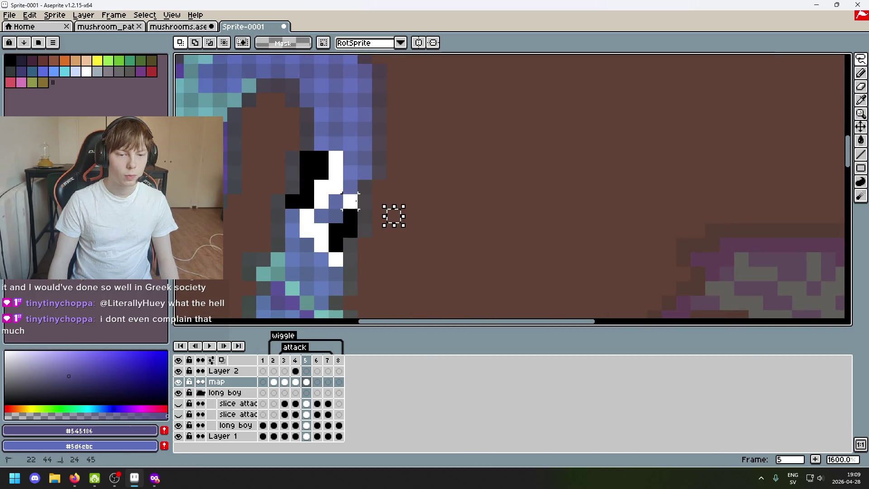
{"action": "left_click_drag", "start_coordinate": [315, 231], "coordinate": [350, 165]}
{"action": "scroll", "coordinate": [475, 231], "scroll_direction": "down", "scroll_amount": 6}
{"action": "left_click_drag", "start_coordinate": [475, 231], "coordinate": [441, 157]}
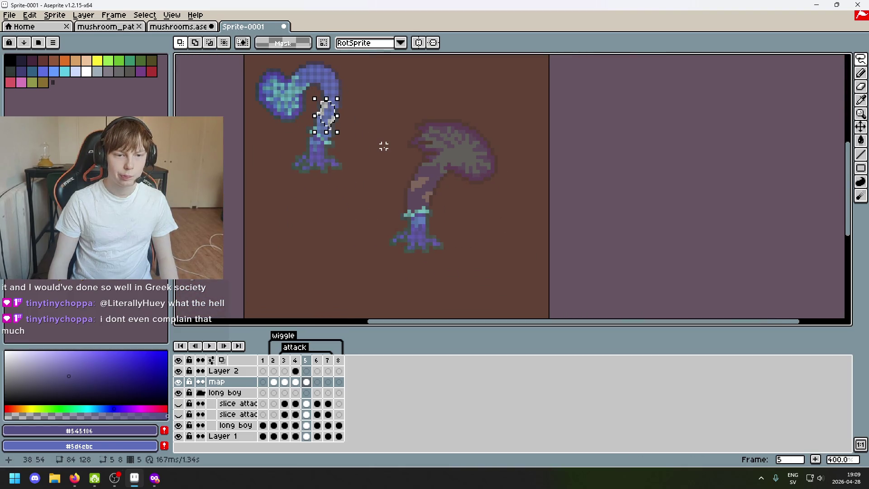
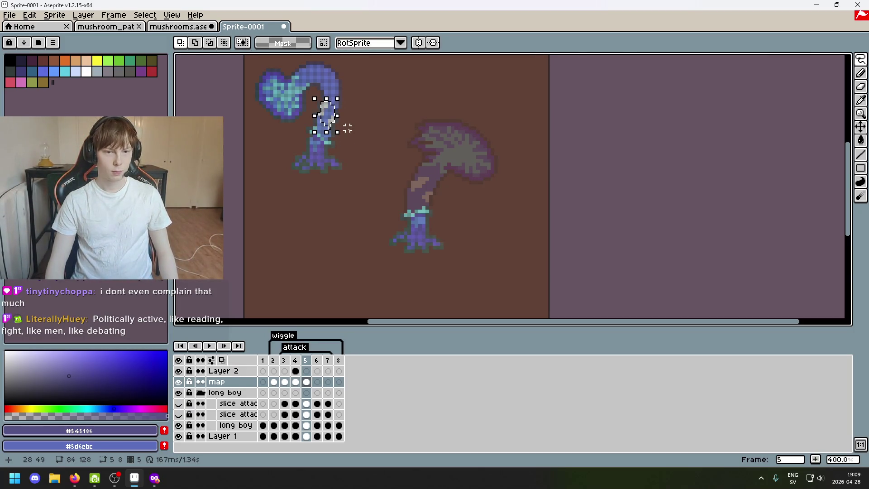
Move the selected blue cap piece down onto the empty ground and deselect it
{"action": "left_click_drag", "start_coordinate": [325, 116], "coordinate": [344, 209]}
{"action": "key", "text": "ctrl+d"}
{"action": "scroll", "coordinate": [366, 197], "scroll_direction": "up", "scroll_amount": 2}
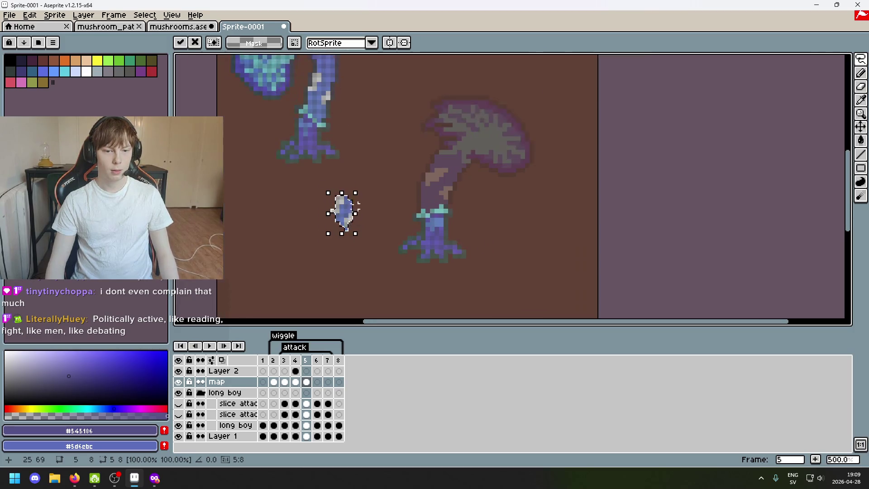
Lasso the grey pixels, move them up-right onto the stem, and nudge them one pixel right
{"action": "left_click", "coordinate": [860, 59]}
{"action": "scroll", "coordinate": [381, 186], "scroll_direction": "up", "scroll_amount": 3}
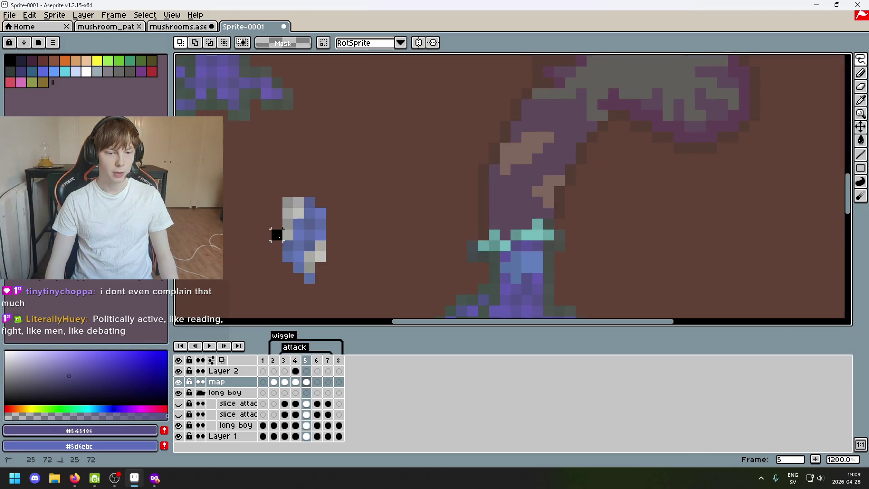
{"action": "mouse_move", "coordinate": [299, 213]}
{"action": "left_mouse_down"}
{"action": "mouse_move", "coordinate": [294, 220]}
{"action": "mouse_move", "coordinate": [523, 154]}
{"action": "mouse_move", "coordinate": [512, 154]}
{"action": "mouse_move", "coordinate": [503, 136]}
{"action": "mouse_move", "coordinate": [554, 140]}
{"action": "mouse_move", "coordinate": [568, 154]}
{"action": "mouse_move", "coordinate": [545, 153]}
{"action": "mouse_move", "coordinate": [580, 179]}
{"action": "left_mouse_up"}
{"action": "key", "text": "Return"}
{"action": "scroll", "coordinate": [516, 149], "scroll_direction": "up", "scroll_amount": 2}
{"action": "key", "text": "Return"}
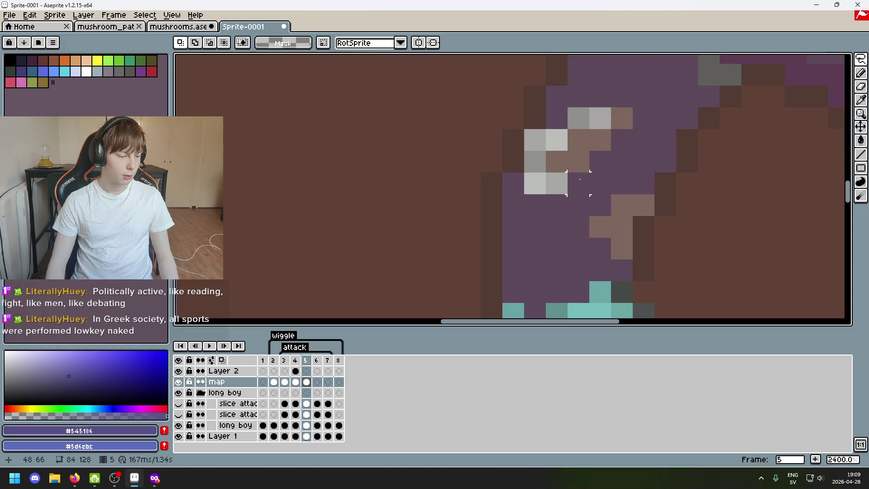
{"action": "scroll", "coordinate": [579, 179], "scroll_direction": "down", "scroll_amount": 3}
{"action": "scroll", "coordinate": [579, 178], "scroll_direction": "up", "scroll_amount": 3}
{"action": "scroll", "coordinate": [579, 179], "scroll_direction": "down", "scroll_amount": 3}
{"action": "left_click_drag", "start_coordinate": [580, 179], "coordinate": [577, 180]}
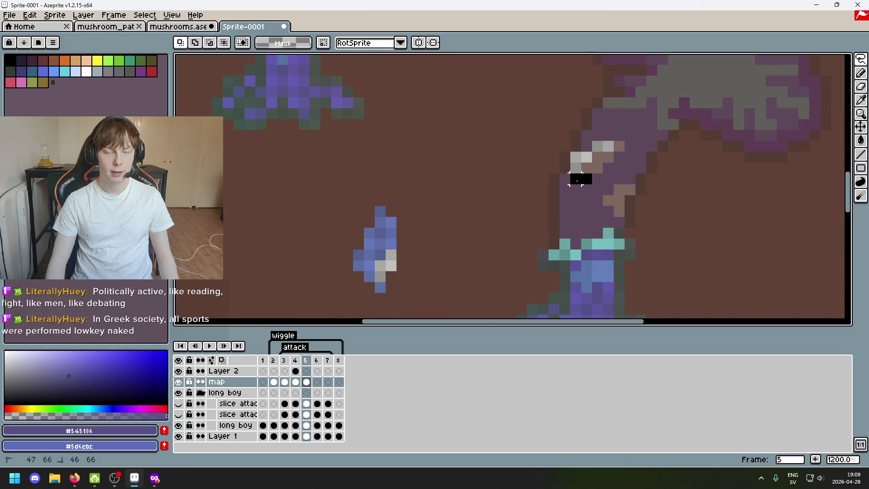
{"action": "scroll", "coordinate": [577, 180], "scroll_direction": "down", "scroll_amount": 4}
{"action": "key", "text": "ctrl+z"}
{"action": "key", "text": "ctrl+z"}
{"action": "key", "text": "ctrl+y"}
{"action": "scroll", "coordinate": [597, 176], "scroll_direction": "up", "scroll_amount": 5}
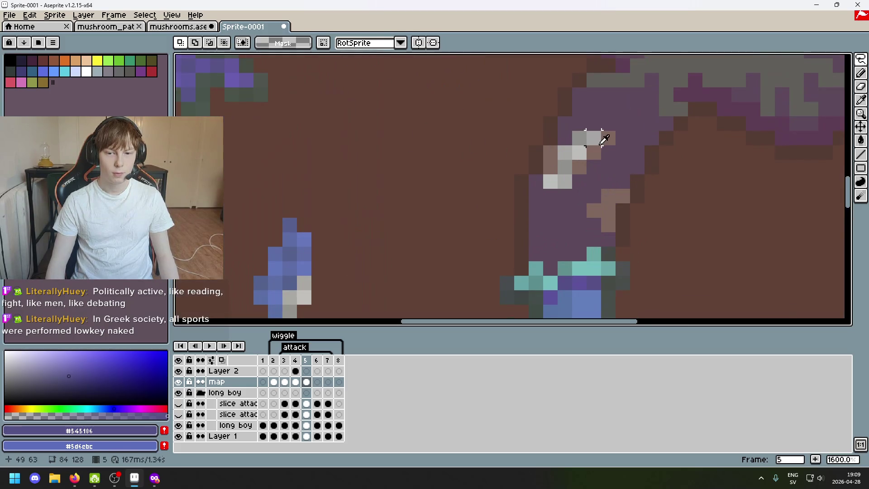
Move the two light-grey stem pixels down one pixel
{"action": "left_click_drag", "start_coordinate": [593, 138], "coordinate": [579, 138]}
{"action": "left_click", "coordinate": [588, 138]}
{"action": "mouse_move", "coordinate": [543, 175]}
{"action": "left_mouse_down"}
{"action": "mouse_move", "coordinate": [571, 187]}
{"action": "mouse_move", "coordinate": [566, 196]}
{"action": "left_mouse_up"}
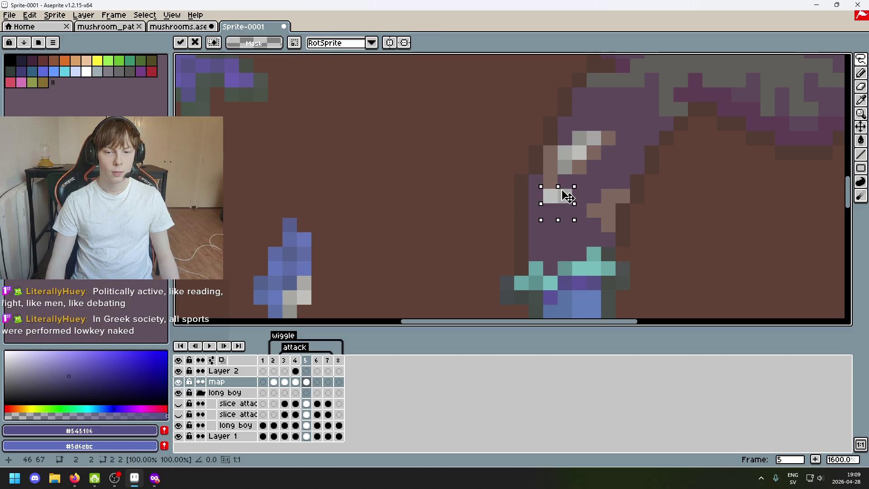
{"action": "left_click", "coordinate": [563, 180]}
{"action": "left_click_drag", "start_coordinate": [571, 160], "coordinate": [586, 175]}
{"action": "scroll", "coordinate": [580, 176], "scroll_direction": "up", "scroll_amount": 2}
Sample the stem's light grey and paint two dark stem pixels with it
{"action": "left_click", "coordinate": [528, 165], "text": "alt"}
{"action": "left_click", "coordinate": [525, 134]}
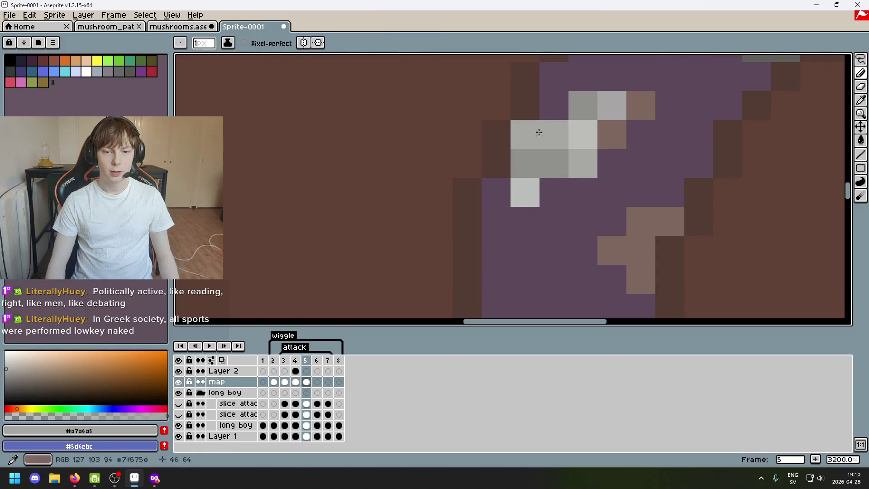
{"action": "left_click", "coordinate": [611, 135]}
{"action": "scroll", "coordinate": [642, 139], "scroll_direction": "down", "scroll_amount": 3}
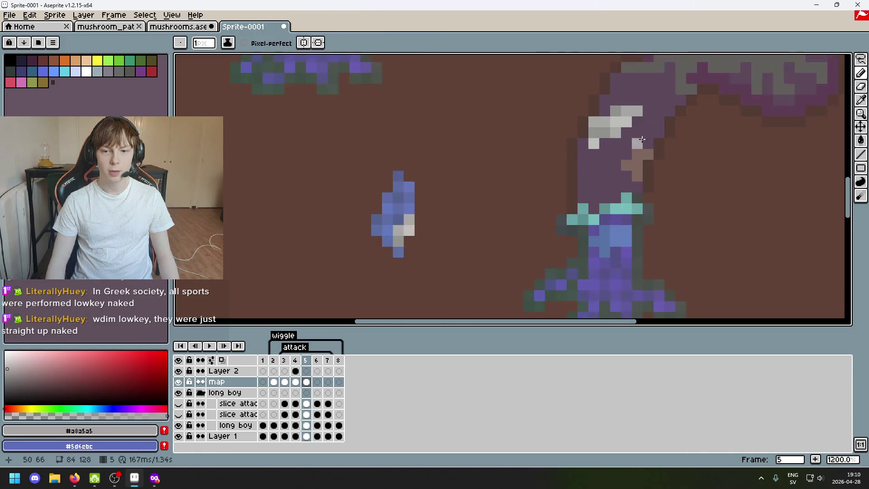
{"action": "scroll", "coordinate": [437, 219], "scroll_direction": "down", "scroll_amount": 5}
Lasso the grey pixels on the small blue piece and move them onto the purple-grey stem
{"action": "left_click", "coordinate": [861, 59]}
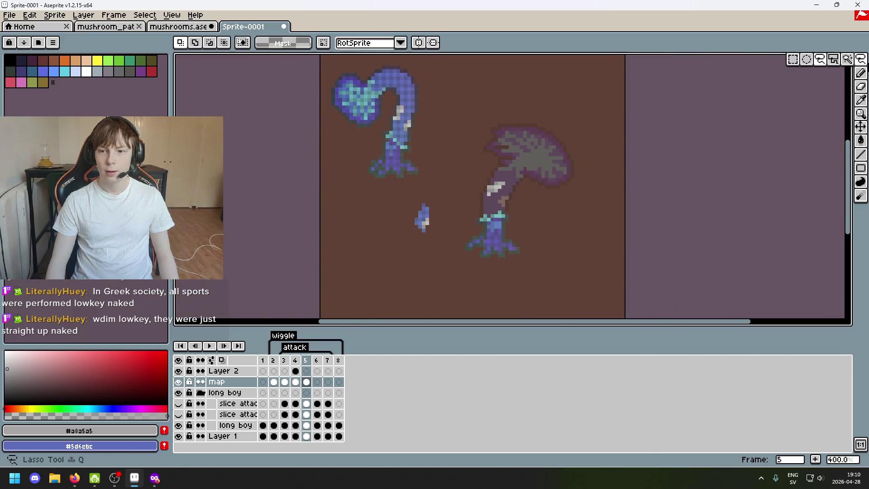
{"action": "scroll", "coordinate": [442, 225], "scroll_direction": "up", "scroll_amount": 3}
{"action": "scroll", "coordinate": [438, 201], "scroll_direction": "up", "scroll_amount": 2}
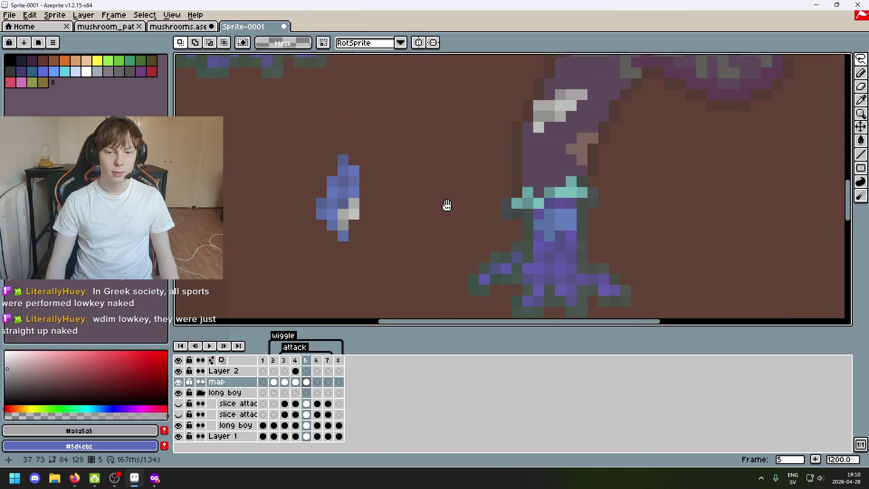
{"action": "left_click_drag", "start_coordinate": [438, 201], "coordinate": [477, 238]}
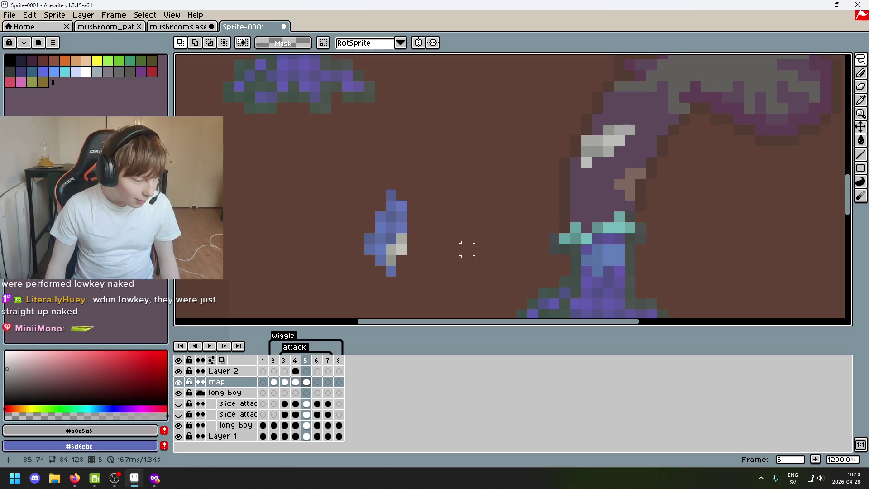
{"action": "scroll", "coordinate": [488, 206], "scroll_direction": "down", "scroll_amount": 3}
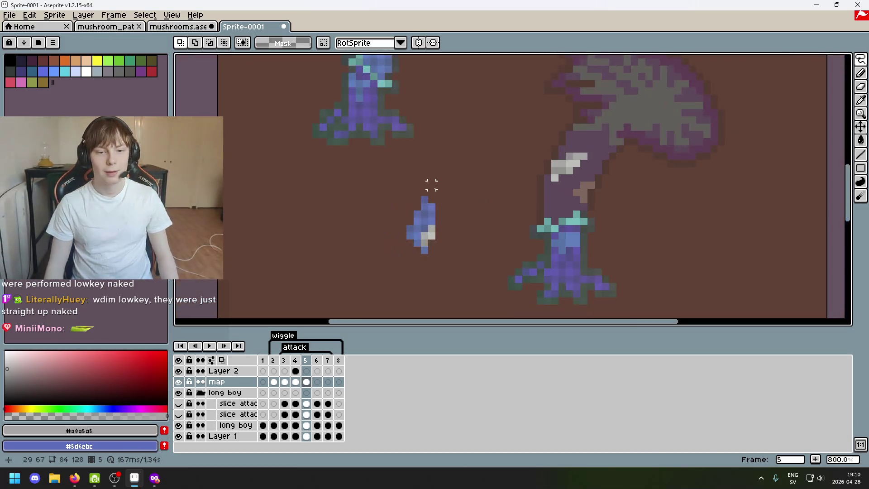
{"action": "scroll", "coordinate": [446, 233], "scroll_direction": "up", "scroll_amount": 2}
{"action": "scroll", "coordinate": [440, 221], "scroll_direction": "up", "scroll_amount": 2}
{"action": "key", "text": "alt"}
{"action": "left_click_drag", "start_coordinate": [387, 259], "coordinate": [420, 211]}
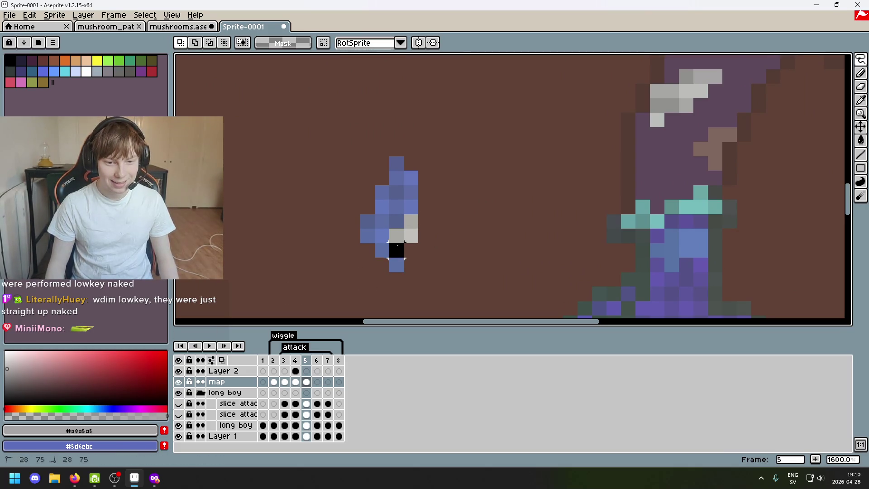
{"action": "left_click_drag", "start_coordinate": [432, 241], "coordinate": [730, 138]}
{"action": "left_click", "coordinate": [671, 142]}
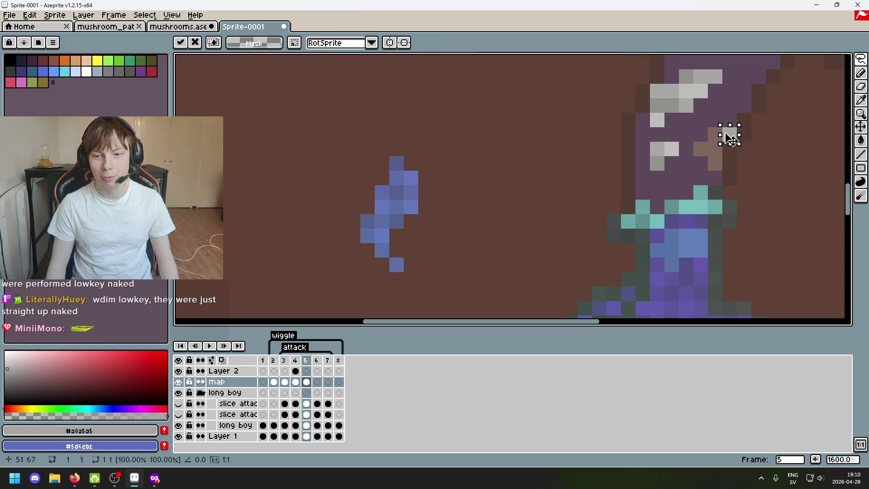
Move another grey stem pixel up beside the highlight and nudge the pair right
{"action": "mouse_move", "coordinate": [661, 139]}
{"action": "left_mouse_down"}
{"action": "mouse_move", "coordinate": [681, 158]}
{"action": "mouse_move", "coordinate": [727, 144]}
{"action": "left_mouse_up"}
{"action": "mouse_move", "coordinate": [649, 140]}
{"action": "left_mouse_down"}
{"action": "mouse_move", "coordinate": [668, 172]}
{"action": "mouse_move", "coordinate": [731, 167]}
{"action": "left_mouse_up"}
{"action": "key", "text": "Return"}
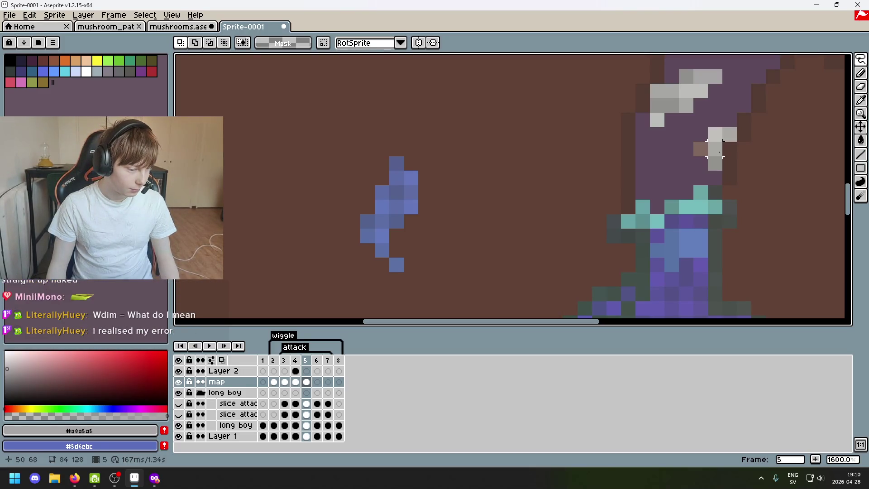
Paint three more light-grey highlight pixels on the stem with the Pencil
{"action": "key", "text": "b"}
{"action": "left_click", "coordinate": [721, 138], "text": "alt"}
{"action": "left_click", "coordinate": [701, 149]}
{"action": "left_click", "coordinate": [677, 172]}
{"action": "scroll", "coordinate": [679, 171], "scroll_direction": "down", "scroll_amount": 4}
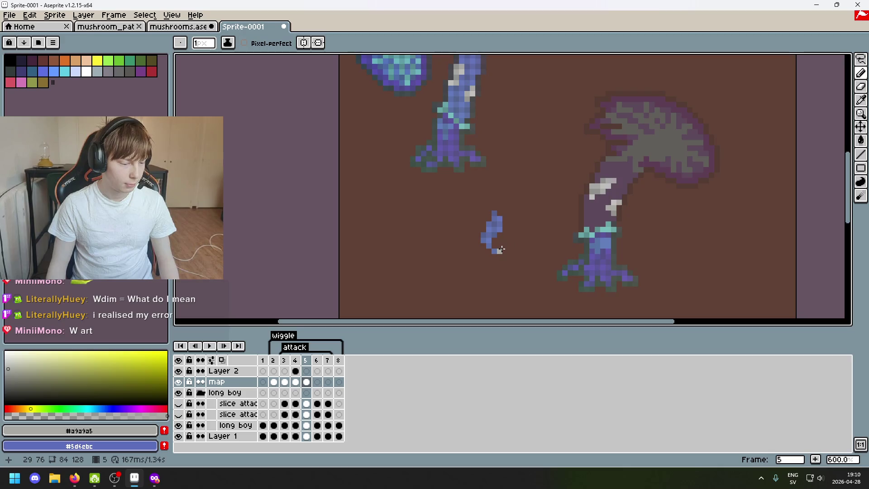
Erase the small blue cluster between the mushrooms with a 14px eraser brush
{"action": "key", "text": "e"}
{"action": "left_click_drag", "start_coordinate": [549, 223], "coordinate": [448, 227]}
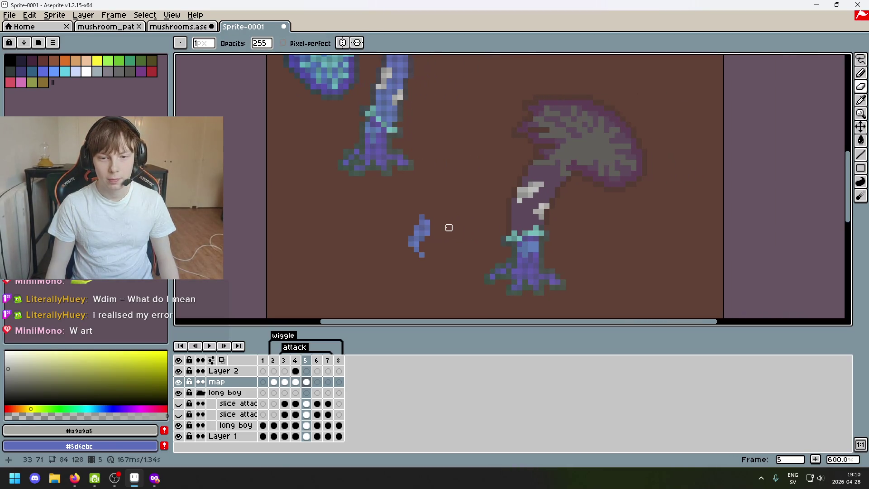
{"action": "key", "text": "plus"}
{"action": "key", "text": "plus"}
{"action": "key", "text": "plus"}
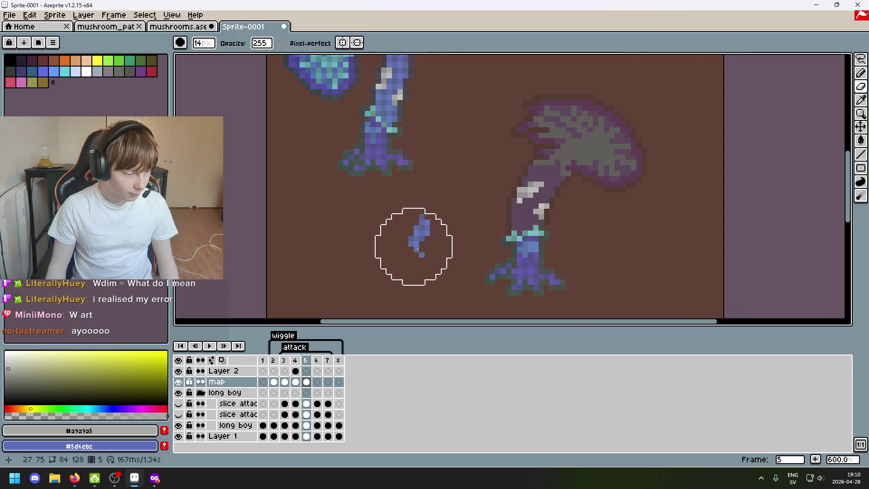
{"action": "left_click", "coordinate": [420, 245]}
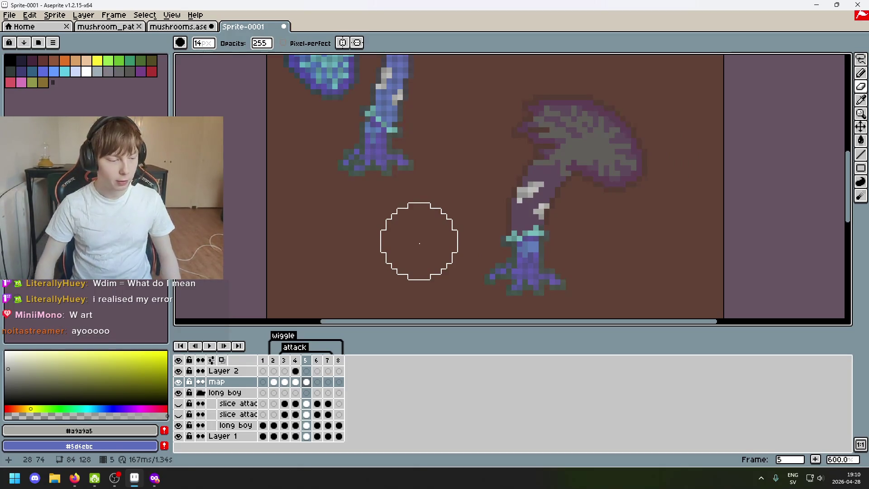
{"action": "scroll", "coordinate": [303, 241], "scroll_direction": "down", "scroll_amount": 2}
{"action": "mouse_move", "coordinate": [303, 241]}
{"action": "left_mouse_down"}
{"action": "mouse_move", "coordinate": [347, 287]}
{"action": "mouse_move", "coordinate": [403, 257]}
{"action": "left_mouse_up"}
{"action": "scroll", "coordinate": [345, 272], "scroll_direction": "up", "scroll_amount": 1}
{"action": "left_click", "coordinate": [860, 59]}
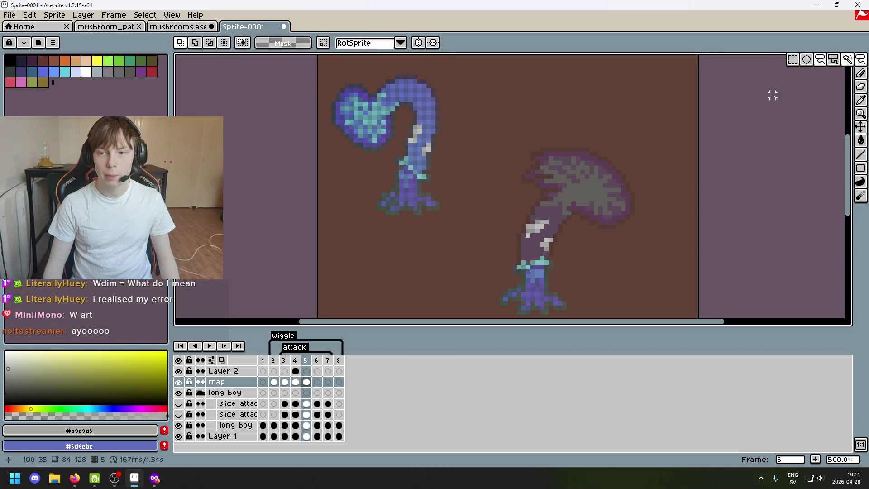
Draw a short light stroke on the curled blue mushroom's stem
{"action": "scroll", "coordinate": [453, 259], "scroll_direction": "down", "scroll_amount": 2}
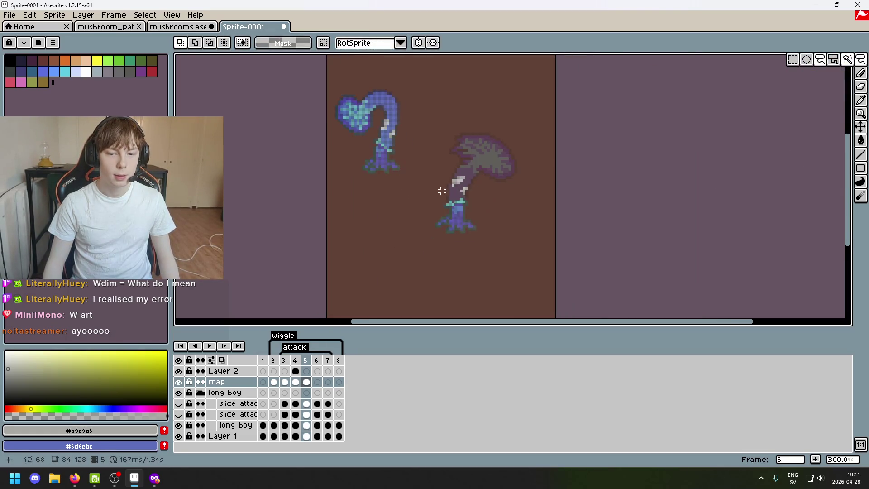
{"action": "scroll", "coordinate": [428, 129], "scroll_direction": "up", "scroll_amount": 2}
{"action": "scroll", "coordinate": [414, 190], "scroll_direction": "up", "scroll_amount": 1}
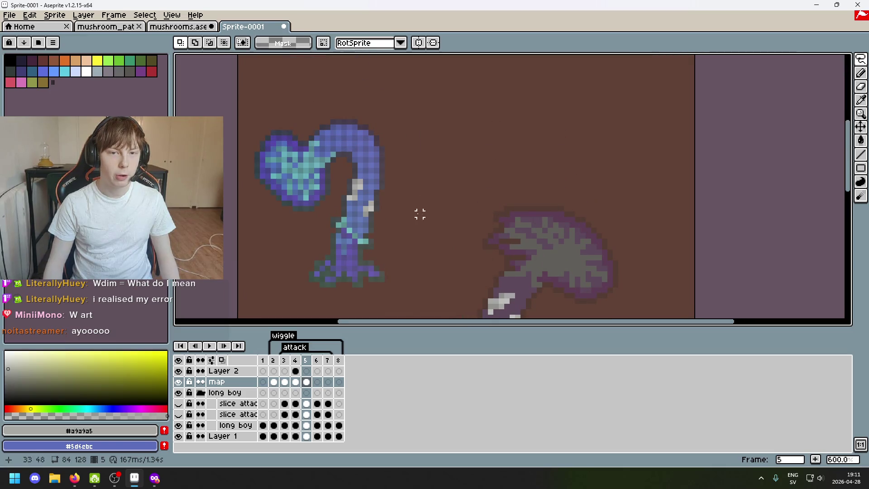
{"action": "scroll", "coordinate": [428, 212], "scroll_direction": "down", "scroll_amount": 1}
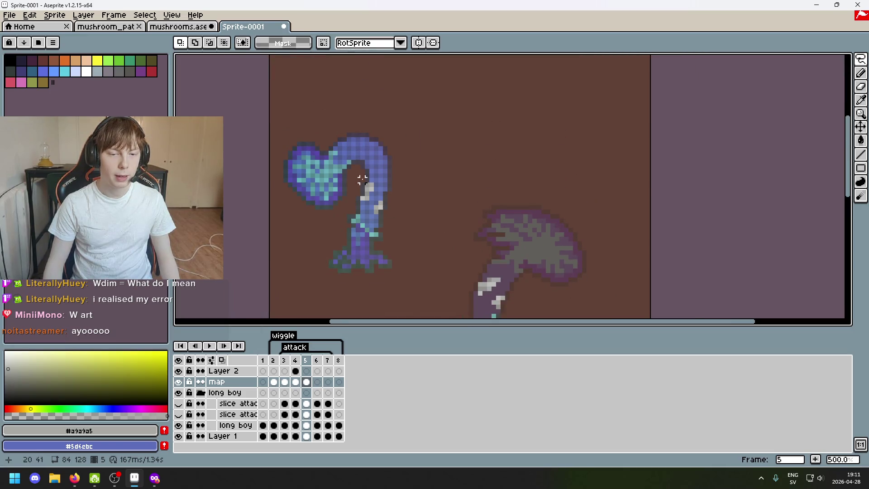
{"action": "scroll", "coordinate": [448, 238], "scroll_direction": "up", "scroll_amount": 2}
{"action": "scroll", "coordinate": [410, 217], "scroll_direction": "up", "scroll_amount": 2}
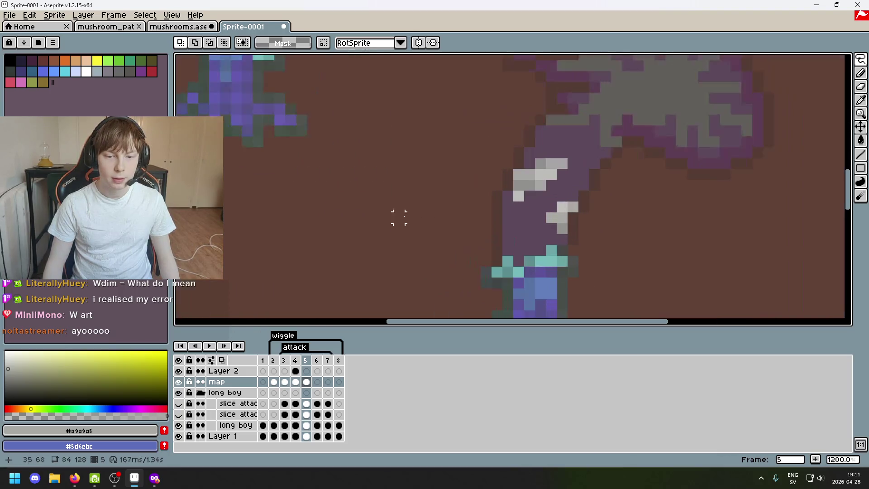
{"action": "scroll", "coordinate": [470, 239], "scroll_direction": "left", "scroll_amount": 4}
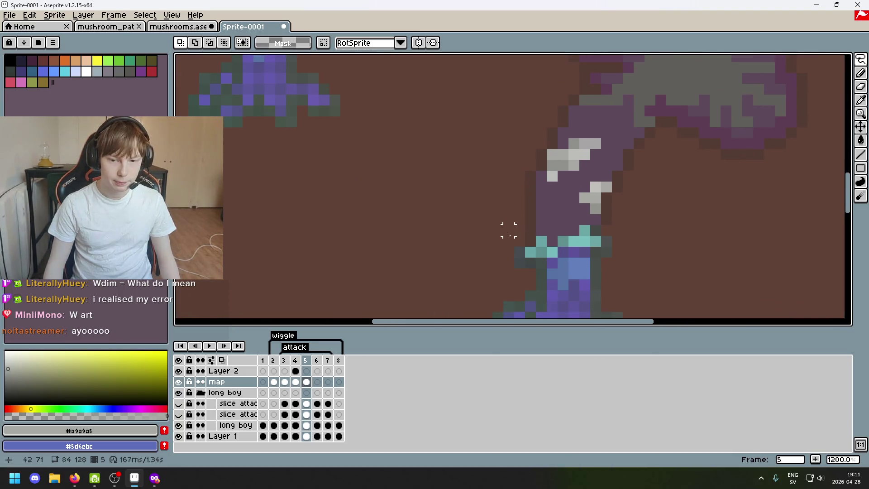
{"action": "scroll", "coordinate": [388, 247], "scroll_direction": "down", "scroll_amount": 2}
{"action": "scroll", "coordinate": [461, 278], "scroll_direction": "down", "scroll_amount": 2}
{"action": "mouse_move", "coordinate": [462, 277]}
{"action": "left_mouse_down"}
{"action": "mouse_move", "coordinate": [379, 206]}
{"action": "mouse_move", "coordinate": [410, 261]}
{"action": "left_mouse_up"}
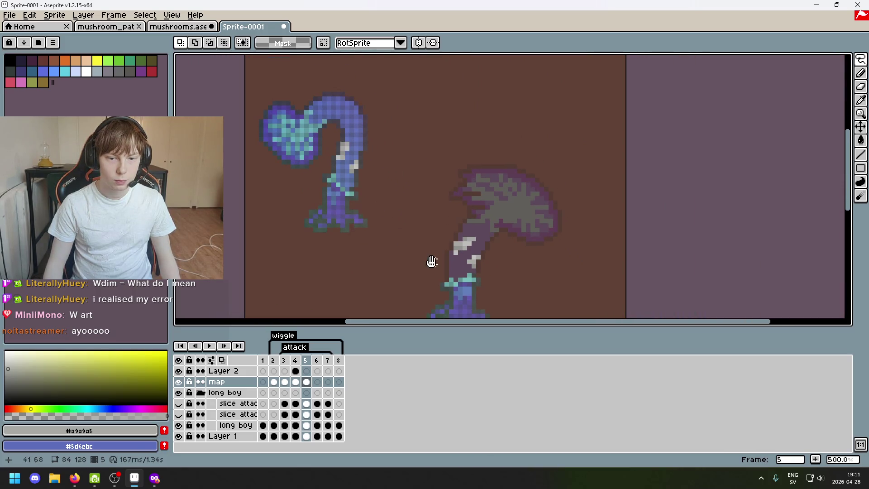
{"action": "scroll", "coordinate": [340, 150], "scroll_direction": "up", "scroll_amount": 2}
{"action": "left_click_drag", "start_coordinate": [319, 150], "coordinate": [319, 153]}
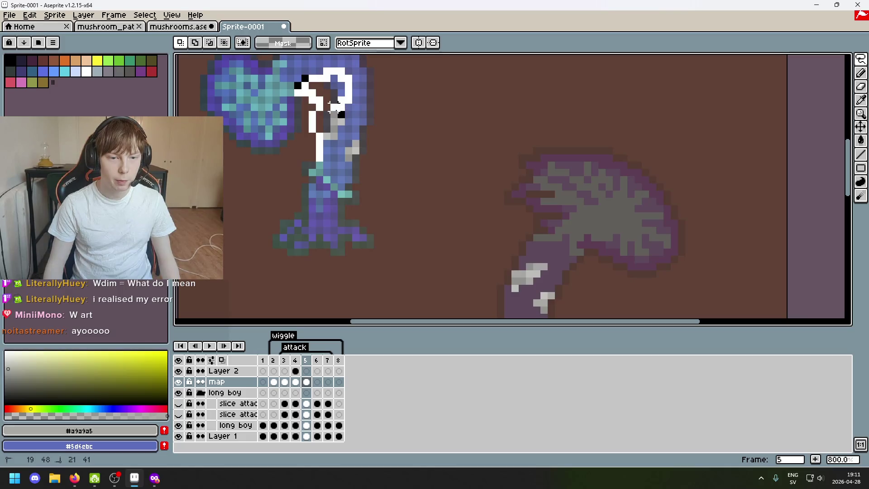
Lasso the top of the curled blue stem and move it right onto the empty ground
{"action": "left_click_drag", "start_coordinate": [325, 129], "coordinate": [327, 132]}
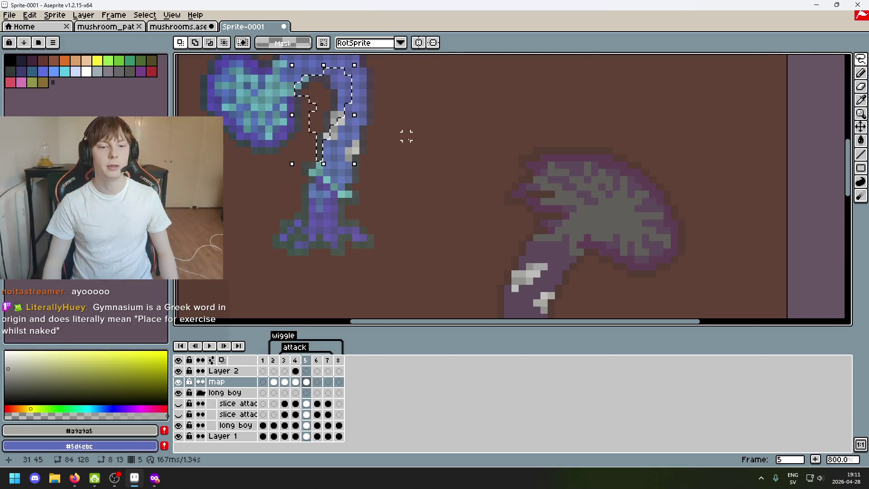
{"action": "left_click_drag", "start_coordinate": [339, 117], "coordinate": [462, 181]}
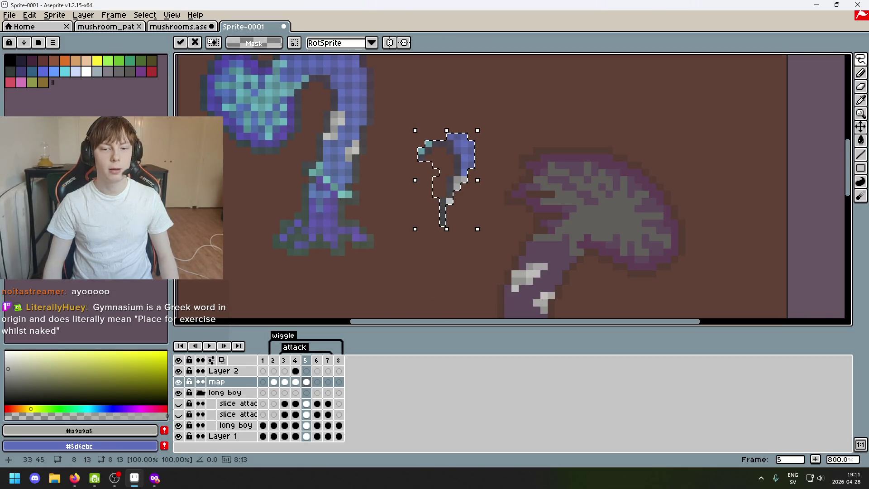
{"action": "key", "text": "Return"}
{"action": "key", "text": "ctrl+d"}
{"action": "key", "text": "e"}
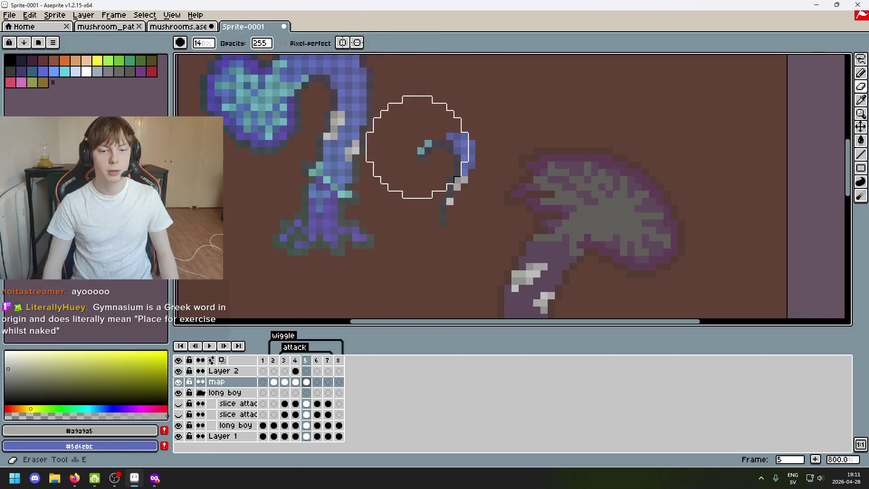
{"action": "key", "text": "b"}
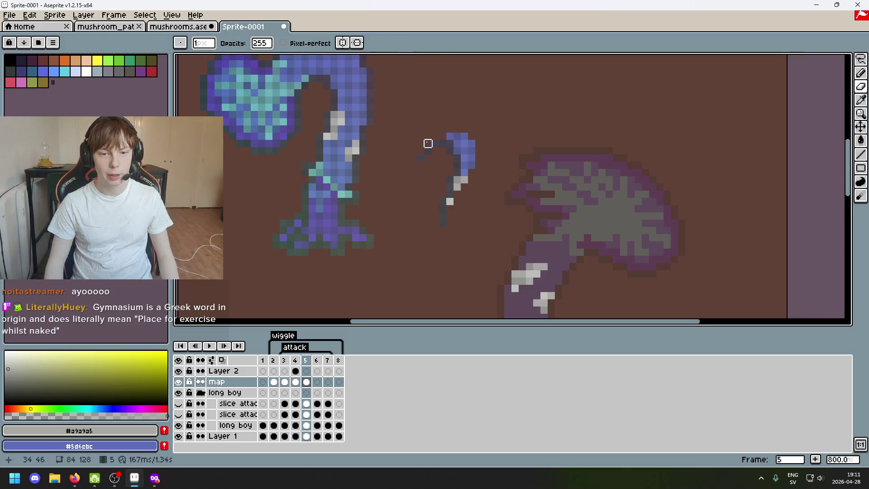
{"action": "scroll", "coordinate": [435, 172], "scroll_direction": "down", "scroll_amount": 3}
{"action": "scroll", "coordinate": [435, 167], "scroll_direction": "up", "scroll_amount": 2}
{"action": "scroll", "coordinate": [435, 163], "scroll_direction": "up", "scroll_amount": 2}
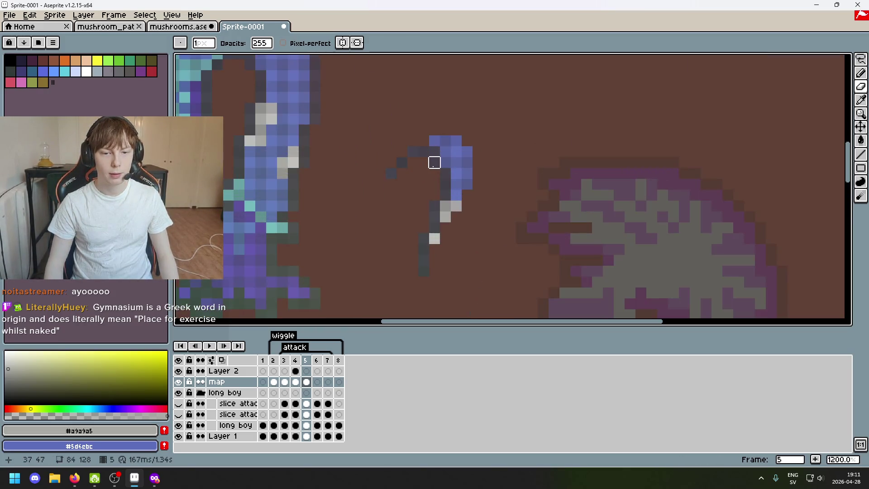
{"action": "scroll", "coordinate": [442, 183], "scroll_direction": "down", "scroll_amount": 1}
{"action": "left_click", "coordinate": [860, 59]}
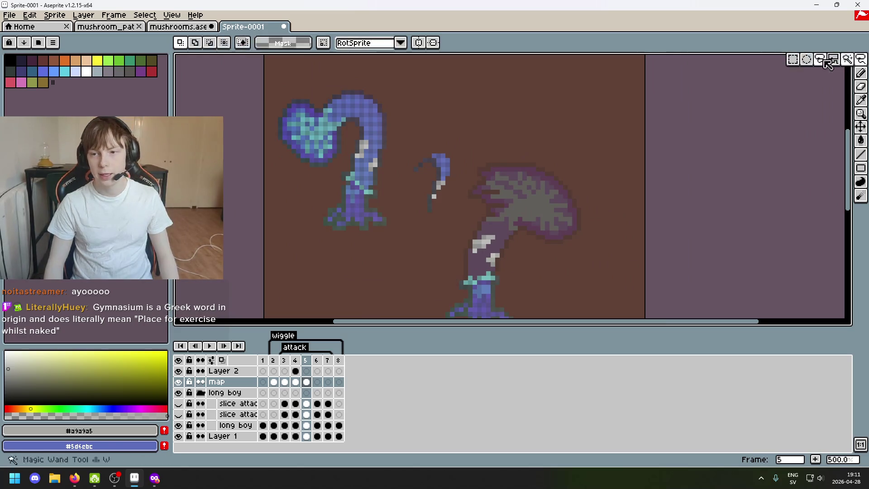
Select part of the hook and move it down-left
{"action": "scroll", "coordinate": [465, 178], "scroll_direction": "up", "scroll_amount": 2}
{"action": "left_click_drag", "start_coordinate": [403, 165], "coordinate": [426, 151]}
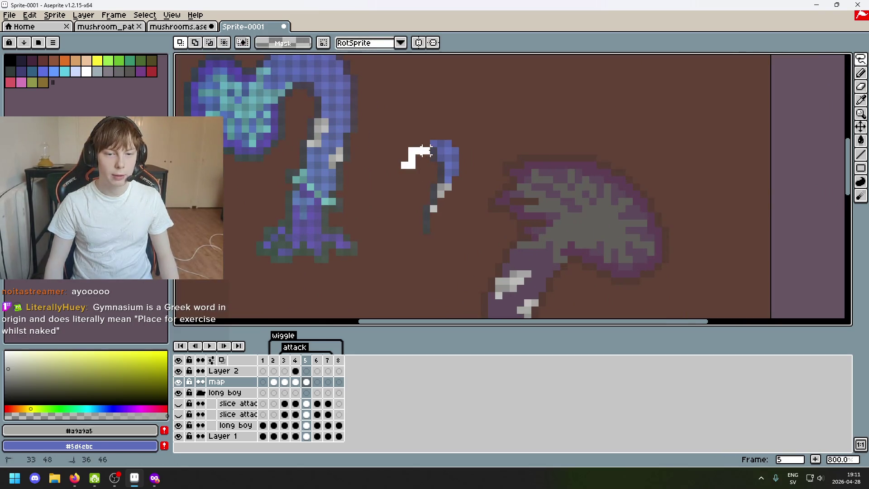
{"action": "mouse_move", "coordinate": [417, 222]}
{"action": "left_mouse_down"}
{"action": "mouse_move", "coordinate": [402, 168]}
{"action": "mouse_move", "coordinate": [408, 285]}
{"action": "left_mouse_up"}
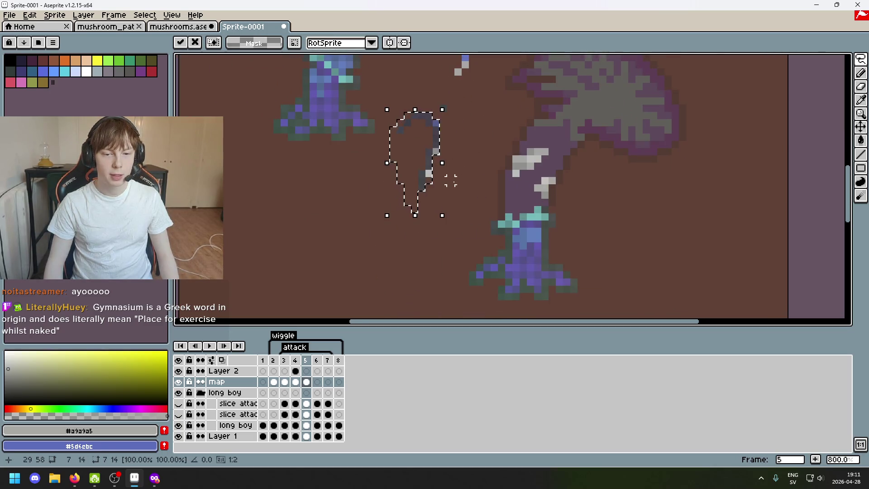
{"action": "left_click", "coordinate": [450, 180]}
Nudge the dark arch piece down and right, then switch to a private Firefox window
{"action": "scroll", "coordinate": [450, 172], "scroll_direction": "up", "scroll_amount": 3}
{"action": "mouse_move", "coordinate": [390, 199]}
{"action": "left_mouse_down"}
{"action": "mouse_move", "coordinate": [448, 177]}
{"action": "mouse_move", "coordinate": [432, 190]}
{"action": "mouse_move", "coordinate": [345, 194]}
{"action": "left_mouse_up"}
{"action": "left_click", "coordinate": [490, 176]}
{"action": "scroll", "coordinate": [423, 176], "scroll_direction": "up", "scroll_amount": 3}
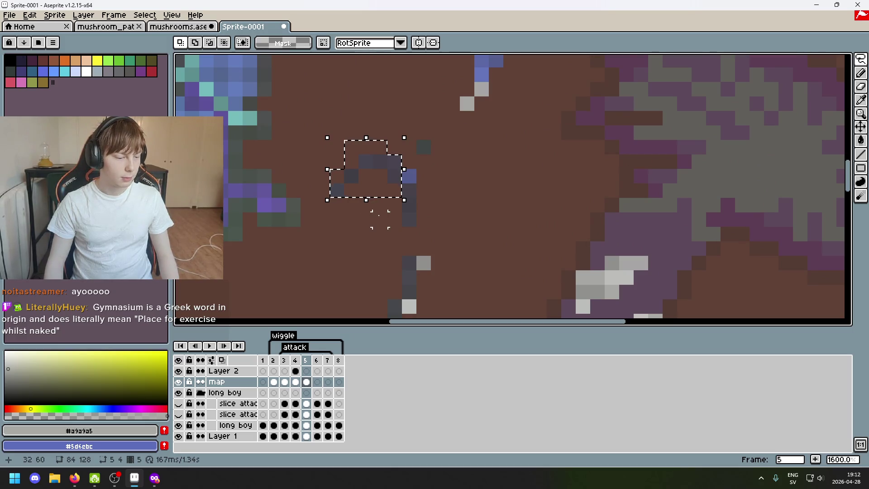
{"action": "scroll", "coordinate": [441, 177], "scroll_direction": "down", "scroll_amount": 1}
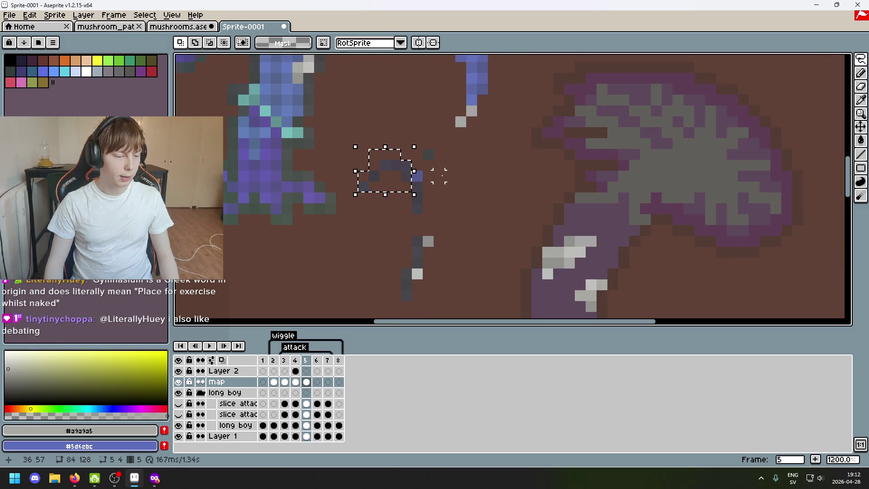
{"action": "mouse_move", "coordinate": [413, 181]}
{"action": "left_mouse_down"}
{"action": "mouse_move", "coordinate": [405, 212]}
{"action": "mouse_move", "coordinate": [420, 190]}
{"action": "left_mouse_up"}
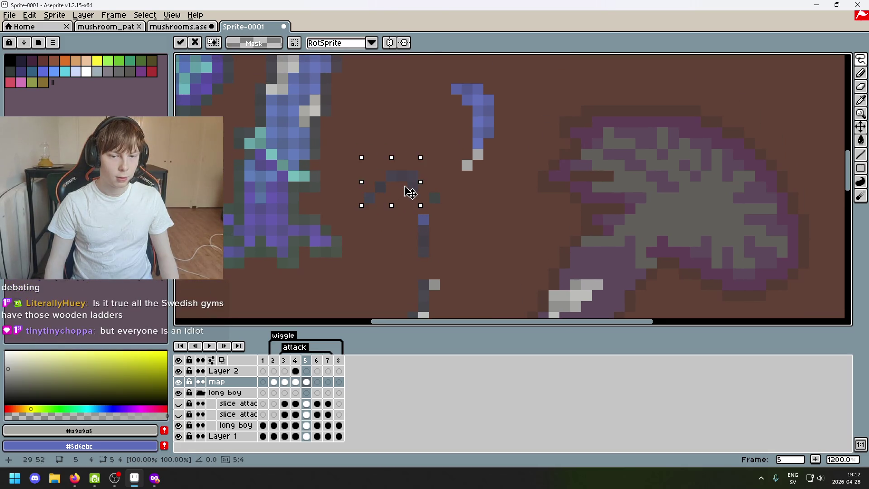
{"action": "left_click", "coordinate": [435, 219]}
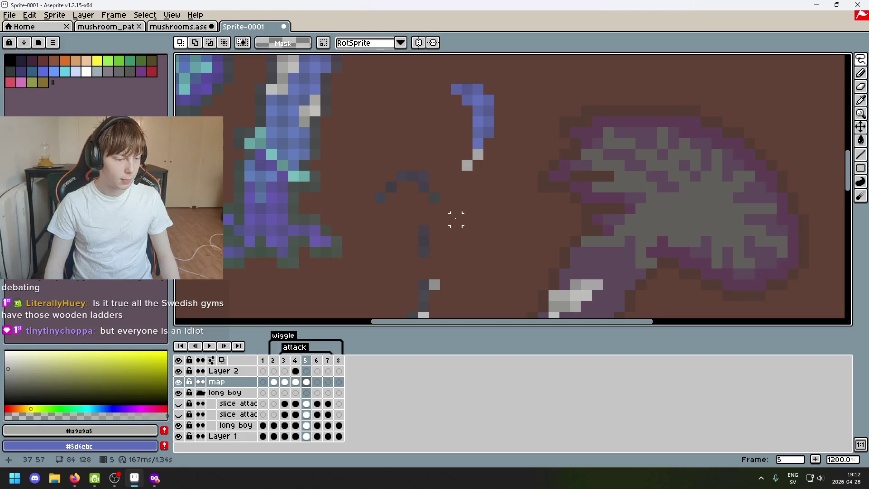
{"action": "key", "text": "alt+Tab"}
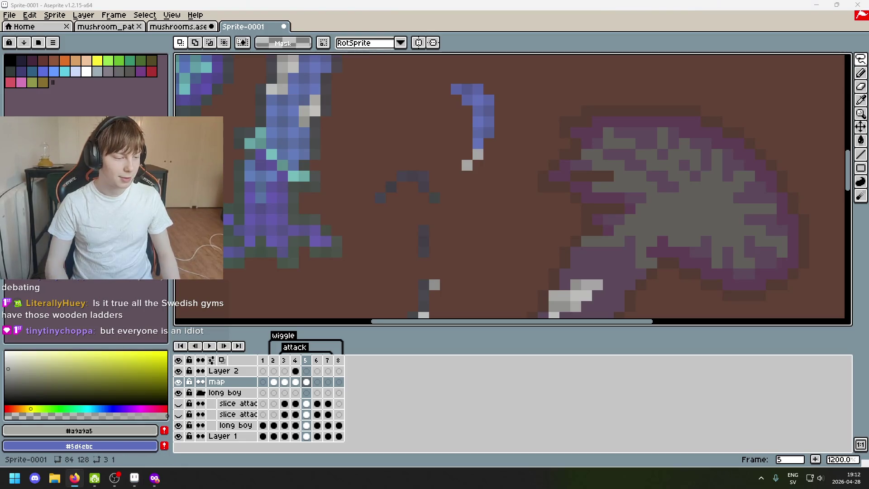
{"action": "key", "text": "ctrl+shift+p"}
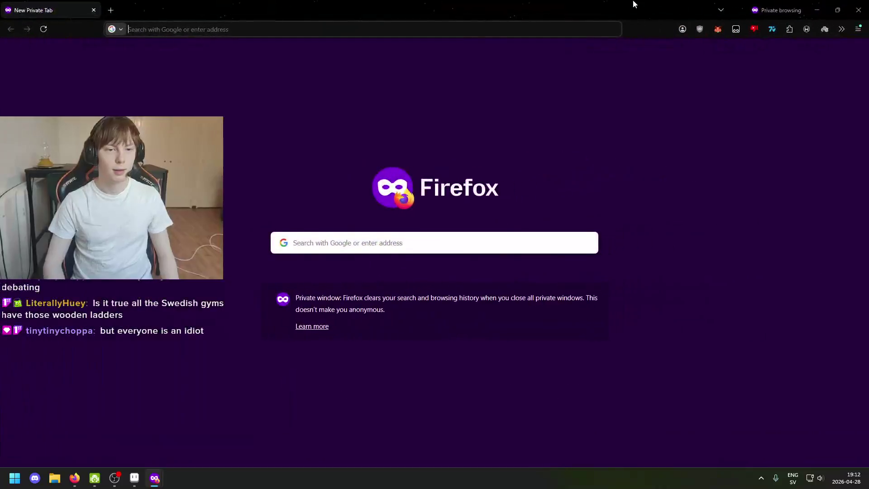
Search Google Images for 'ribbstol' and preview the Nordic Fighter wall-bar image
{"action": "type", "text": "ri"}
{"action": "key", "text": "BackSpace"}
{"action": "type", "text": "ibbr"}
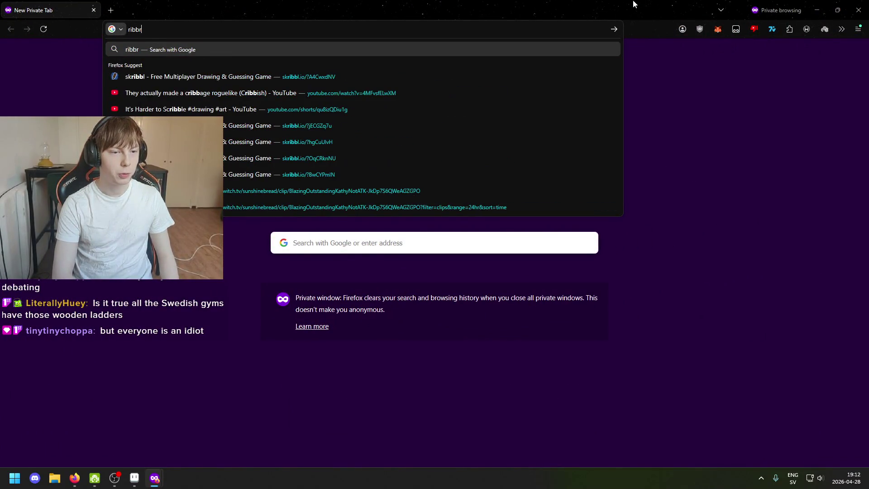
{"action": "key", "text": "BackSpace"}
{"action": "key", "text": "Return"}
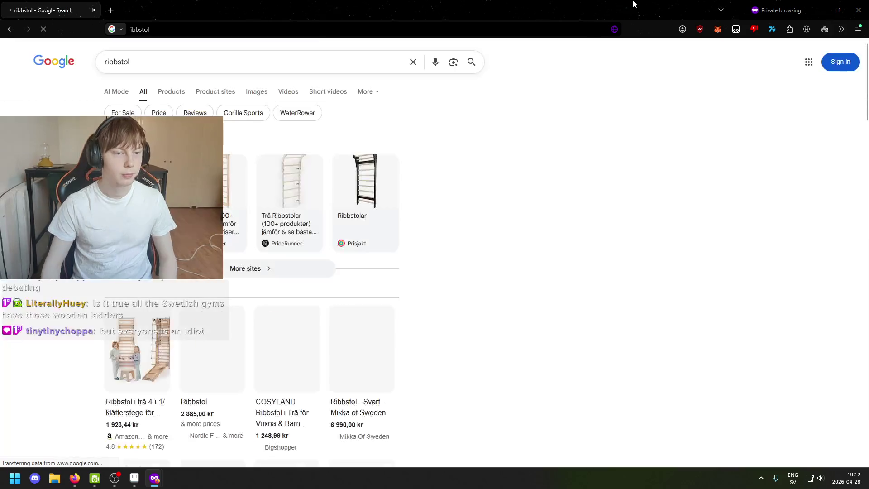
{"action": "left_click", "coordinate": [251, 93]}
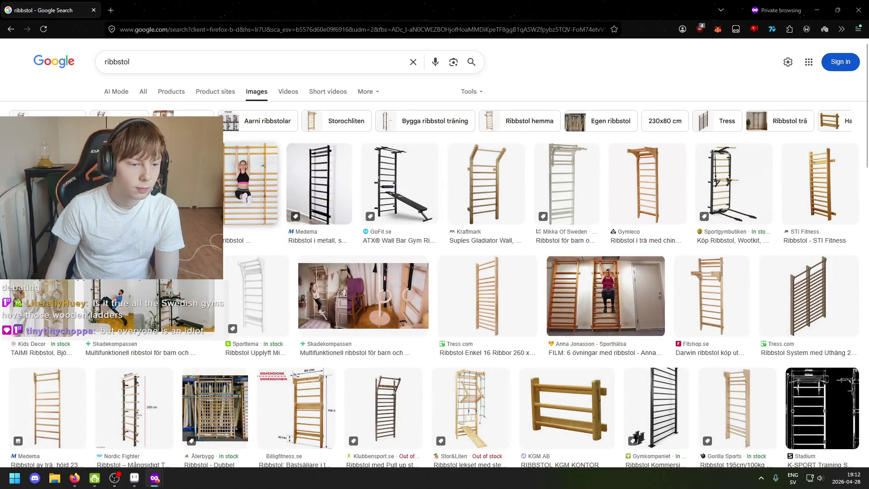
{"action": "left_click", "coordinate": [254, 186]}
{"action": "scroll", "coordinate": [362, 245], "scroll_direction": "down", "scroll_amount": 5}
{"action": "scroll", "coordinate": [348, 231], "scroll_direction": "up", "scroll_amount": 5}
Refine the image search to 'ribbstol gymnastiksal'
{"action": "left_click", "coordinate": [261, 64]}
{"action": "type", "text": "y"}
{"action": "key", "text": "Down"}
{"action": "key", "text": "Down"}
{"action": "key", "text": "Up"}
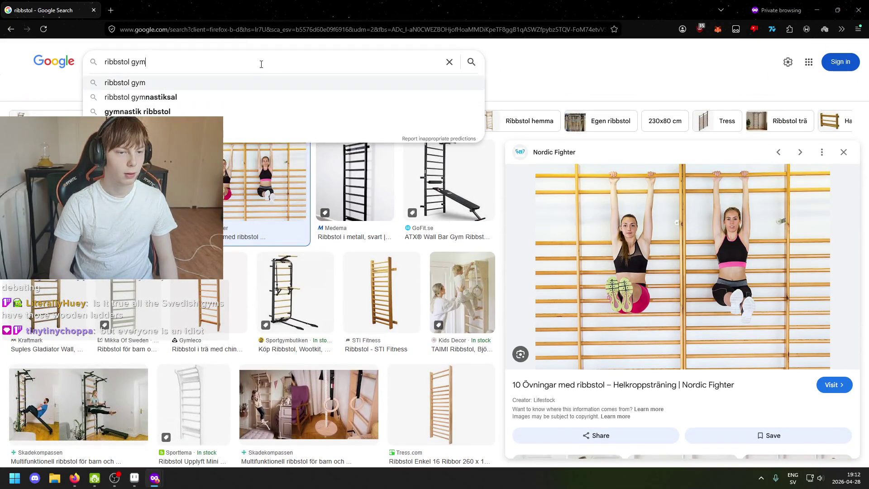
{"action": "key", "text": "Down"}
{"action": "key", "text": "Return"}
Compare the KGM AB and Mostphotos gym-hall wall-bar previews, then close the preview
{"action": "left_click", "coordinate": [255, 163]}
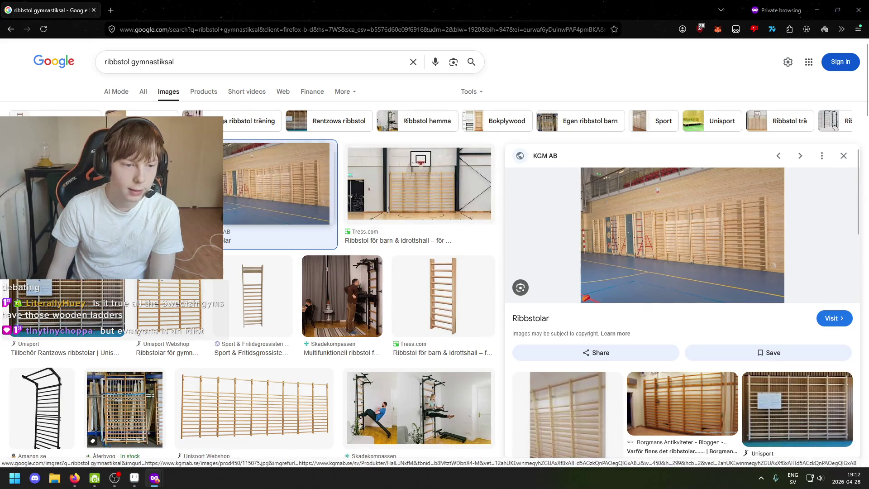
{"action": "left_click", "coordinate": [222, 192]}
{"action": "left_click", "coordinate": [224, 193]}
{"action": "left_click", "coordinate": [220, 192]}
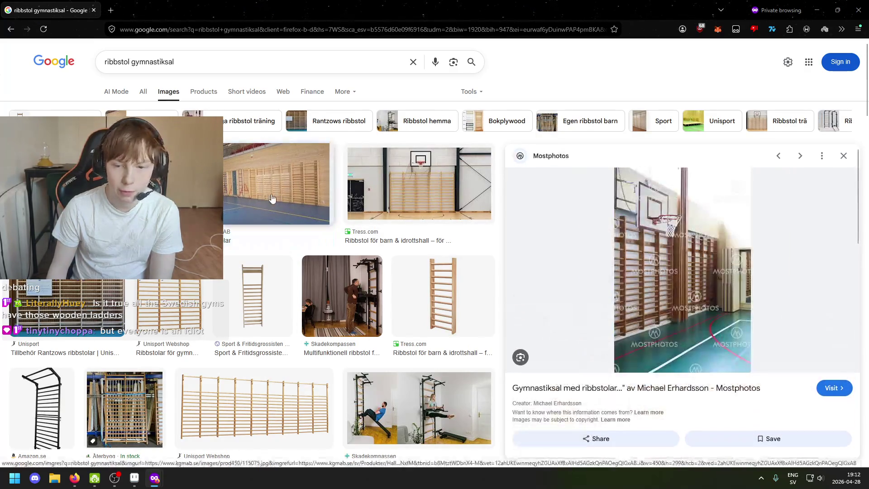
{"action": "left_click", "coordinate": [271, 199]}
{"action": "left_click", "coordinate": [220, 193]}
{"action": "left_click", "coordinate": [271, 199]}
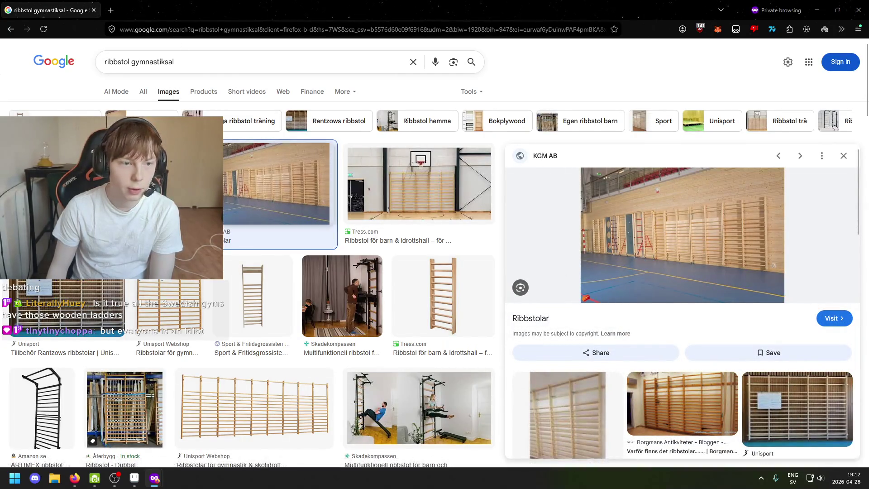
{"action": "key", "text": "alt+Left"}
{"action": "left_click", "coordinate": [292, 170]}
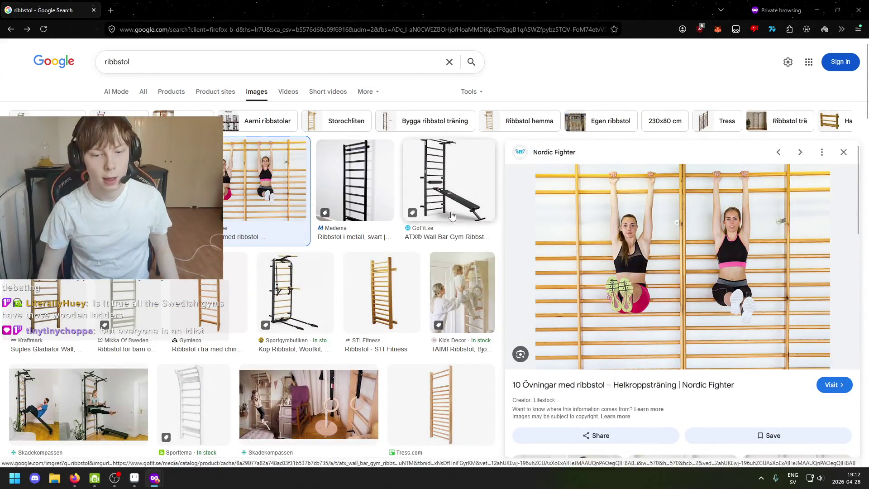
{"action": "key", "text": "alt+Right"}
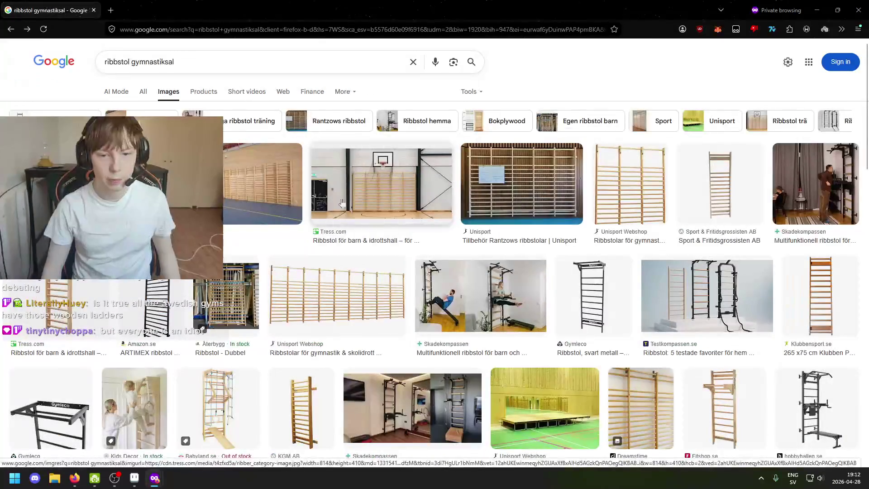
{"action": "left_click", "coordinate": [295, 207]}
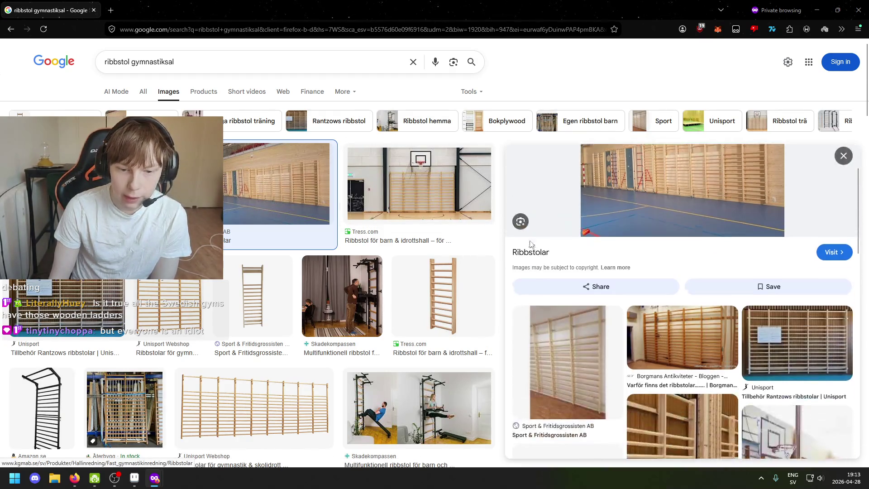
{"action": "left_click", "coordinate": [843, 155]}
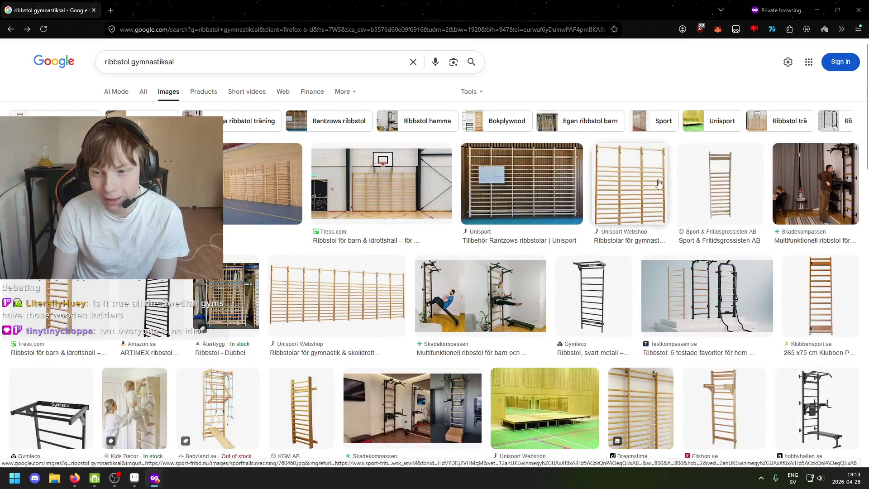
Browse more wall-bar previews, including the Tress ladder, Mostphotos and Unisport images
{"action": "left_click", "coordinate": [380, 185]}
{"action": "key", "text": "Right"}
{"action": "key", "text": "Down"}
{"action": "left_click", "coordinate": [265, 187]}
{"action": "scroll", "coordinate": [294, 194], "scroll_direction": "down", "scroll_amount": 3}
{"action": "scroll", "coordinate": [317, 203], "scroll_direction": "up", "scroll_amount": 3}
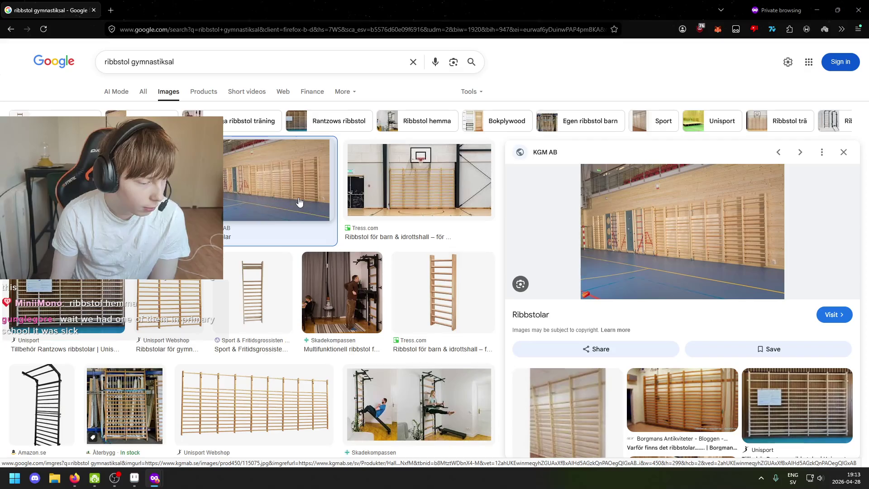
{"action": "left_click", "coordinate": [568, 408]}
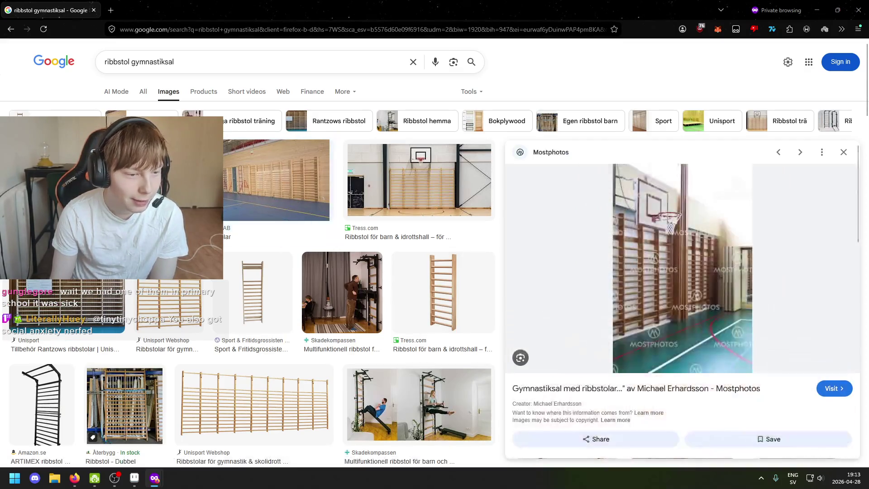
{"action": "left_click", "coordinate": [170, 308]}
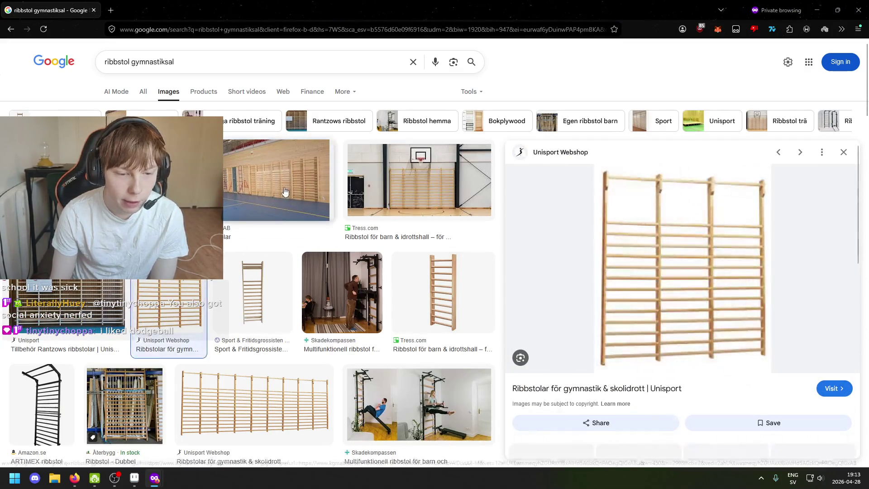
{"action": "left_click", "coordinate": [337, 214]}
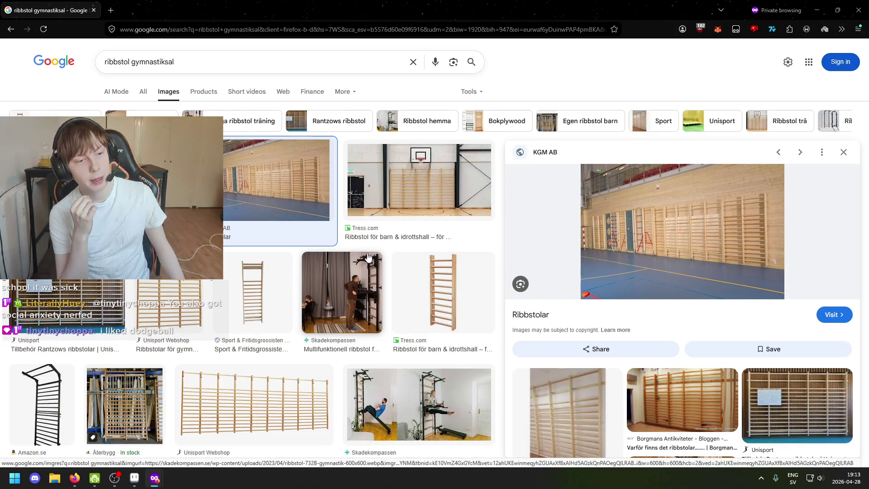
View the Skadekompassen multifunctional wall bars image, then minimize Firefox back to Aseprite
{"action": "left_click", "coordinate": [407, 405]}
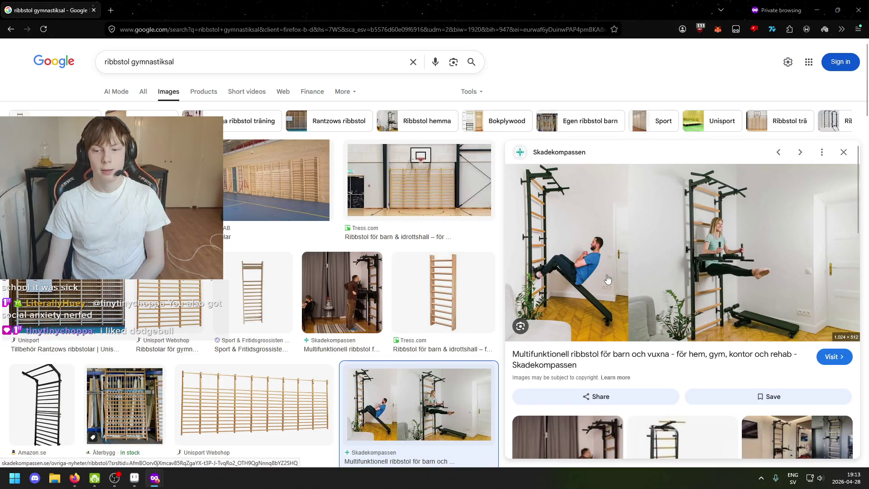
{"action": "scroll", "coordinate": [589, 283], "scroll_direction": "down", "scroll_amount": 1}
{"action": "scroll", "coordinate": [588, 283], "scroll_direction": "down", "scroll_amount": 3}
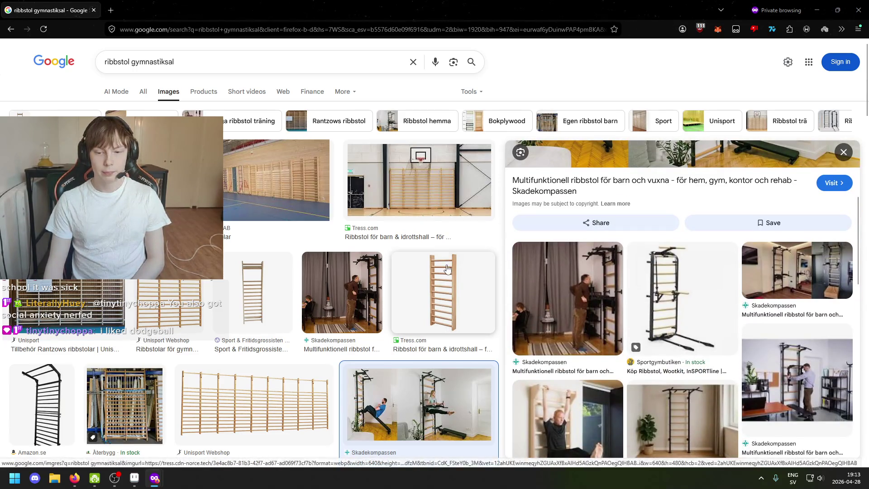
{"action": "scroll", "coordinate": [447, 270], "scroll_direction": "down", "scroll_amount": 5}
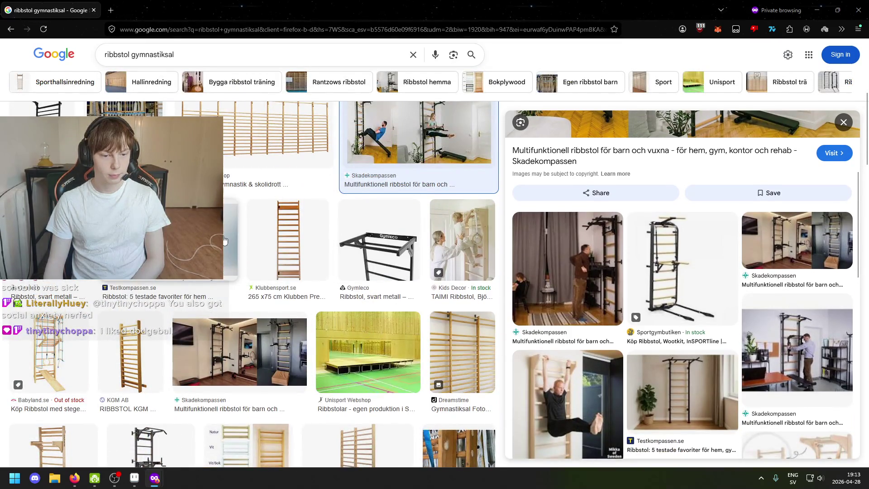
{"action": "scroll", "coordinate": [775, 102], "scroll_direction": "up", "scroll_amount": 5}
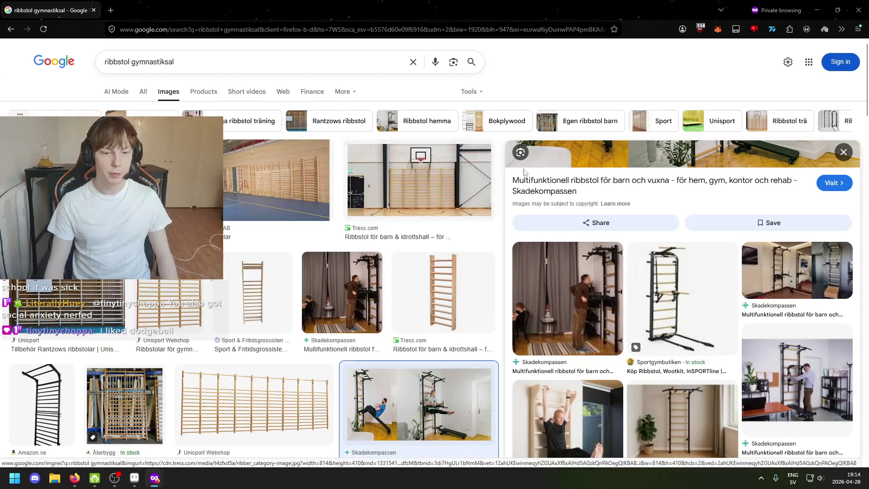
{"action": "left_click", "coordinate": [819, 17]}
Select the small pixel group near the dark dashed stroke and shift it beside the stroke
{"action": "scroll", "coordinate": [581, 239], "scroll_direction": "down", "scroll_amount": 2}
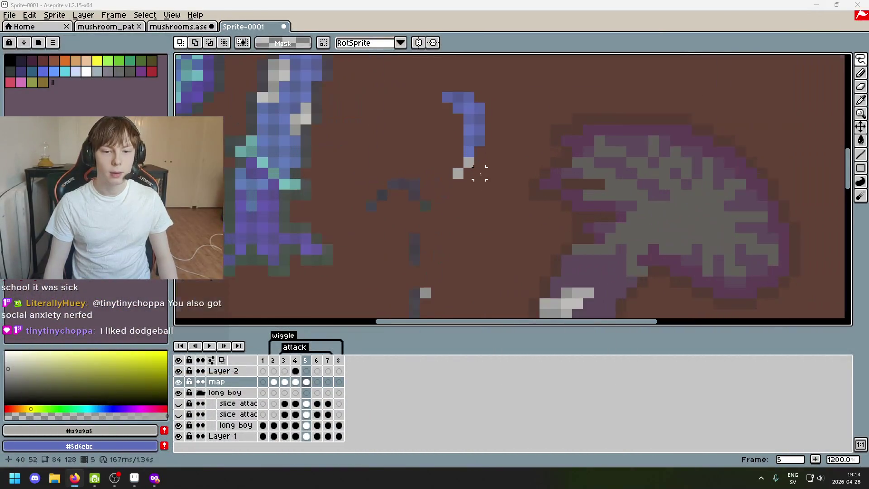
{"action": "scroll", "coordinate": [581, 238], "scroll_direction": "down", "scroll_amount": 3}
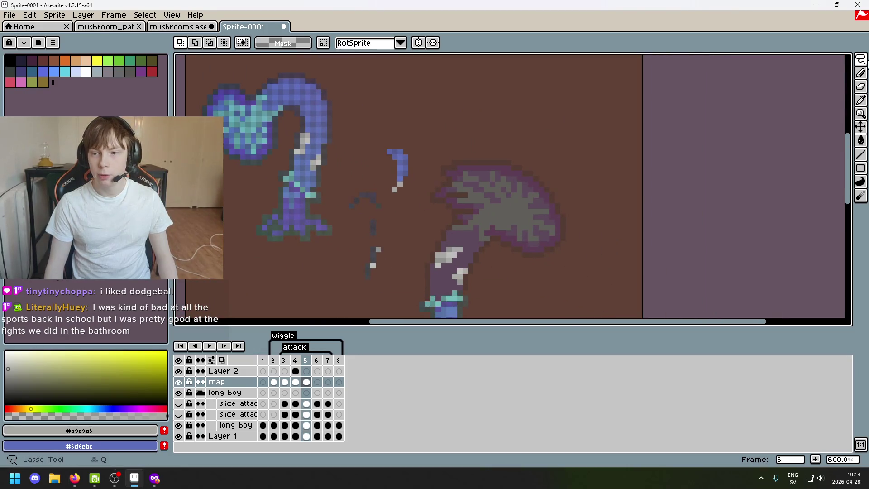
{"action": "mouse_move", "coordinate": [861, 60]}
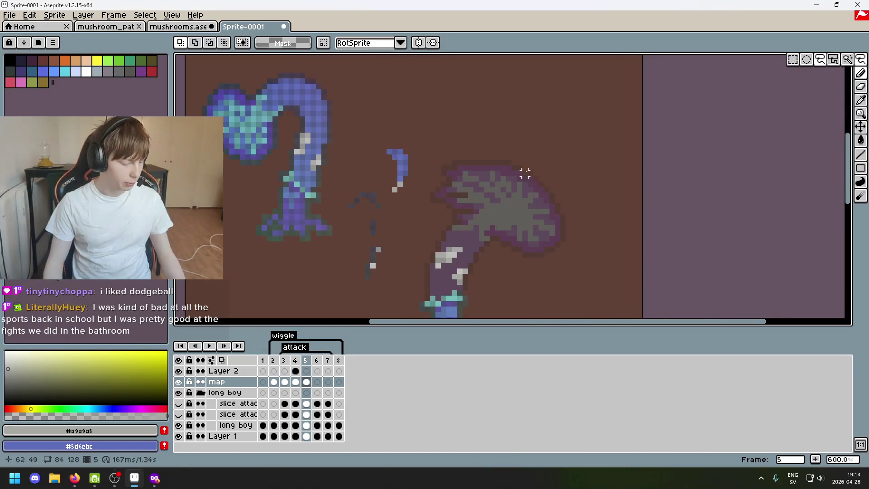
{"action": "scroll", "coordinate": [438, 190], "scroll_direction": "up", "scroll_amount": 3}
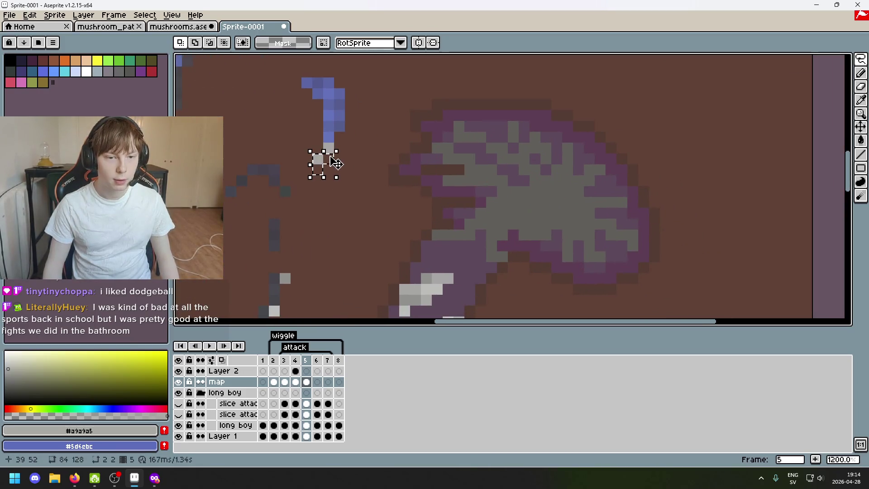
{"action": "left_click_drag", "start_coordinate": [318, 170], "coordinate": [296, 137]}
{"action": "scroll", "coordinate": [403, 209], "scroll_direction": "down", "scroll_amount": 3}
{"action": "left_click", "coordinate": [417, 237]}
{"action": "scroll", "coordinate": [389, 208], "scroll_direction": "up", "scroll_amount": 5}
{"action": "scroll", "coordinate": [402, 202], "scroll_direction": "down", "scroll_amount": 2}
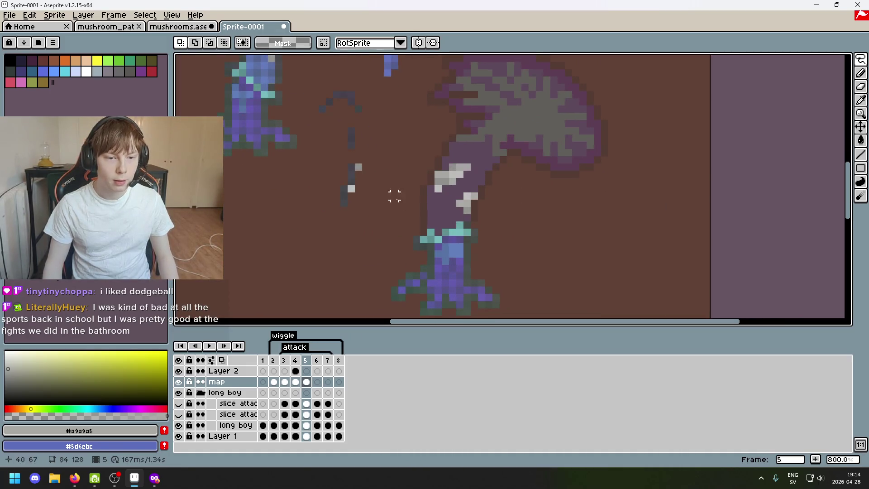
{"action": "scroll", "coordinate": [357, 165], "scroll_direction": "up", "scroll_amount": 1}
{"action": "left_click_drag", "start_coordinate": [357, 165], "coordinate": [366, 204]}
{"action": "scroll", "coordinate": [398, 217], "scroll_direction": "down", "scroll_amount": 2}
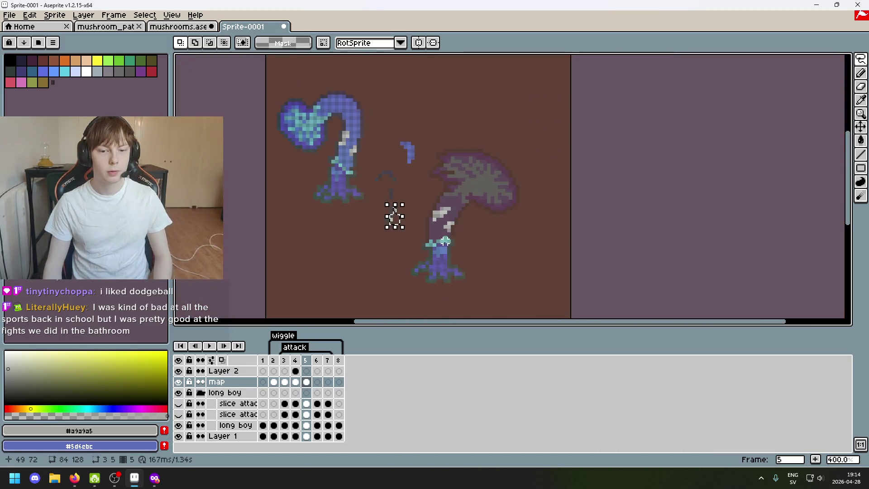
{"action": "scroll", "coordinate": [407, 229], "scroll_direction": "up", "scroll_amount": 1}
{"action": "left_click_drag", "start_coordinate": [403, 224], "coordinate": [414, 234]}
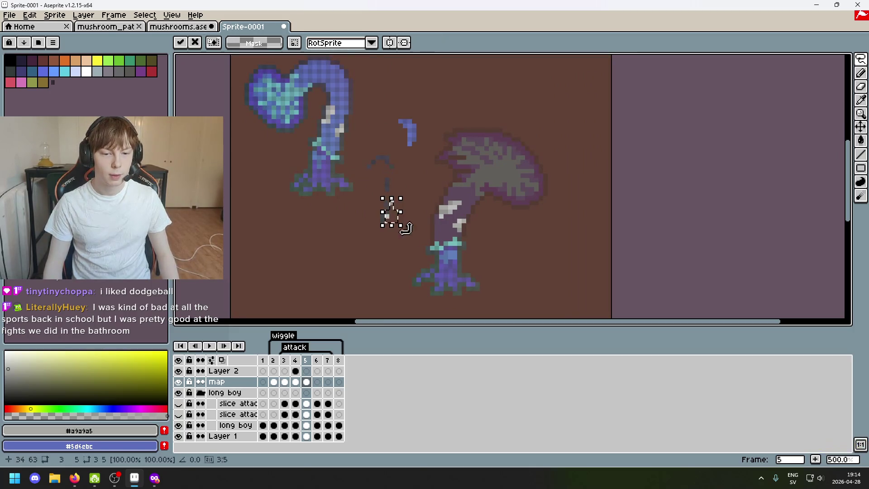
{"action": "key", "text": "ctrl+d"}
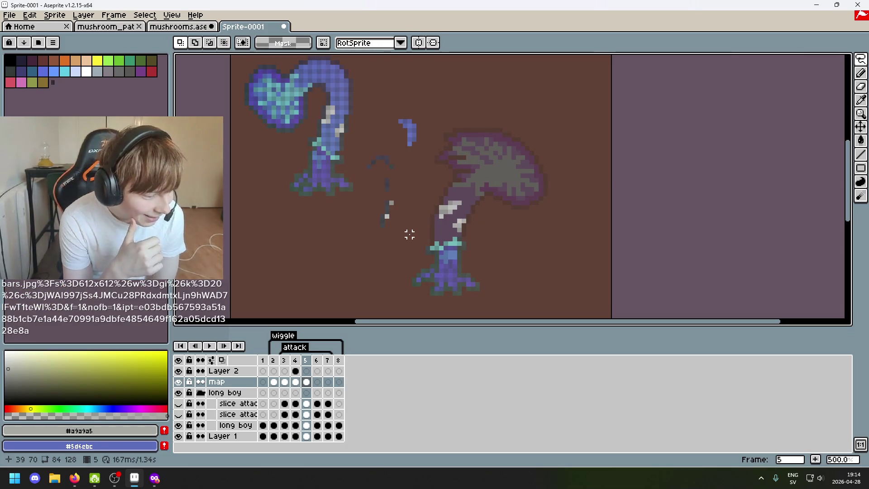
Extend the dashed stroke downward with dark pixels, then bring up the wall-bars photo in Firefox
{"action": "scroll", "coordinate": [409, 234], "scroll_direction": "up", "scroll_amount": 1}
{"action": "scroll", "coordinate": [384, 214], "scroll_direction": "up", "scroll_amount": 1}
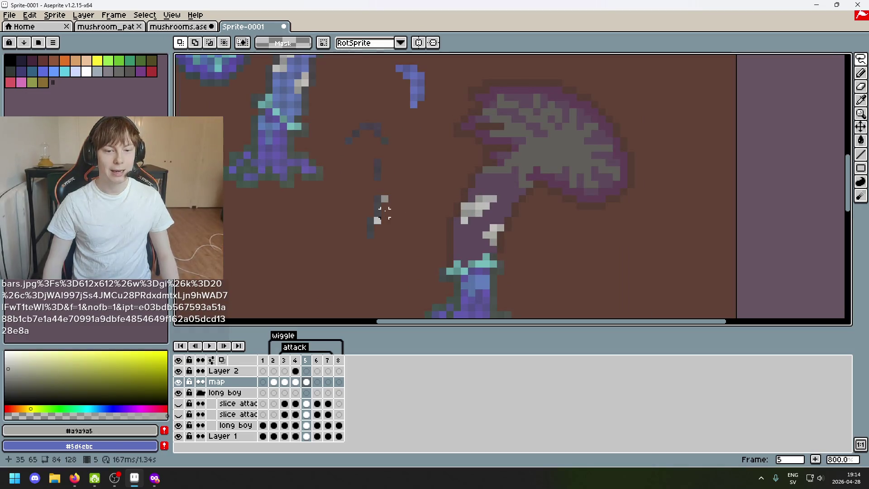
{"action": "left_click_drag", "start_coordinate": [380, 202], "coordinate": [377, 222]}
{"action": "left_click", "coordinate": [377, 226]}
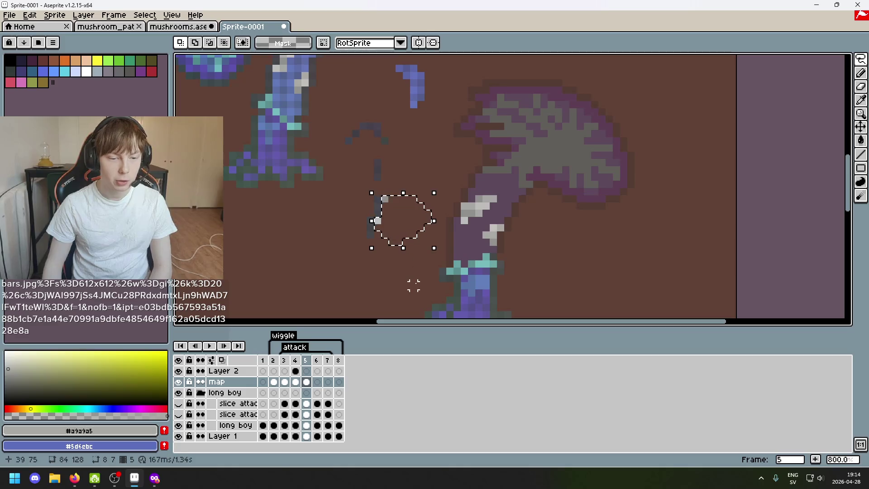
{"action": "left_click", "coordinate": [75, 478]}
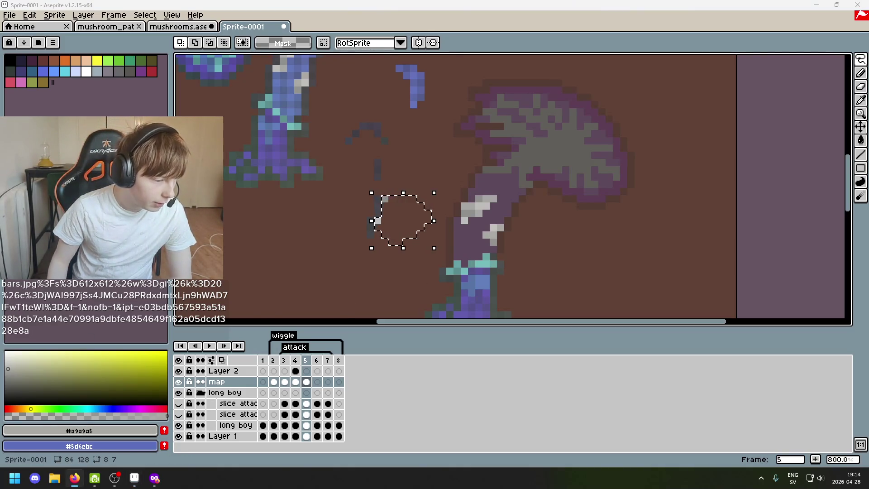
{"action": "left_click", "coordinate": [154, 478]}
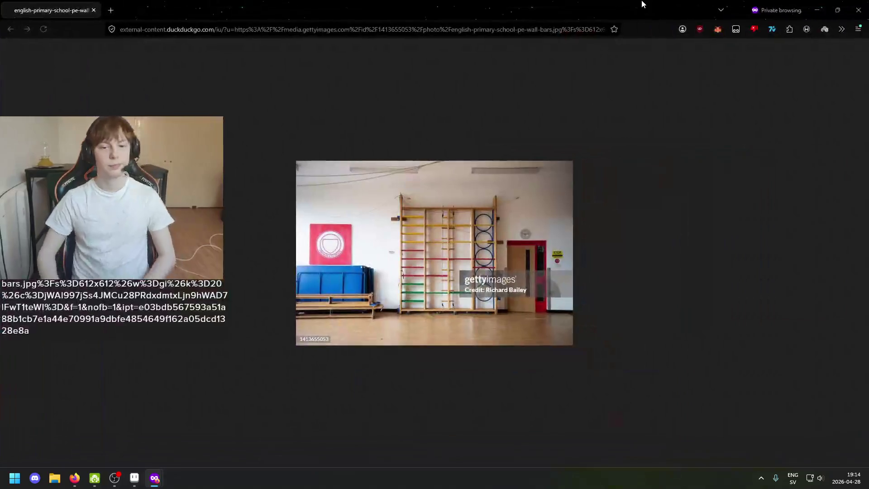
Zoom the gym wall-bars photo to 240% to study the bars, then close the window
{"action": "scroll", "coordinate": [450, 253], "scroll_direction": "up", "scroll_amount": 6}
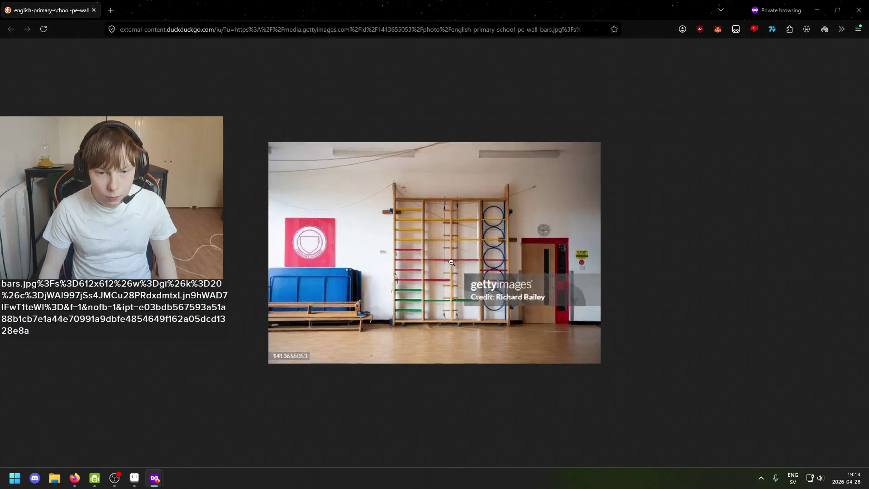
{"action": "scroll", "coordinate": [451, 263], "scroll_direction": "up", "scroll_amount": 3}
{"action": "scroll", "coordinate": [452, 265], "scroll_direction": "down", "scroll_amount": 2}
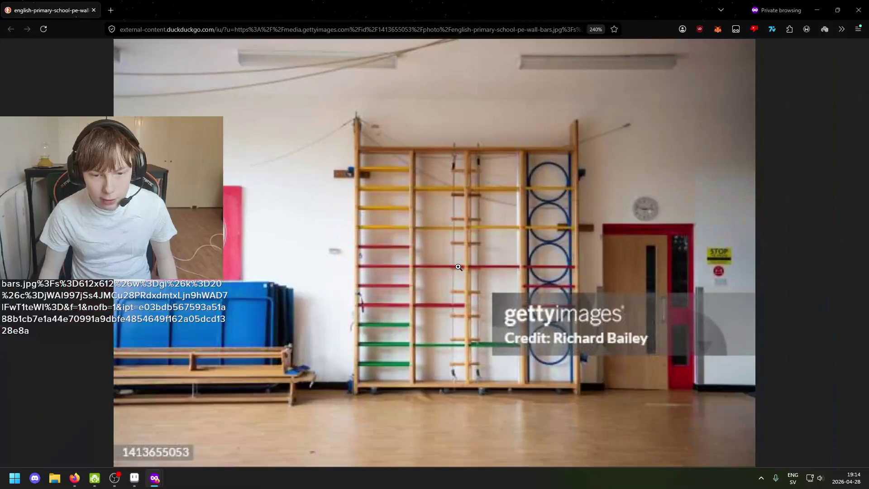
{"action": "scroll", "coordinate": [454, 268], "scroll_direction": "up", "scroll_amount": 1}
{"action": "scroll", "coordinate": [456, 272], "scroll_direction": "down", "scroll_amount": 1}
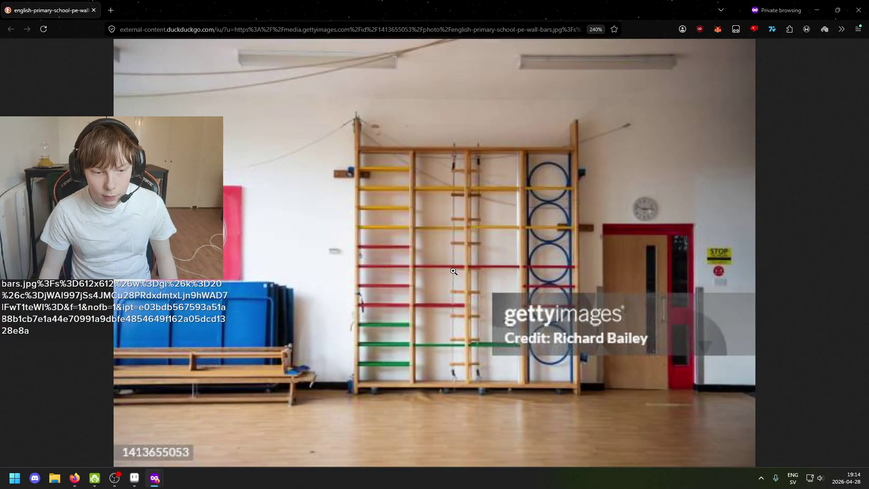
{"action": "scroll", "coordinate": [448, 270], "scroll_direction": "down", "scroll_amount": 8}
{"action": "scroll", "coordinate": [448, 270], "scroll_direction": "up", "scroll_amount": 3}
{"action": "scroll", "coordinate": [448, 269], "scroll_direction": "up", "scroll_amount": 5}
{"action": "scroll", "coordinate": [448, 270], "scroll_direction": "down", "scroll_amount": 2}
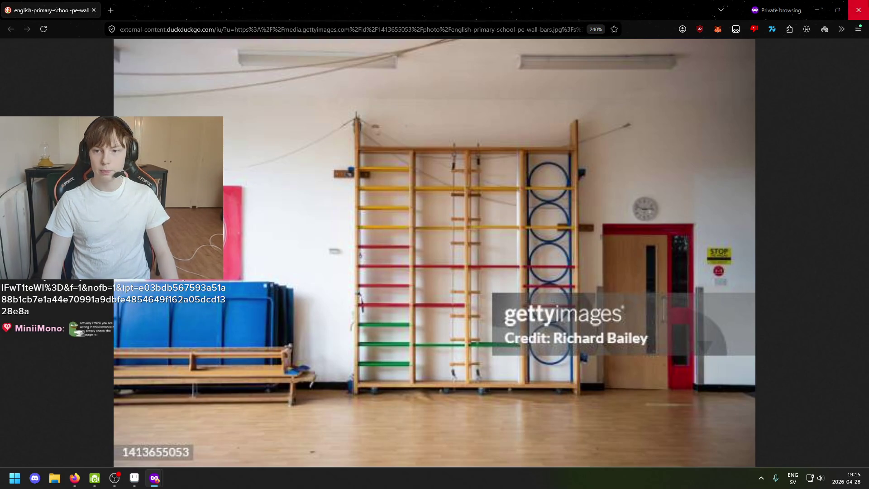
{"action": "left_click", "coordinate": [858, 10]}
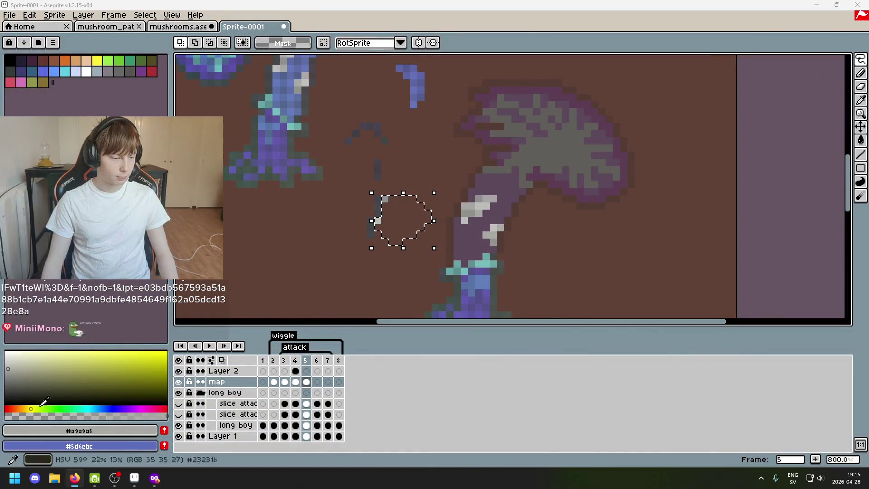
Drop the small ellipse selection and pan to the blue mushroom's stem
{"action": "scroll", "coordinate": [333, 261], "scroll_direction": "up", "scroll_amount": 2}
{"action": "key", "text": "ctrl+d"}
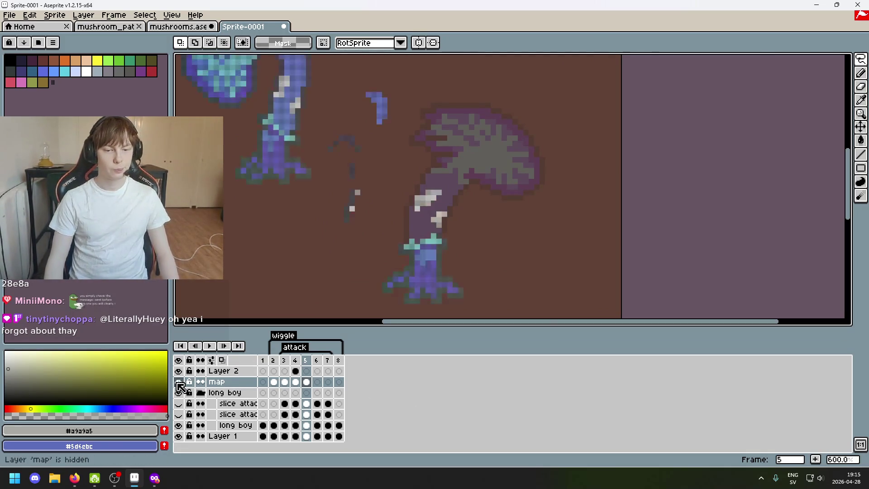
{"action": "scroll", "coordinate": [424, 227], "scroll_direction": "up", "scroll_amount": 3}
{"action": "left_click_drag", "start_coordinate": [425, 228], "coordinate": [433, 231]}
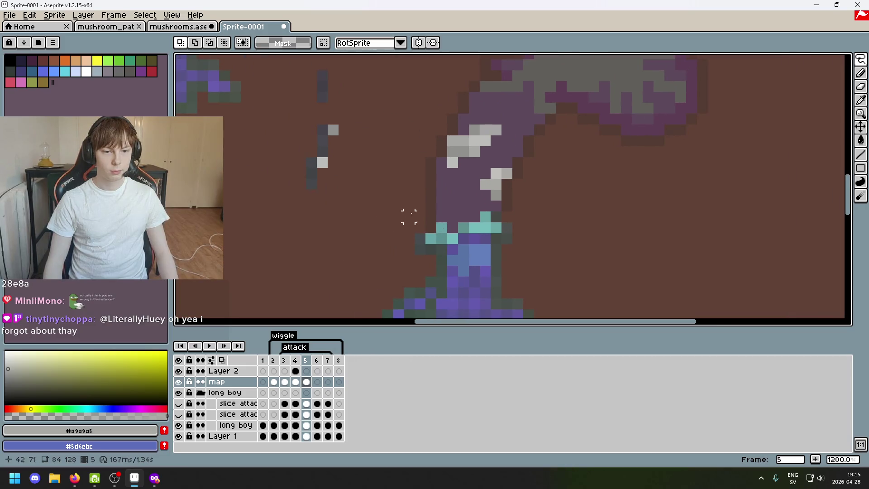
{"action": "scroll", "coordinate": [322, 183], "scroll_direction": "down", "scroll_amount": 3}
{"action": "scroll", "coordinate": [341, 261], "scroll_direction": "down", "scroll_amount": 2}
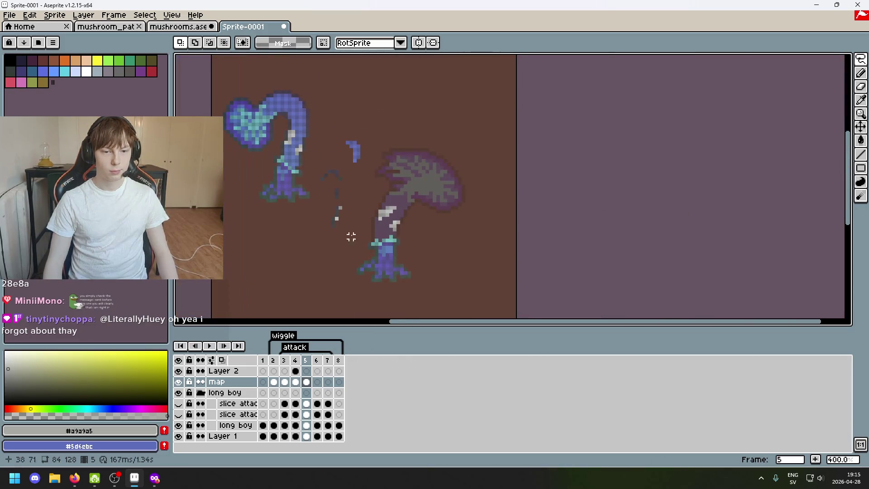
{"action": "scroll", "coordinate": [344, 186], "scroll_direction": "up", "scroll_amount": 1}
{"action": "scroll", "coordinate": [345, 192], "scroll_direction": "up", "scroll_amount": 1}
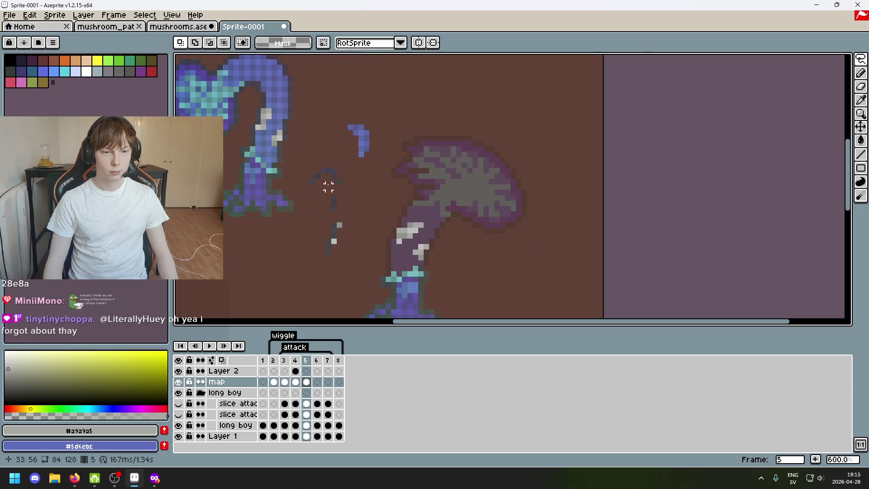
{"action": "mouse_move", "coordinate": [861, 59]}
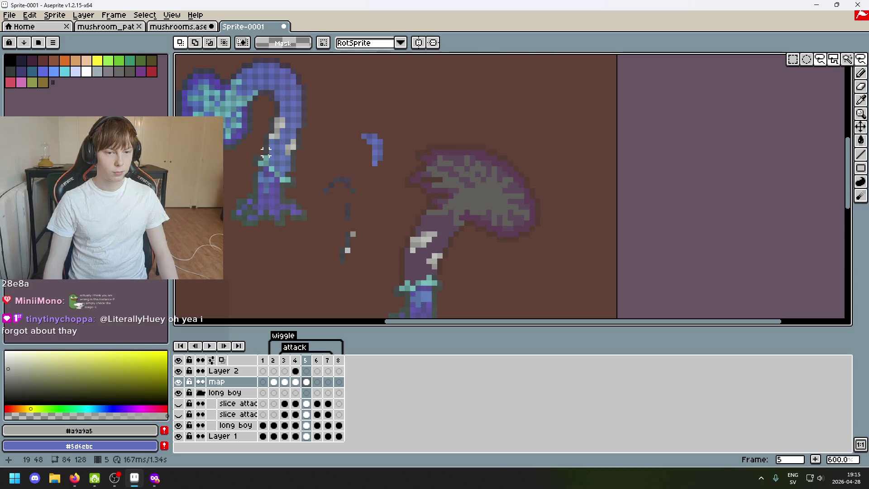
Lasso the blue mushroom's curled top and place a copy on the empty ground below
{"action": "left_click", "coordinate": [266, 153]}
{"action": "left_click_drag", "start_coordinate": [282, 65], "coordinate": [336, 82]}
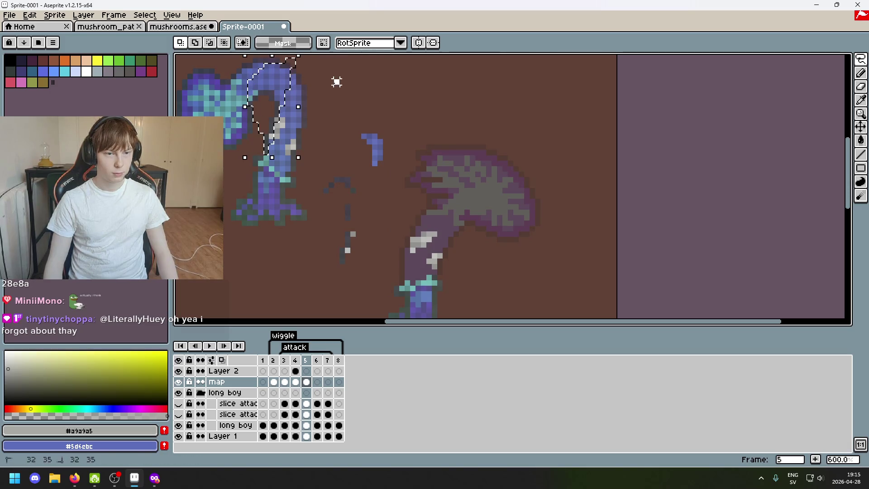
{"action": "left_click_drag", "start_coordinate": [266, 154], "coordinate": [261, 131]}
{"action": "left_click_drag", "start_coordinate": [244, 87], "coordinate": [331, 135]}
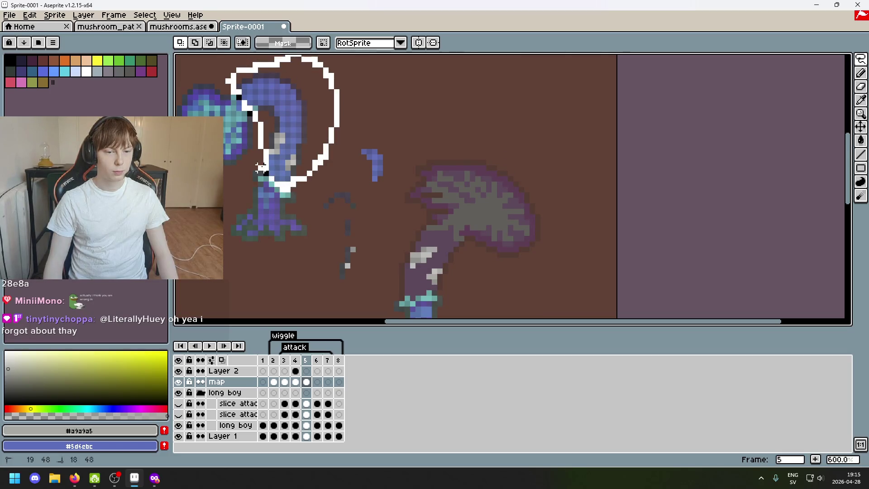
{"action": "left_click_drag", "start_coordinate": [261, 168], "coordinate": [265, 156]}
{"action": "scroll", "coordinate": [265, 156], "scroll_direction": "down", "scroll_amount": 3}
{"action": "left_click_drag", "start_coordinate": [321, 104], "coordinate": [319, 238]}
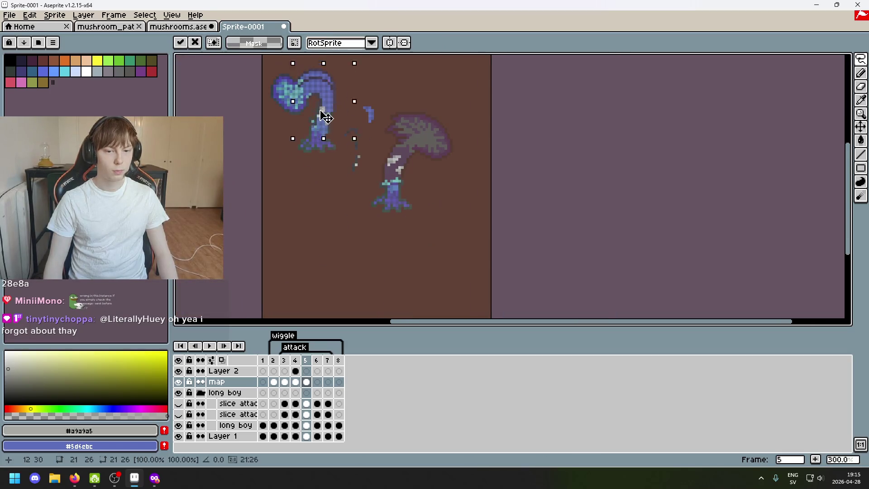
{"action": "left_click", "coordinate": [388, 224]}
{"action": "scroll", "coordinate": [373, 220], "scroll_direction": "up", "scroll_amount": 1}
{"action": "scroll", "coordinate": [330, 208], "scroll_direction": "up", "scroll_amount": 1}
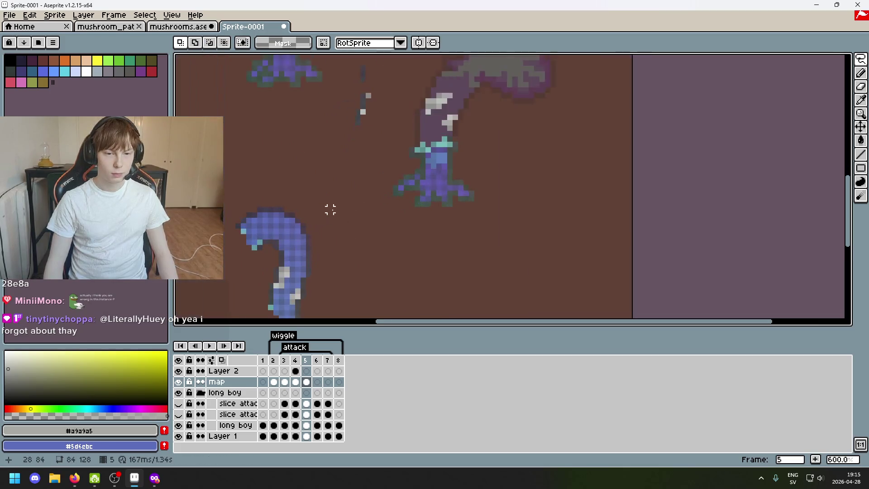
{"action": "scroll", "coordinate": [388, 207], "scroll_direction": "up", "scroll_amount": 1}
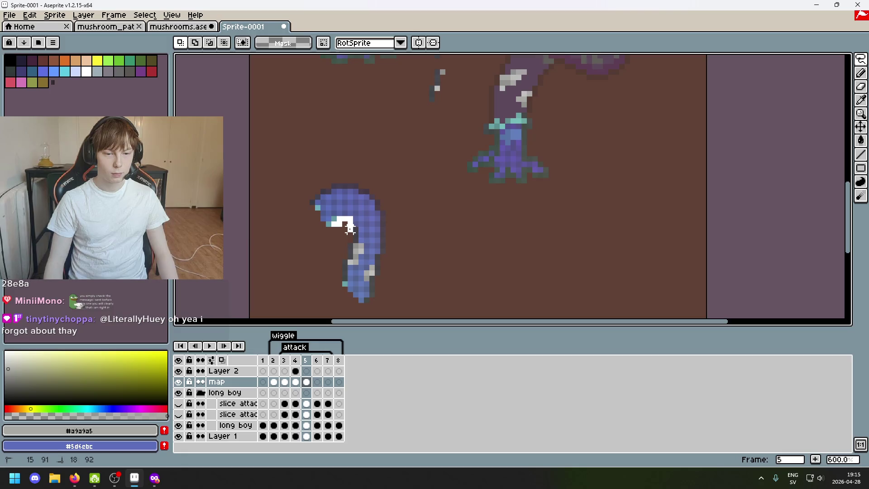
Try nudging pixels at the copied hook's bottom, then undo the move
{"action": "mouse_move", "coordinate": [345, 278]}
{"action": "left_mouse_down"}
{"action": "mouse_move", "coordinate": [337, 222]}
{"action": "mouse_move", "coordinate": [470, 164]}
{"action": "mouse_move", "coordinate": [408, 262]}
{"action": "left_mouse_up"}
{"action": "left_click", "coordinate": [460, 145]}
{"action": "scroll", "coordinate": [405, 218], "scroll_direction": "up", "scroll_amount": 3}
{"action": "mouse_move", "coordinate": [346, 277]}
{"action": "left_mouse_down"}
{"action": "mouse_move", "coordinate": [356, 311]}
{"action": "mouse_move", "coordinate": [399, 224]}
{"action": "left_mouse_up"}
{"action": "key", "text": "ctrl+z"}
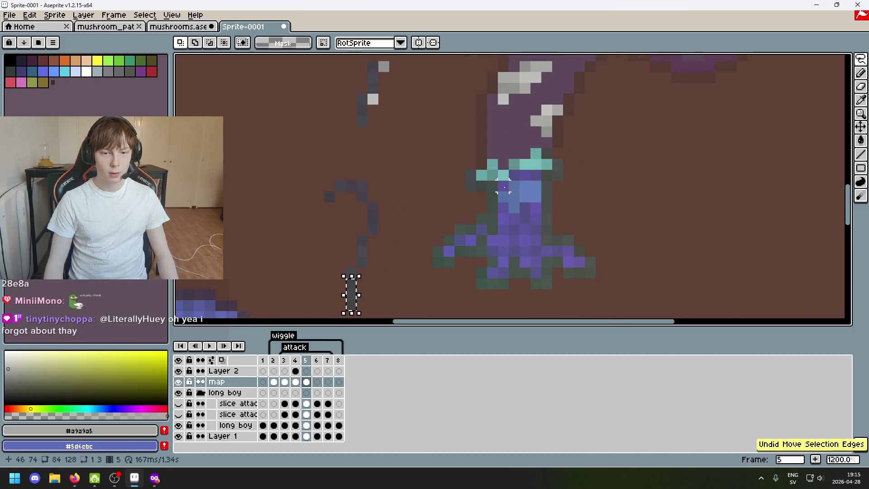
With the Rectangular Marquee, move a pixel strip and a two-pixel block beside the purple stem
{"action": "left_click", "coordinate": [861, 59]}
{"action": "left_click", "coordinate": [795, 61]}
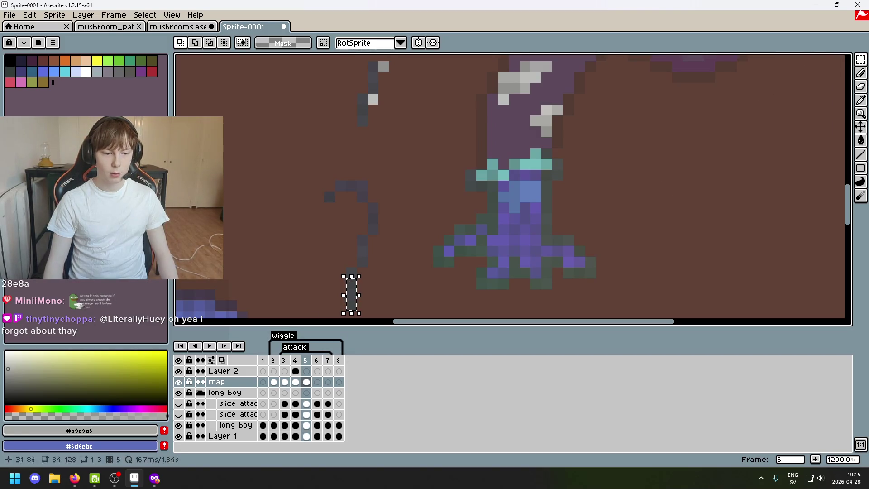
{"action": "mouse_move", "coordinate": [349, 247]}
{"action": "left_mouse_down"}
{"action": "mouse_move", "coordinate": [362, 289]}
{"action": "mouse_move", "coordinate": [491, 124]}
{"action": "left_mouse_up"}
{"action": "left_click", "coordinate": [362, 271]}
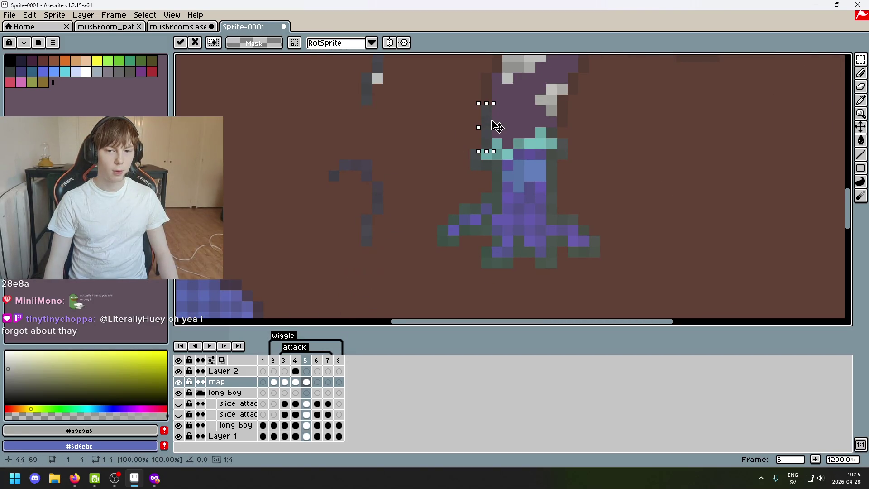
{"action": "key", "text": "Return"}
{"action": "left_click_drag", "start_coordinate": [430, 120], "coordinate": [384, 252]}
{"action": "mouse_move", "coordinate": [288, 246]}
{"action": "left_mouse_down"}
{"action": "mouse_move", "coordinate": [294, 255]}
{"action": "mouse_move", "coordinate": [419, 116]}
{"action": "left_mouse_up"}
{"action": "left_click_drag", "start_coordinate": [421, 193], "coordinate": [477, 169]}
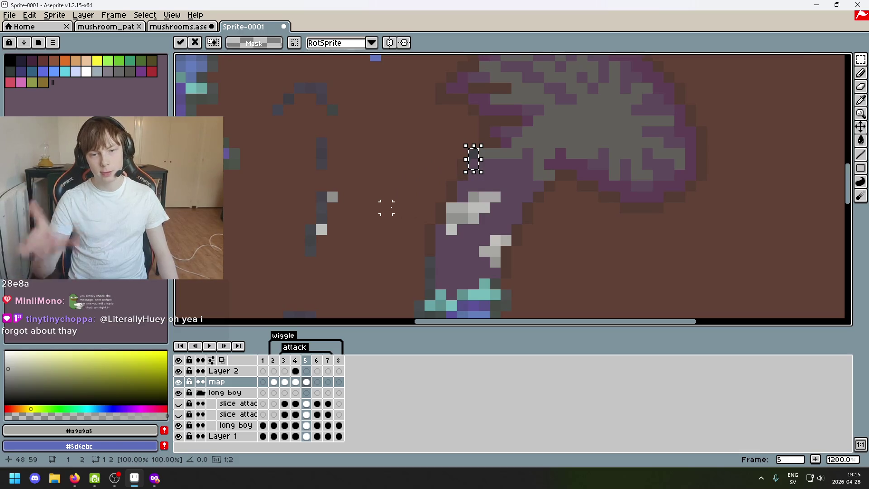
{"action": "left_click", "coordinate": [374, 249]}
Try moving a dark pixel block up-right toward the purple stem, undoing each attempt
{"action": "scroll", "coordinate": [343, 206], "scroll_direction": "down", "scroll_amount": 3}
{"action": "mouse_move", "coordinate": [273, 246]}
{"action": "left_mouse_down"}
{"action": "mouse_move", "coordinate": [281, 254]}
{"action": "mouse_move", "coordinate": [461, 113]}
{"action": "left_mouse_up"}
{"action": "key", "text": "ctrl+z"}
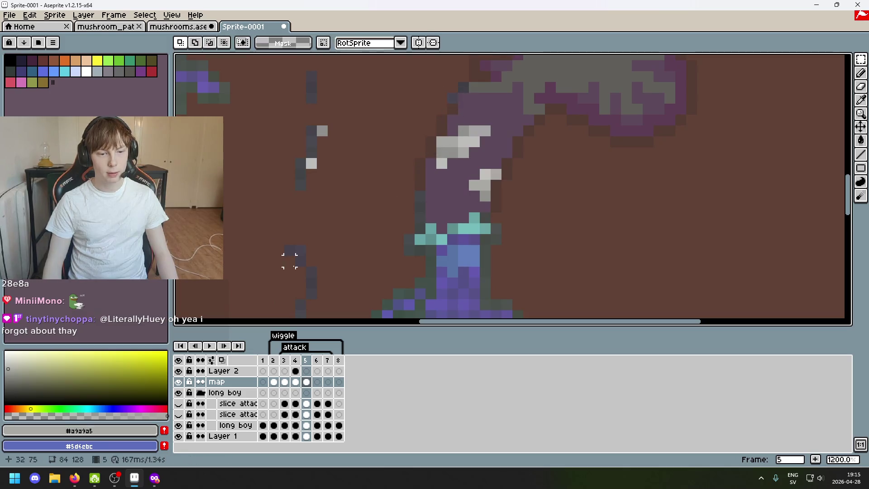
{"action": "left_click", "coordinate": [303, 250]}
{"action": "left_click_drag", "start_coordinate": [305, 250], "coordinate": [463, 117]}
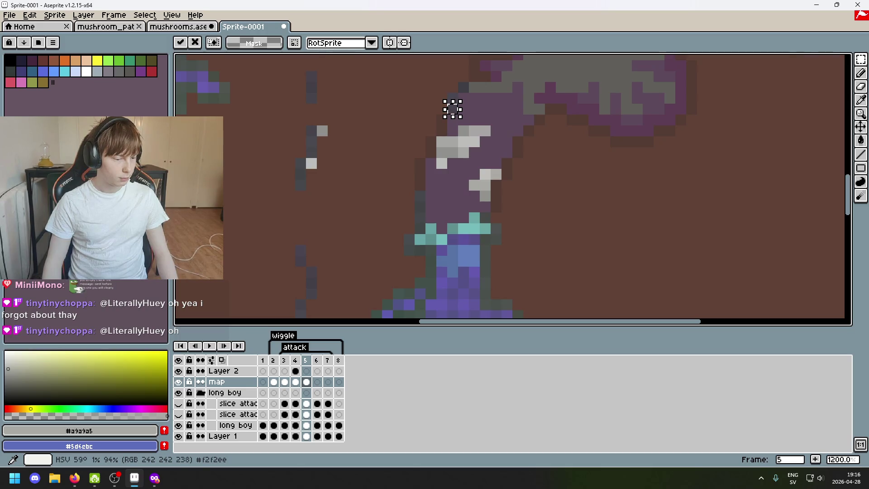
{"action": "key", "text": "ctrl+z"}
{"action": "mouse_move", "coordinate": [305, 239]}
{"action": "left_mouse_down"}
{"action": "mouse_move", "coordinate": [311, 248]}
{"action": "mouse_move", "coordinate": [462, 121]}
{"action": "left_mouse_up"}
{"action": "key", "text": "ctrl+z"}
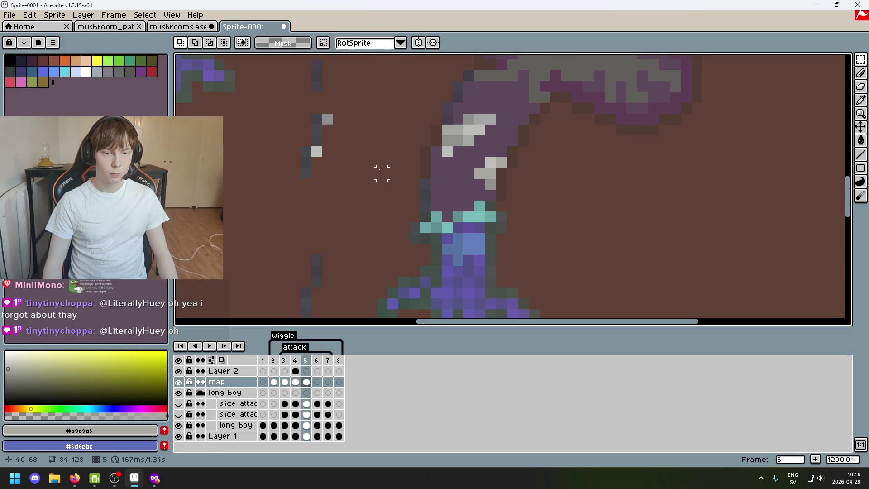
Shift the stray dark pixels near the lower stroke and the stem to the right
{"action": "mouse_move", "coordinate": [309, 252]}
{"action": "left_mouse_down"}
{"action": "mouse_move", "coordinate": [324, 290]}
{"action": "mouse_move", "coordinate": [387, 170]}
{"action": "left_mouse_up"}
{"action": "left_click", "coordinate": [422, 147]}
{"action": "mouse_move", "coordinate": [365, 135]}
{"action": "left_mouse_down"}
{"action": "mouse_move", "coordinate": [376, 146]}
{"action": "mouse_move", "coordinate": [445, 138]}
{"action": "left_mouse_up"}
{"action": "key", "text": "ctrl+z"}
{"action": "key", "text": "ctrl+z"}
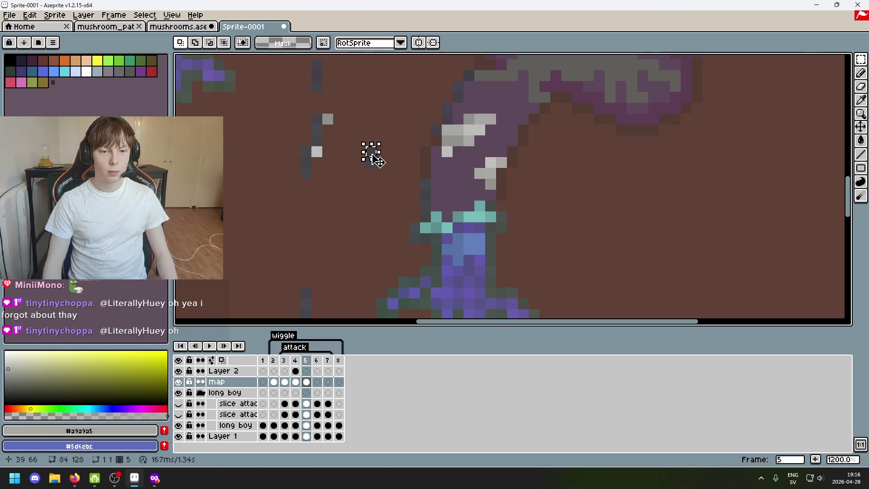
{"action": "left_click_drag", "start_coordinate": [378, 160], "coordinate": [443, 154]}
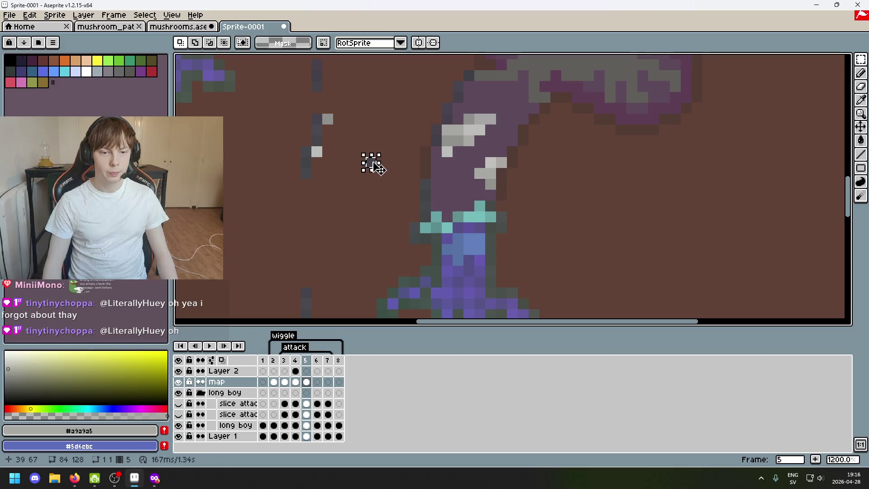
{"action": "left_click_drag", "start_coordinate": [376, 166], "coordinate": [441, 166]}
{"action": "key", "text": "Return"}
{"action": "scroll", "coordinate": [398, 209], "scroll_direction": "down", "scroll_amount": 3}
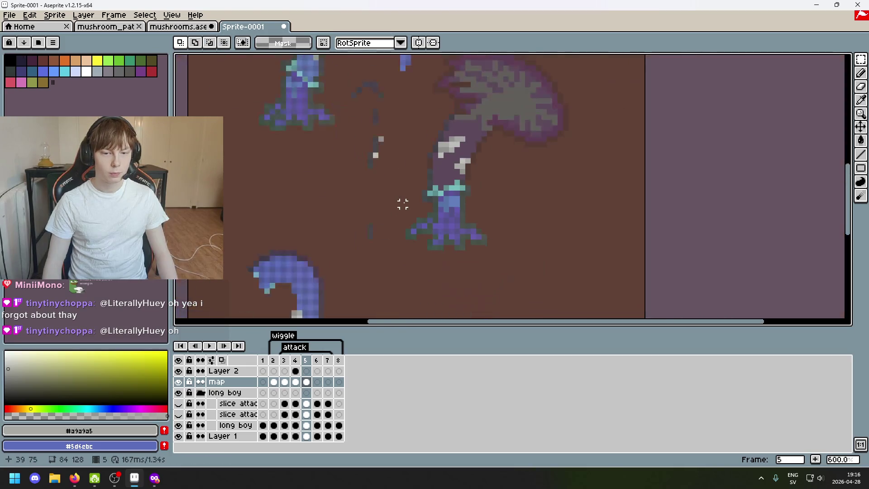
{"action": "scroll", "coordinate": [402, 204], "scroll_direction": "up", "scroll_amount": 3}
{"action": "mouse_move", "coordinate": [303, 250]}
{"action": "left_mouse_down"}
{"action": "mouse_move", "coordinate": [322, 284]}
{"action": "mouse_move", "coordinate": [472, 120]}
{"action": "left_mouse_up"}
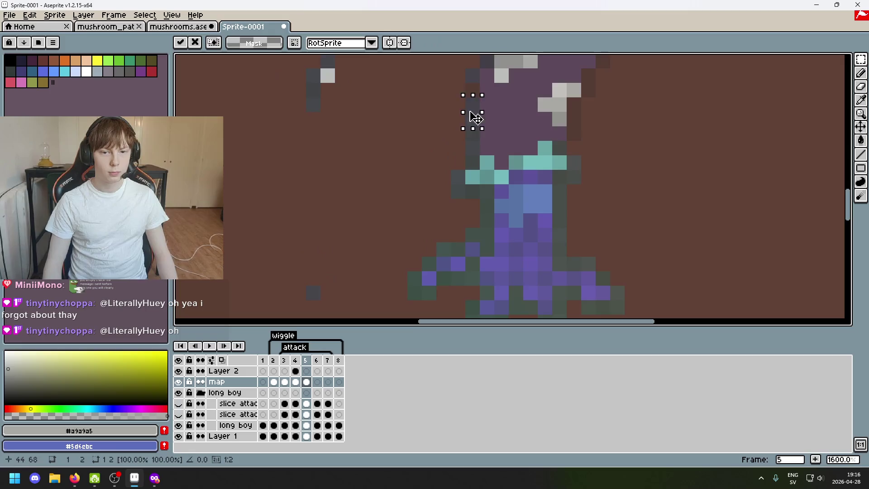
{"action": "scroll", "coordinate": [398, 188], "scroll_direction": "down", "scroll_amount": 4}
{"action": "key", "text": "Return"}
Switch to the Eraser and scroll around the mushroom area
{"action": "key", "text": "e"}
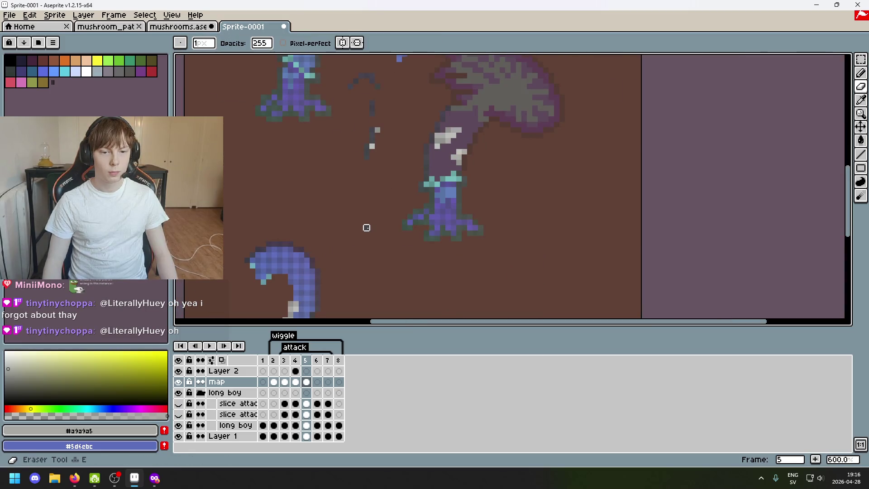
{"action": "scroll", "coordinate": [393, 247], "scroll_direction": "down", "scroll_amount": 1}
{"action": "scroll", "coordinate": [407, 149], "scroll_direction": "up", "scroll_amount": 1}
{"action": "scroll", "coordinate": [446, 152], "scroll_direction": "up", "scroll_amount": 3}
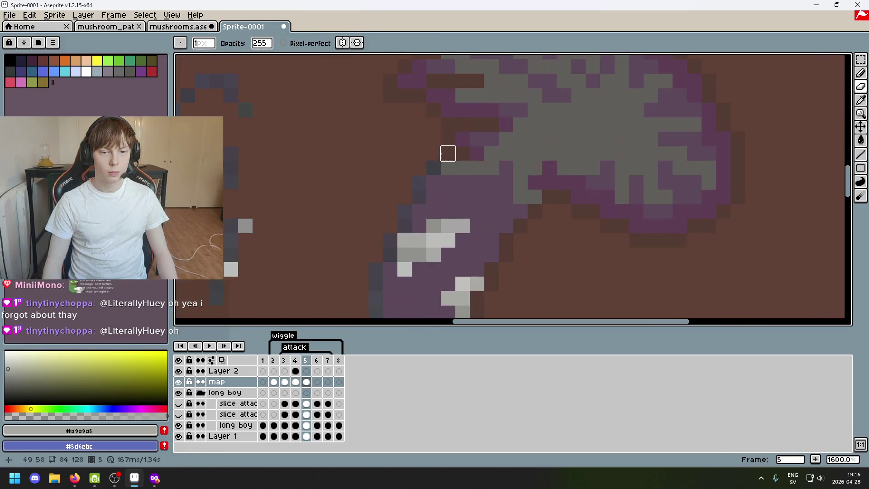
{"action": "scroll", "coordinate": [448, 181], "scroll_direction": "down", "scroll_amount": 3}
{"action": "scroll", "coordinate": [379, 193], "scroll_direction": "right", "scroll_amount": 3}
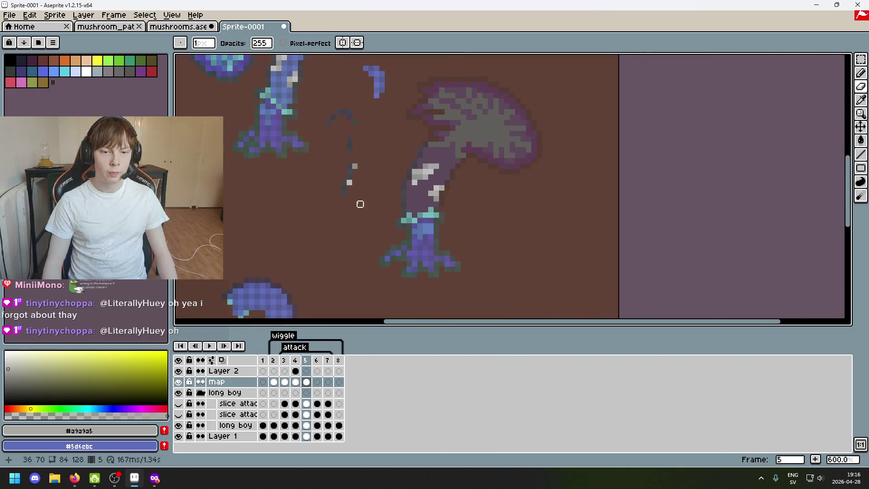
{"action": "scroll", "coordinate": [421, 202], "scroll_direction": "left", "scroll_amount": 5}
{"action": "scroll", "coordinate": [422, 202], "scroll_direction": "down", "scroll_amount": 3}
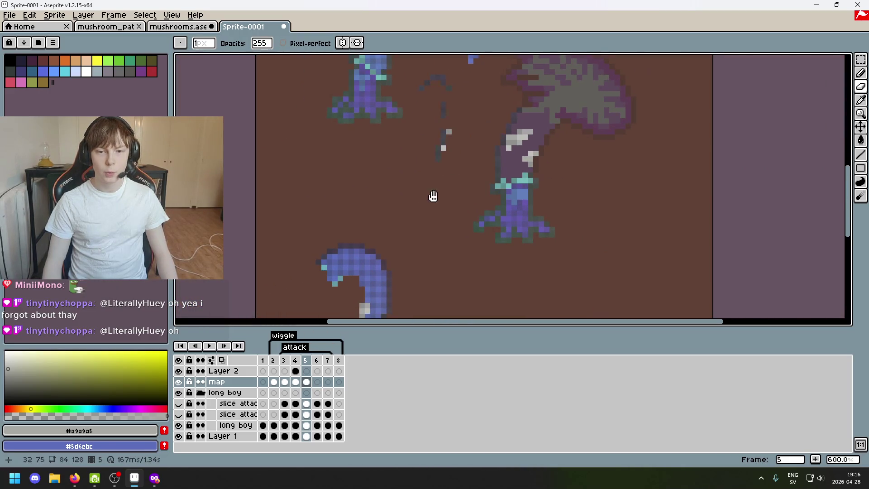
{"action": "scroll", "coordinate": [432, 197], "scroll_direction": "right", "scroll_amount": 2}
Switch to the freehand Lasso and begin tracing around the blue curled mushroom
{"action": "key", "text": "shift+m"}
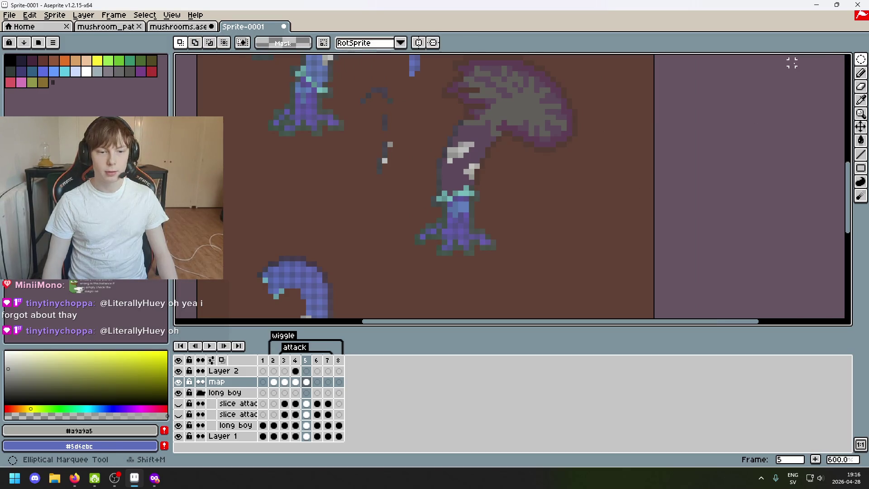
{"action": "left_click", "coordinate": [861, 59]}
{"action": "left_click", "coordinate": [796, 59]}
{"action": "scroll", "coordinate": [438, 239], "scroll_direction": "left", "scroll_amount": 2}
{"action": "scroll", "coordinate": [438, 238], "scroll_direction": "down", "scroll_amount": 1}
{"action": "scroll", "coordinate": [438, 238], "scroll_direction": "left", "scroll_amount": 2}
{"action": "scroll", "coordinate": [438, 238], "scroll_direction": "down", "scroll_amount": 1}
{"action": "left_click", "coordinate": [861, 59]}
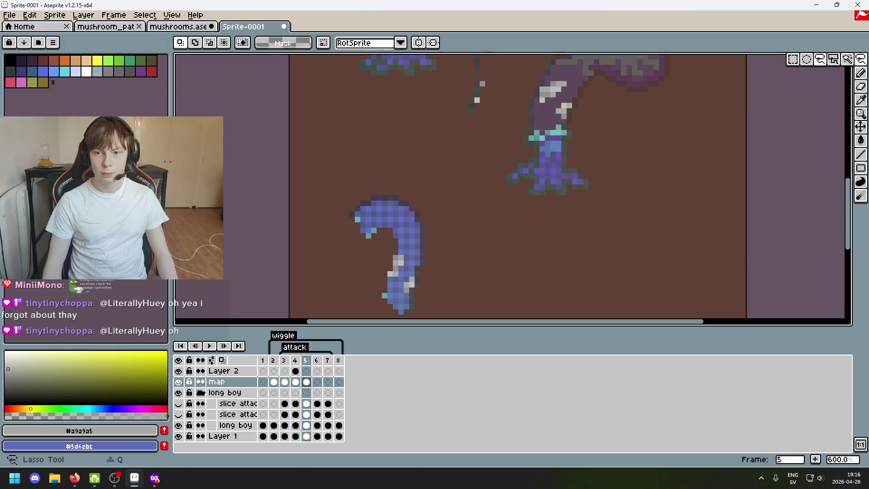
{"action": "scroll", "coordinate": [461, 248], "scroll_direction": "down", "scroll_amount": 1}
{"action": "scroll", "coordinate": [461, 248], "scroll_direction": "up", "scroll_amount": 1}
{"action": "left_click_drag", "start_coordinate": [401, 286], "coordinate": [417, 202]}
Finish lassoing the blue curl and drop a copy of it to the right
{"action": "left_click_drag", "start_coordinate": [428, 167], "coordinate": [428, 113]}
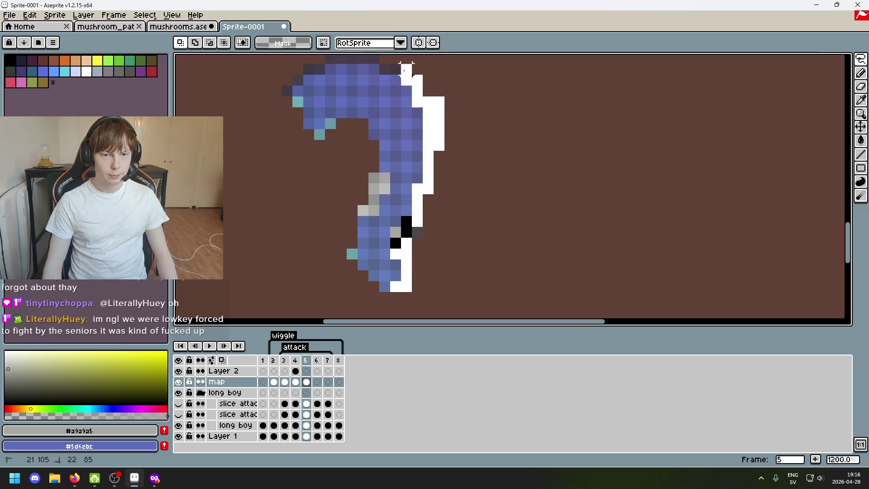
{"action": "left_click_drag", "start_coordinate": [390, 63], "coordinate": [358, 56]}
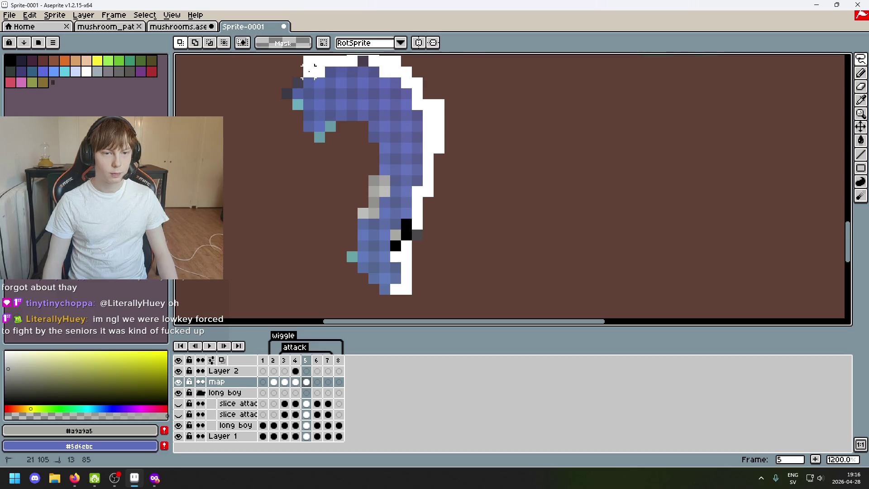
{"action": "key", "text": "ctrl+z"}
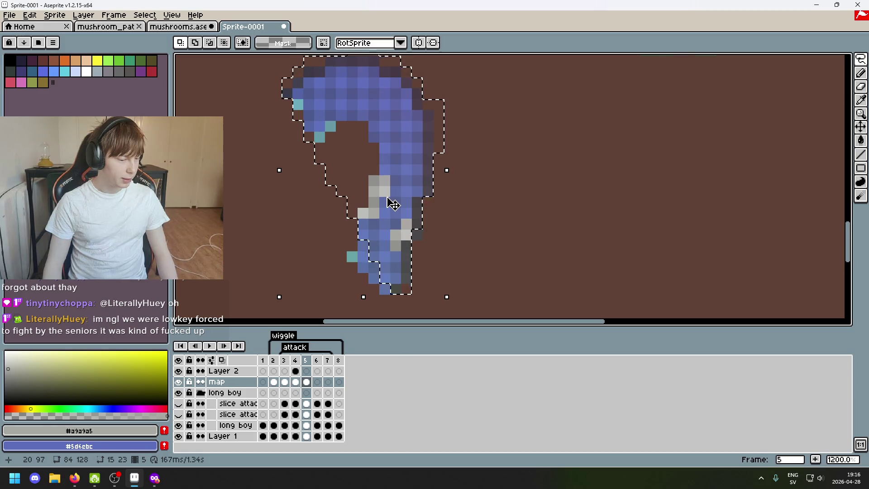
{"action": "scroll", "coordinate": [394, 204], "scroll_direction": "down", "scroll_amount": 3}
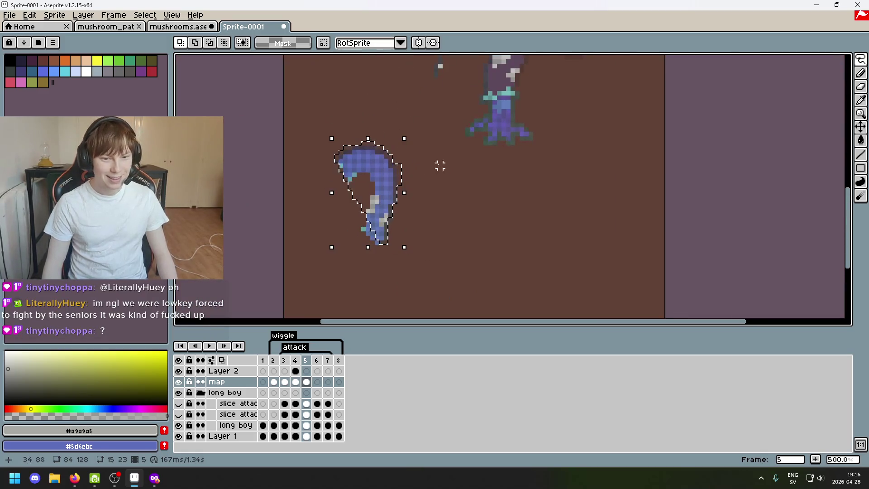
{"action": "left_click", "coordinate": [413, 189]}
{"action": "left_click_drag", "start_coordinate": [375, 190], "coordinate": [552, 213]}
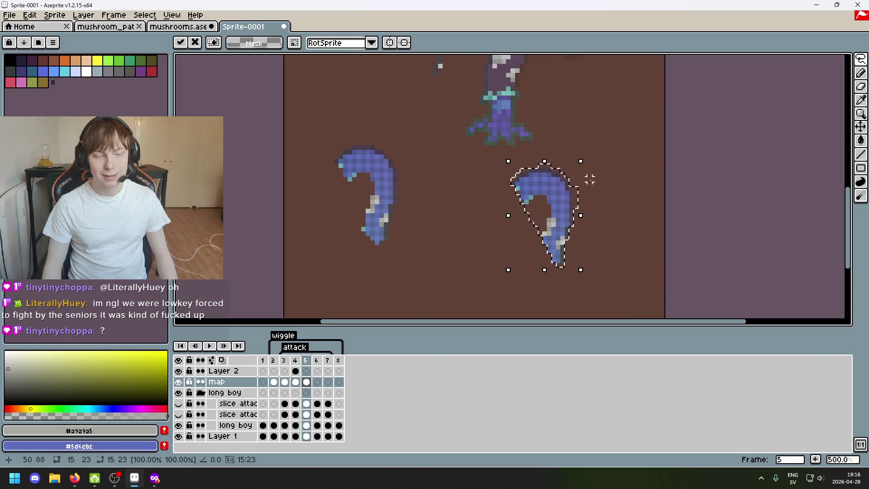
{"action": "left_click", "coordinate": [603, 161]}
Pan the view, reset the selection shape to rectangular, and pick the Pencil with B
{"action": "left_click_drag", "start_coordinate": [603, 161], "coordinate": [504, 239]}
{"action": "scroll", "coordinate": [504, 239], "scroll_direction": "right", "scroll_amount": 3}
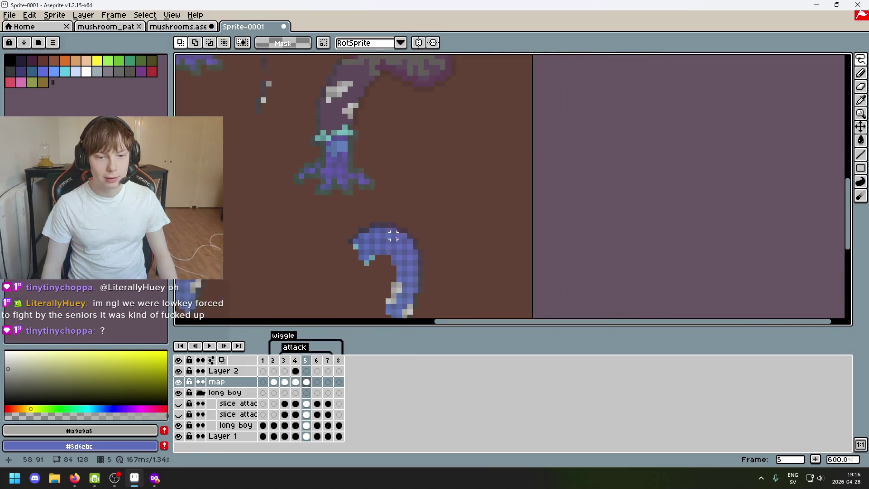
{"action": "left_click", "coordinate": [861, 59]}
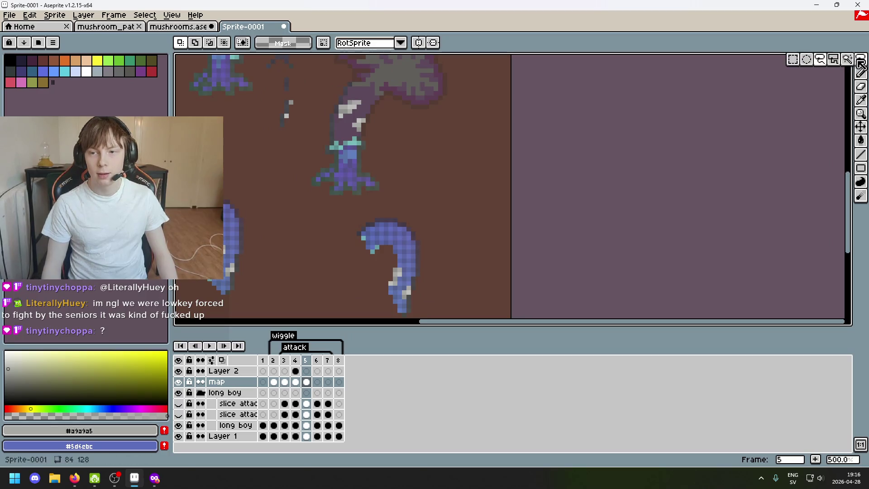
{"action": "left_click", "coordinate": [792, 60]}
{"action": "key", "text": "b"}
{"action": "scroll", "coordinate": [341, 159], "scroll_direction": "up", "scroll_amount": 4}
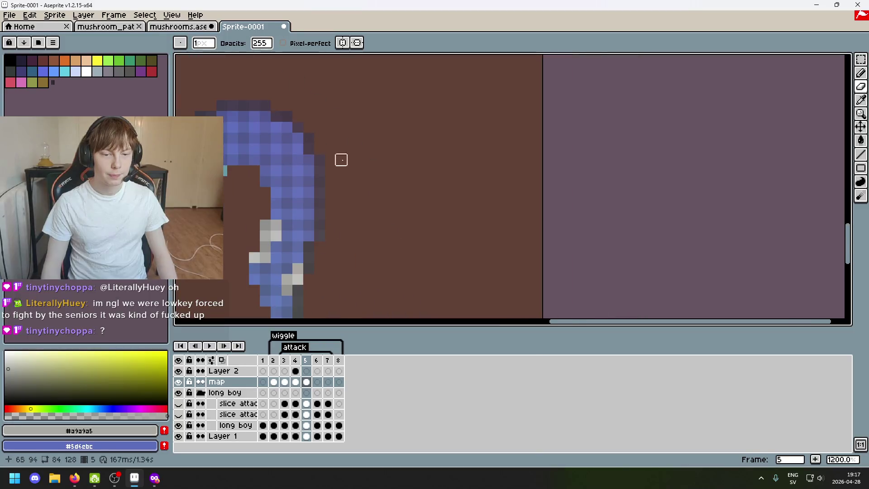
Select the one-pixel dark column at the curl's tail and move it beside the mushroom stem
{"action": "scroll", "coordinate": [325, 238], "scroll_direction": "up", "scroll_amount": 2}
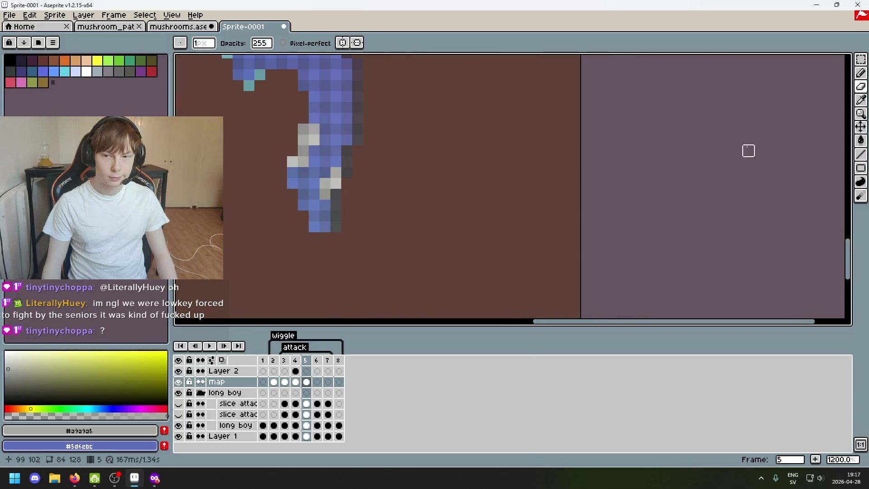
{"action": "left_click", "coordinate": [861, 59]}
{"action": "left_click_drag", "start_coordinate": [334, 190], "coordinate": [336, 226]}
{"action": "left_click_drag", "start_coordinate": [335, 195], "coordinate": [336, 190]}
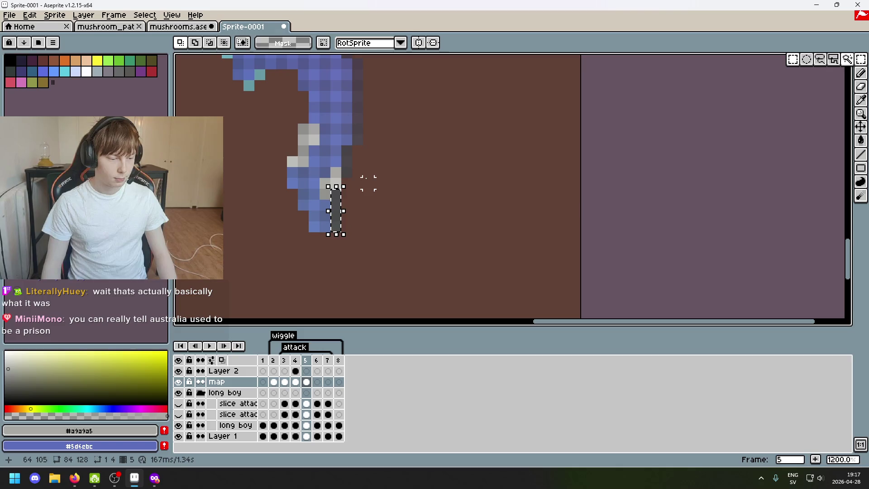
{"action": "key", "text": "ctrl+t"}
{"action": "scroll", "coordinate": [411, 218], "scroll_direction": "down", "scroll_amount": 2}
{"action": "left_click_drag", "start_coordinate": [383, 240], "coordinate": [402, 93]}
{"action": "scroll", "coordinate": [408, 204], "scroll_direction": "up", "scroll_amount": 2}
{"action": "left_click_drag", "start_coordinate": [429, 256], "coordinate": [343, 103]}
{"action": "scroll", "coordinate": [362, 167], "scroll_direction": "up", "scroll_amount": 2}
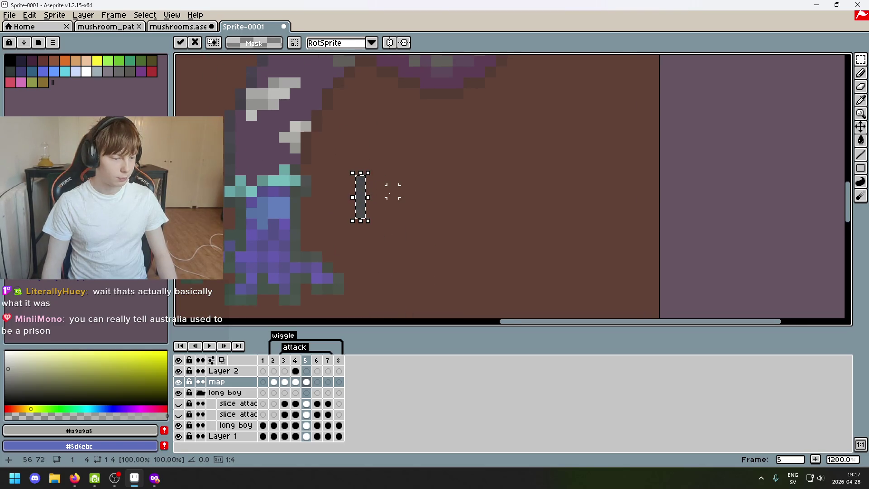
{"action": "left_click", "coordinate": [392, 191]}
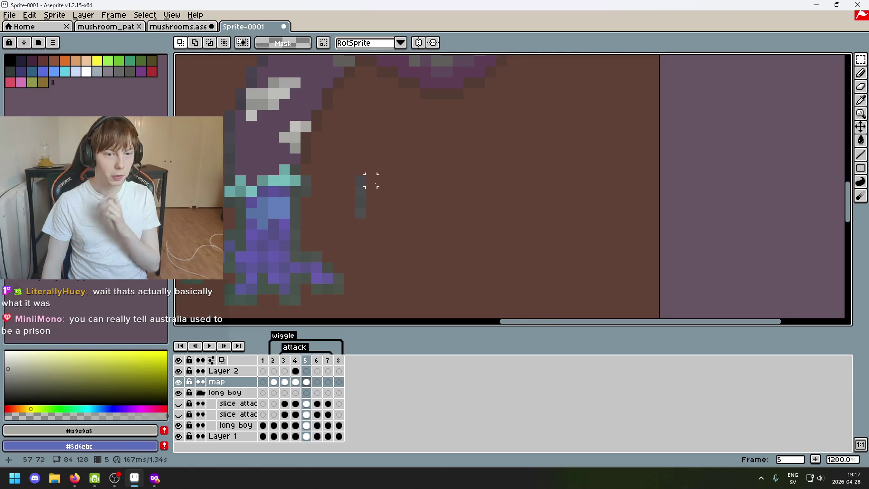
Shift the two dark pixels at the column's top up-left and commit them
{"action": "scroll", "coordinate": [371, 180], "scroll_direction": "up", "scroll_amount": 3}
{"action": "left_click_drag", "start_coordinate": [336, 167], "coordinate": [376, 186]}
{"action": "scroll", "coordinate": [433, 191], "scroll_direction": "down", "scroll_amount": 3}
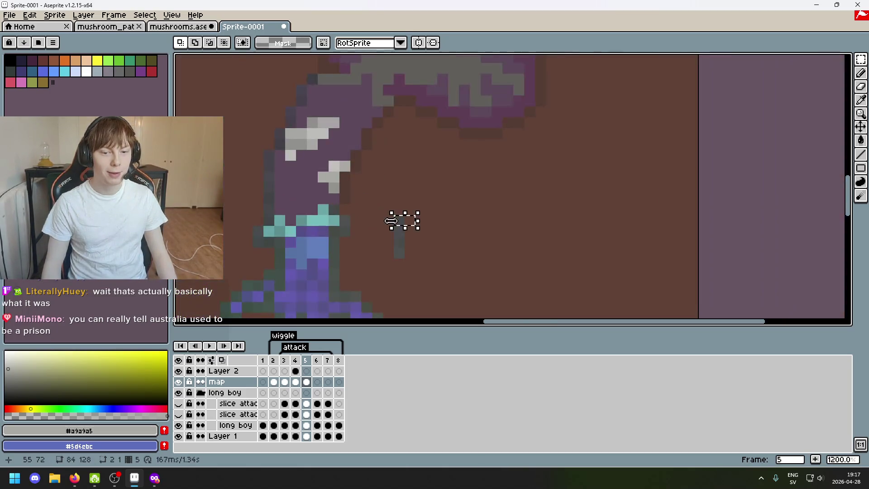
{"action": "key", "text": "ctrl+z"}
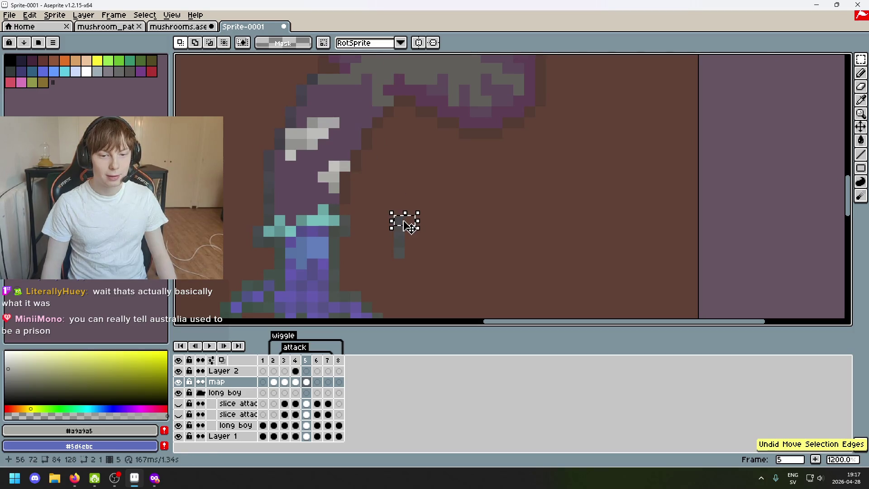
{"action": "left_click", "coordinate": [360, 174]}
{"action": "mouse_move", "coordinate": [383, 214]}
{"action": "left_mouse_down"}
{"action": "mouse_move", "coordinate": [416, 265]}
{"action": "mouse_move", "coordinate": [353, 194]}
{"action": "left_mouse_up"}
{"action": "key", "text": "Return"}
Zoom in and out, briefly hiding and restoring the timeline to inspect the canvas
{"action": "scroll", "coordinate": [399, 198], "scroll_direction": "down", "scroll_amount": 5}
{"action": "scroll", "coordinate": [407, 203], "scroll_direction": "up", "scroll_amount": 5}
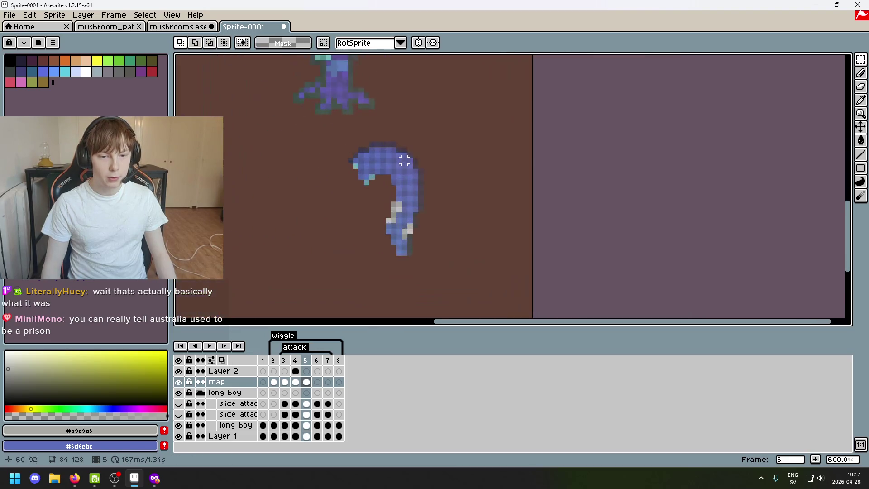
{"action": "scroll", "coordinate": [423, 239], "scroll_direction": "down", "scroll_amount": 4}
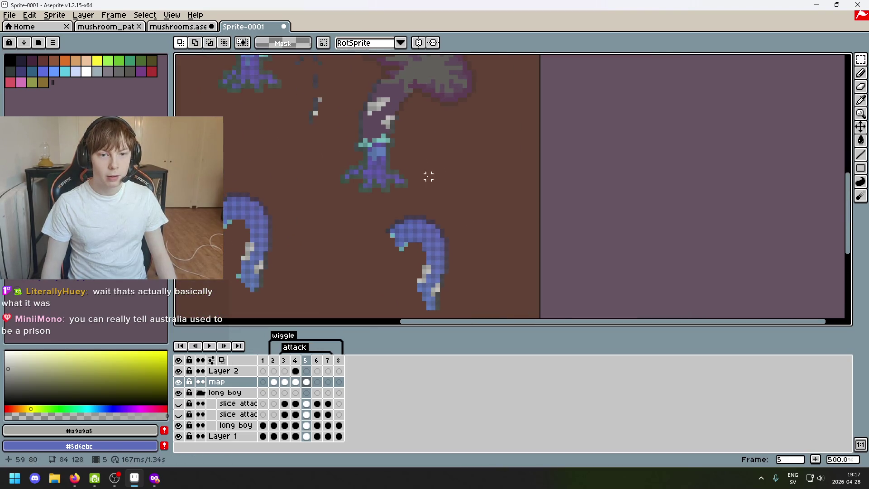
{"action": "scroll", "coordinate": [420, 122], "scroll_direction": "up", "scroll_amount": 2}
{"action": "key", "text": "Tab"}
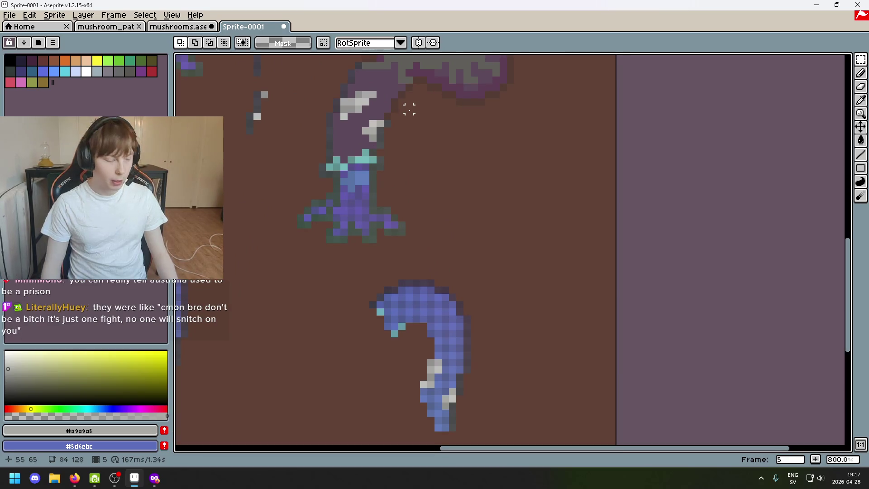
{"action": "key", "text": "Tab"}
{"action": "scroll", "coordinate": [412, 83], "scroll_direction": "down", "scroll_amount": 2}
{"action": "scroll", "coordinate": [411, 83], "scroll_direction": "up", "scroll_amount": 2}
{"action": "scroll", "coordinate": [395, 270], "scroll_direction": "up", "scroll_amount": 2}
Centre the blue curl at 800% zoom and switch to the Lasso tool
{"action": "key", "text": "e"}
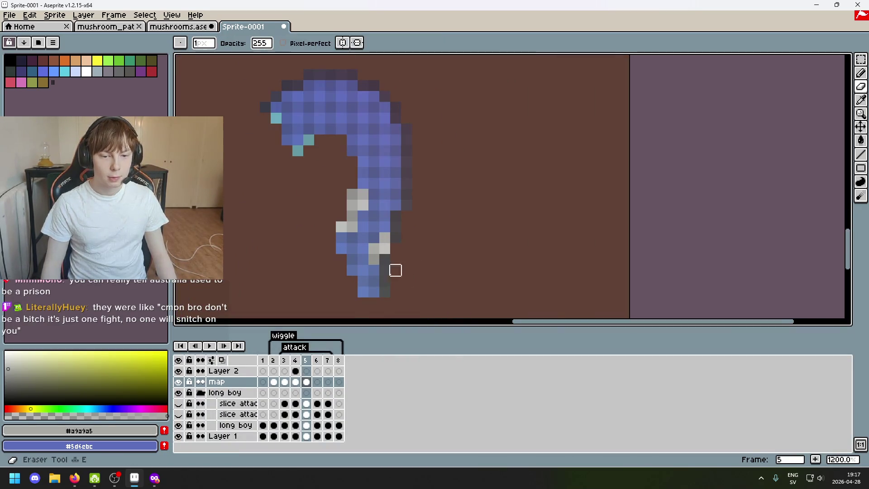
{"action": "scroll", "coordinate": [385, 270], "scroll_direction": "down", "scroll_amount": 4}
{"action": "scroll", "coordinate": [415, 238], "scroll_direction": "up", "scroll_amount": 2}
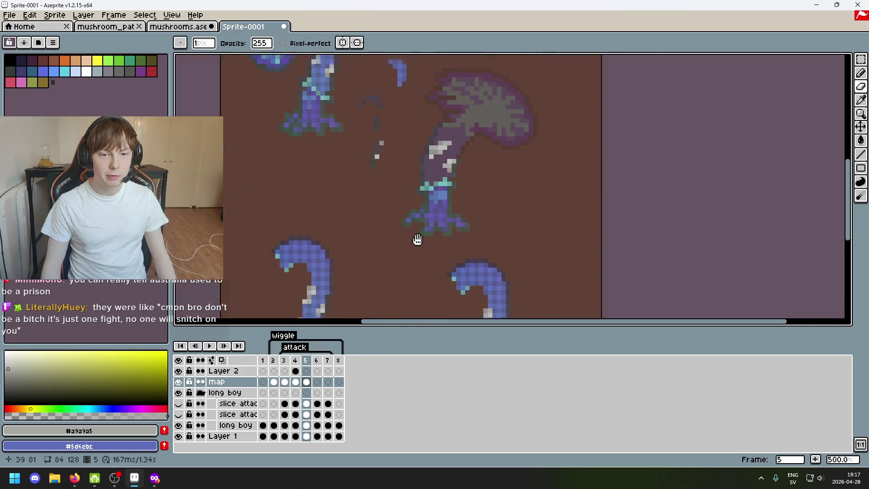
{"action": "scroll", "coordinate": [492, 206], "scroll_direction": "up", "scroll_amount": 1}
{"action": "scroll", "coordinate": [413, 184], "scroll_direction": "down", "scroll_amount": 3}
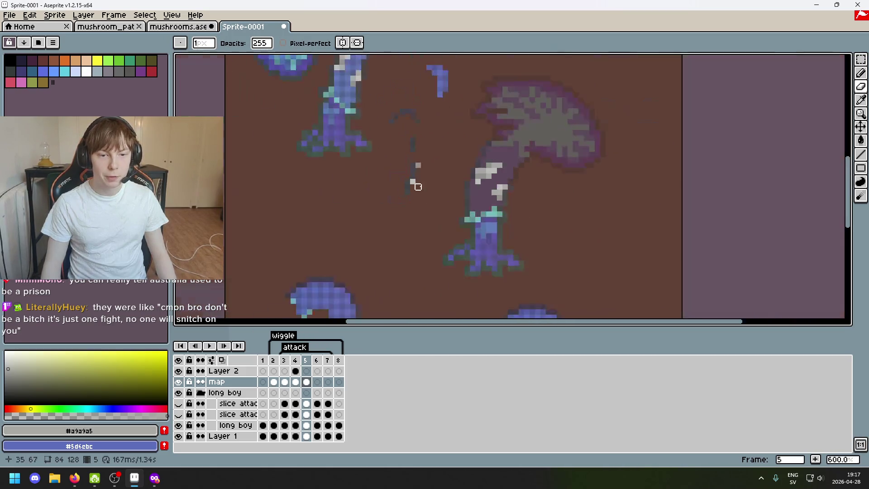
{"action": "scroll", "coordinate": [378, 159], "scroll_direction": "up", "scroll_amount": 1}
{"action": "left_click_drag", "start_coordinate": [437, 172], "coordinate": [423, 281]}
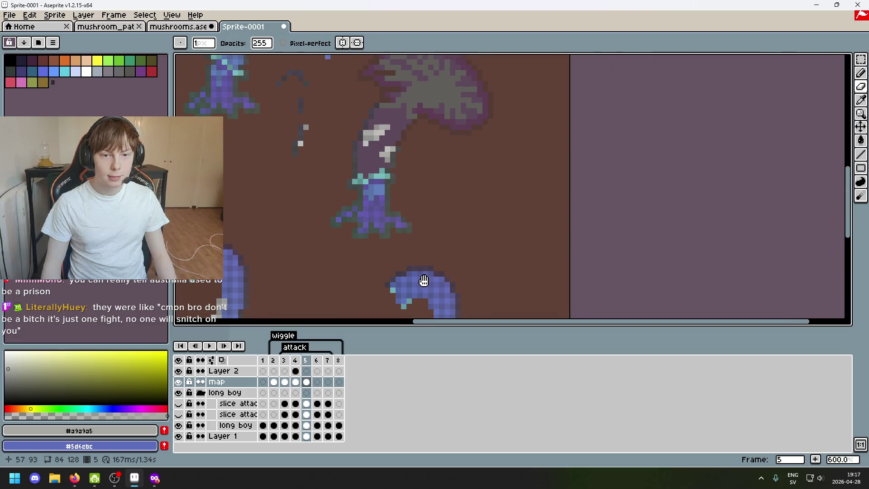
{"action": "scroll", "coordinate": [425, 209], "scroll_direction": "up", "scroll_amount": 1}
{"action": "scroll", "coordinate": [392, 209], "scroll_direction": "up", "scroll_amount": 1}
{"action": "scroll", "coordinate": [384, 195], "scroll_direction": "down", "scroll_amount": 2}
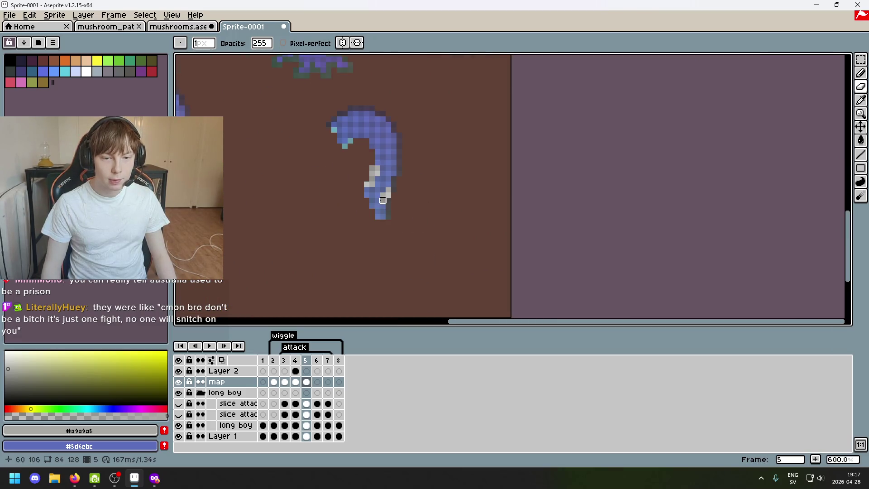
{"action": "left_click_drag", "start_coordinate": [368, 236], "coordinate": [383, 244]}
{"action": "scroll", "coordinate": [353, 73], "scroll_direction": "up", "scroll_amount": 3}
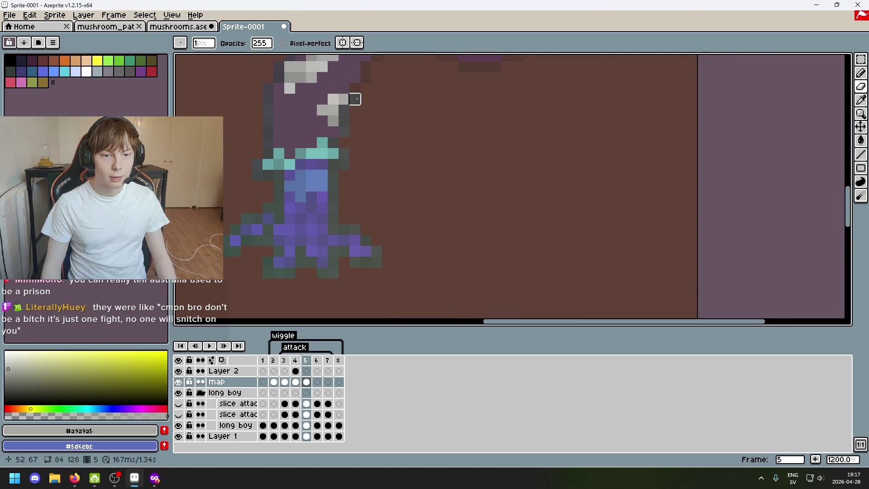
{"action": "scroll", "coordinate": [355, 99], "scroll_direction": "down", "scroll_amount": 4}
{"action": "scroll", "coordinate": [425, 189], "scroll_direction": "up", "scroll_amount": 7}
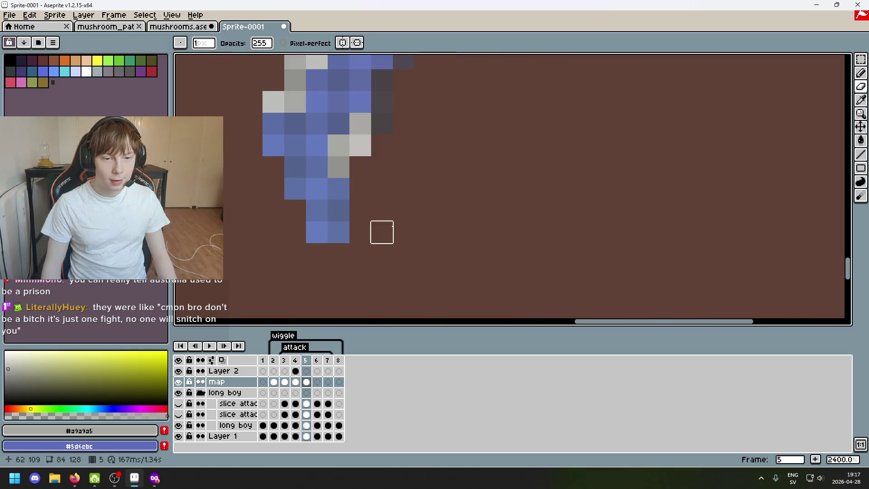
{"action": "scroll", "coordinate": [403, 145], "scroll_direction": "down", "scroll_amount": 3}
{"action": "key", "text": "w"}
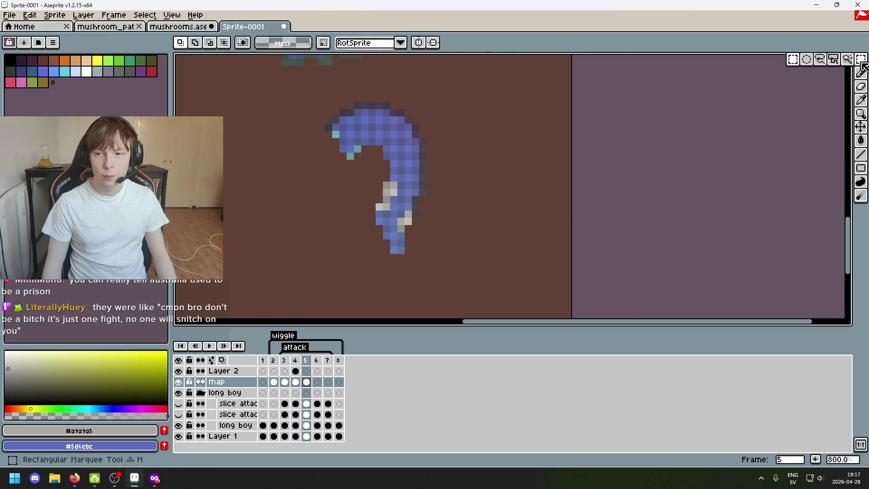
{"action": "key", "text": "q"}
{"action": "key", "text": "q"}
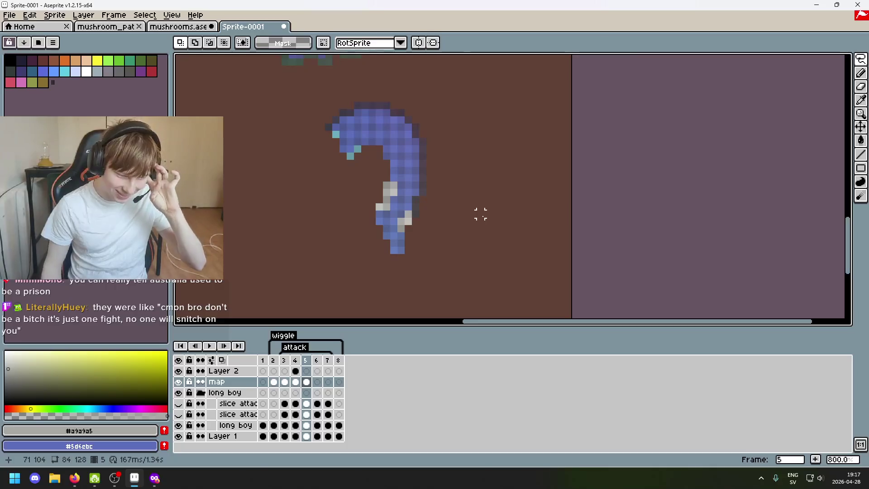
Lasso the top of the curled stem and shift it up-left
{"action": "mouse_move", "coordinate": [343, 119]}
{"action": "left_mouse_down"}
{"action": "mouse_move", "coordinate": [404, 316]}
{"action": "mouse_move", "coordinate": [401, 245]}
{"action": "mouse_move", "coordinate": [440, 190]}
{"action": "mouse_move", "coordinate": [527, 201]}
{"action": "left_mouse_up"}
{"action": "scroll", "coordinate": [359, 128], "scroll_direction": "up", "scroll_amount": 2}
{"action": "scroll", "coordinate": [345, 99], "scroll_direction": "down", "scroll_amount": 1}
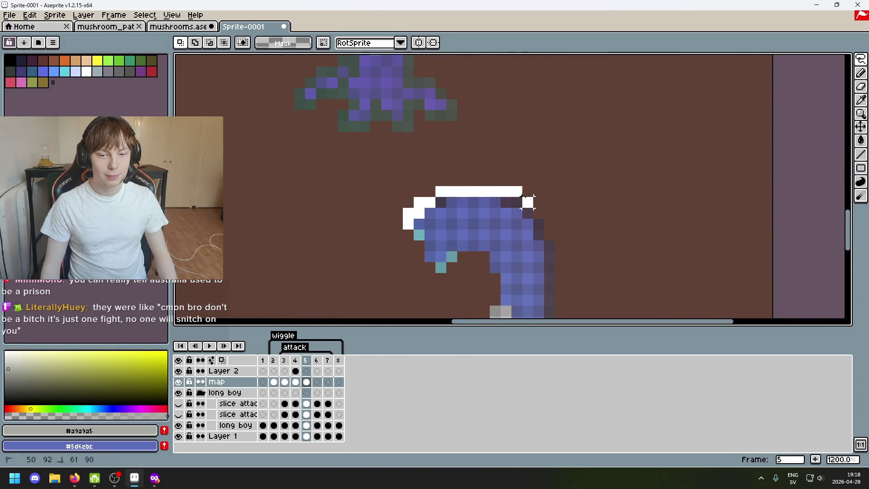
{"action": "mouse_move", "coordinate": [466, 228]}
{"action": "left_mouse_down"}
{"action": "mouse_move", "coordinate": [510, 221]}
{"action": "mouse_move", "coordinate": [500, 214]}
{"action": "left_mouse_up"}
{"action": "left_click", "coordinate": [451, 81]}
{"action": "left_click_drag", "start_coordinate": [452, 82], "coordinate": [440, 155]}
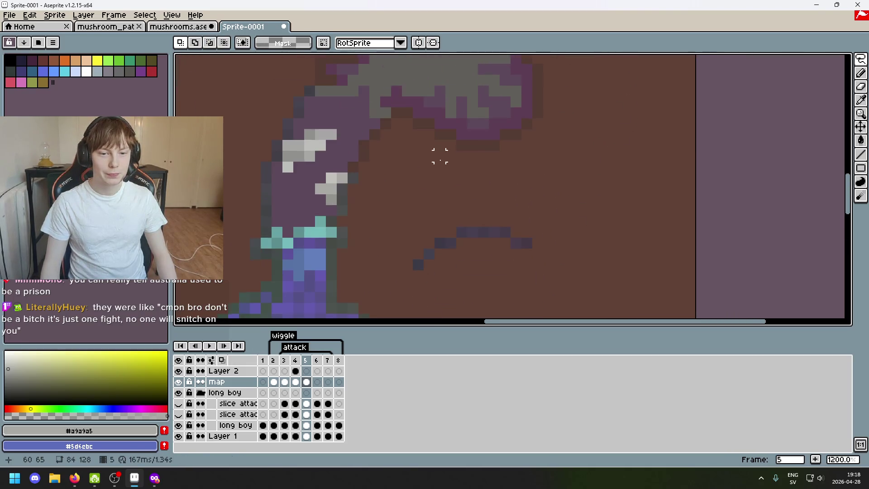
Fit a dark pixel and a rotated strip against the cap outline, then pick #433c4b for the Pencil
{"action": "mouse_move", "coordinate": [415, 262]}
{"action": "left_mouse_down"}
{"action": "mouse_move", "coordinate": [422, 268]}
{"action": "mouse_move", "coordinate": [387, 130]}
{"action": "mouse_move", "coordinate": [383, 142]}
{"action": "left_mouse_up"}
{"action": "left_click", "coordinate": [429, 265]}
{"action": "key", "text": "ctrl+z"}
{"action": "left_click_drag", "start_coordinate": [429, 254], "coordinate": [379, 149]}
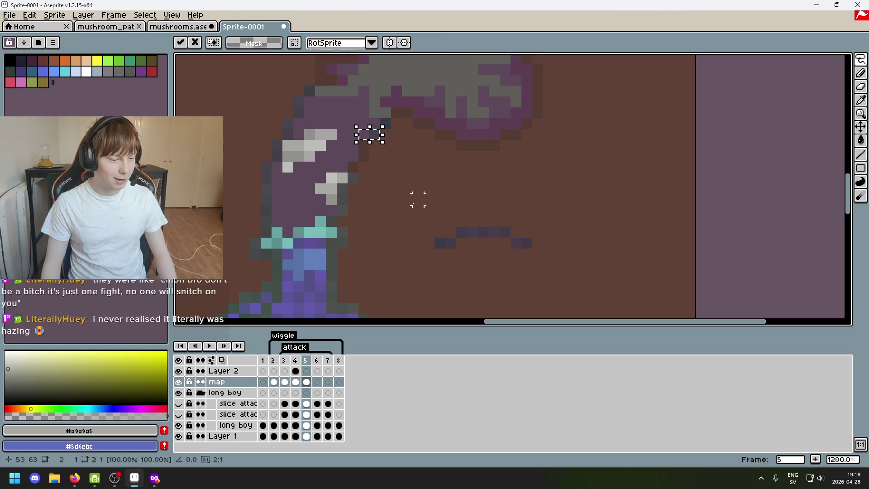
{"action": "mouse_move", "coordinate": [461, 249]}
{"action": "left_mouse_down"}
{"action": "mouse_move", "coordinate": [436, 239]}
{"action": "mouse_move", "coordinate": [406, 177]}
{"action": "mouse_move", "coordinate": [396, 231]}
{"action": "left_mouse_up"}
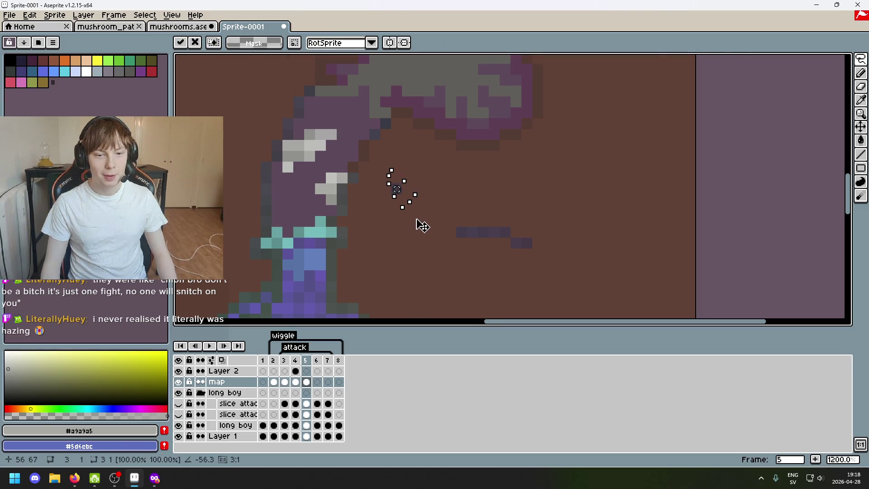
{"action": "left_click_drag", "start_coordinate": [397, 202], "coordinate": [367, 153]}
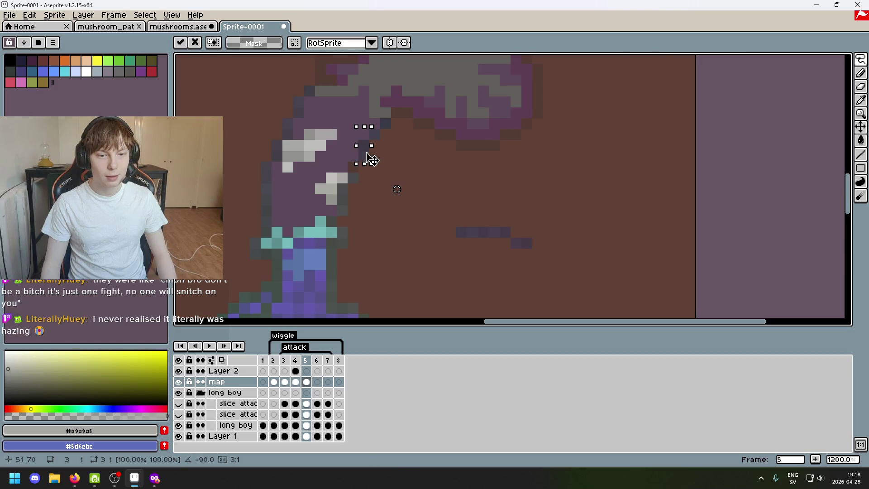
{"action": "left_click", "coordinate": [428, 199]}
{"action": "left_click", "coordinate": [461, 231], "text": "alt"}
{"action": "key", "text": "b"}
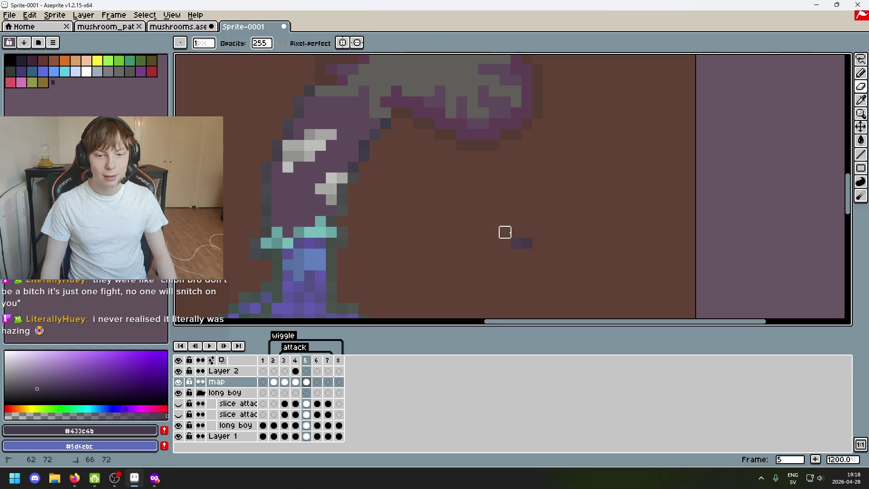
{"action": "scroll", "coordinate": [472, 238], "scroll_direction": "down", "scroll_amount": 5}
{"action": "scroll", "coordinate": [473, 238], "scroll_direction": "up", "scroll_amount": 2}
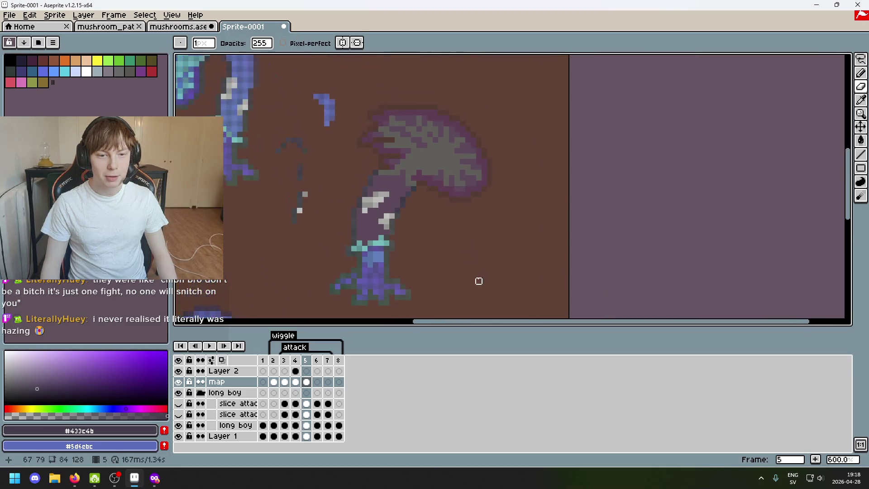
{"action": "scroll", "coordinate": [381, 184], "scroll_direction": "up", "scroll_amount": 3}
{"action": "left_click_drag", "start_coordinate": [445, 255], "coordinate": [450, 249]}
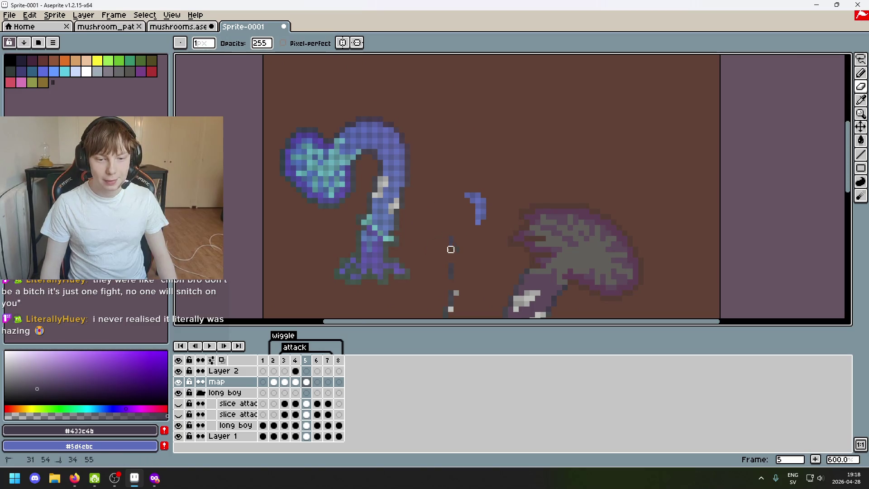
{"action": "scroll", "coordinate": [453, 268], "scroll_direction": "down", "scroll_amount": 2}
{"action": "key", "text": "plus"}
{"action": "key", "text": "plus"}
{"action": "key", "text": "plus"}
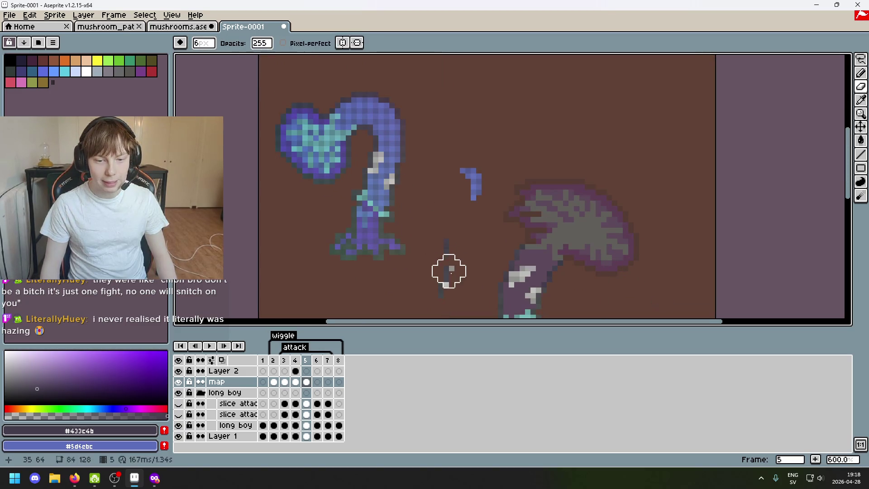
{"action": "scroll", "coordinate": [423, 136], "scroll_direction": "down", "scroll_amount": 3}
{"action": "scroll", "coordinate": [435, 213], "scroll_direction": "up", "scroll_amount": 2}
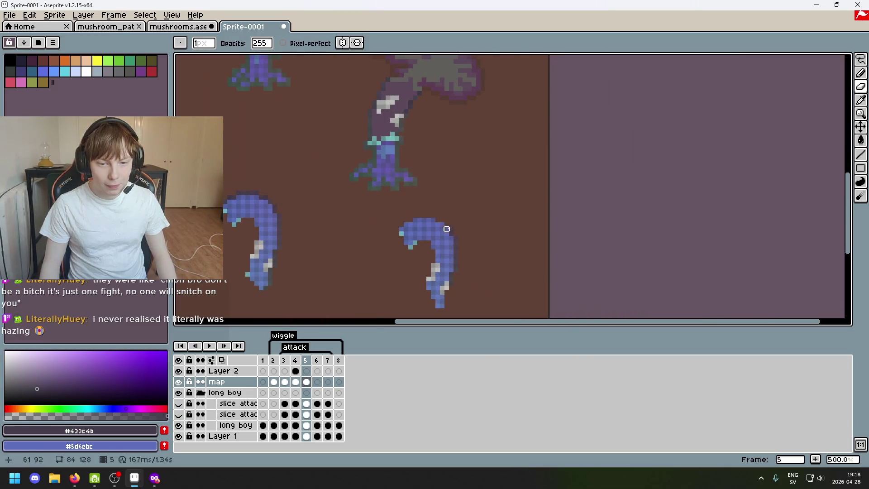
{"action": "scroll", "coordinate": [466, 217], "scroll_direction": "down", "scroll_amount": 2}
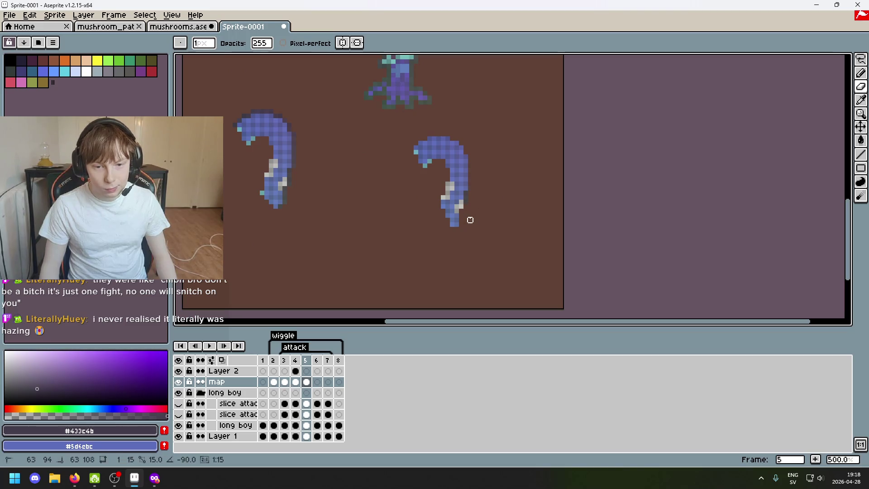
{"action": "scroll", "coordinate": [470, 199], "scroll_direction": "up", "scroll_amount": 2}
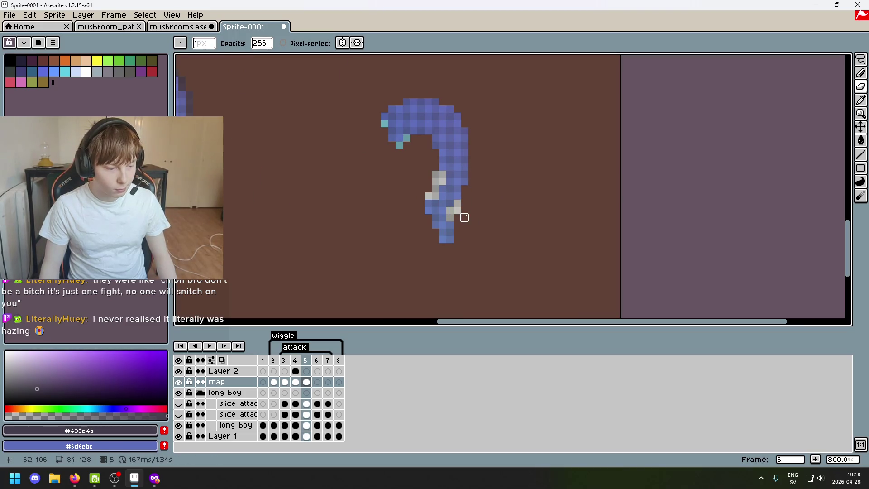
{"action": "left_click", "coordinate": [457, 203]}
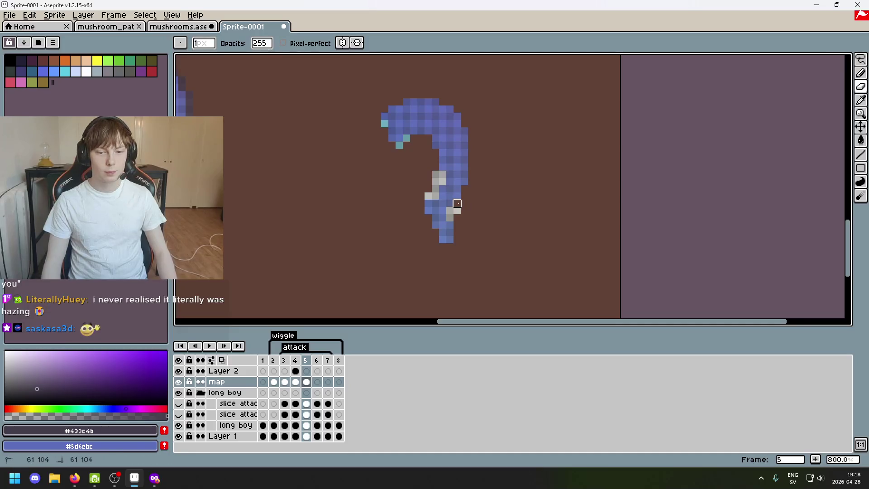
{"action": "key", "text": "ctrl+z"}
{"action": "key", "text": "ctrl+z"}
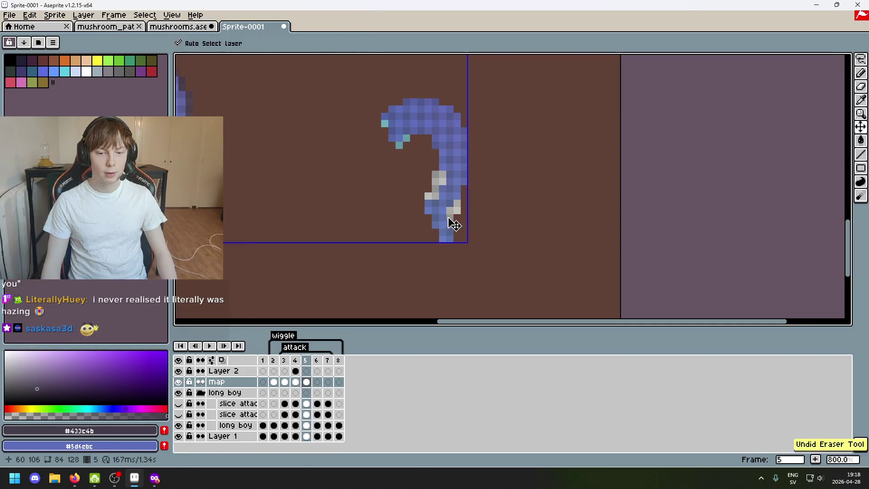
Erase the grey streak pixels from the right blue hook
{"action": "left_click_drag", "start_coordinate": [442, 174], "coordinate": [428, 196]}
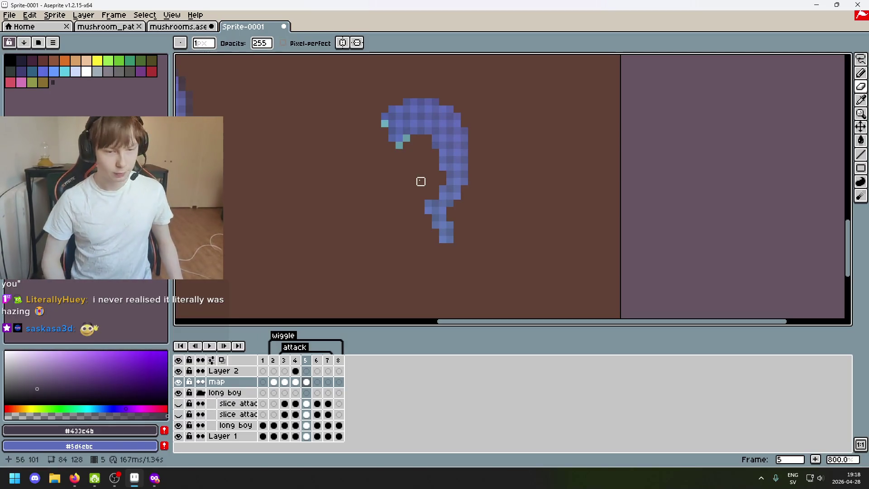
{"action": "scroll", "coordinate": [421, 181], "scroll_direction": "down", "scroll_amount": 2}
{"action": "left_click_drag", "start_coordinate": [394, 220], "coordinate": [374, 174]}
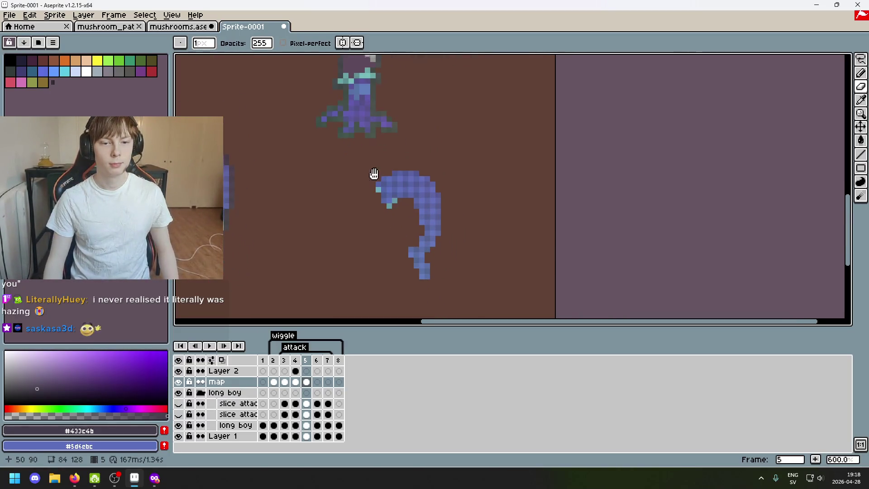
Try moving the hook's lower end up beside the top figure, then undo and deselect
{"action": "key", "text": "m"}
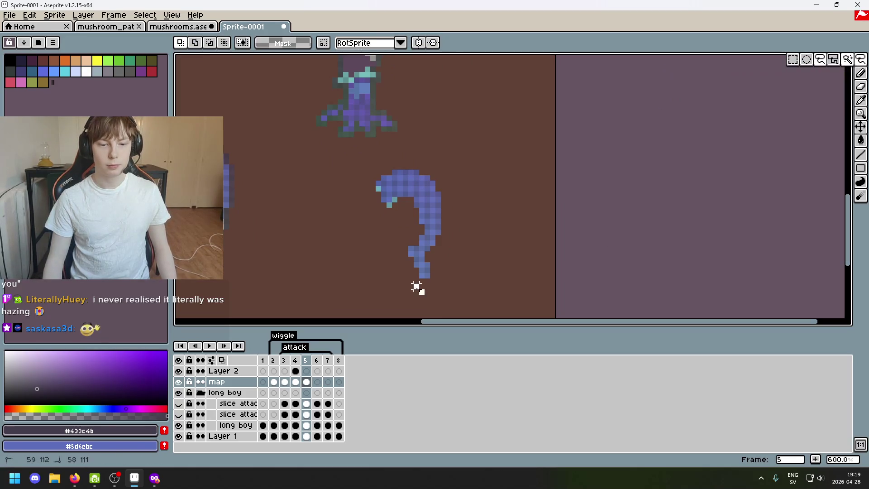
{"action": "left_click_drag", "start_coordinate": [416, 287], "coordinate": [438, 104]}
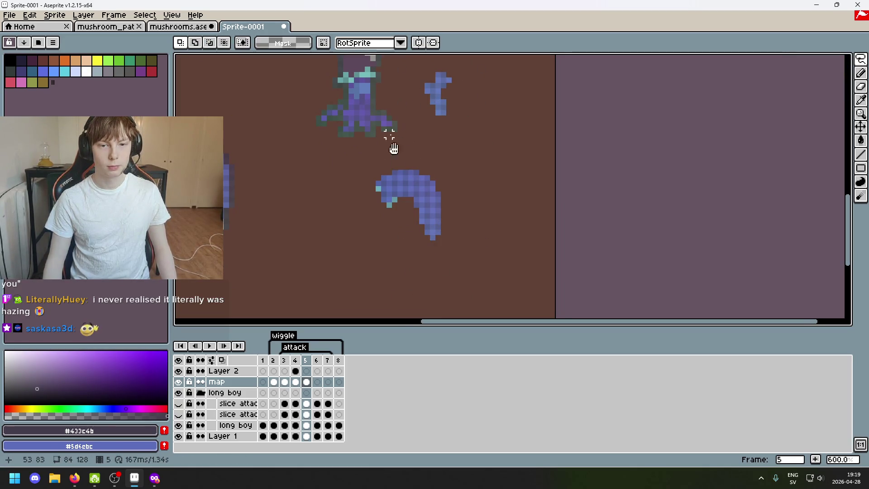
{"action": "scroll", "coordinate": [407, 204], "scroll_direction": "up", "scroll_amount": 3}
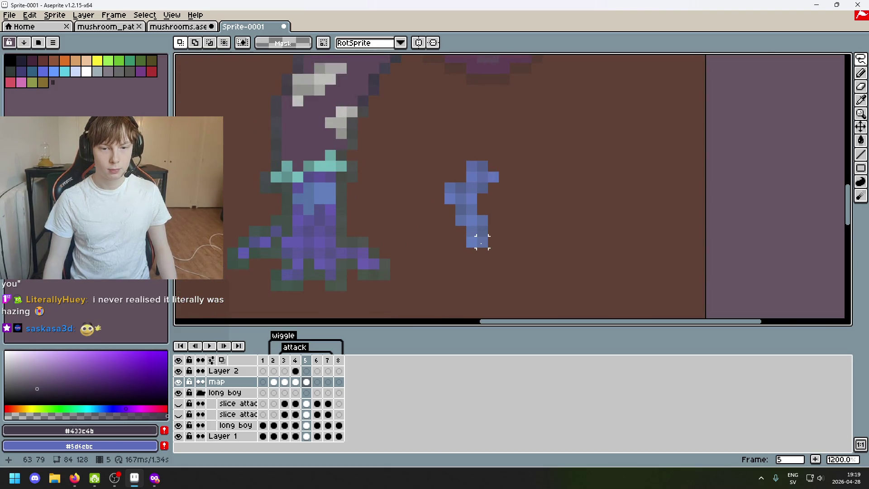
{"action": "scroll", "coordinate": [482, 241], "scroll_direction": "down", "scroll_amount": 2}
{"action": "scroll", "coordinate": [496, 246], "scroll_direction": "down", "scroll_amount": 2}
{"action": "key", "text": "ctrl+z"}
{"action": "key", "text": "ctrl+z"}
{"action": "key", "text": "ctrl+d"}
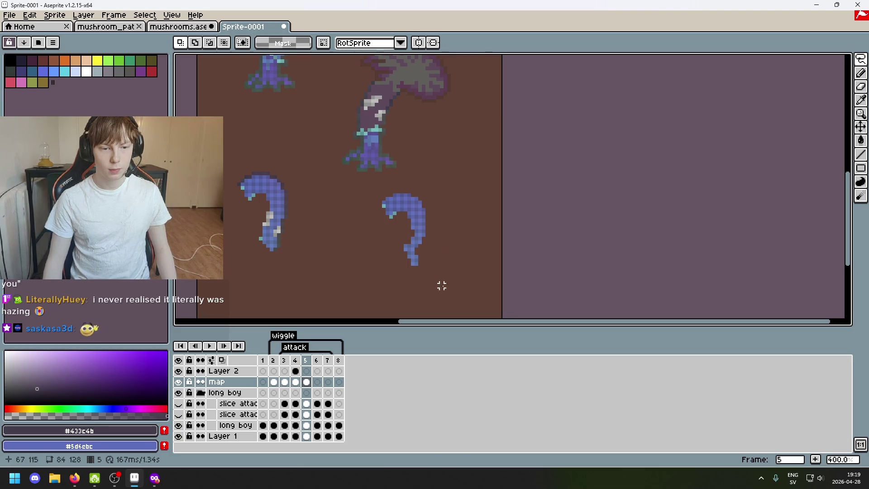
Lasso the left hook's tail and place it beside the mushroom's stem
{"action": "scroll", "coordinate": [299, 247], "scroll_direction": "up", "scroll_amount": 2}
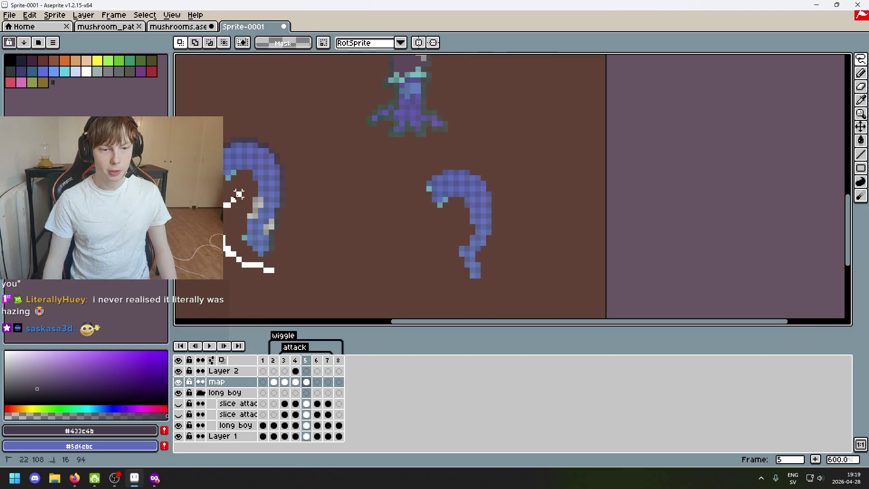
{"action": "key", "text": "e"}
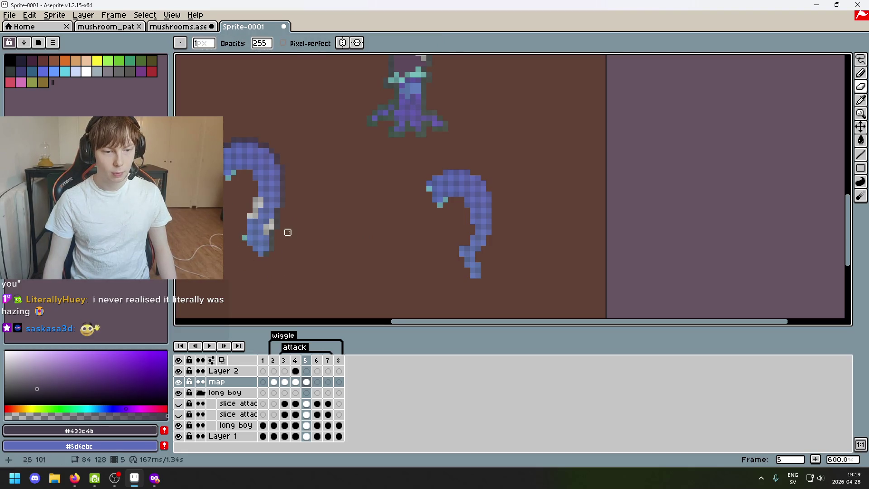
{"action": "scroll", "coordinate": [287, 232], "scroll_direction": "up", "scroll_amount": 1}
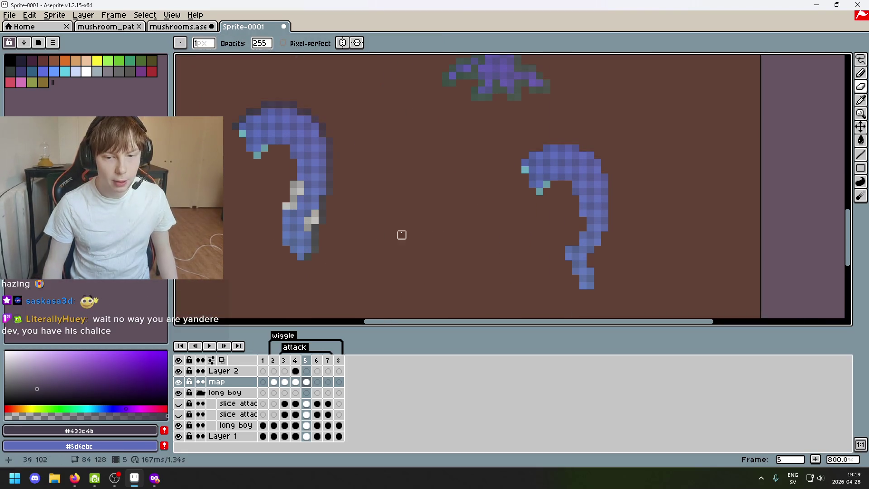
{"action": "left_click", "coordinate": [860, 59]}
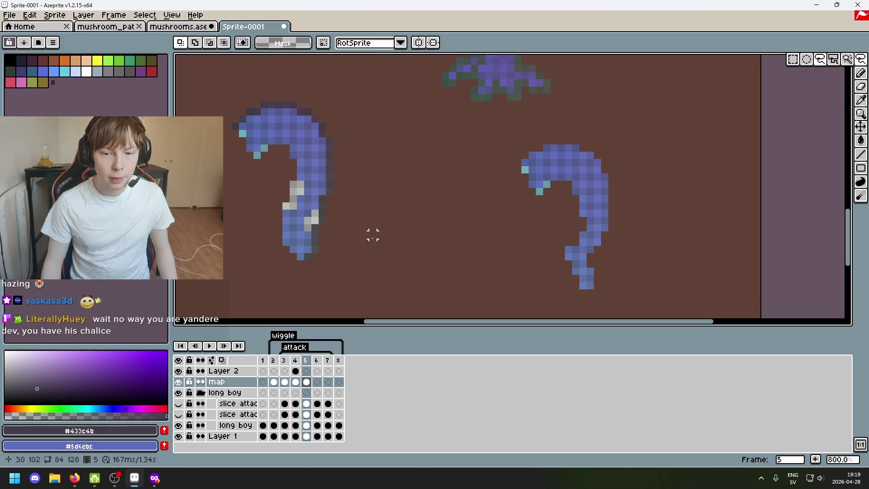
{"action": "scroll", "coordinate": [371, 234], "scroll_direction": "up", "scroll_amount": 2}
{"action": "scroll", "coordinate": [295, 262], "scroll_direction": "up", "scroll_amount": 1}
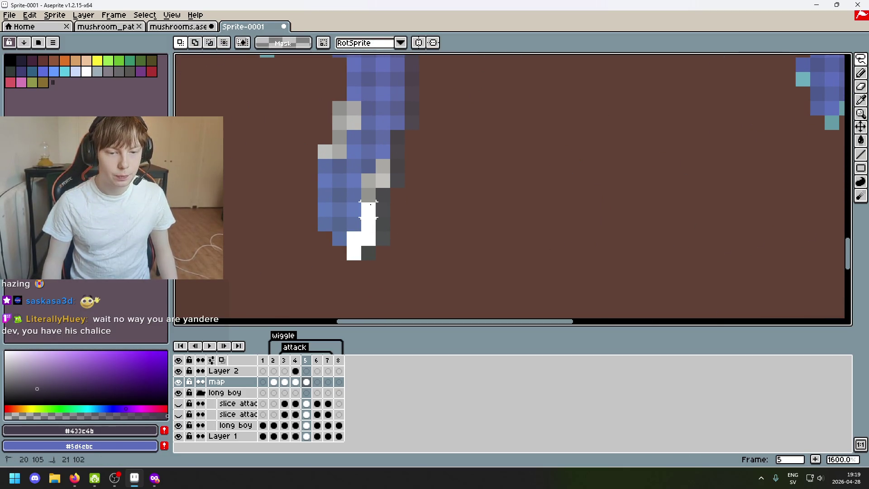
{"action": "mouse_move", "coordinate": [349, 164]}
{"action": "left_mouse_down"}
{"action": "mouse_move", "coordinate": [355, 246]}
{"action": "mouse_move", "coordinate": [514, 295]}
{"action": "mouse_move", "coordinate": [497, 132]}
{"action": "left_mouse_up"}
{"action": "left_click", "coordinate": [352, 224]}
{"action": "scroll", "coordinate": [474, 257], "scroll_direction": "down", "scroll_amount": 2}
{"action": "scroll", "coordinate": [475, 272], "scroll_direction": "up", "scroll_amount": 1}
{"action": "scroll", "coordinate": [497, 131], "scroll_direction": "up", "scroll_amount": 1}
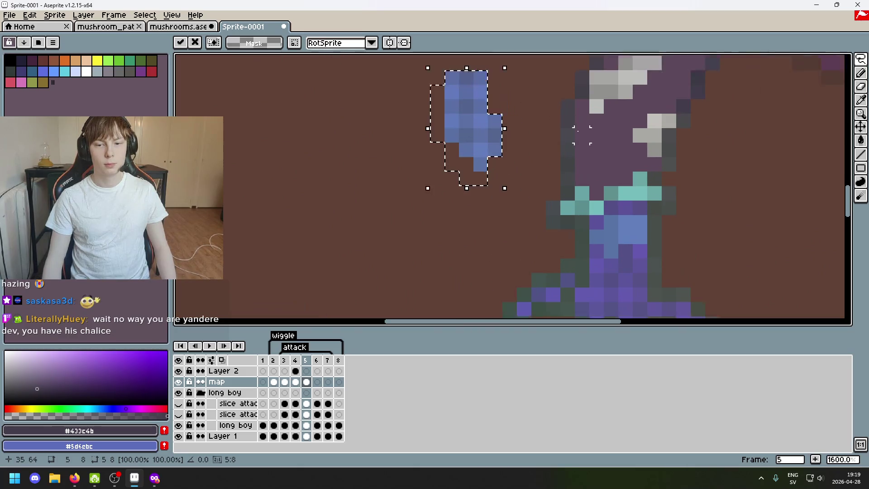
{"action": "left_click_drag", "start_coordinate": [456, 169], "coordinate": [499, 183]}
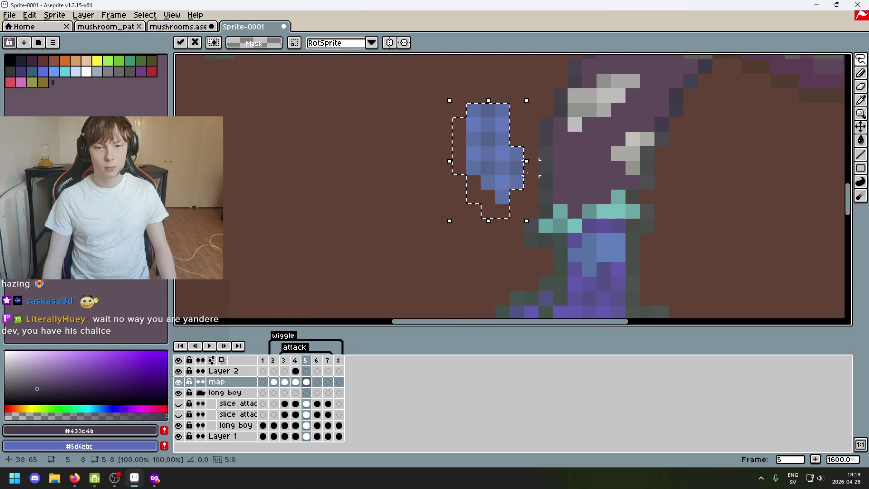
{"action": "key", "text": "ctrl+d"}
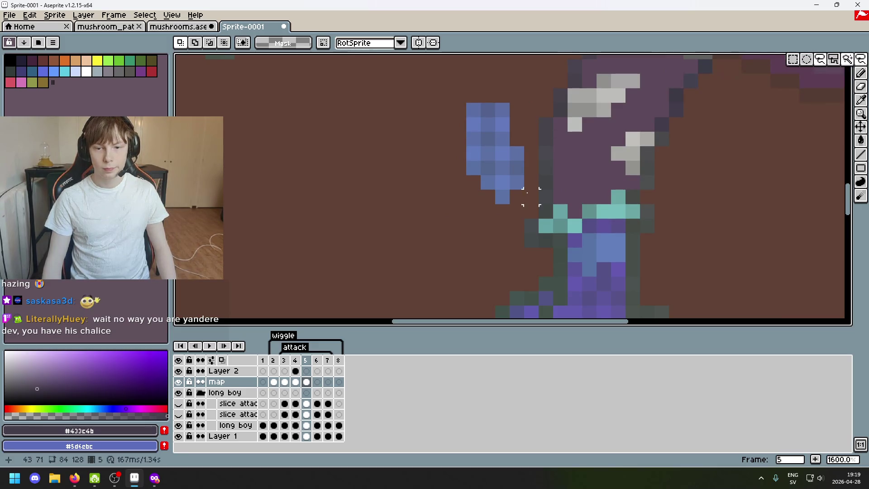
Reselect and cut the blue piece, then choose Layer 2 at frame 5
{"action": "left_click", "coordinate": [502, 196]}
{"action": "left_click_drag", "start_coordinate": [502, 197], "coordinate": [500, 199]}
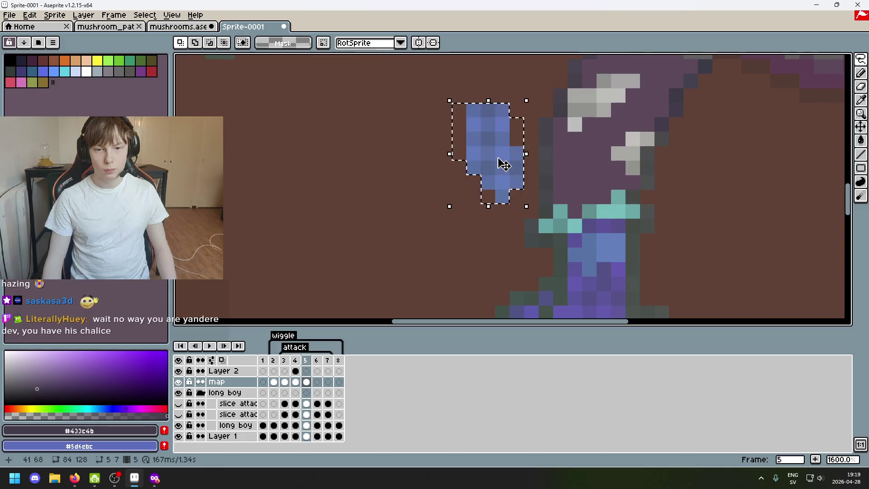
{"action": "key", "text": "ctrl+d"}
{"action": "left_click_drag", "start_coordinate": [524, 195], "coordinate": [516, 199]}
{"action": "key", "text": "ctrl+x"}
{"action": "left_click", "coordinate": [307, 371]}
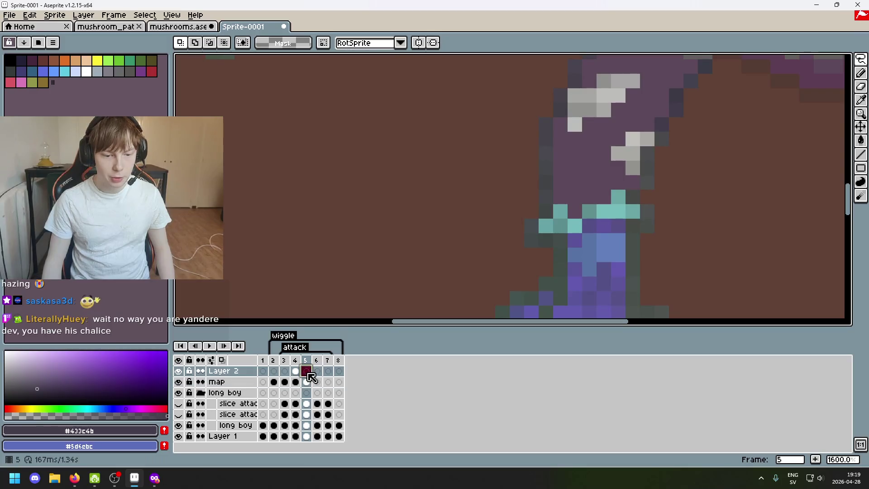
Paste the blue piece into Layer 2, commit it, and undo a stray strip
{"action": "key", "text": "ctrl+v"}
{"action": "left_click", "coordinate": [459, 211]}
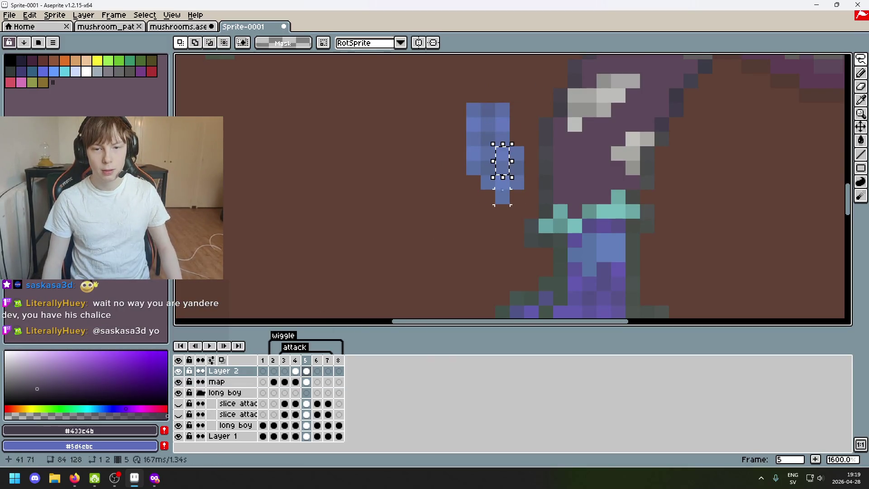
{"action": "left_click_drag", "start_coordinate": [502, 196], "coordinate": [506, 200]}
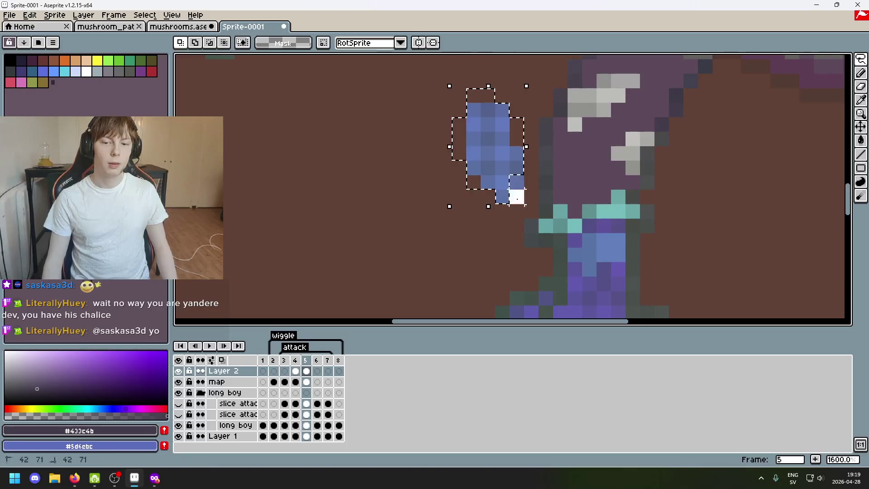
{"action": "key", "text": "ctrl+d"}
{"action": "left_click_drag", "start_coordinate": [471, 111], "coordinate": [473, 158]}
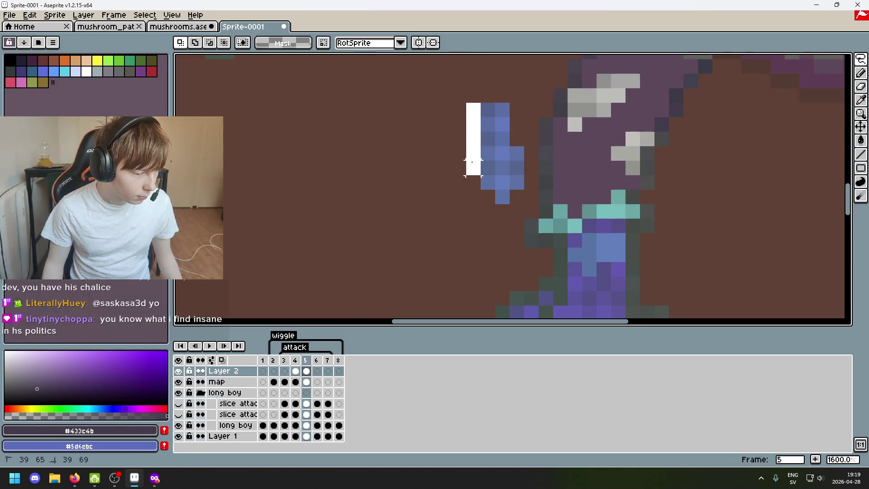
{"action": "key", "text": "ctrl+z"}
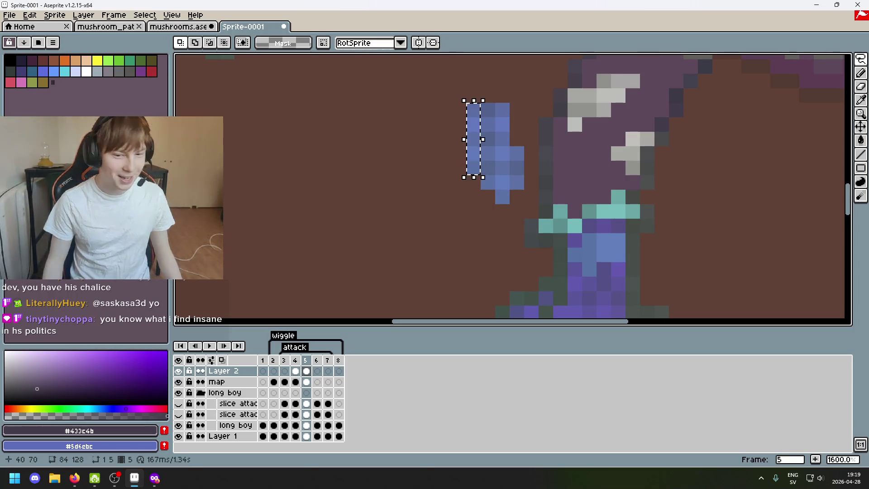
{"action": "key", "text": "ctrl+z"}
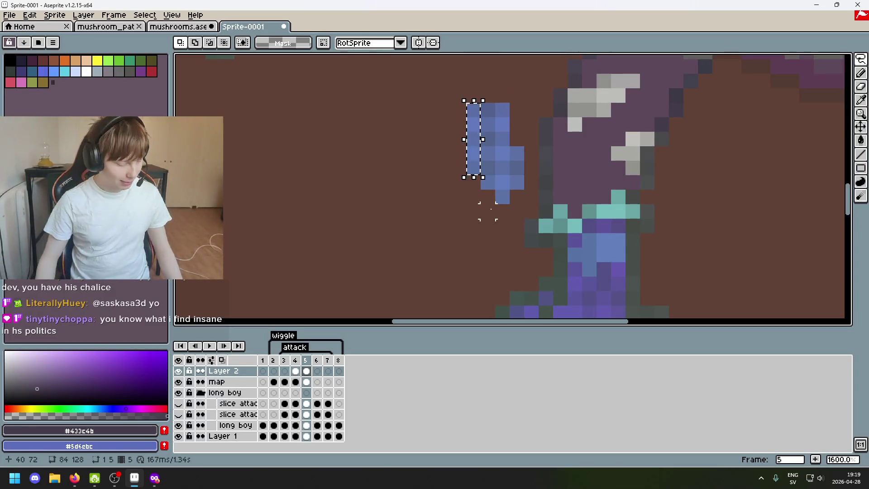
{"action": "key", "text": "ctrl+d"}
Shift the piece's left blue strip right and move an L-shaped pixel group up into the cap
{"action": "left_click_drag", "start_coordinate": [499, 191], "coordinate": [588, 158]}
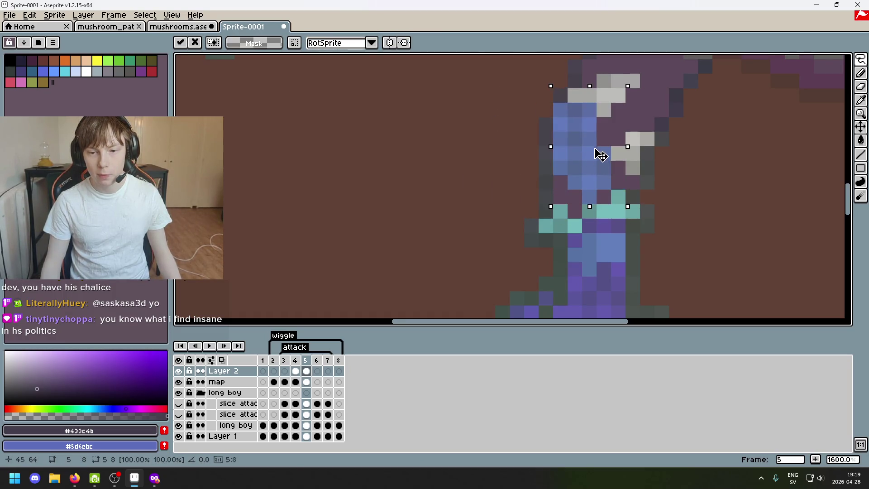
{"action": "left_click_drag", "start_coordinate": [589, 159], "coordinate": [602, 156]}
{"action": "left_click", "coordinate": [675, 167]}
{"action": "scroll", "coordinate": [582, 116], "scroll_direction": "up", "scroll_amount": 1}
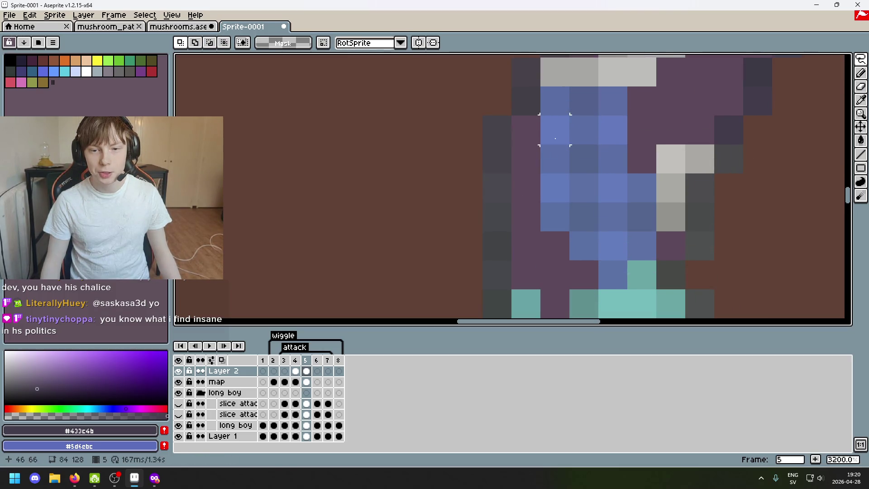
{"action": "left_click_drag", "start_coordinate": [543, 88], "coordinate": [606, 119]}
{"action": "scroll", "coordinate": [607, 119], "scroll_direction": "down", "scroll_amount": 1}
{"action": "left_click_drag", "start_coordinate": [623, 147], "coordinate": [681, 132]}
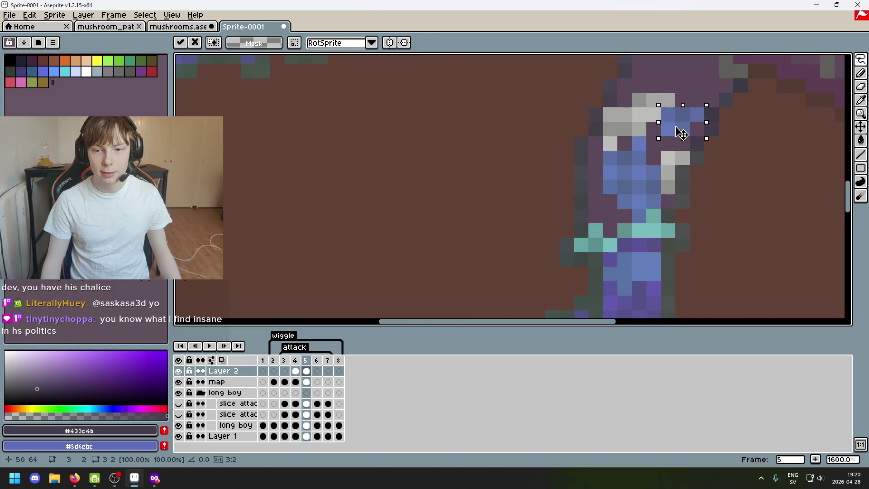
{"action": "scroll", "coordinate": [769, 158], "scroll_direction": "up", "scroll_amount": 1}
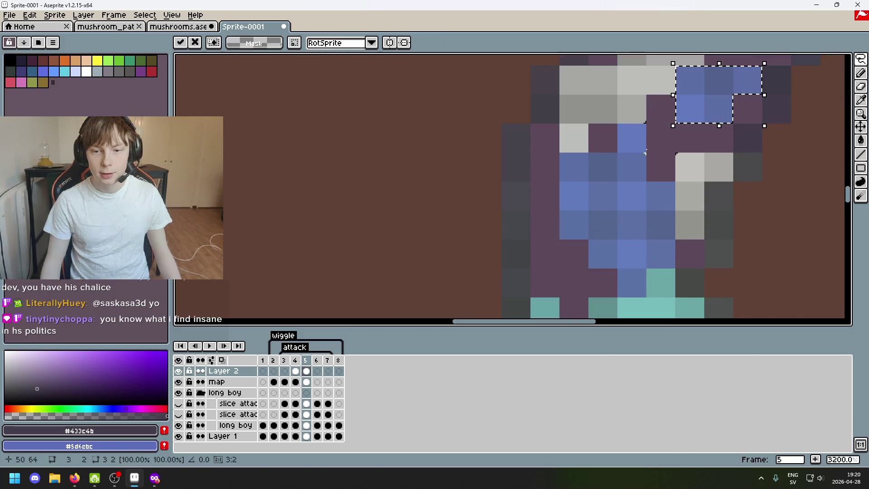
{"action": "left_click", "coordinate": [689, 139]}
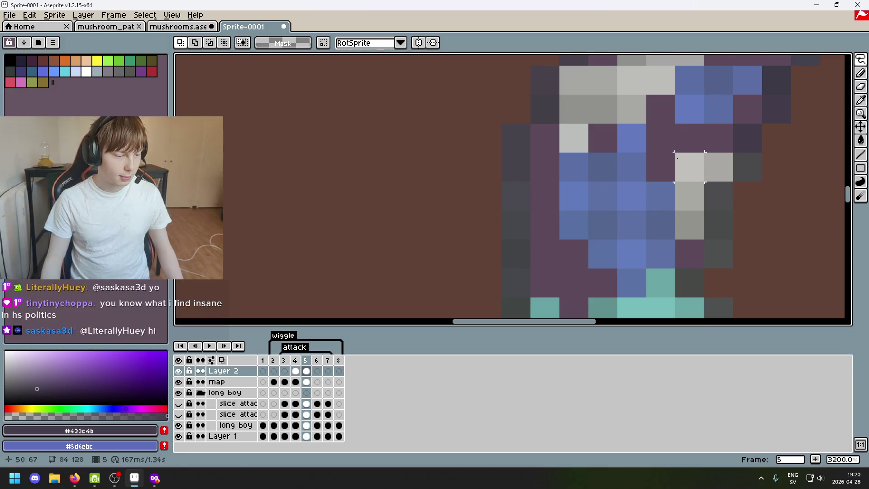
Nudge the loose blue pixels onto the stem, then pick the stem's blue #5d7fa5 for the Pencil
{"action": "scroll", "coordinate": [676, 162], "scroll_direction": "down", "scroll_amount": 3}
{"action": "scroll", "coordinate": [646, 171], "scroll_direction": "up", "scroll_amount": 2}
{"action": "scroll", "coordinate": [656, 163], "scroll_direction": "up", "scroll_amount": 1}
{"action": "mouse_move", "coordinate": [645, 119]}
{"action": "left_mouse_down"}
{"action": "mouse_move", "coordinate": [675, 145]}
{"action": "mouse_move", "coordinate": [642, 133]}
{"action": "left_mouse_up"}
{"action": "scroll", "coordinate": [706, 134], "scroll_direction": "down", "scroll_amount": 1}
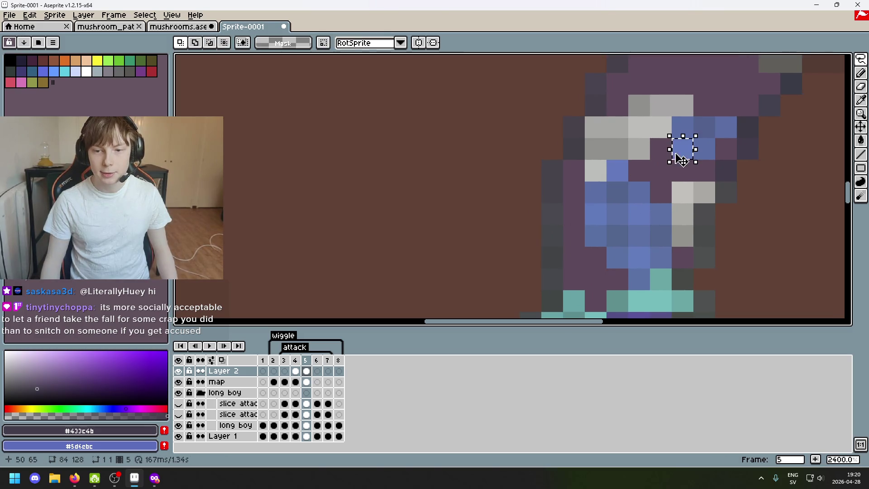
{"action": "left_click_drag", "start_coordinate": [682, 127], "coordinate": [660, 193]}
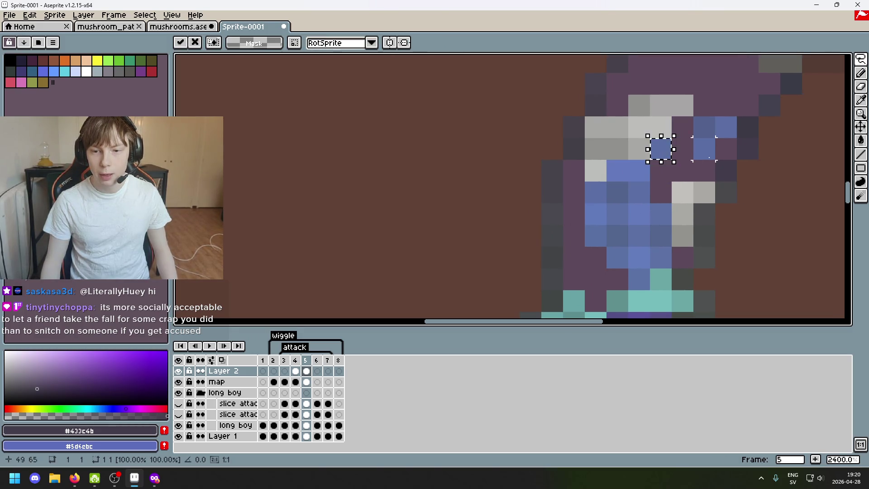
{"action": "mouse_move", "coordinate": [695, 119]}
{"action": "left_mouse_down"}
{"action": "mouse_move", "coordinate": [714, 158]}
{"action": "mouse_move", "coordinate": [661, 180]}
{"action": "left_mouse_up"}
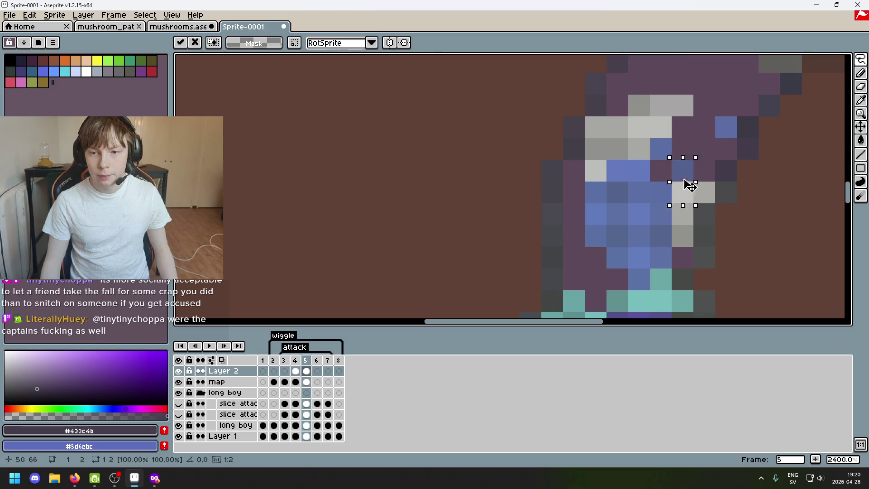
{"action": "mouse_move", "coordinate": [715, 116]}
{"action": "left_mouse_down"}
{"action": "mouse_move", "coordinate": [736, 138]}
{"action": "mouse_move", "coordinate": [695, 171]}
{"action": "left_mouse_up"}
{"action": "scroll", "coordinate": [679, 222], "scroll_direction": "down", "scroll_amount": 1}
{"action": "scroll", "coordinate": [661, 218], "scroll_direction": "up", "scroll_amount": 1}
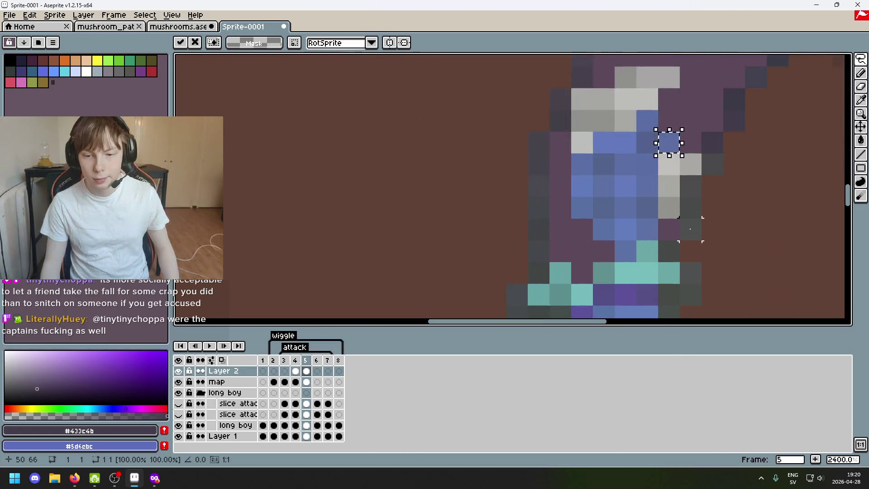
{"action": "left_click", "coordinate": [647, 229]}
{"action": "key", "text": "b"}
{"action": "left_click", "coordinate": [649, 231], "text": "alt"}
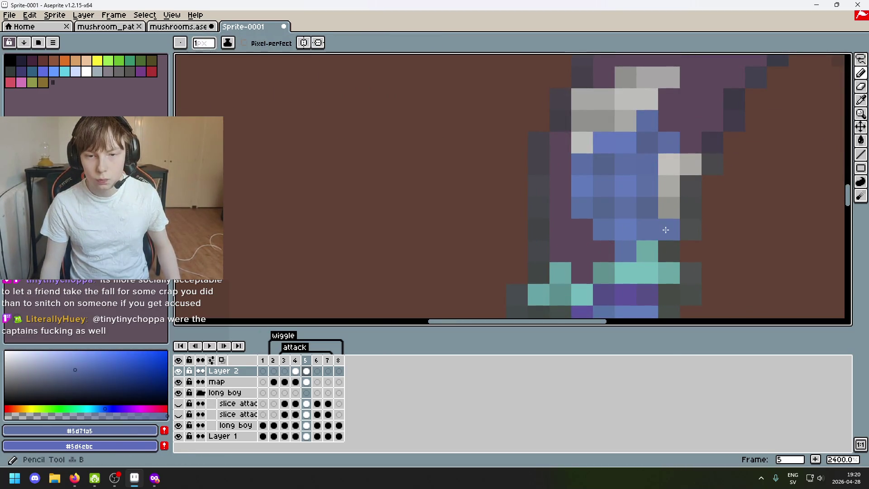
Eyedrop the matching stem blues and repaint the leftover purple pixels on the upper stem blue
{"action": "left_click_drag", "start_coordinate": [561, 142], "coordinate": [568, 156]}
{"action": "left_click", "coordinate": [582, 185], "text": "alt"}
{"action": "left_click", "coordinate": [556, 185]}
{"action": "left_click", "coordinate": [582, 199], "text": "alt"}
{"action": "left_click", "coordinate": [560, 207]}
{"action": "left_click", "coordinate": [607, 224], "text": "alt"}
{"action": "left_click", "coordinate": [582, 230]}
{"action": "left_click", "coordinate": [560, 230]}
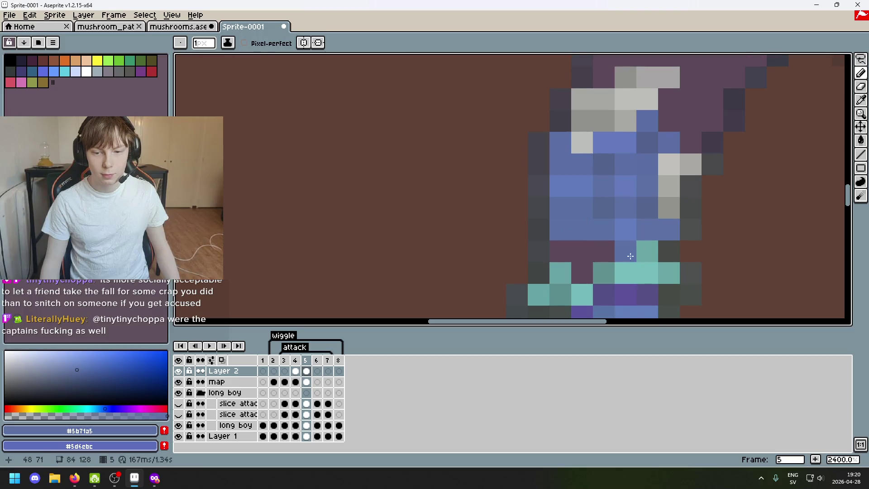
{"action": "left_click", "coordinate": [582, 235], "text": "alt"}
{"action": "left_click", "coordinate": [582, 250]}
{"action": "left_click", "coordinate": [560, 251]}
{"action": "left_click", "coordinate": [581, 271]}
{"action": "left_click", "coordinate": [607, 227], "text": "alt"}
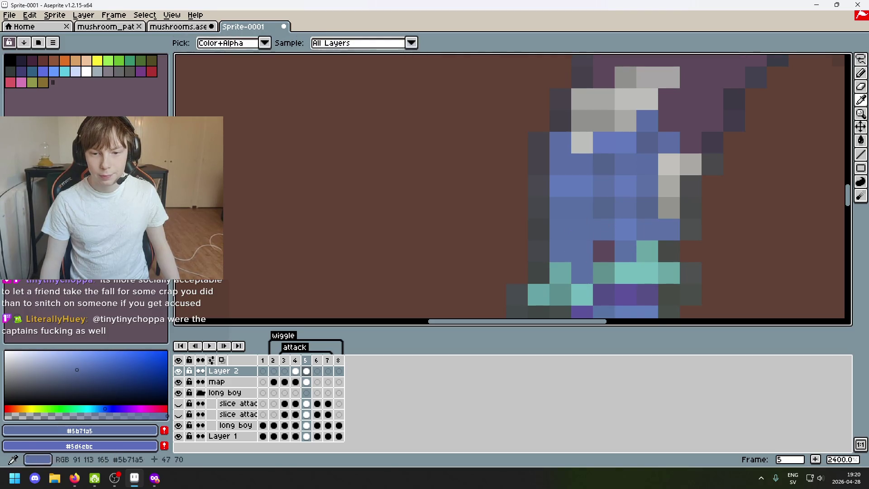
{"action": "left_click", "coordinate": [603, 251]}
{"action": "scroll", "coordinate": [583, 226], "scroll_direction": "down", "scroll_amount": 3}
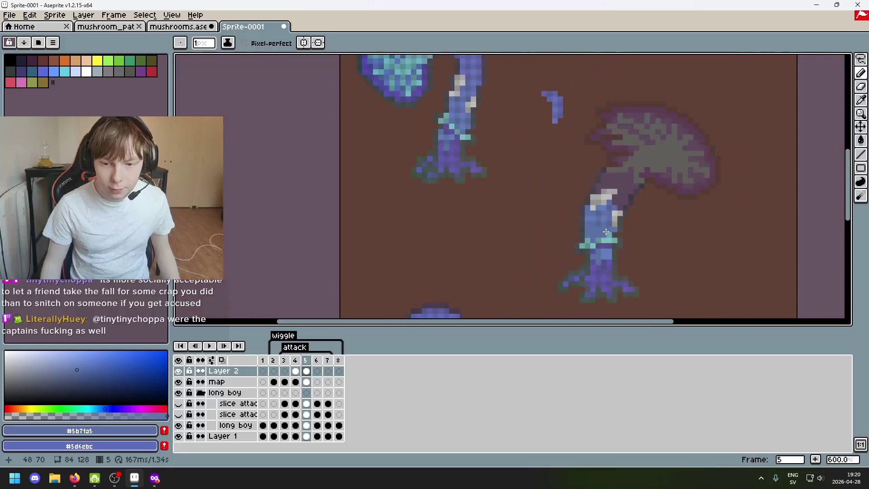
{"action": "scroll", "coordinate": [578, 213], "scroll_direction": "up", "scroll_amount": 3}
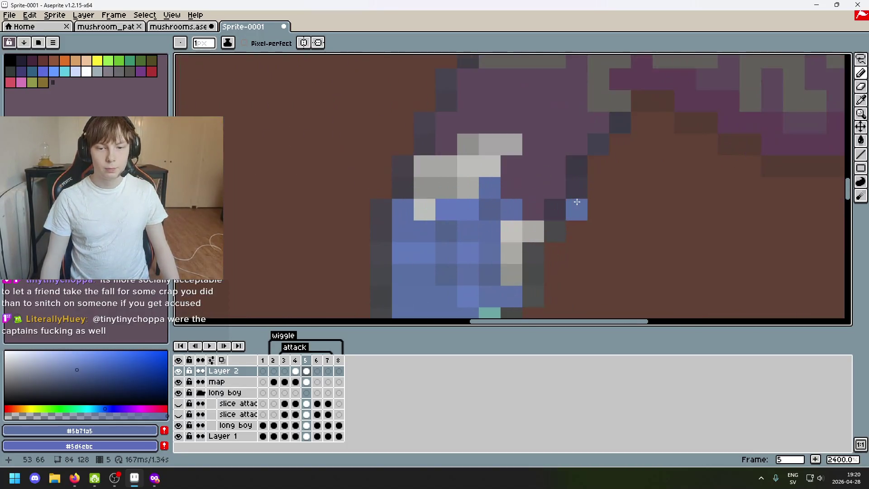
{"action": "scroll", "coordinate": [577, 213], "scroll_direction": "up", "scroll_amount": 1}
{"action": "scroll", "coordinate": [606, 134], "scroll_direction": "down", "scroll_amount": 5}
{"action": "left_click_drag", "start_coordinate": [607, 134], "coordinate": [617, 71]}
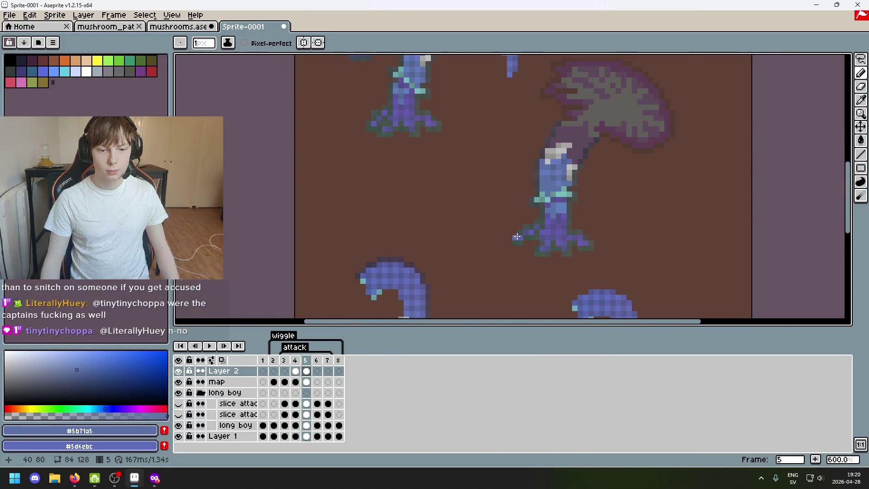
Clear the small pixel selection, select the whole sprite, and switch to the Lasso selection tool
{"action": "left_click", "coordinate": [860, 59]}
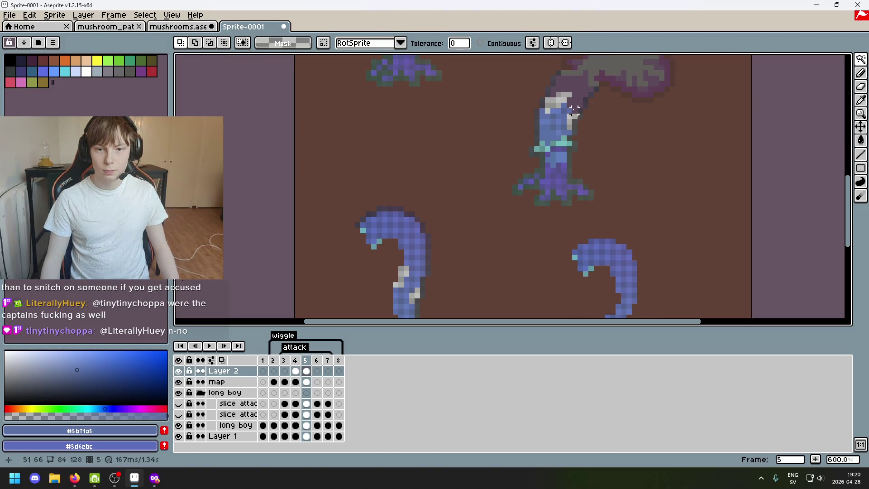
{"action": "scroll", "coordinate": [640, 204], "scroll_direction": "down", "scroll_amount": 1}
{"action": "scroll", "coordinate": [655, 194], "scroll_direction": "down", "scroll_amount": 2}
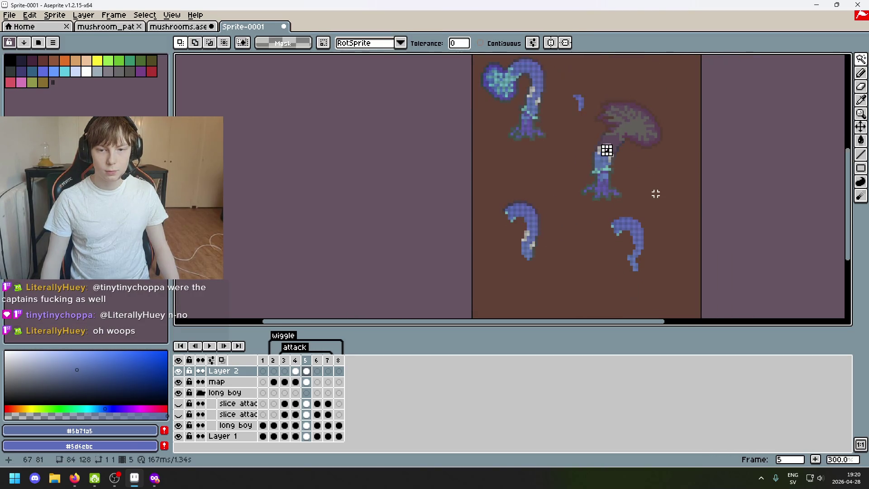
{"action": "scroll", "coordinate": [655, 193], "scroll_direction": "up", "scroll_amount": 1}
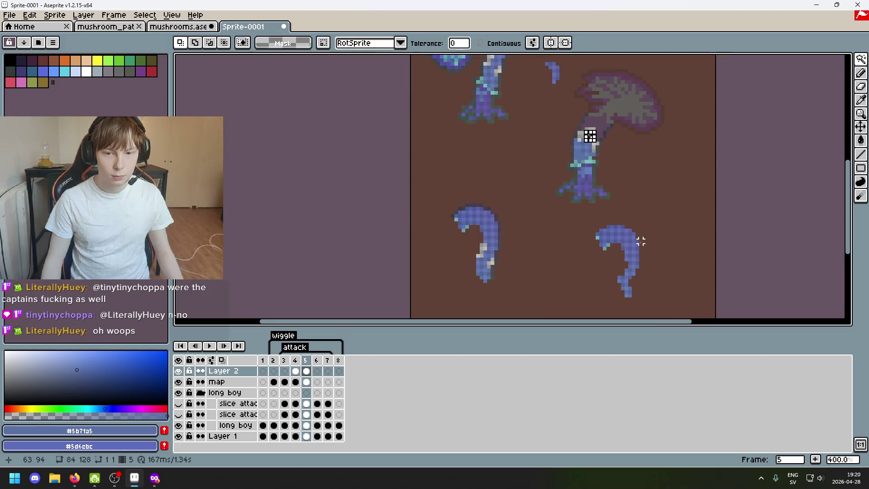
{"action": "key", "text": "ctrl+d"}
{"action": "key", "text": "ctrl+a"}
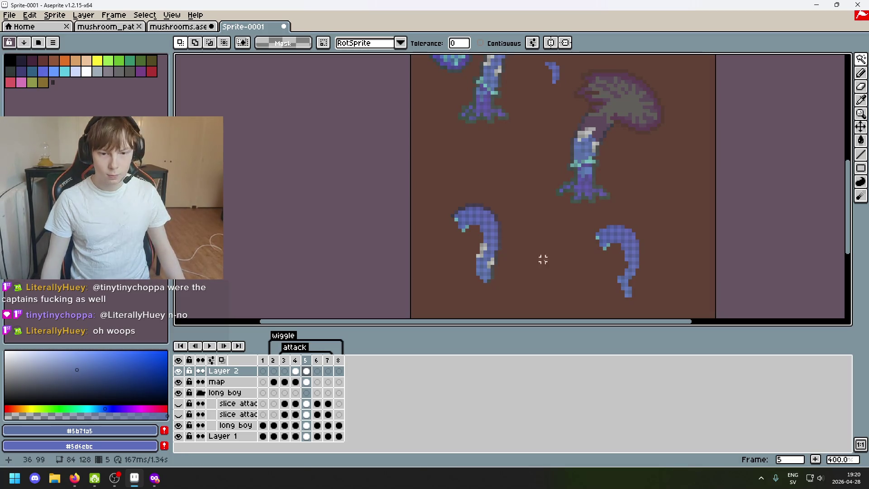
{"action": "left_click", "coordinate": [861, 58]}
{"action": "left_click", "coordinate": [822, 64]}
{"action": "scroll", "coordinate": [506, 263], "scroll_direction": "up", "scroll_amount": 5}
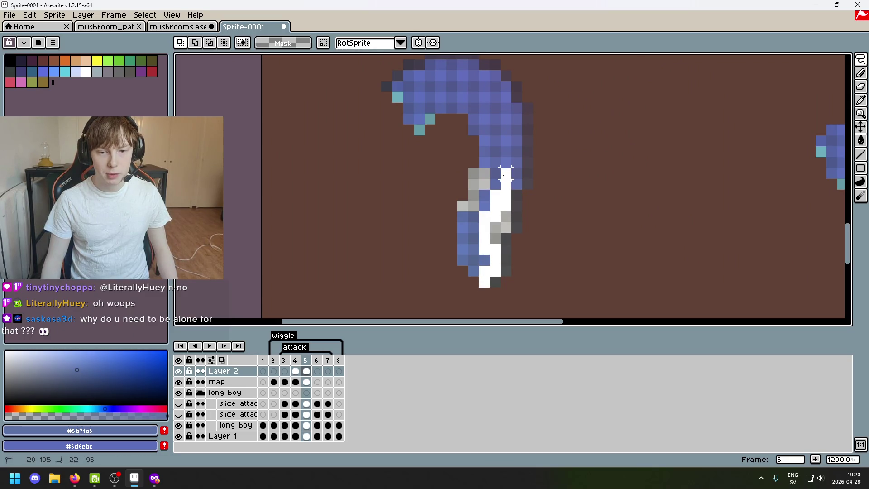
Trial-outline the left blue hook and test moving it, undoing both and deselecting
{"action": "left_click_drag", "start_coordinate": [494, 194], "coordinate": [462, 249]}
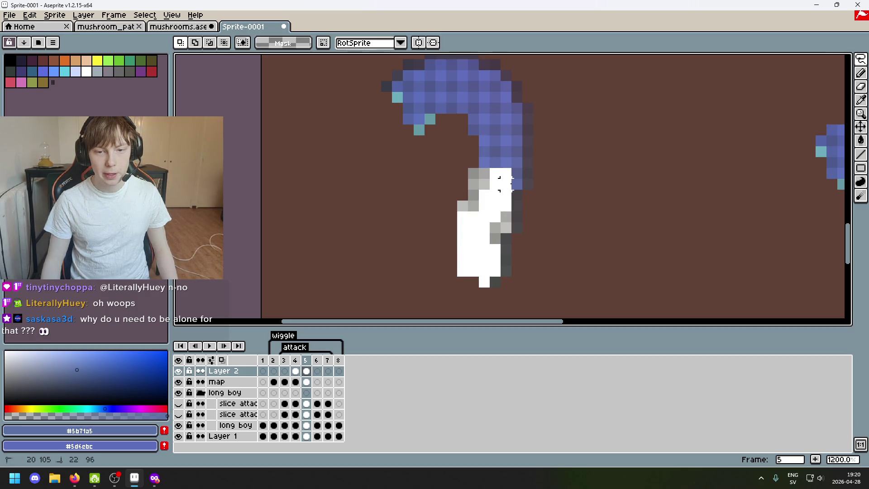
{"action": "left_click_drag", "start_coordinate": [517, 153], "coordinate": [495, 131]}
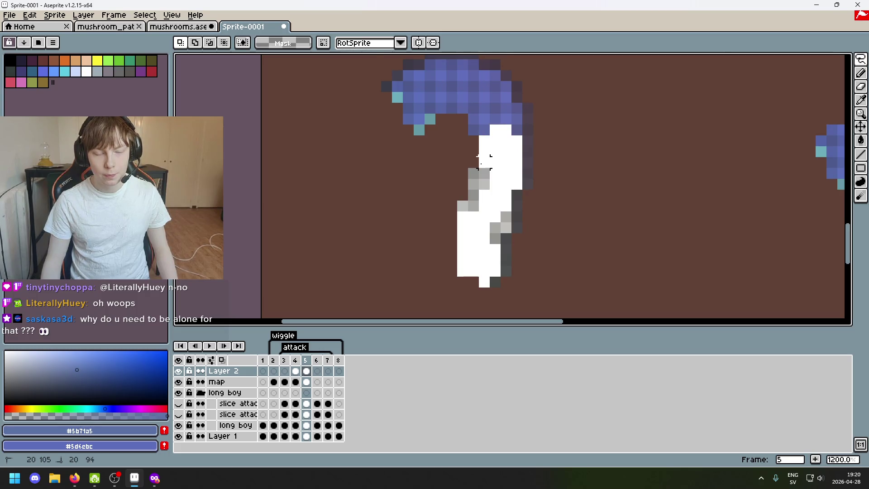
{"action": "key", "text": "ctrl+z"}
{"action": "scroll", "coordinate": [484, 181], "scroll_direction": "down", "scroll_amount": 3}
{"action": "left_click_drag", "start_coordinate": [466, 259], "coordinate": [508, 163]}
{"action": "key", "text": "ctrl+z"}
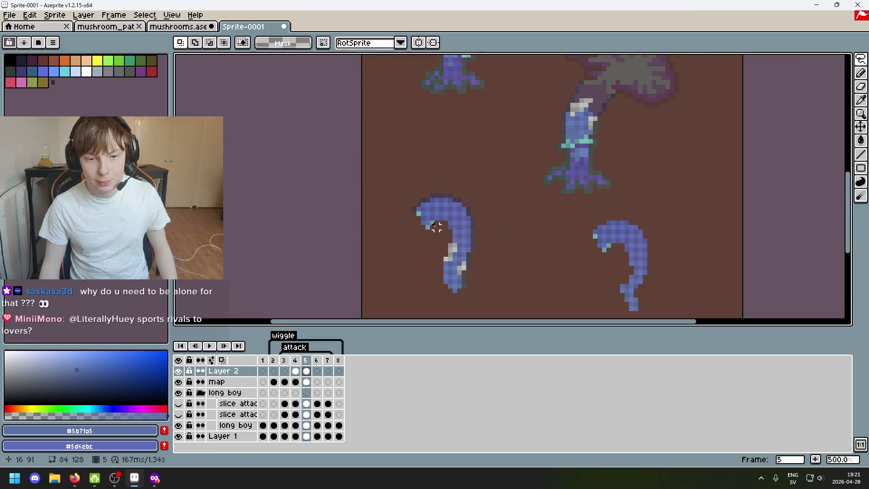
{"action": "scroll", "coordinate": [418, 222], "scroll_direction": "up", "scroll_amount": 2}
{"action": "left_click", "coordinate": [419, 223]}
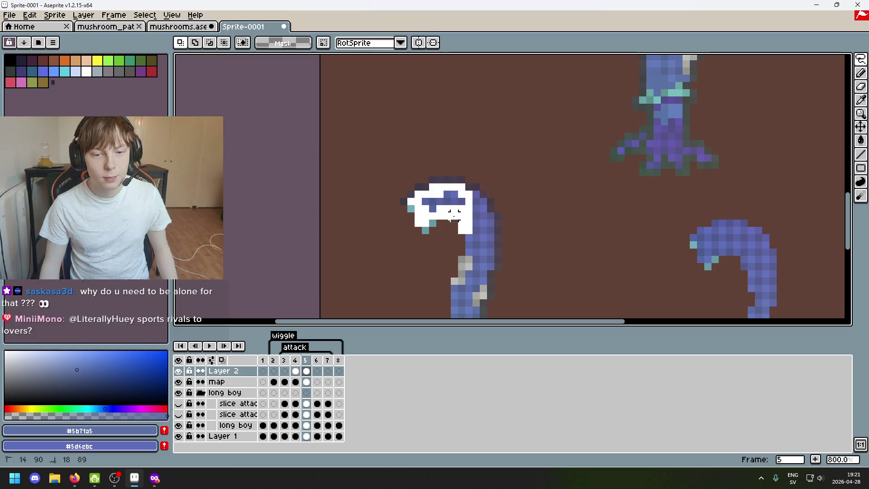
Test moving the hook's top piece up into empty space, then undo and deselect
{"action": "left_click_drag", "start_coordinate": [454, 215], "coordinate": [545, 106]}
{"action": "key", "text": "ctrl+z"}
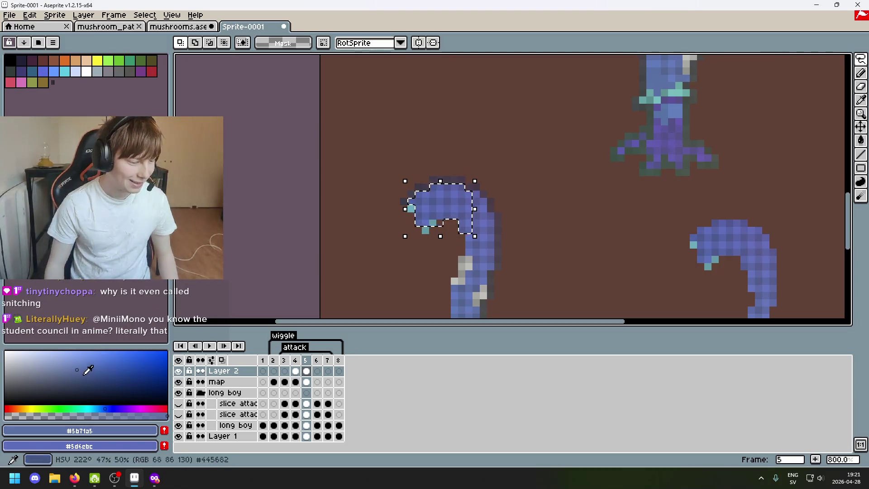
{"action": "left_click_drag", "start_coordinate": [456, 204], "coordinate": [477, 95]}
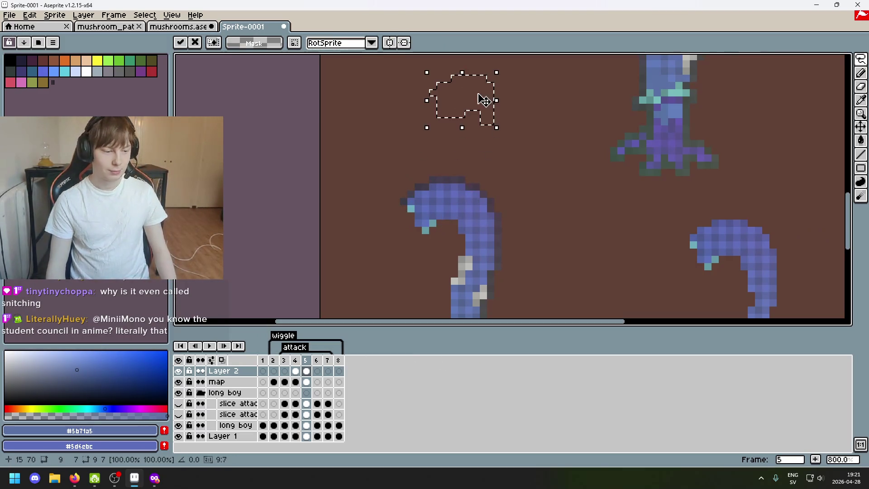
{"action": "key", "text": "ctrl+z"}
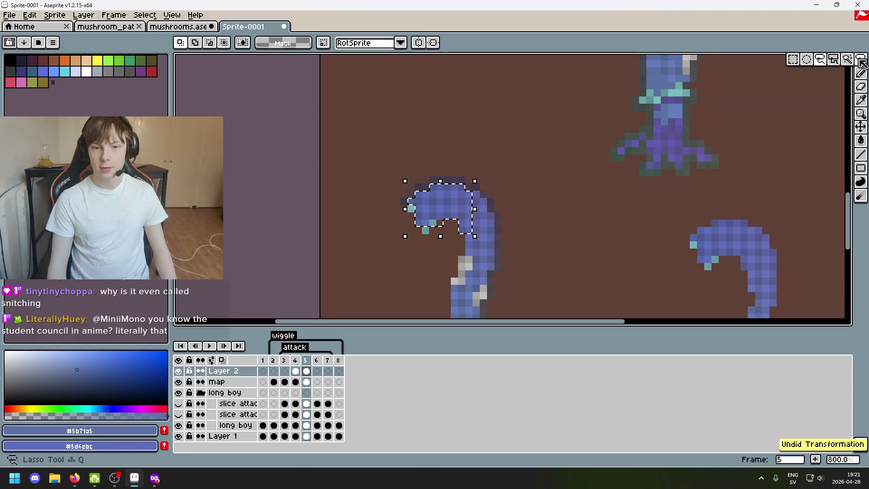
{"action": "key", "text": "ctrl+d"}
Lasso around the curled cap of the left blue mushroom, undoing a redrawn outline
{"action": "left_click_drag", "start_coordinate": [468, 229], "coordinate": [468, 216]}
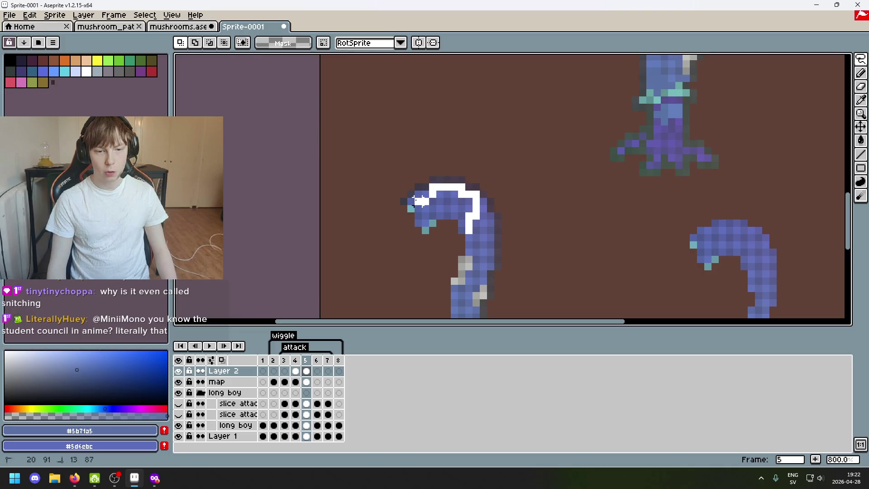
{"action": "left_click_drag", "start_coordinate": [418, 195], "coordinate": [423, 195]}
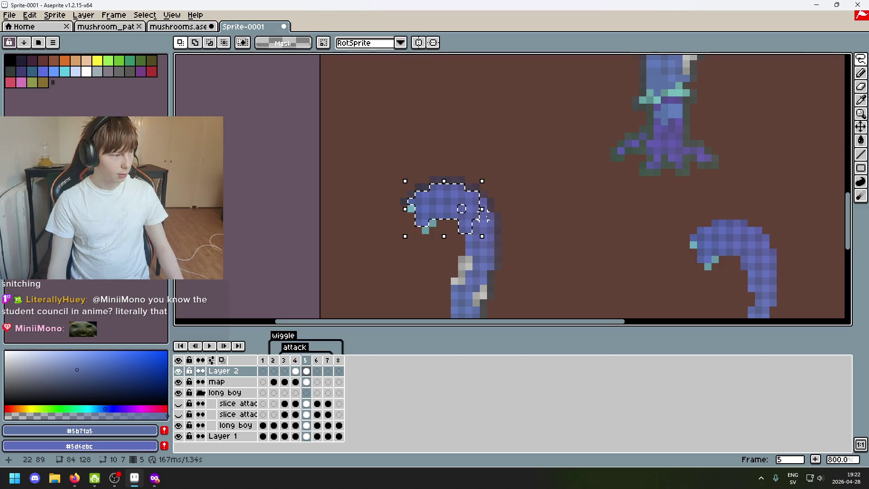
{"action": "mouse_move", "coordinate": [860, 59]}
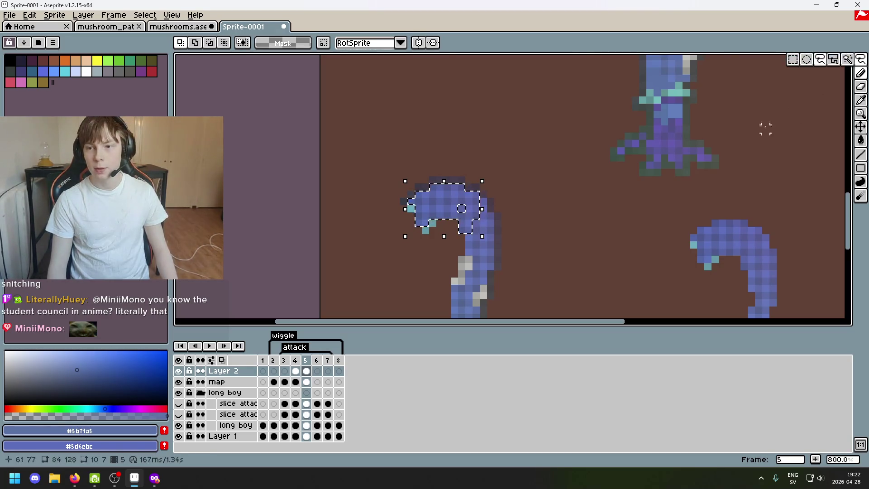
{"action": "left_click_drag", "start_coordinate": [520, 120], "coordinate": [525, 118]}
{"action": "key", "text": "ctrl+z"}
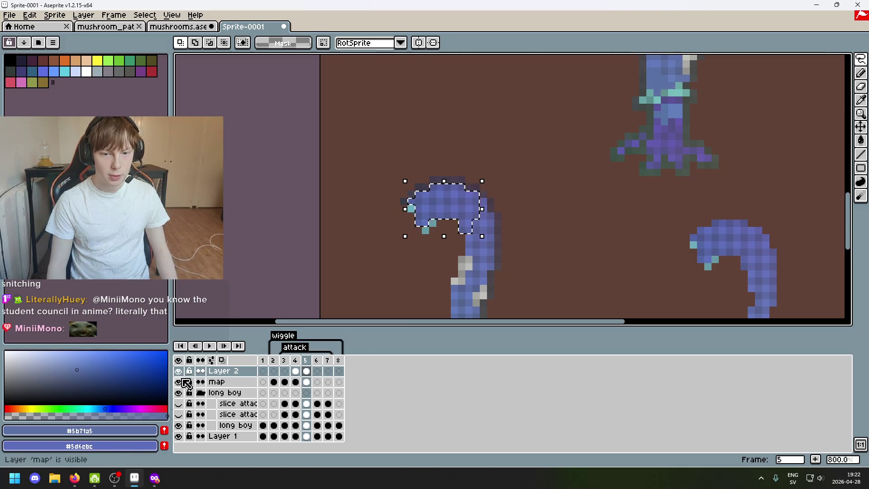
Switch to the map layer at frame 5 and select the curled cap pixels there
{"action": "left_click", "coordinate": [222, 382]}
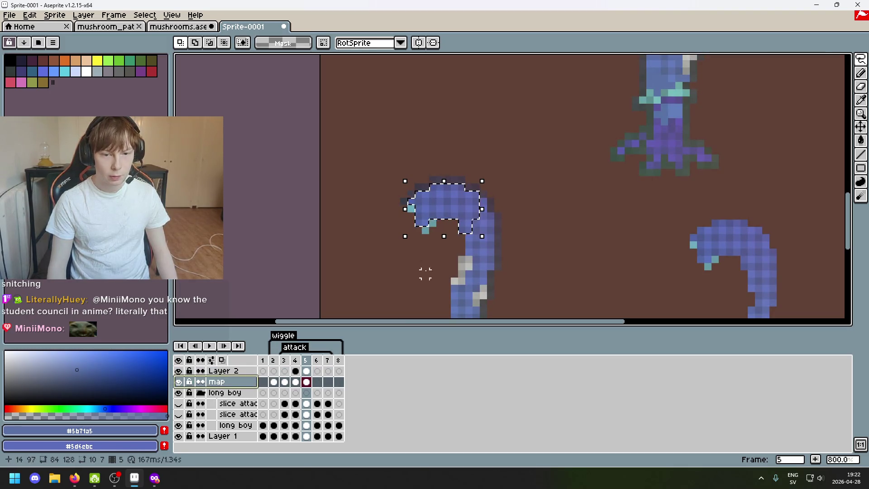
{"action": "left_click", "coordinate": [366, 312]}
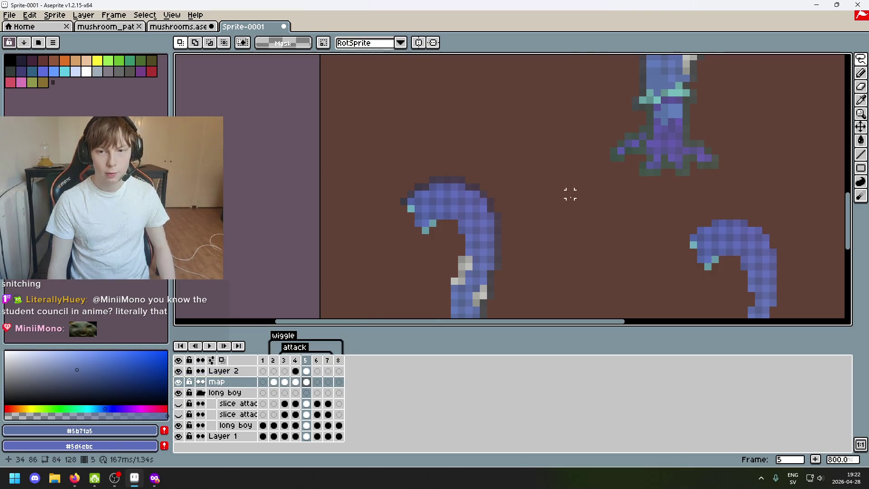
{"action": "left_click", "coordinate": [307, 370]}
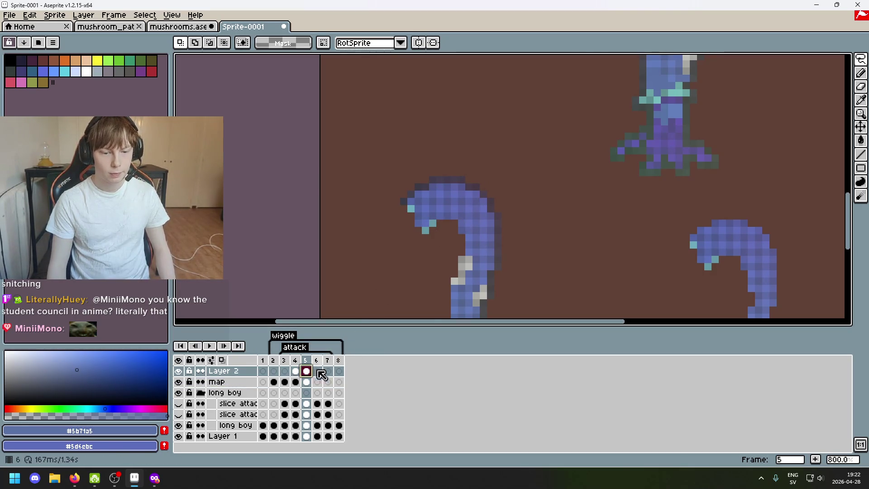
{"action": "left_click", "coordinate": [306, 381]}
{"action": "scroll", "coordinate": [468, 223], "scroll_direction": "up", "scroll_amount": 1}
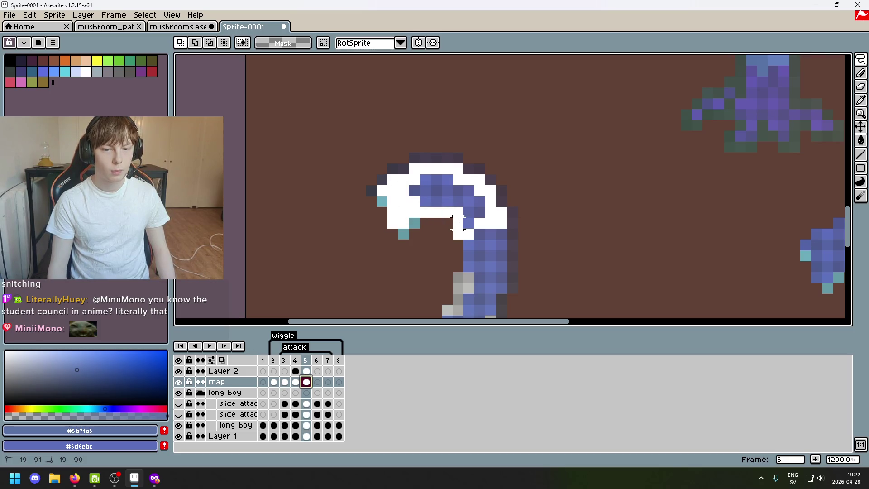
{"action": "left_click", "coordinate": [478, 201]}
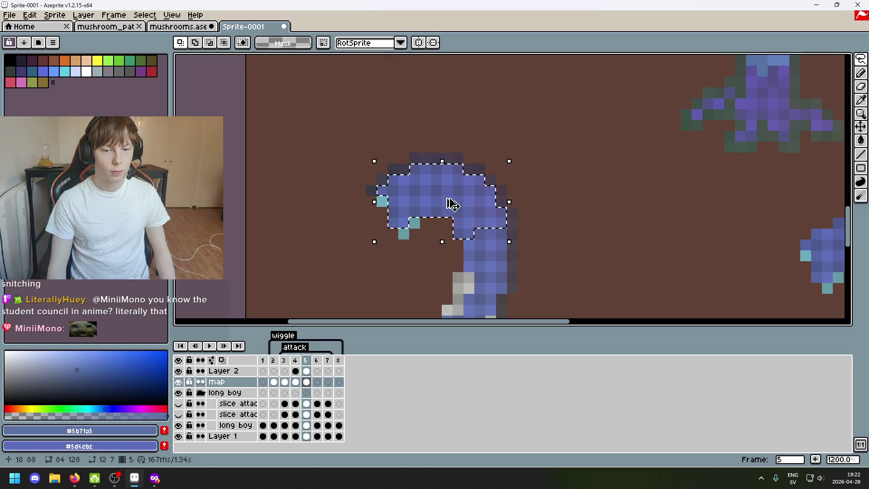
{"action": "scroll", "coordinate": [534, 212], "scroll_direction": "down", "scroll_amount": 4}
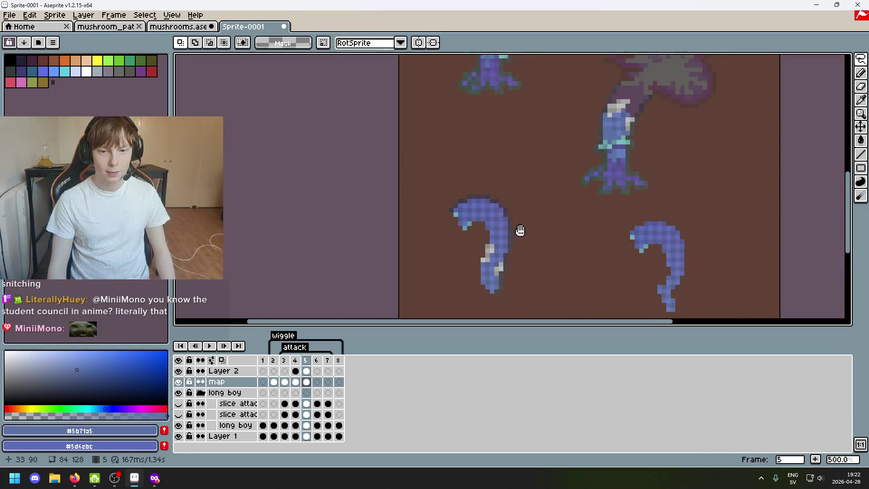
Paste the copied cap onto Layer 2 and commit it right of the capped mushroom's stem
{"action": "left_click", "coordinate": [227, 371]}
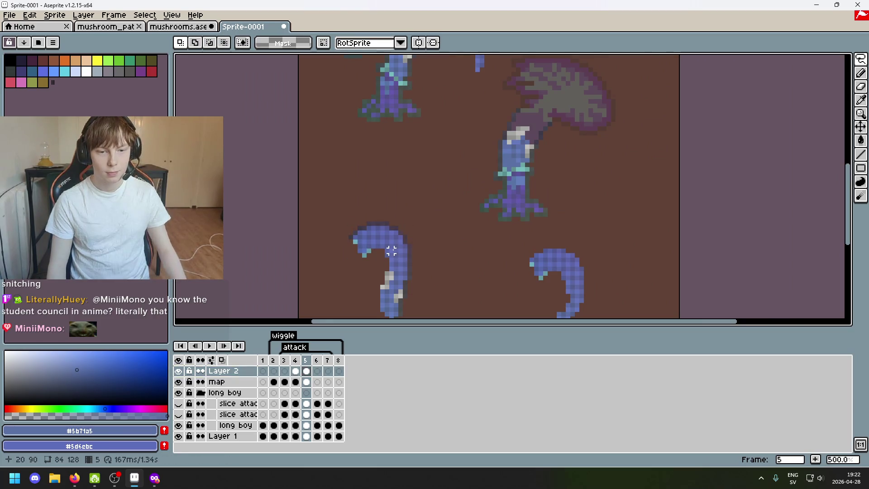
{"action": "left_click_drag", "start_coordinate": [394, 244], "coordinate": [445, 156]}
{"action": "scroll", "coordinate": [527, 191], "scroll_direction": "up", "scroll_amount": 2}
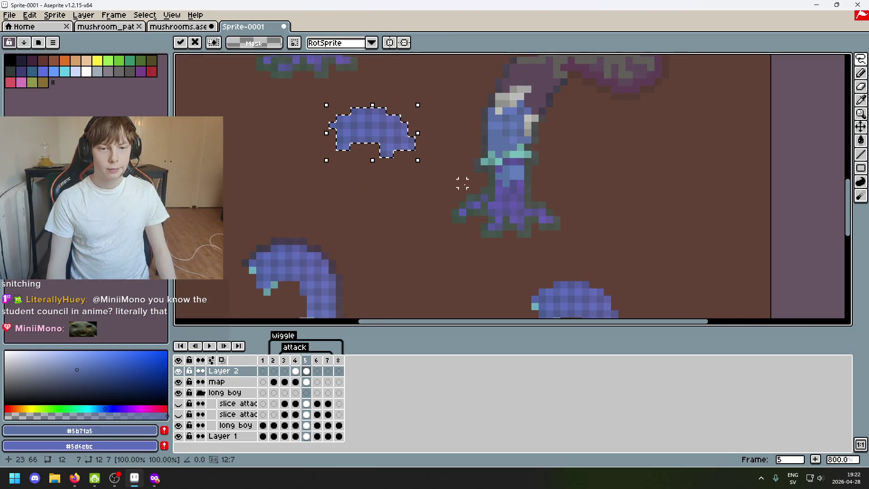
{"action": "scroll", "coordinate": [462, 183], "scroll_direction": "down", "scroll_amount": 1}
{"action": "left_click_drag", "start_coordinate": [442, 202], "coordinate": [416, 258]}
{"action": "left_click_drag", "start_coordinate": [407, 223], "coordinate": [675, 238]}
{"action": "key", "text": "ctrl+d"}
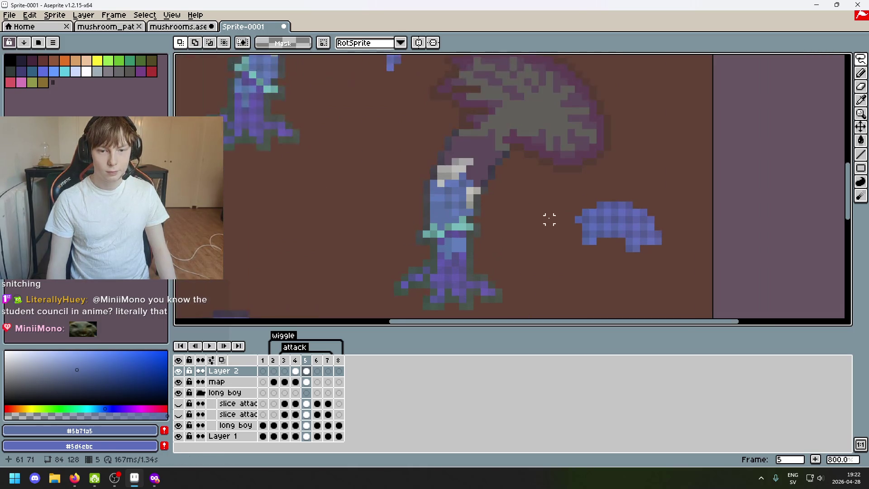
Center the view on the pasted cap and test moving its leftmost two pixels, undoing each try
{"action": "scroll", "coordinate": [447, 189], "scroll_direction": "up", "scroll_amount": 1}
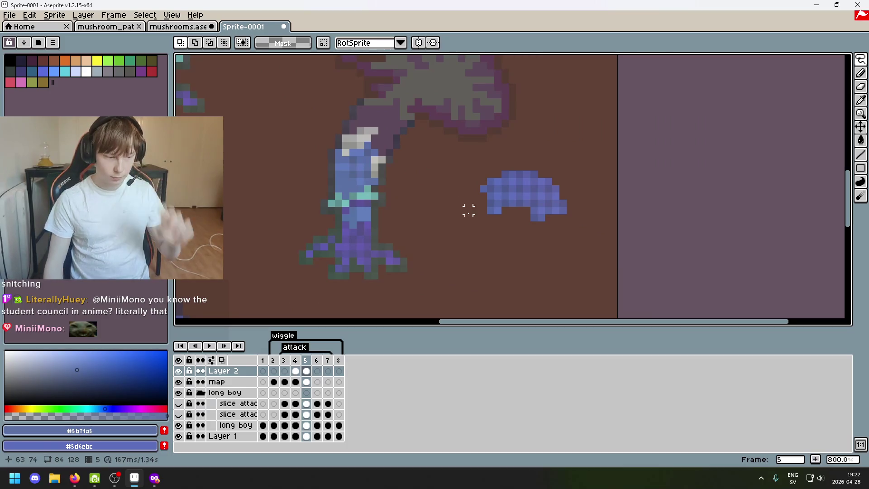
{"action": "scroll", "coordinate": [539, 213], "scroll_direction": "up", "scroll_amount": 3}
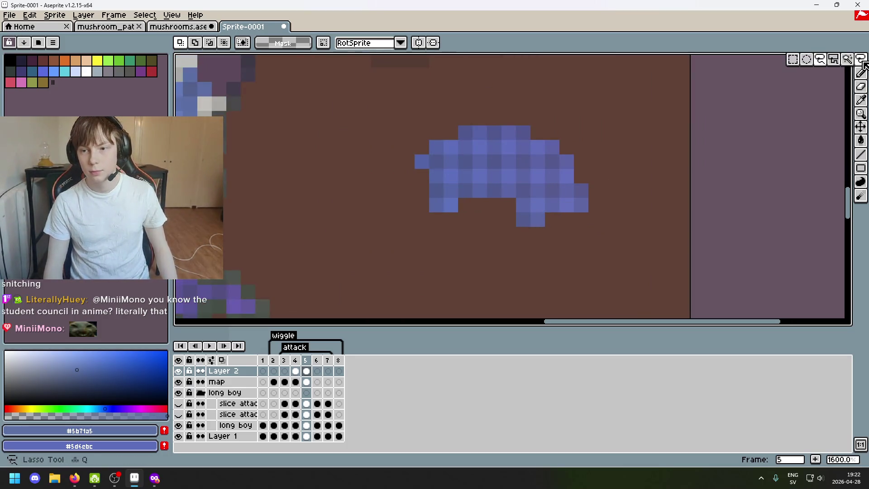
{"action": "scroll", "coordinate": [576, 272], "scroll_direction": "down", "scroll_amount": 1}
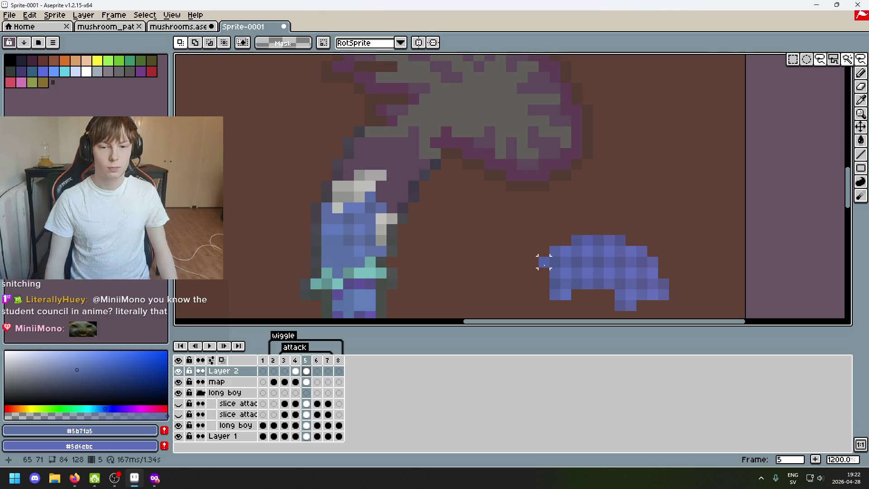
{"action": "scroll", "coordinate": [565, 310], "scroll_direction": "down", "scroll_amount": 1}
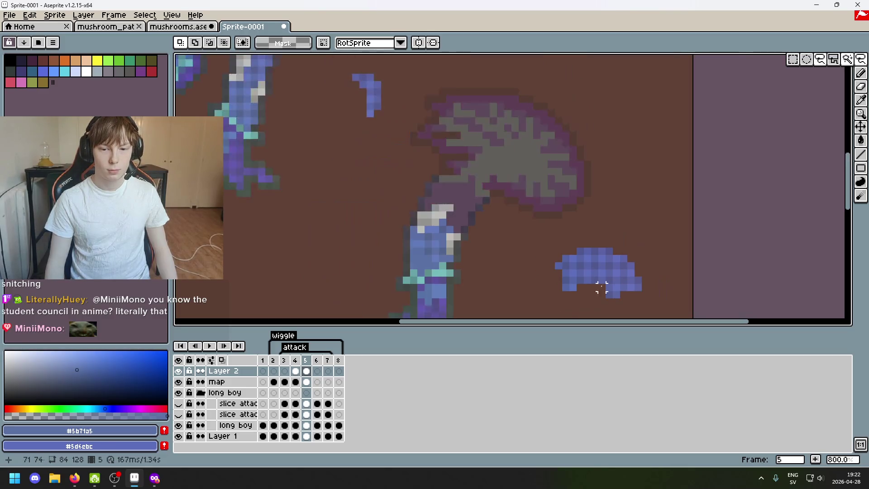
{"action": "left_click_drag", "start_coordinate": [601, 285], "coordinate": [516, 231]}
{"action": "scroll", "coordinate": [487, 259], "scroll_direction": "down", "scroll_amount": 2}
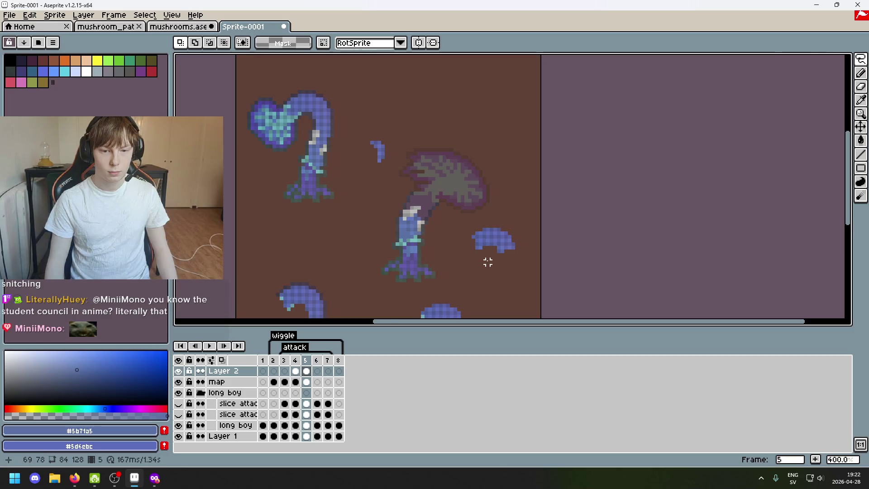
{"action": "scroll", "coordinate": [481, 258], "scroll_direction": "up", "scroll_amount": 2}
{"action": "scroll", "coordinate": [458, 211], "scroll_direction": "up", "scroll_amount": 2}
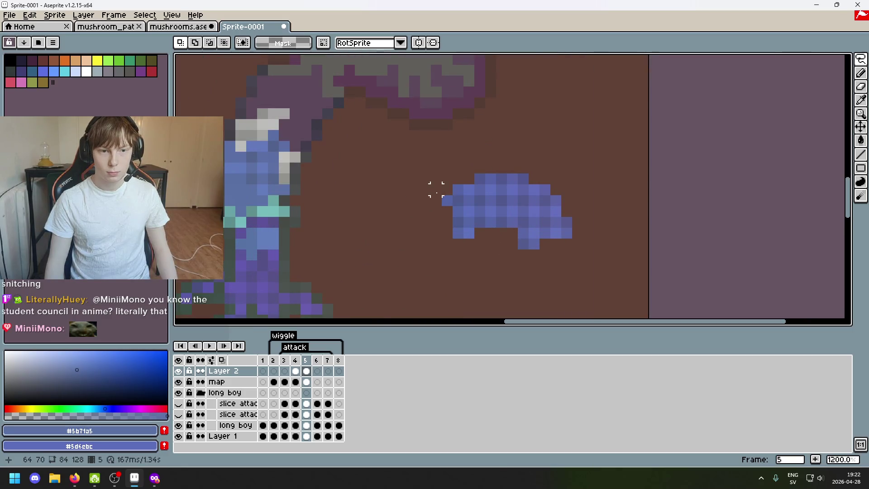
{"action": "mouse_move", "coordinate": [447, 200]}
{"action": "left_mouse_down"}
{"action": "mouse_move", "coordinate": [451, 216]}
{"action": "mouse_move", "coordinate": [331, 113]}
{"action": "left_mouse_up"}
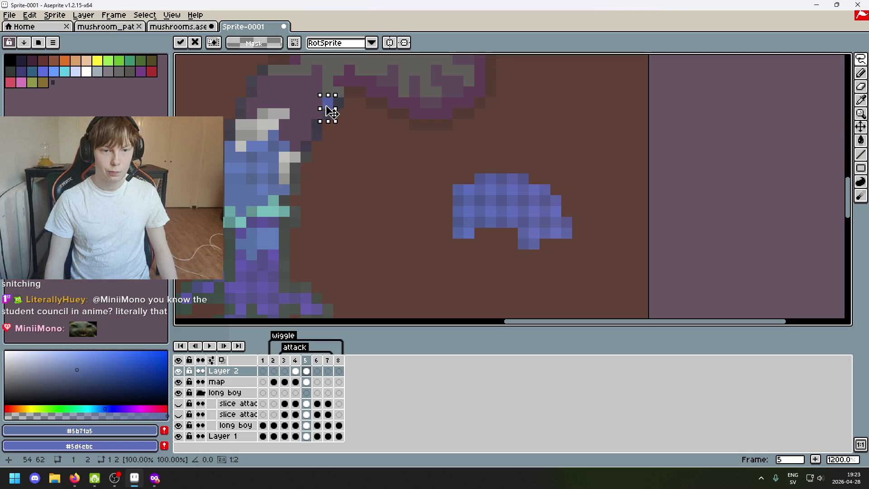
{"action": "key", "text": "ctrl+z"}
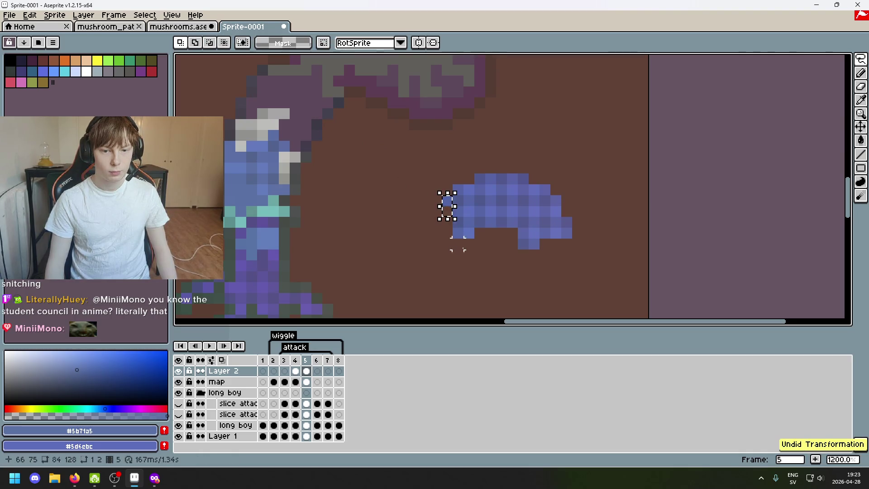
{"action": "left_click_drag", "start_coordinate": [451, 209], "coordinate": [331, 112]}
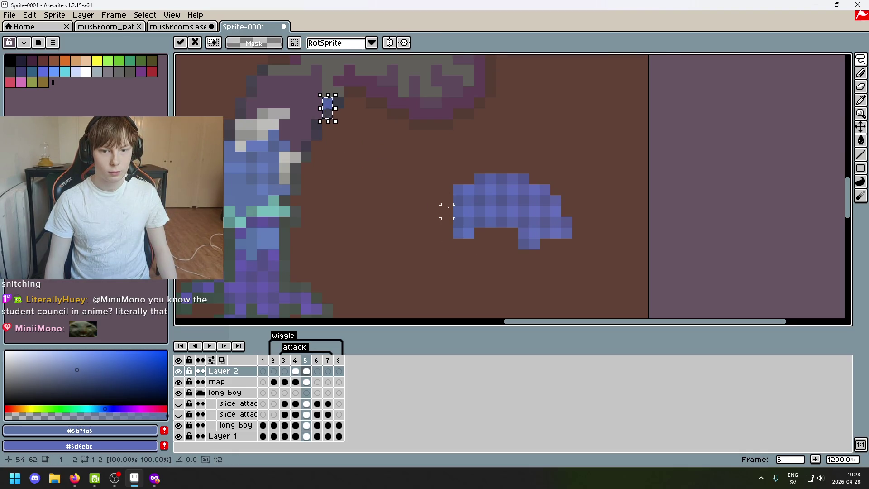
{"action": "key", "text": "ctrl+z"}
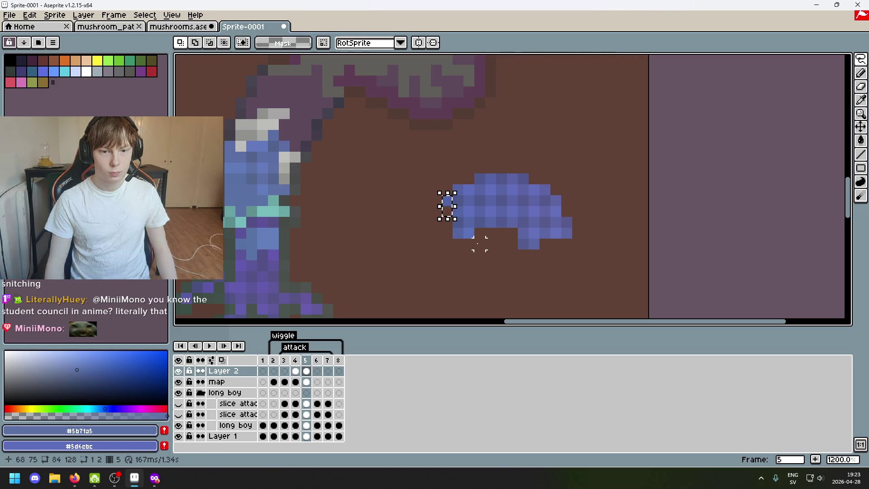
Lasso part of the cap, rotate it -90° and commit it below the grey cap
{"action": "mouse_move", "coordinate": [423, 260]}
{"action": "left_mouse_down"}
{"action": "mouse_move", "coordinate": [453, 271]}
{"action": "mouse_move", "coordinate": [508, 166]}
{"action": "mouse_move", "coordinate": [425, 272]}
{"action": "left_mouse_up"}
{"action": "left_click", "coordinate": [556, 276]}
{"action": "scroll", "coordinate": [526, 246], "scroll_direction": "down", "scroll_amount": 3}
{"action": "left_click_drag", "start_coordinate": [509, 243], "coordinate": [303, 219]}
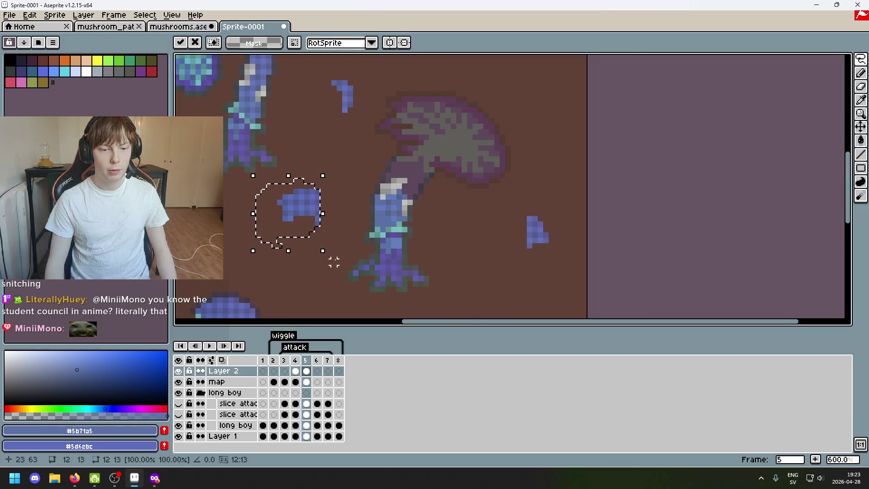
{"action": "left_click_drag", "start_coordinate": [338, 264], "coordinate": [219, 300]}
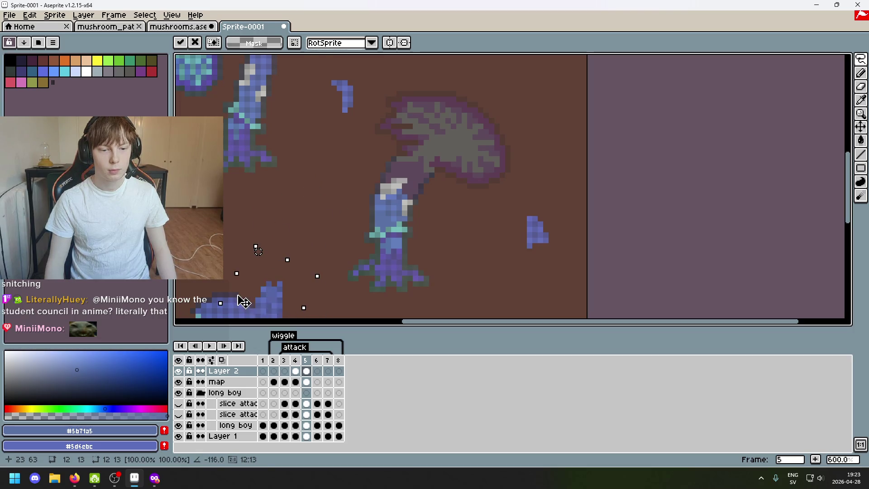
{"action": "left_click_drag", "start_coordinate": [291, 291], "coordinate": [487, 235]}
{"action": "left_click", "coordinate": [551, 175]}
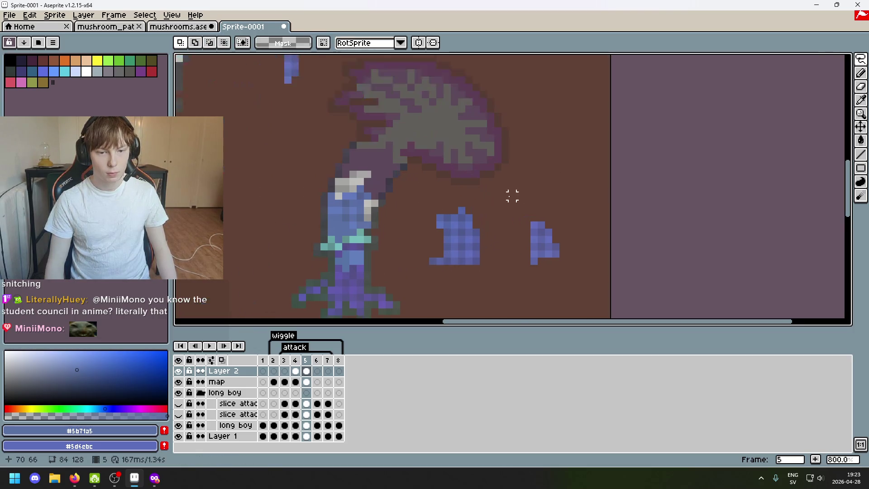
Sample the piece's blue and test a pencil pixel near the grey cap, then undo it
{"action": "scroll", "coordinate": [457, 208], "scroll_direction": "up", "scroll_amount": 5}
{"action": "key", "text": "super"}
{"action": "key", "text": "super"}
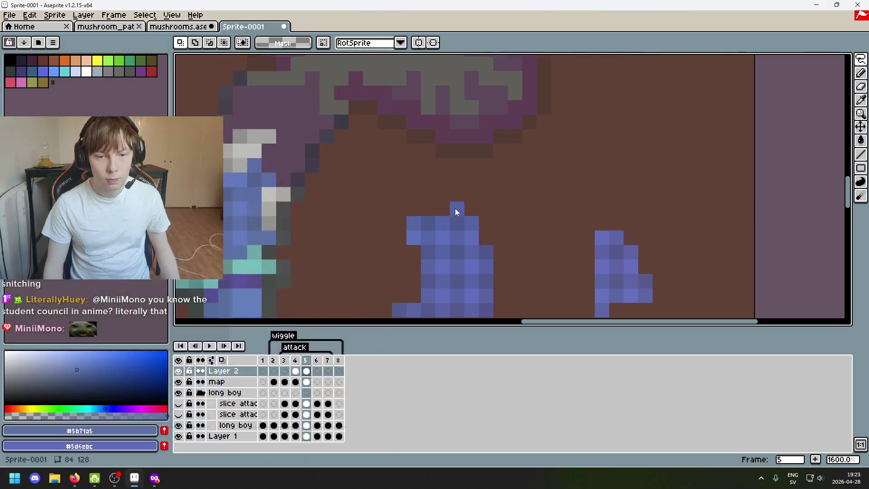
{"action": "key", "text": "i"}
{"action": "left_click", "coordinate": [450, 204]}
{"action": "key", "text": "b"}
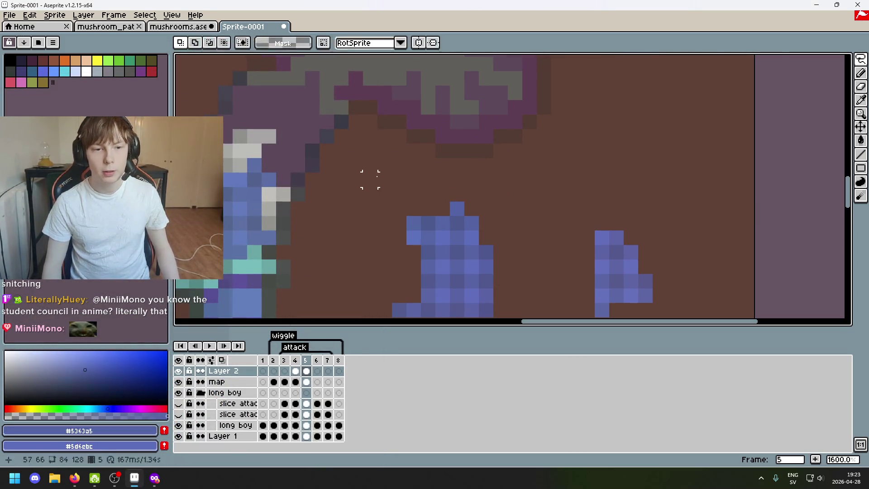
{"action": "left_click_drag", "start_coordinate": [369, 176], "coordinate": [471, 246]}
{"action": "left_click", "coordinate": [419, 164]}
{"action": "left_click_drag", "start_coordinate": [418, 164], "coordinate": [356, 106]}
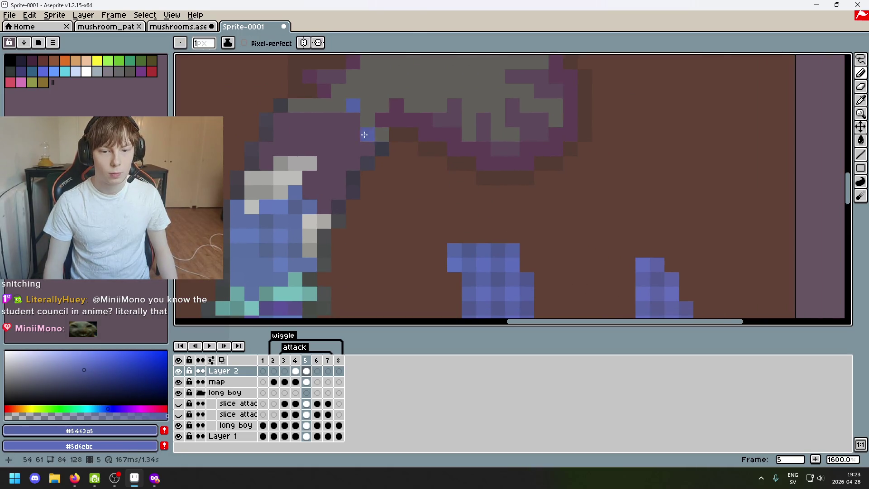
{"action": "key", "text": "ctrl+z"}
{"action": "scroll", "coordinate": [543, 223], "scroll_direction": "down", "scroll_amount": 3}
{"action": "scroll", "coordinate": [544, 223], "scroll_direction": "down", "scroll_amount": 5}
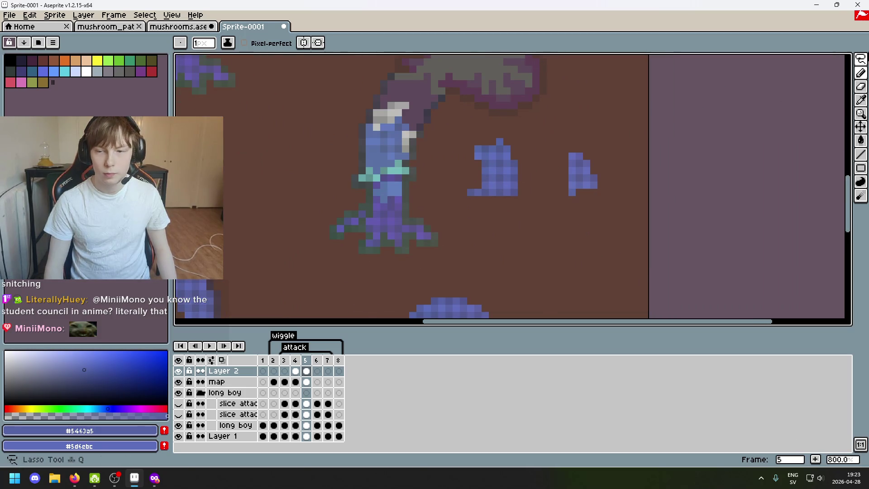
With the Lasso (Q), move the larger blue piece onto the stem top under the cap
{"action": "key", "text": "m"}
{"action": "key", "text": "q"}
{"action": "mouse_move", "coordinate": [513, 213]}
{"action": "left_mouse_down"}
{"action": "mouse_move", "coordinate": [446, 127]}
{"action": "mouse_move", "coordinate": [439, 134]}
{"action": "left_mouse_up"}
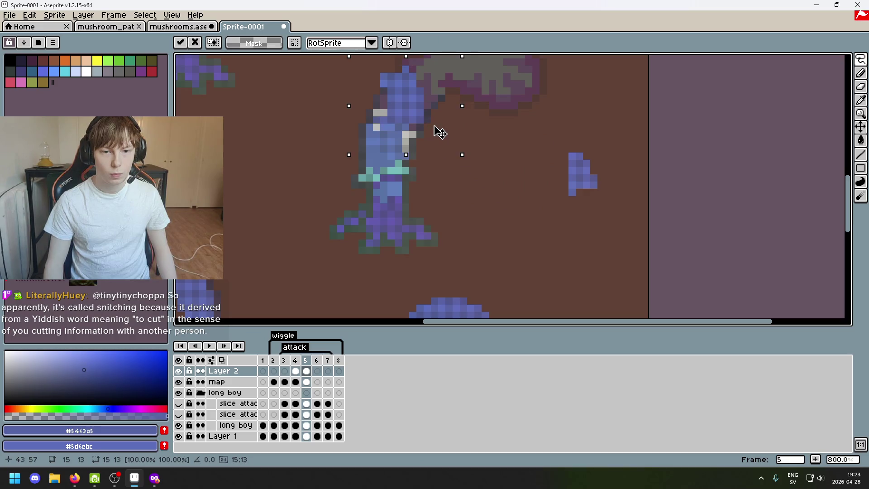
{"action": "left_click", "coordinate": [485, 126]}
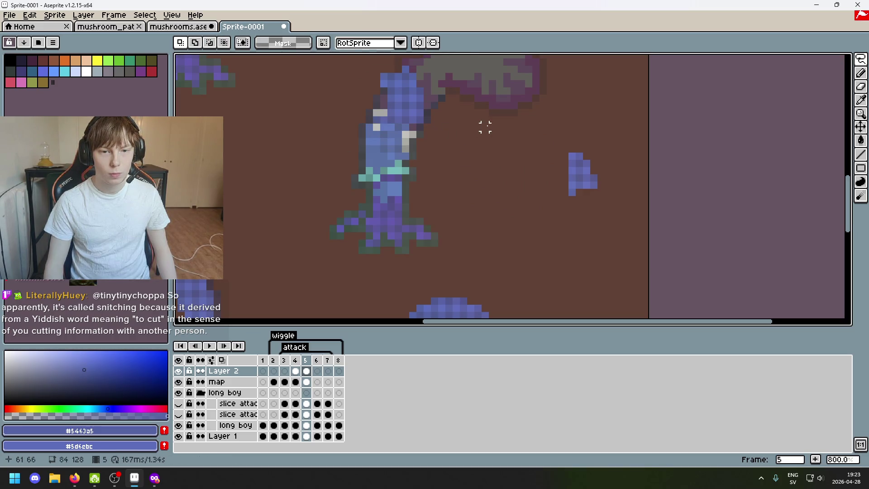
Shift the blue blob at the stem top two pixels right and commit it
{"action": "scroll", "coordinate": [460, 126], "scroll_direction": "up", "scroll_amount": 2}
{"action": "scroll", "coordinate": [417, 174], "scroll_direction": "up", "scroll_amount": 1}
{"action": "mouse_move", "coordinate": [431, 174]}
{"action": "left_mouse_down"}
{"action": "mouse_move", "coordinate": [442, 157]}
{"action": "mouse_move", "coordinate": [446, 165]}
{"action": "left_mouse_up"}
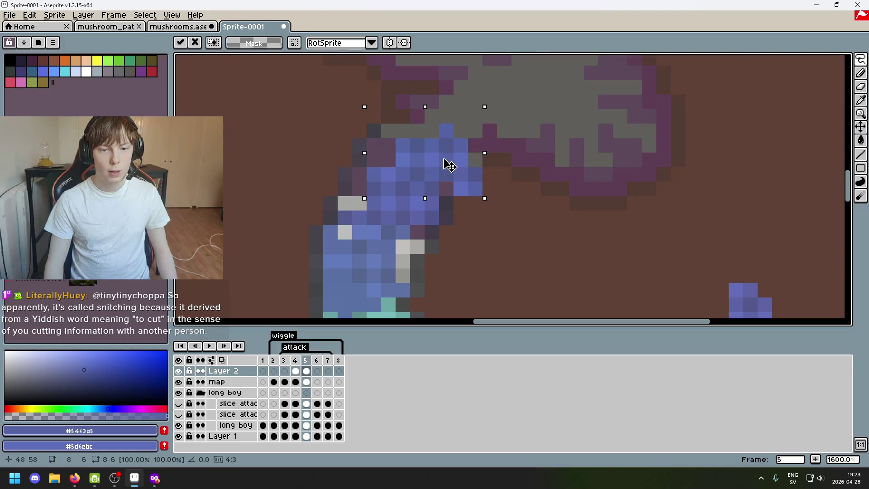
{"action": "key", "text": "b"}
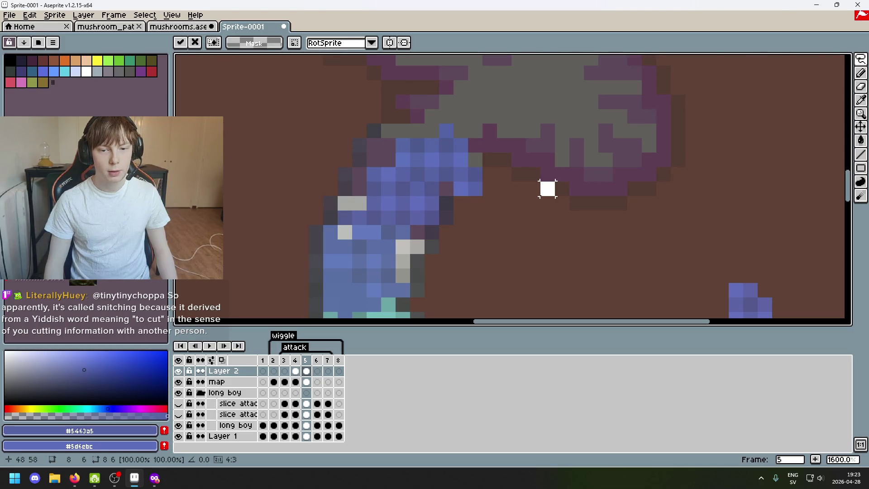
Eyedrop stem blues and fill the gap pixels where the stem meets the cap
{"action": "scroll", "coordinate": [486, 190], "scroll_direction": "up", "scroll_amount": 2}
{"action": "scroll", "coordinate": [425, 189], "scroll_direction": "down", "scroll_amount": 3}
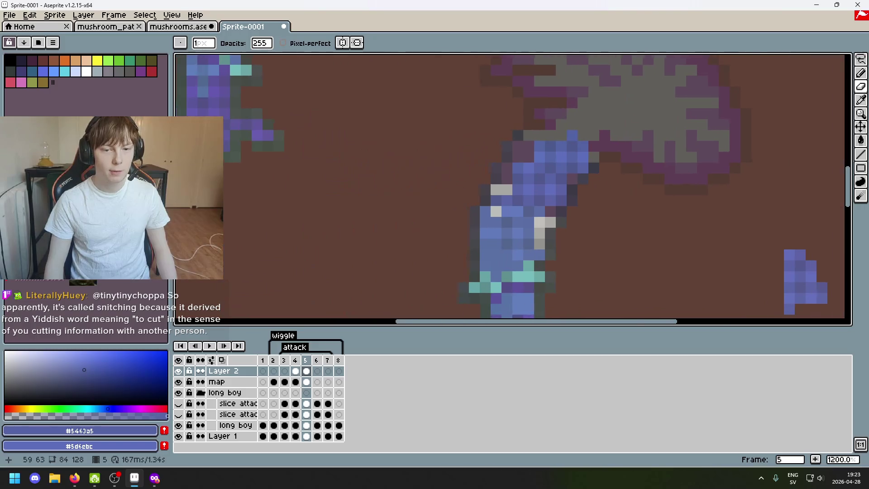
{"action": "scroll", "coordinate": [530, 142], "scroll_direction": "up", "scroll_amount": 4}
{"action": "key", "text": "alt"}
{"action": "left_click", "coordinate": [449, 153]}
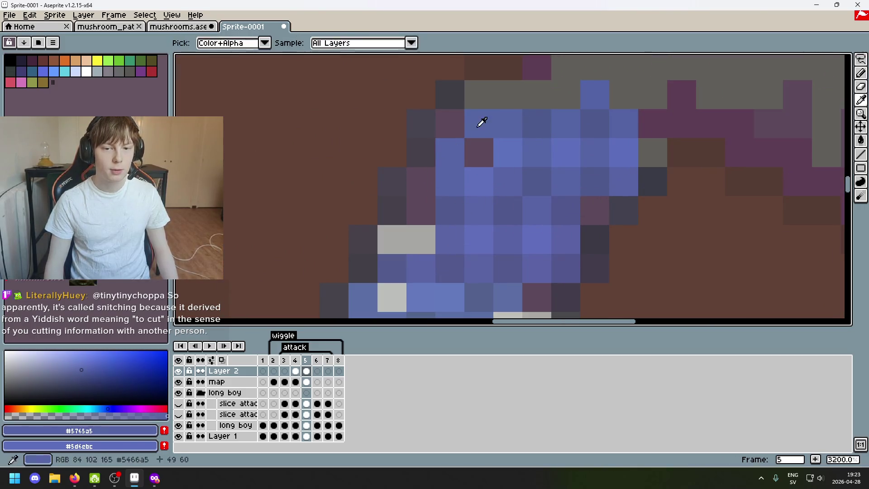
{"action": "left_click", "coordinate": [449, 124]}
{"action": "left_click", "coordinate": [455, 185], "text": "alt"}
{"action": "left_click", "coordinate": [421, 181]}
{"action": "scroll", "coordinate": [453, 201], "scroll_direction": "down", "scroll_amount": 5}
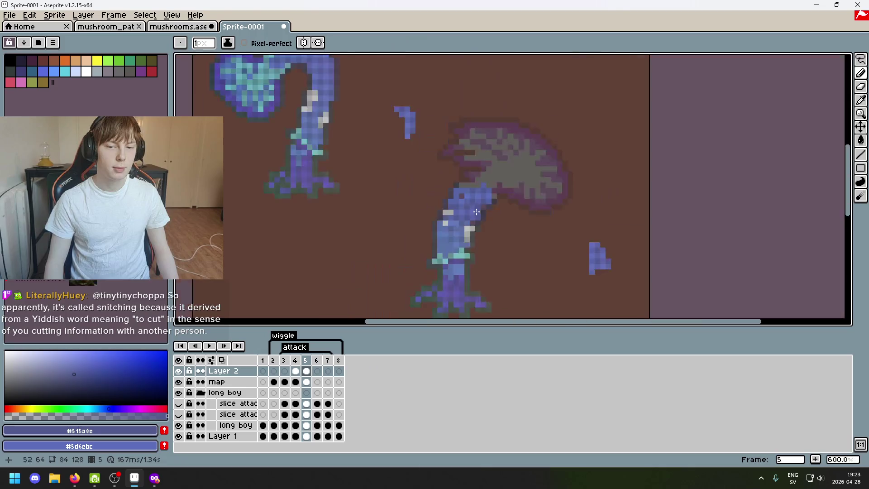
{"action": "scroll", "coordinate": [465, 186], "scroll_direction": "up", "scroll_amount": 3}
{"action": "scroll", "coordinate": [397, 181], "scroll_direction": "up", "scroll_amount": 2}
Sample lighter, darker and mid stem blues and add a blue pixel at the stem edge
{"action": "left_click", "coordinate": [398, 181], "text": "alt"}
{"action": "left_click", "coordinate": [515, 227], "text": "alt"}
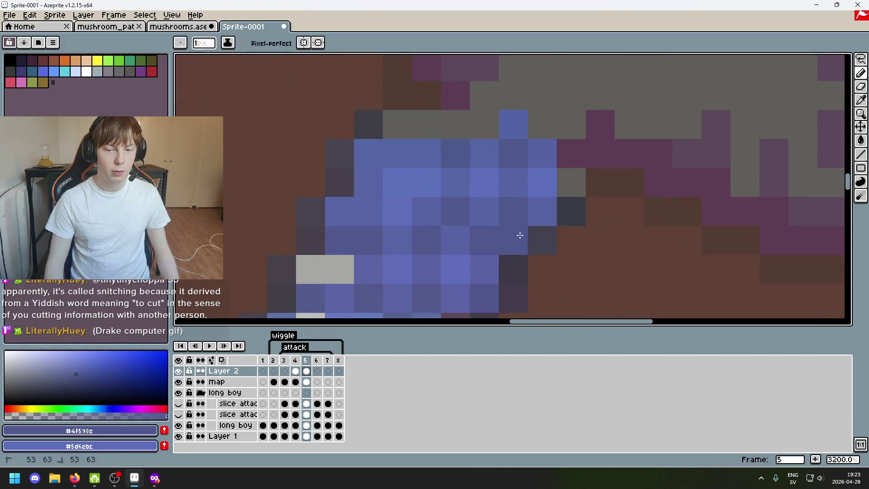
{"action": "scroll", "coordinate": [517, 233], "scroll_direction": "down", "scroll_amount": 4}
{"action": "left_click", "coordinate": [561, 252]}
{"action": "scroll", "coordinate": [548, 231], "scroll_direction": "up", "scroll_amount": 2}
{"action": "scroll", "coordinate": [549, 232], "scroll_direction": "up", "scroll_amount": 5}
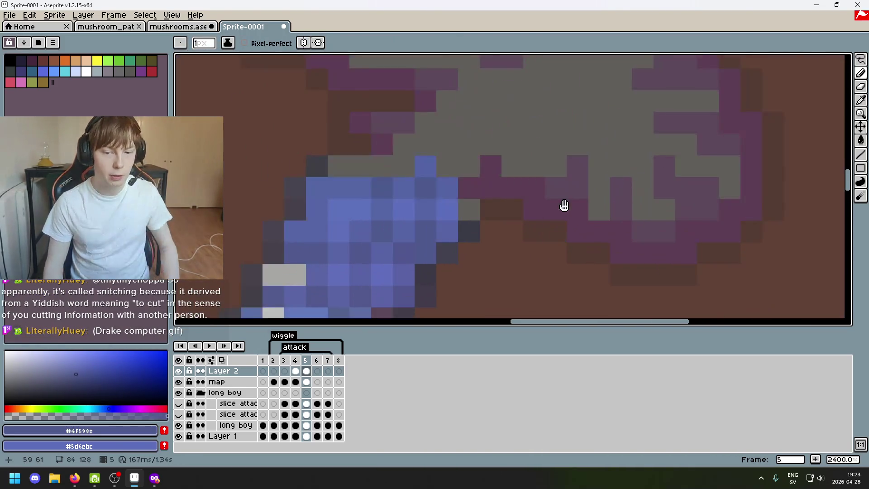
{"action": "scroll", "coordinate": [562, 205], "scroll_direction": "down", "scroll_amount": 3}
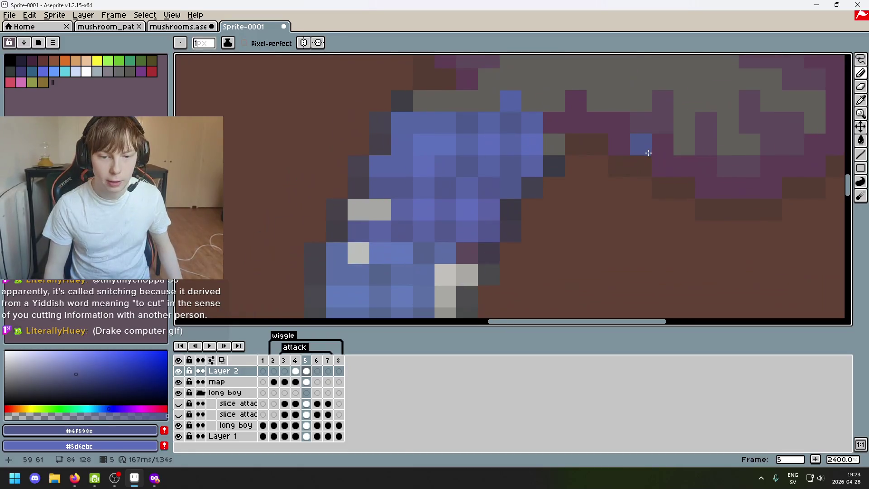
{"action": "left_click", "coordinate": [444, 249], "text": "alt"}
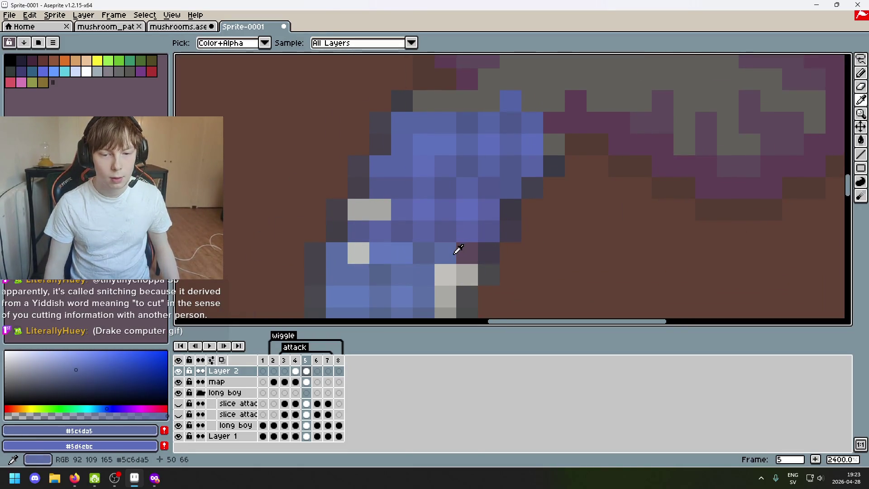
{"action": "scroll", "coordinate": [470, 252], "scroll_direction": "down", "scroll_amount": 5}
{"action": "scroll", "coordinate": [508, 195], "scroll_direction": "up", "scroll_amount": 3}
{"action": "scroll", "coordinate": [456, 209], "scroll_direction": "up", "scroll_amount": 3}
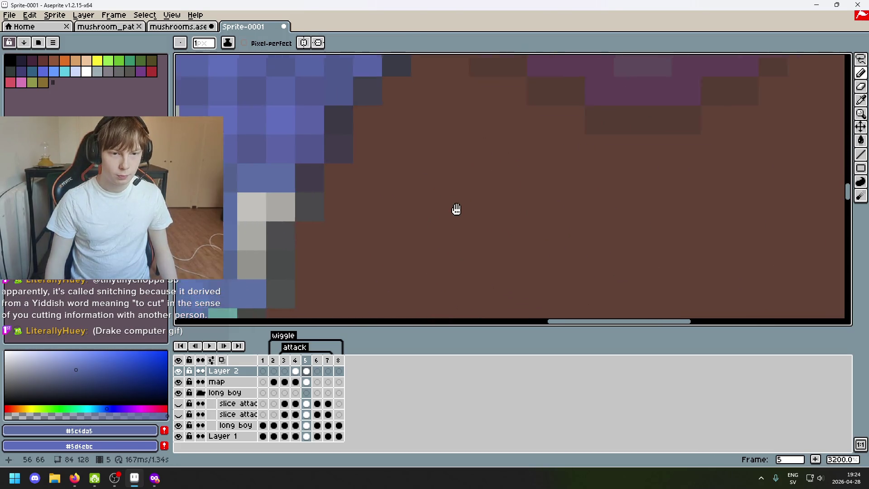
{"action": "left_click_drag", "start_coordinate": [456, 209], "coordinate": [475, 230]}
{"action": "key", "text": "e"}
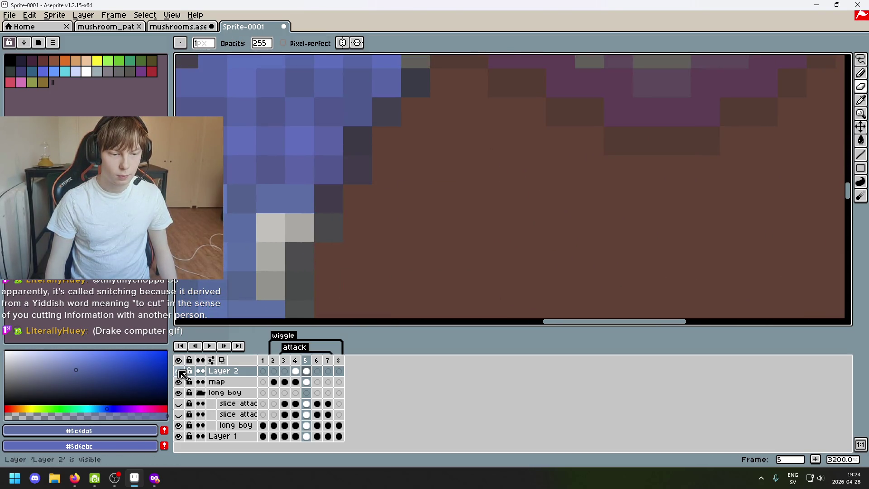
Toggle the map layer to compare, undo the last stem erase and shrink the eraser brush
{"action": "left_click", "coordinate": [179, 382]}
{"action": "left_click", "coordinate": [179, 386]}
{"action": "scroll", "coordinate": [320, 237], "scroll_direction": "down", "scroll_amount": 3}
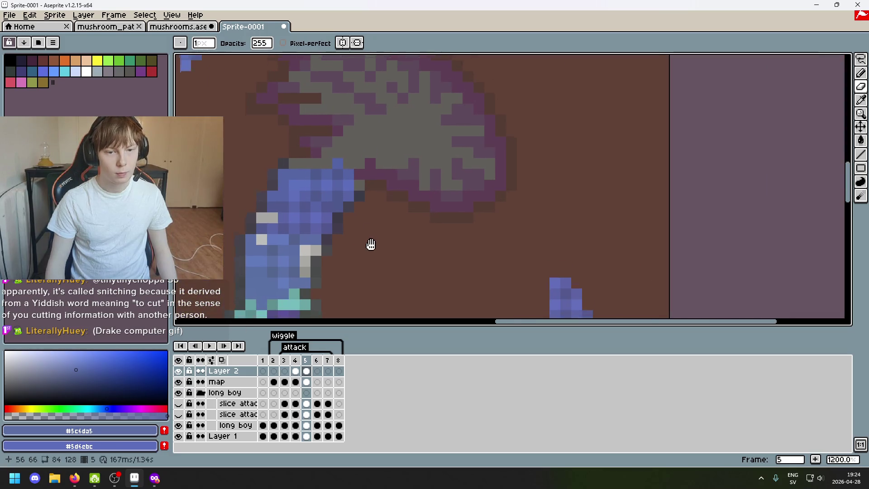
{"action": "scroll", "coordinate": [414, 234], "scroll_direction": "down", "scroll_amount": 2}
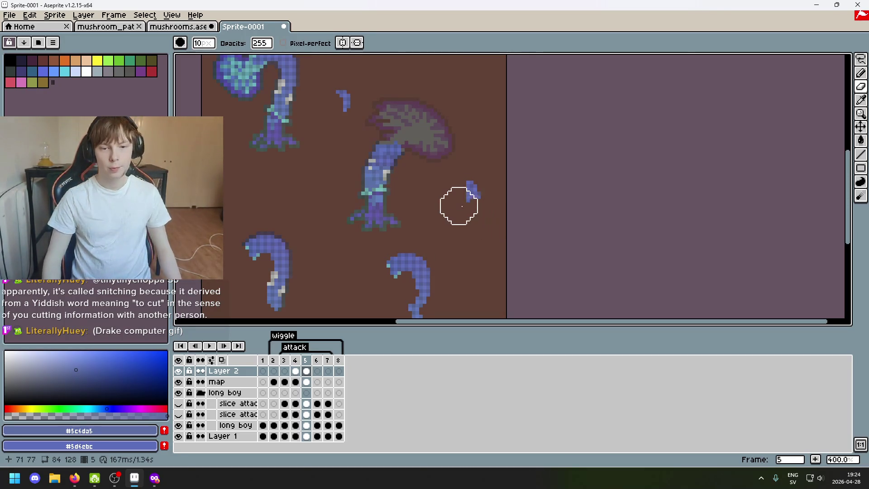
{"action": "key", "text": "ctrl+z"}
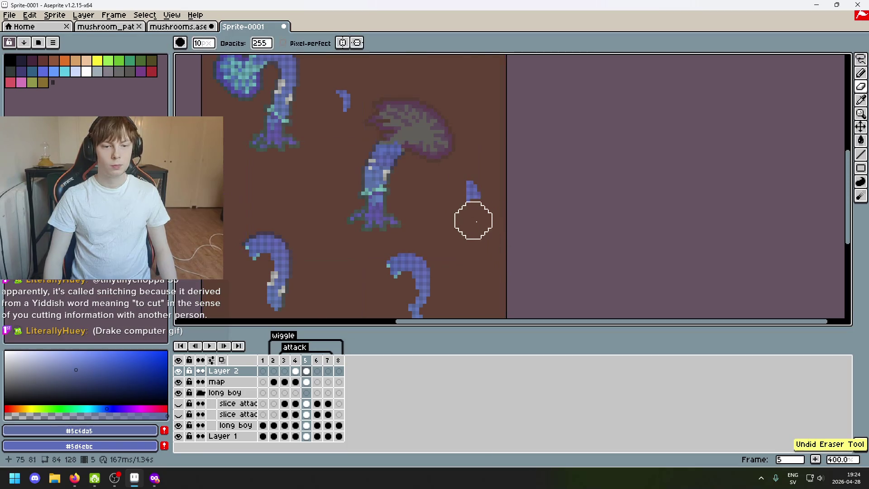
{"action": "scroll", "coordinate": [401, 188], "scroll_direction": "up", "scroll_amount": 5}
{"action": "key", "text": "minus"}
{"action": "key", "text": "minus"}
{"action": "key", "text": "minus"}
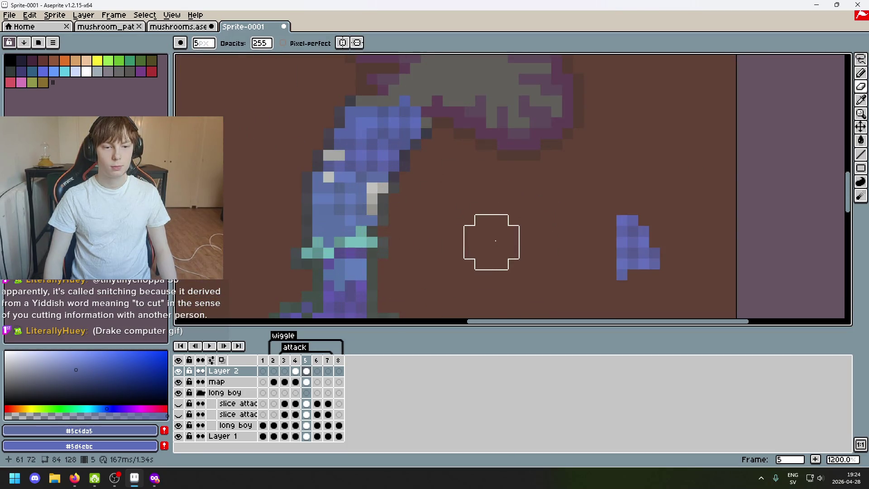
{"action": "scroll", "coordinate": [488, 285], "scroll_direction": "down", "scroll_amount": 5}
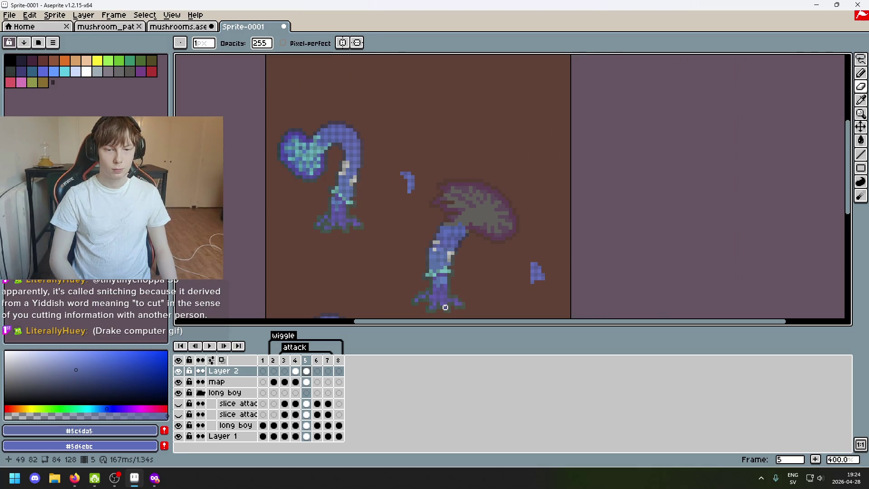
Hide Layer 2 and try erasing blue rows and pixels on the upper stem, undoing each attempt
{"action": "left_click", "coordinate": [179, 371]}
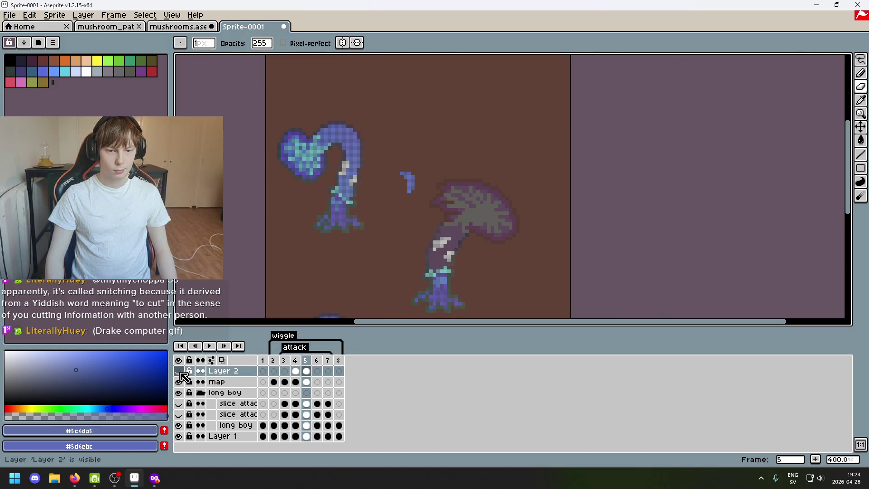
{"action": "scroll", "coordinate": [428, 251], "scroll_direction": "up", "scroll_amount": 3}
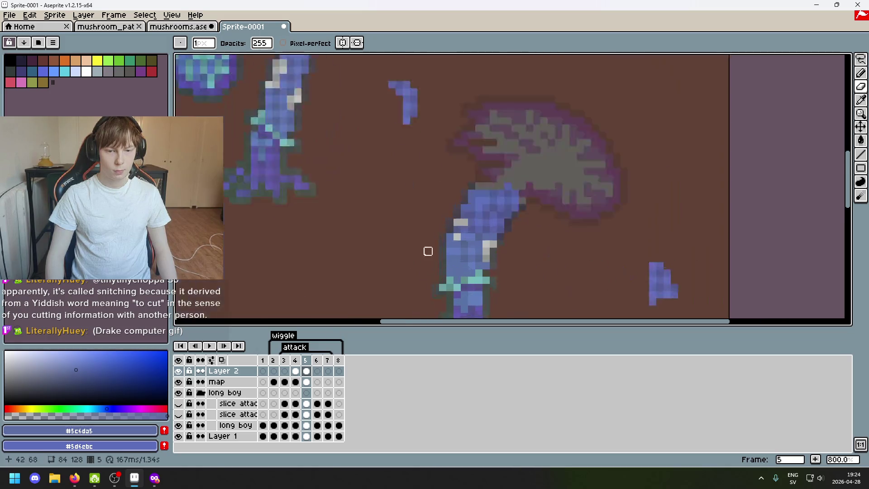
{"action": "scroll", "coordinate": [428, 251], "scroll_direction": "up", "scroll_amount": 2}
{"action": "mouse_move", "coordinate": [478, 208]}
{"action": "left_mouse_down"}
{"action": "mouse_move", "coordinate": [502, 198]}
{"action": "mouse_move", "coordinate": [503, 208]}
{"action": "left_mouse_up"}
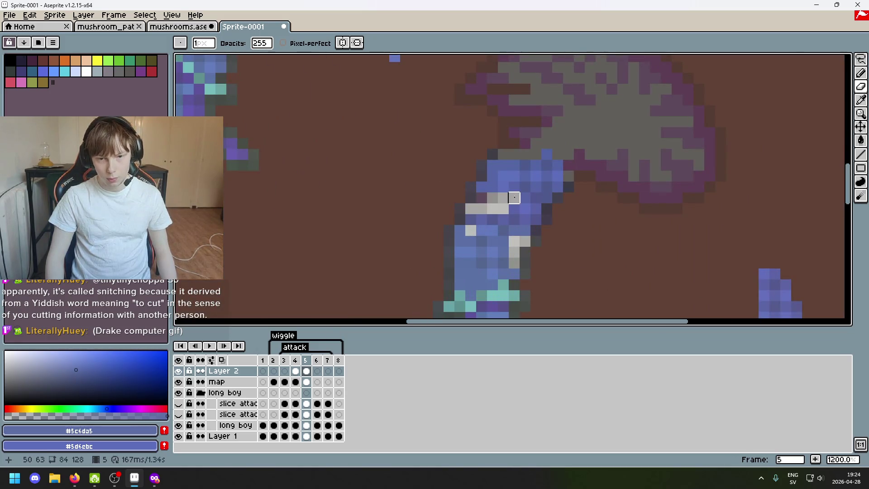
{"action": "key", "text": "ctrl+z"}
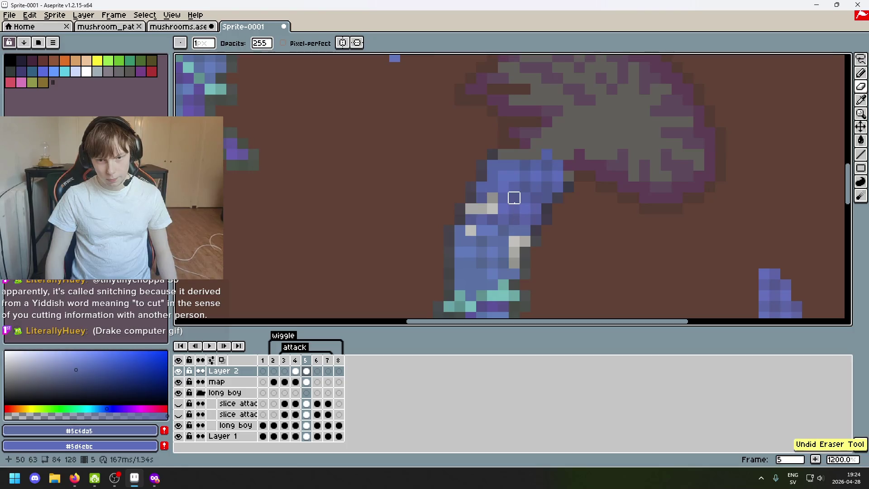
{"action": "left_click", "coordinate": [514, 197]}
{"action": "key", "text": "ctrl+z"}
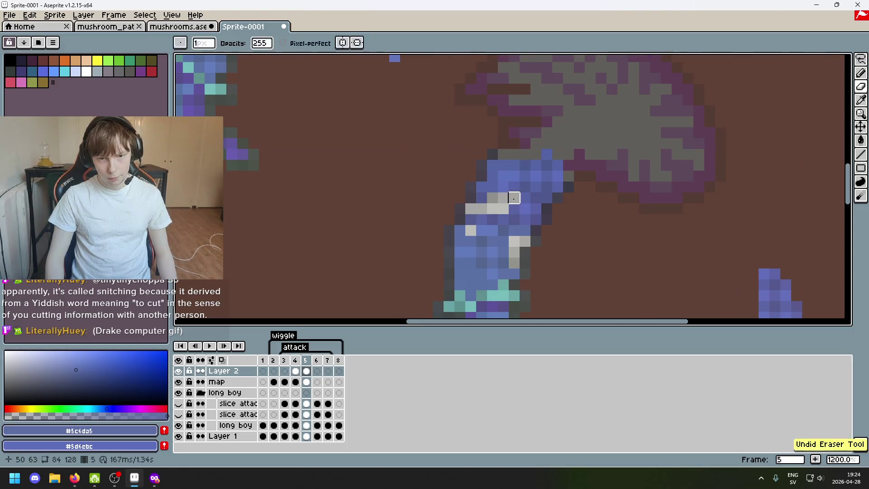
{"action": "key", "text": "ctrl+z"}
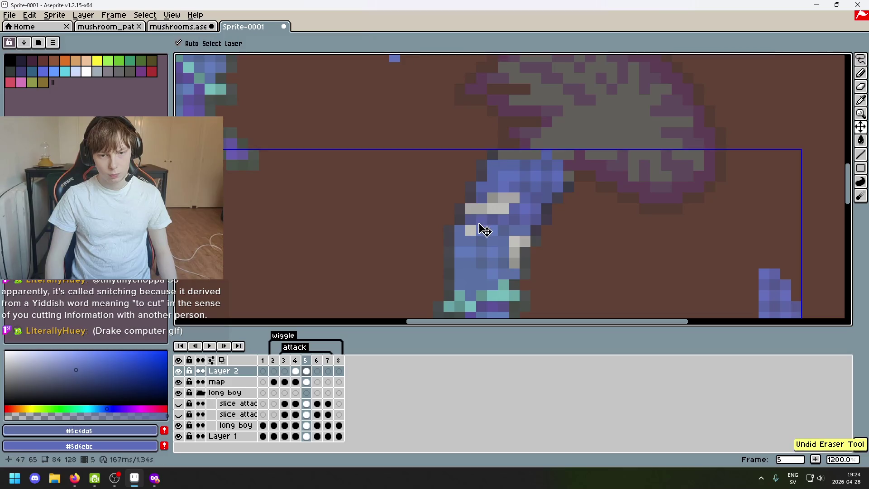
{"action": "left_click_drag", "start_coordinate": [470, 219], "coordinate": [500, 220]}
{"action": "key", "text": "ctrl+z"}
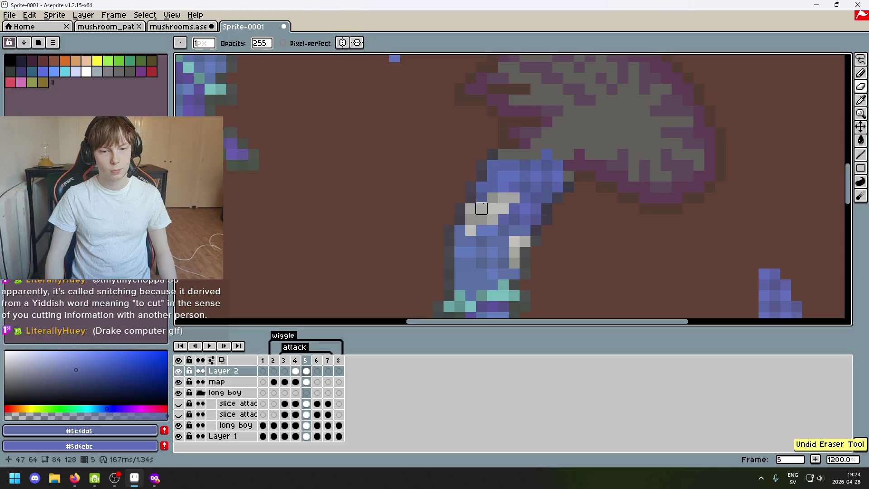
Zoom out and select Layer 2's frame 5 cel
{"action": "scroll", "coordinate": [522, 266], "scroll_direction": "down", "scroll_amount": 5}
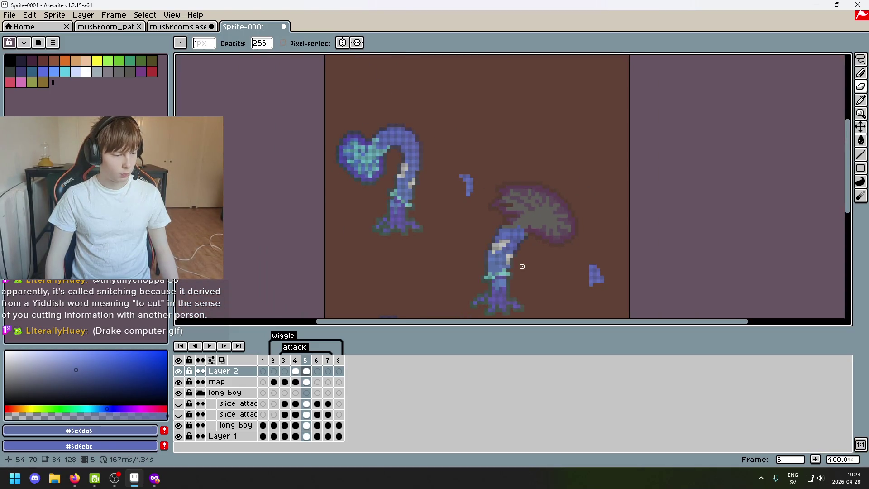
{"action": "scroll", "coordinate": [562, 270], "scroll_direction": "down", "scroll_amount": 2}
{"action": "scroll", "coordinate": [519, 215], "scroll_direction": "up", "scroll_amount": 1}
{"action": "key", "text": "ctrl"}
{"action": "key", "text": "ctrl"}
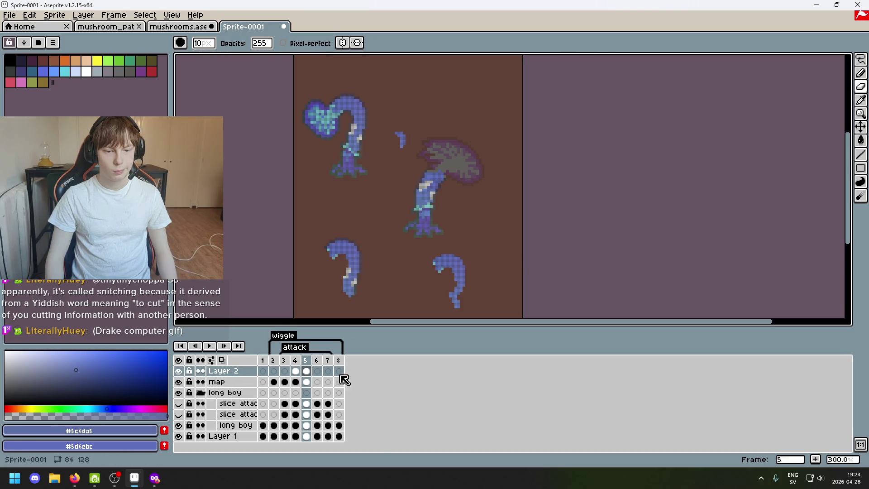
{"action": "left_click", "coordinate": [318, 378]}
Select Layer 2's frame 5 cel and pan across the sprite
{"action": "left_click", "coordinate": [306, 371]}
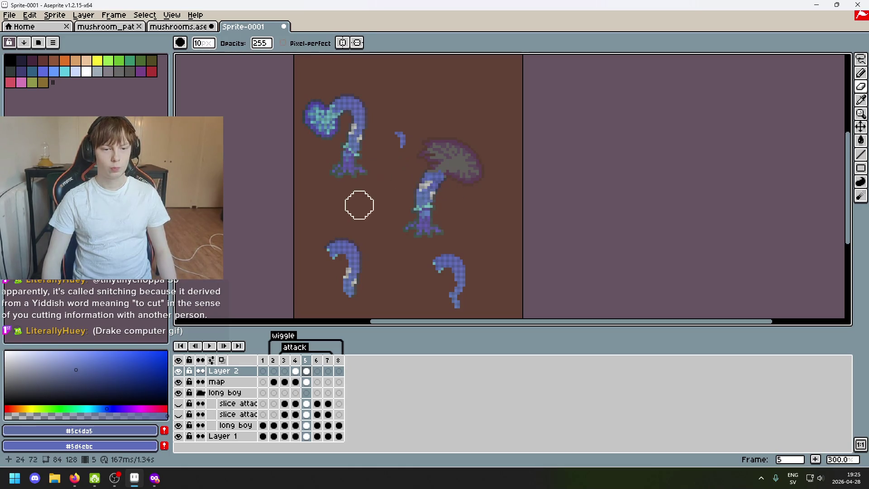
{"action": "left_click_drag", "start_coordinate": [370, 187], "coordinate": [384, 196]}
{"action": "left_click_drag", "start_coordinate": [360, 224], "coordinate": [376, 234]}
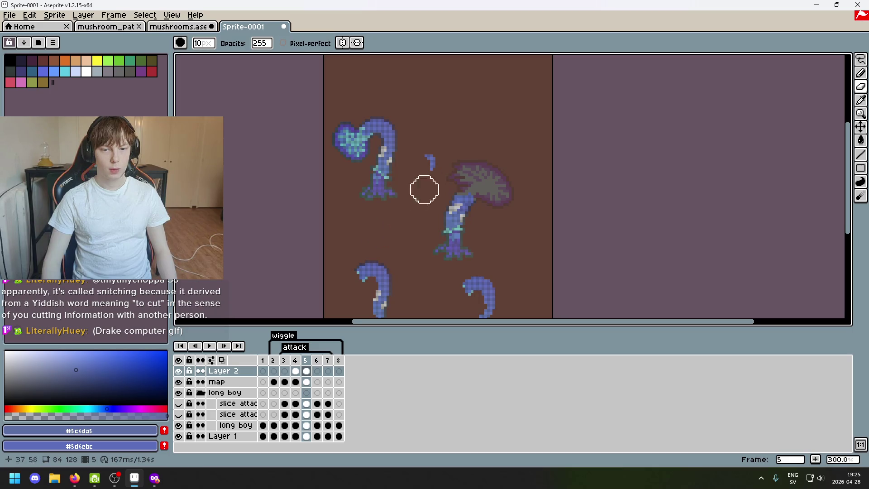
{"action": "scroll", "coordinate": [444, 168], "scroll_direction": "up", "scroll_amount": 3}
{"action": "scroll", "coordinate": [380, 264], "scroll_direction": "down", "scroll_amount": 2}
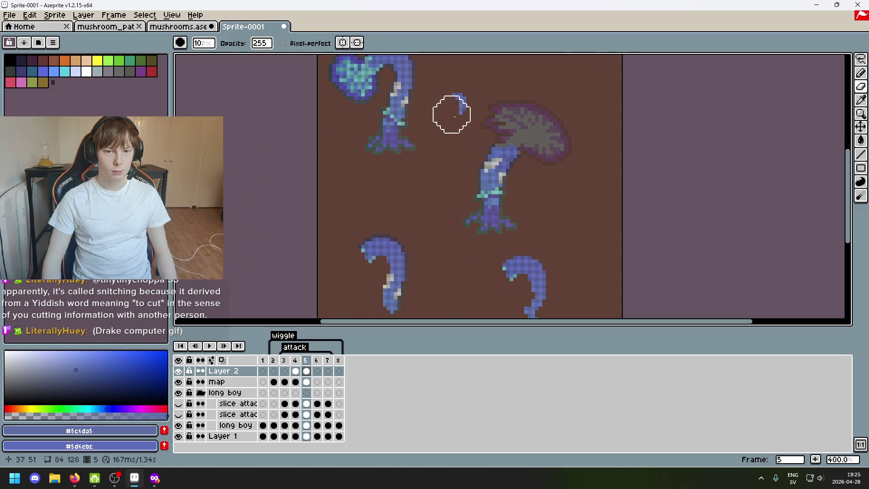
Erase the small blue blob and lower curl hook on the map layer and Layer 2 in frame 5
{"action": "left_click", "coordinate": [306, 381]}
{"action": "scroll", "coordinate": [408, 181], "scroll_direction": "down", "scroll_amount": 3}
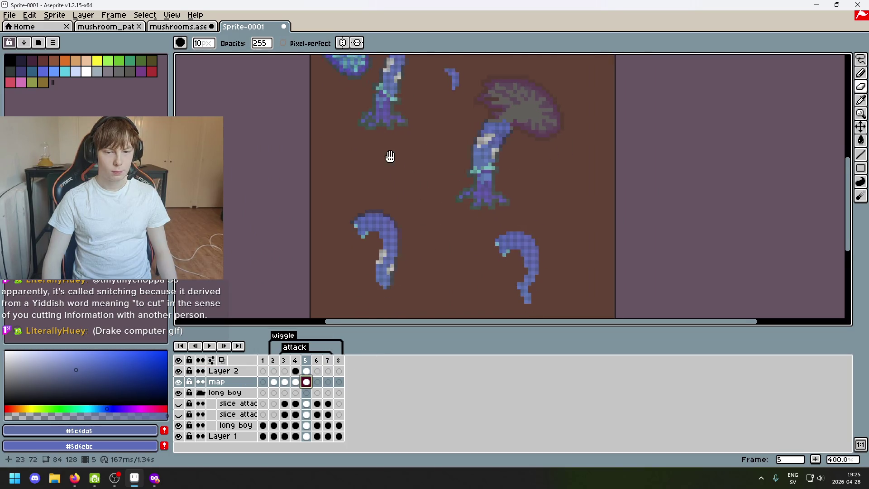
{"action": "scroll", "coordinate": [500, 225], "scroll_direction": "up", "scroll_amount": 13}
{"action": "left_click_drag", "start_coordinate": [520, 249], "coordinate": [355, 208]}
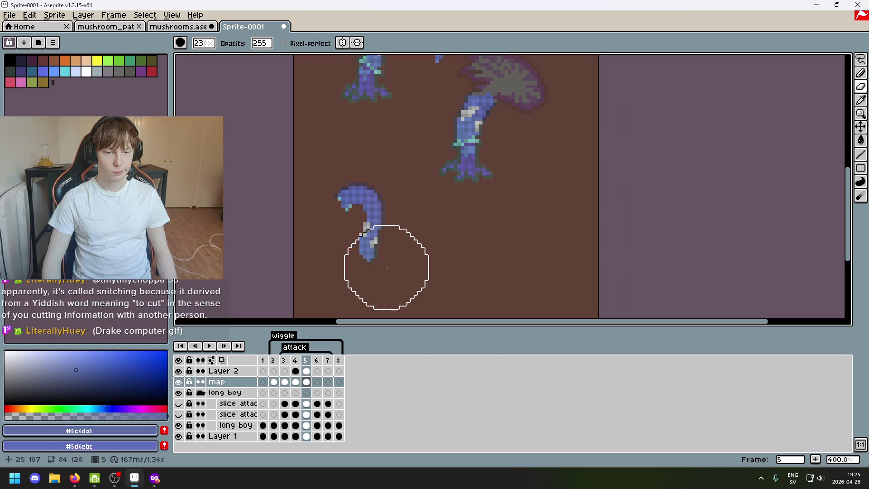
{"action": "left_click", "coordinate": [306, 371]}
{"action": "left_click", "coordinate": [345, 205]}
{"action": "left_click", "coordinate": [306, 382]}
{"action": "scroll", "coordinate": [388, 194], "scroll_direction": "up", "scroll_amount": 3}
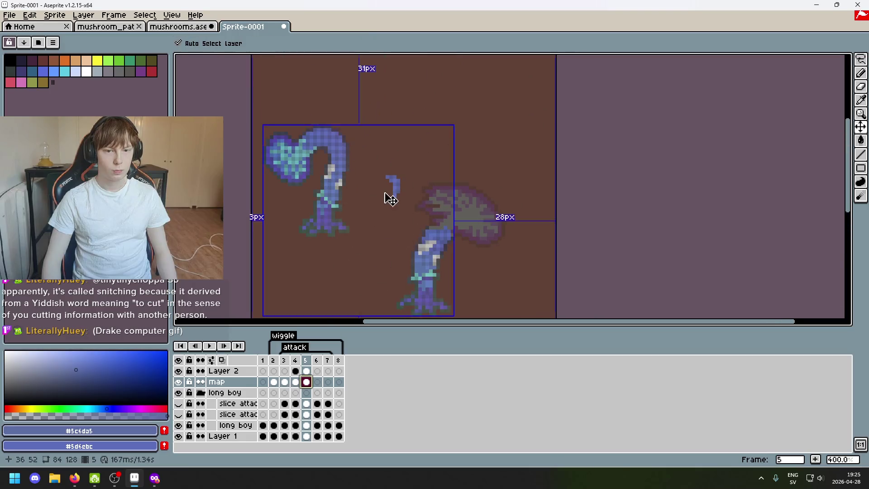
{"action": "scroll", "coordinate": [551, 270], "scroll_direction": "down", "scroll_amount": 4}
{"action": "scroll", "coordinate": [551, 270], "scroll_direction": "up", "scroll_amount": 4}
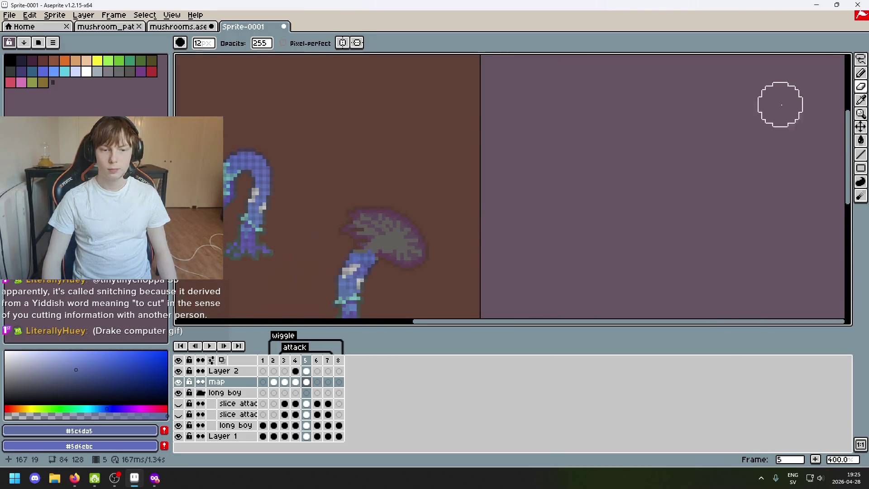
Lasso-select the left mushroom's blue curled cap
{"action": "key", "text": "m"}
{"action": "scroll", "coordinate": [407, 181], "scroll_direction": "left", "scroll_amount": 3}
{"action": "scroll", "coordinate": [408, 182], "scroll_direction": "up", "scroll_amount": 2}
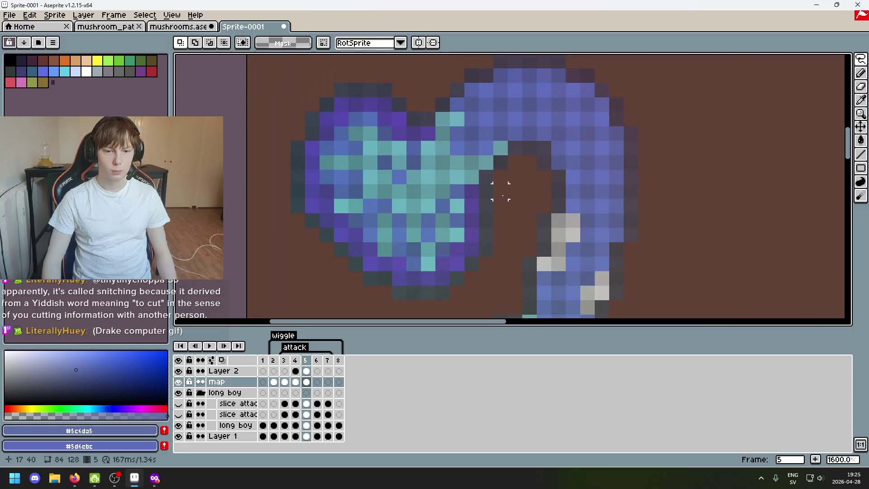
{"action": "scroll", "coordinate": [452, 158], "scroll_direction": "down", "scroll_amount": 2}
{"action": "scroll", "coordinate": [435, 116], "scroll_direction": "up", "scroll_amount": 1}
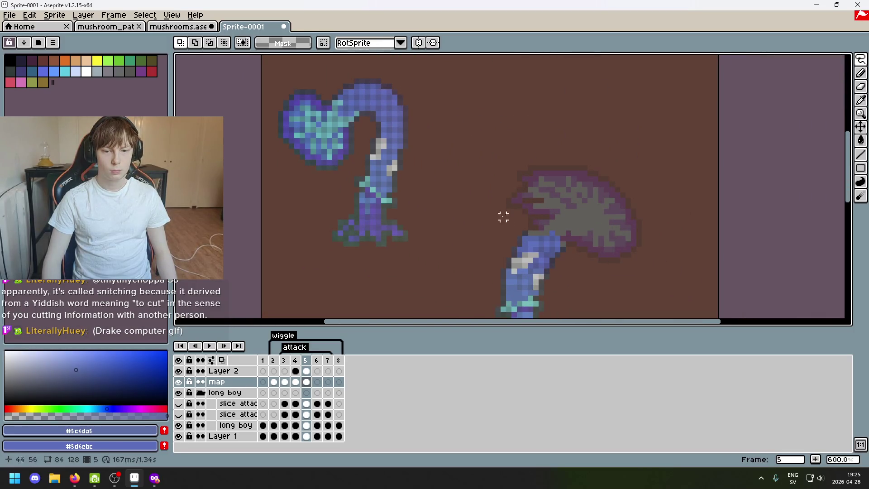
{"action": "scroll", "coordinate": [375, 123], "scroll_direction": "up", "scroll_amount": 3}
{"action": "scroll", "coordinate": [404, 158], "scroll_direction": "down", "scroll_amount": 4}
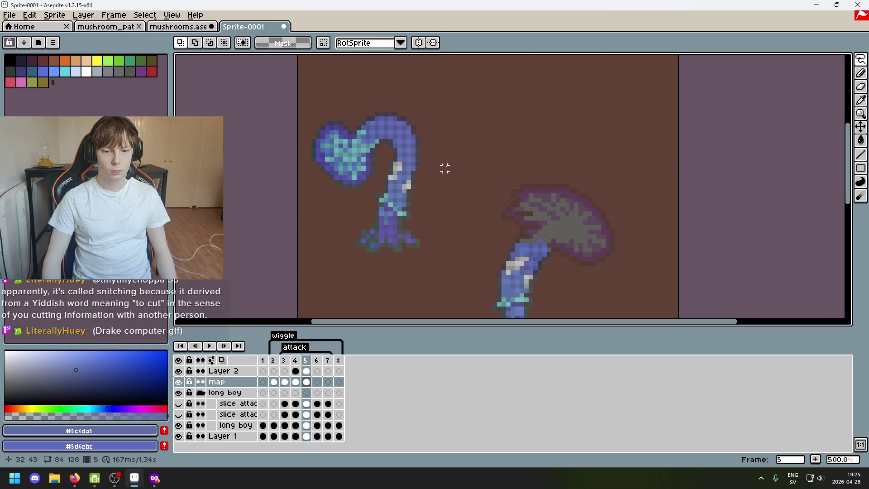
{"action": "scroll", "coordinate": [391, 151], "scroll_direction": "up", "scroll_amount": 5}
{"action": "left_click_drag", "start_coordinate": [421, 152], "coordinate": [421, 137]}
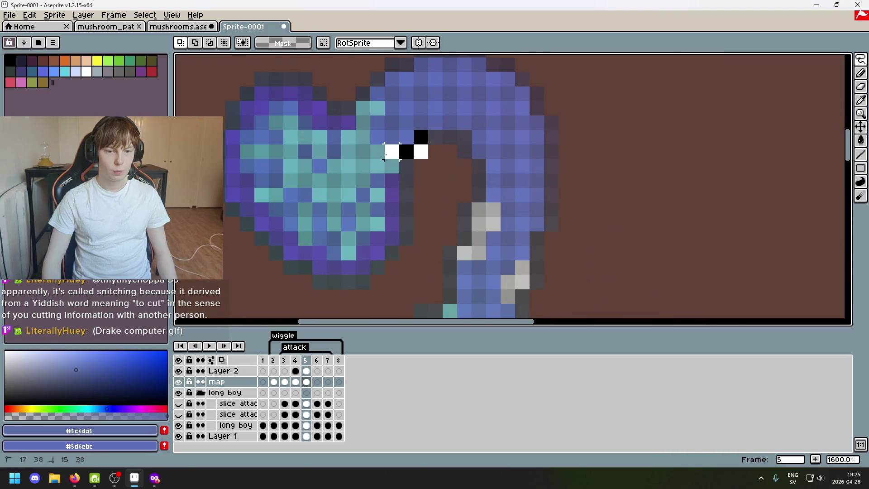
{"action": "left_click_drag", "start_coordinate": [349, 100], "coordinate": [426, 129]}
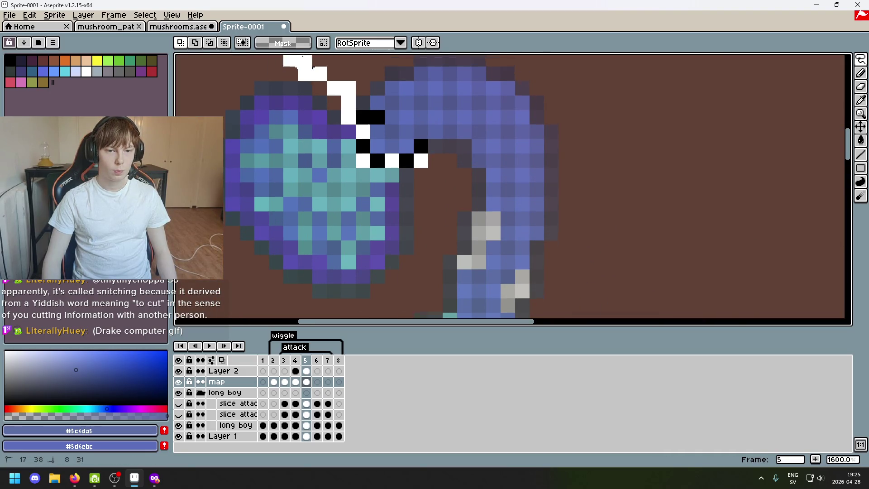
Place the copied blue cap above the right mushroom, rotate it and nudge it slightly right
{"action": "scroll", "coordinate": [476, 190], "scroll_direction": "down", "scroll_amount": 5}
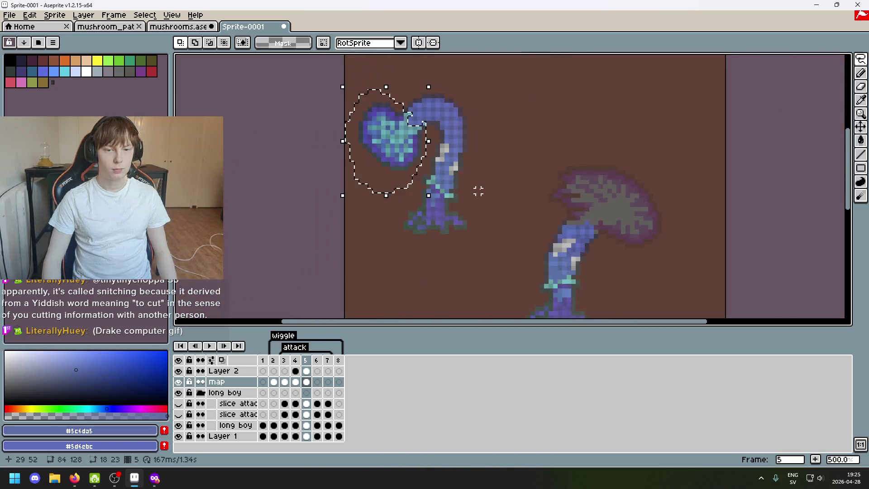
{"action": "scroll", "coordinate": [450, 161], "scroll_direction": "up", "scroll_amount": 1}
{"action": "scroll", "coordinate": [554, 136], "scroll_direction": "up", "scroll_amount": 4}
{"action": "scroll", "coordinate": [562, 140], "scroll_direction": "down", "scroll_amount": 3}
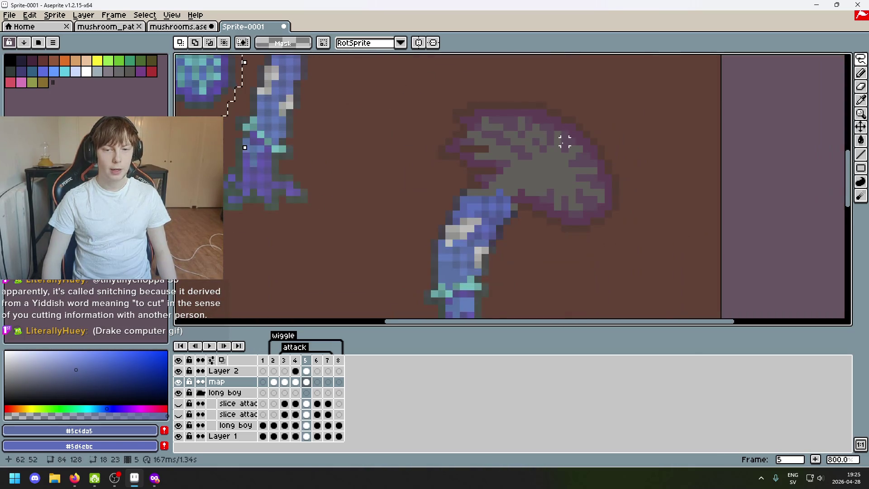
{"action": "scroll", "coordinate": [527, 120], "scroll_direction": "down", "scroll_amount": 3}
{"action": "scroll", "coordinate": [508, 110], "scroll_direction": "up", "scroll_amount": 3}
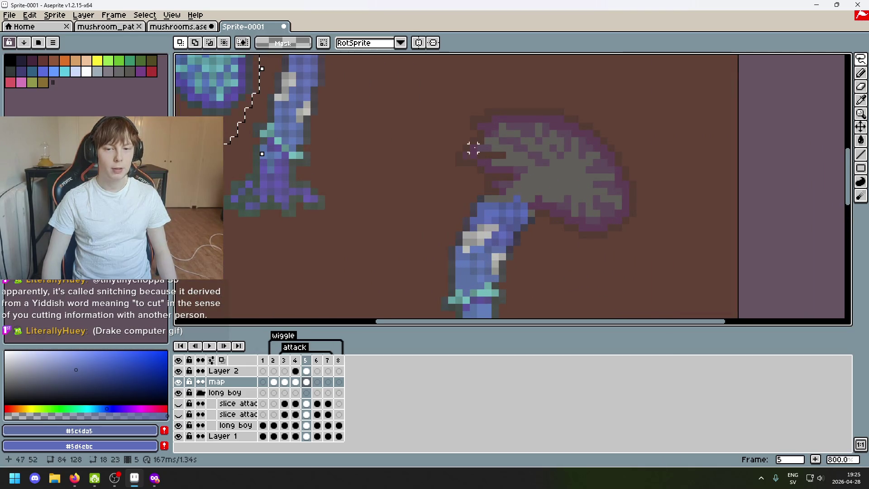
{"action": "scroll", "coordinate": [474, 148], "scroll_direction": "up", "scroll_amount": 5}
{"action": "scroll", "coordinate": [440, 136], "scroll_direction": "down", "scroll_amount": 1}
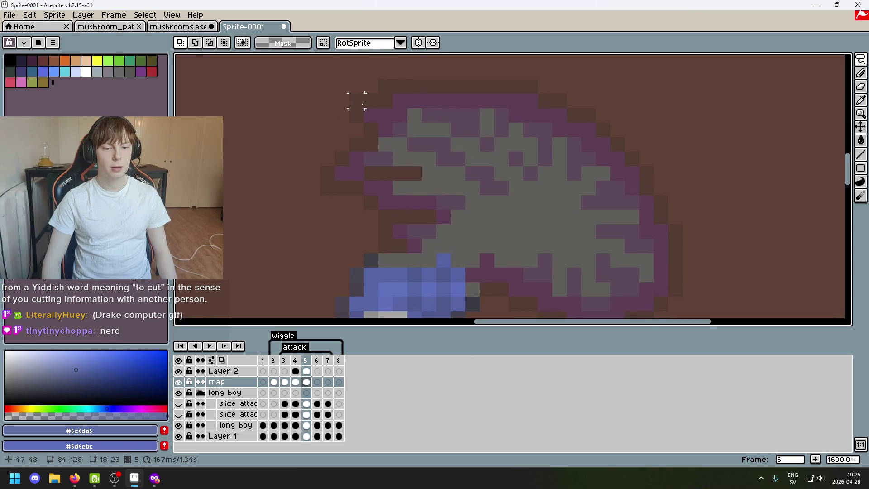
{"action": "scroll", "coordinate": [384, 242], "scroll_direction": "down", "scroll_amount": 4}
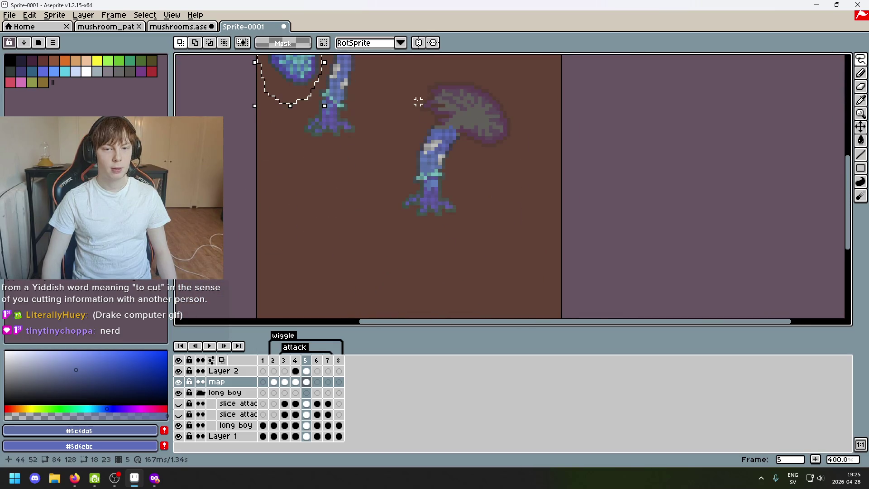
{"action": "scroll", "coordinate": [407, 180], "scroll_direction": "down", "scroll_amount": 1}
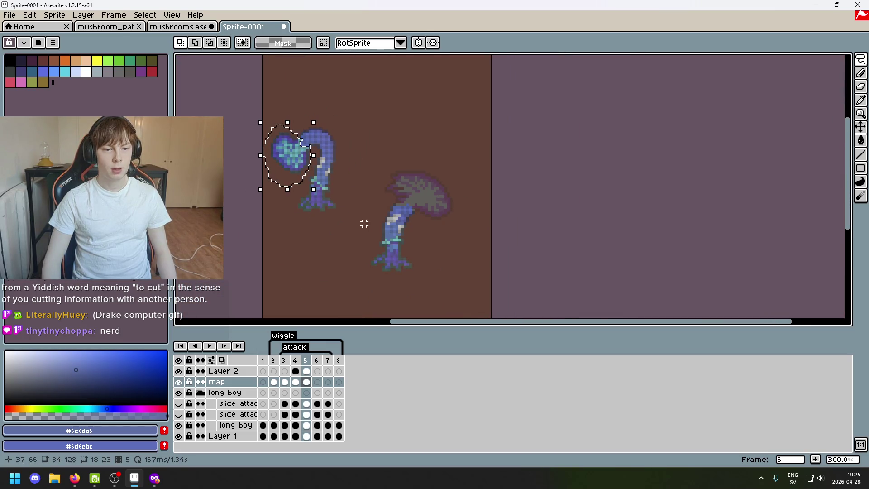
{"action": "left_click_drag", "start_coordinate": [301, 159], "coordinate": [430, 141]}
{"action": "scroll", "coordinate": [441, 163], "scroll_direction": "up", "scroll_amount": 2}
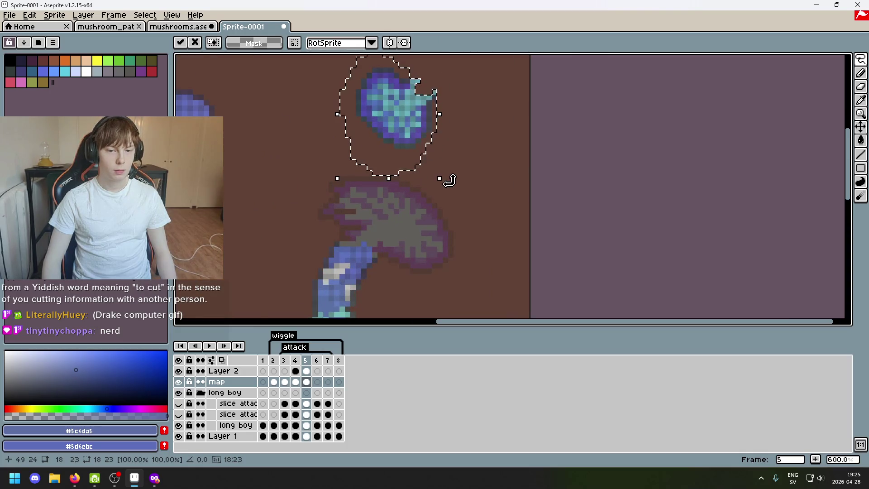
{"action": "left_click_drag", "start_coordinate": [449, 180], "coordinate": [330, 266]}
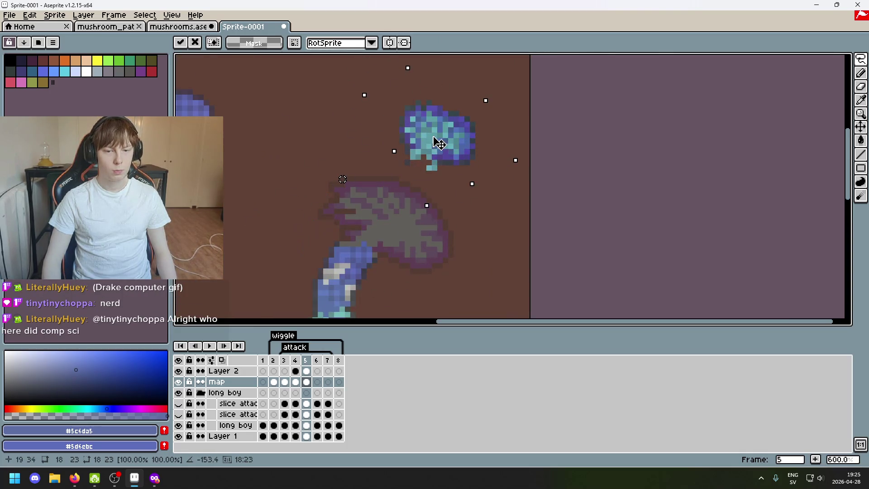
{"action": "left_click_drag", "start_coordinate": [439, 143], "coordinate": [444, 143]}
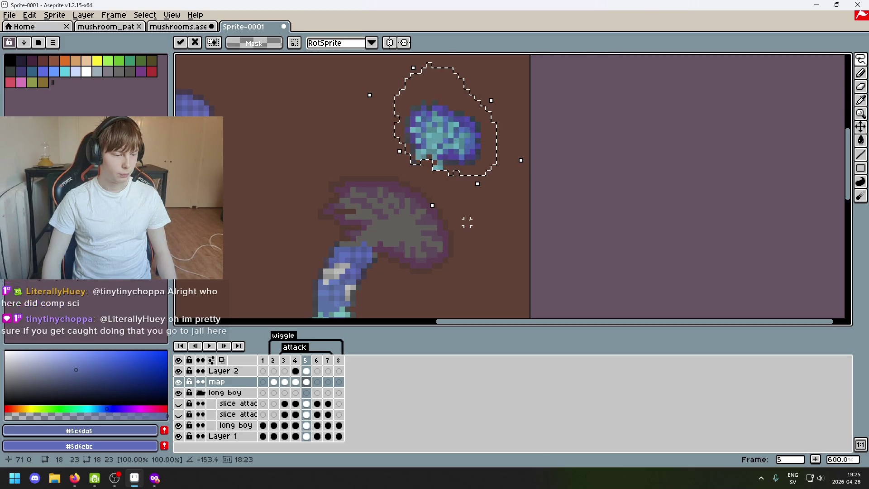
Undo that copy, retry it in the upper centre rotated toward the stem, then discard it
{"action": "key", "text": "ctrl+z"}
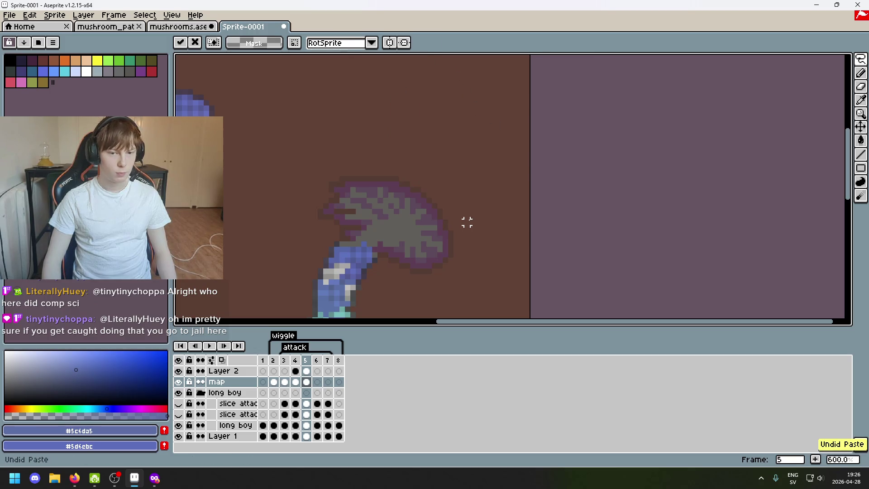
{"action": "scroll", "coordinate": [393, 207], "scroll_direction": "down", "scroll_amount": 2}
{"action": "scroll", "coordinate": [373, 204], "scroll_direction": "down", "scroll_amount": 1}
{"action": "left_click_drag", "start_coordinate": [277, 183], "coordinate": [399, 150]}
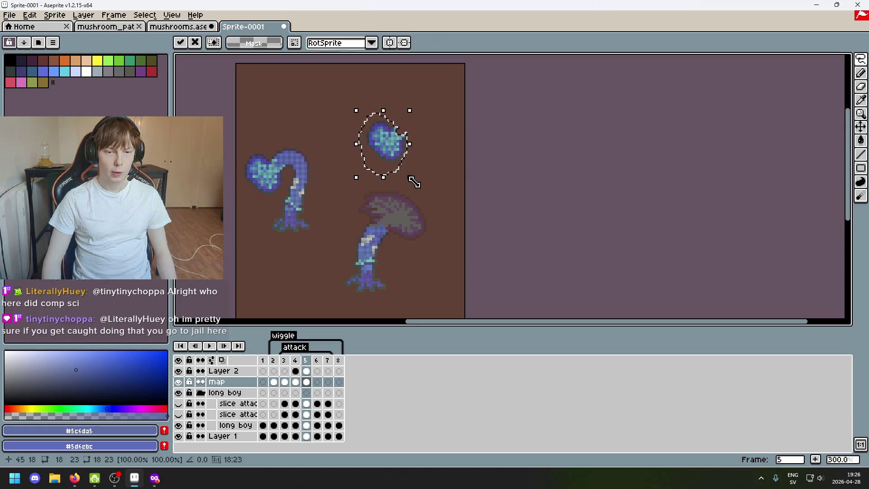
{"action": "left_click_drag", "start_coordinate": [415, 186], "coordinate": [256, 215]}
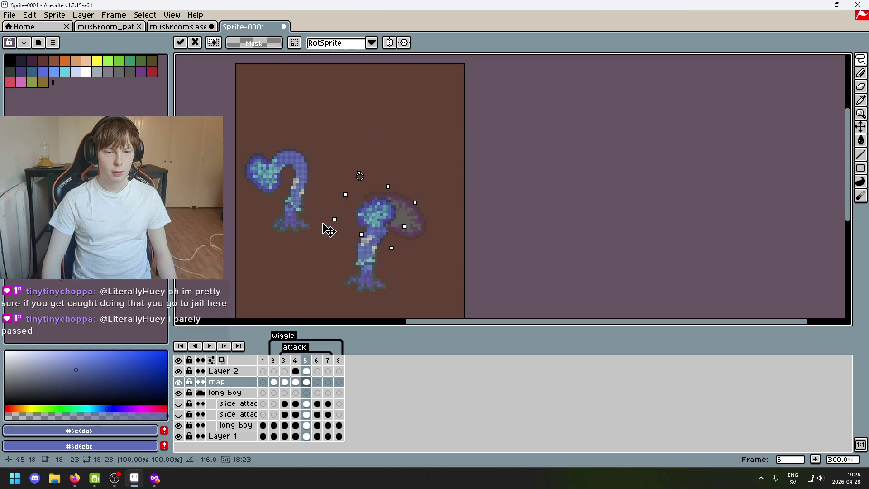
{"action": "key", "text": "ctrl+z"}
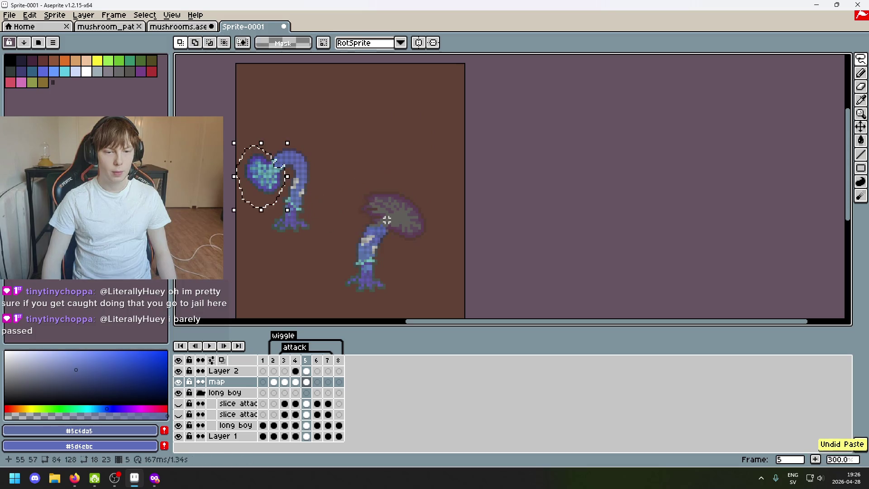
Paste the cap again, rotate it a quarter turn in the upper centre, commit, and reposition it above the grey mushroom
{"action": "key", "text": "ctrl+v"}
{"action": "left_click_drag", "start_coordinate": [275, 172], "coordinate": [397, 135]}
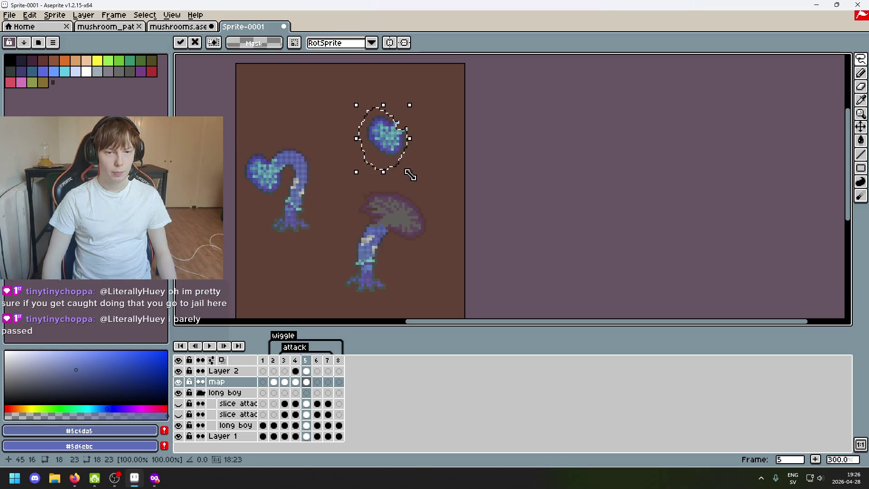
{"action": "mouse_move", "coordinate": [417, 177]}
{"action": "left_mouse_down"}
{"action": "mouse_move", "coordinate": [362, 221]}
{"action": "mouse_move", "coordinate": [332, 171]}
{"action": "mouse_move", "coordinate": [419, 100]}
{"action": "left_mouse_up"}
{"action": "key", "text": "Return"}
{"action": "scroll", "coordinate": [413, 181], "scroll_direction": "up", "scroll_amount": 2}
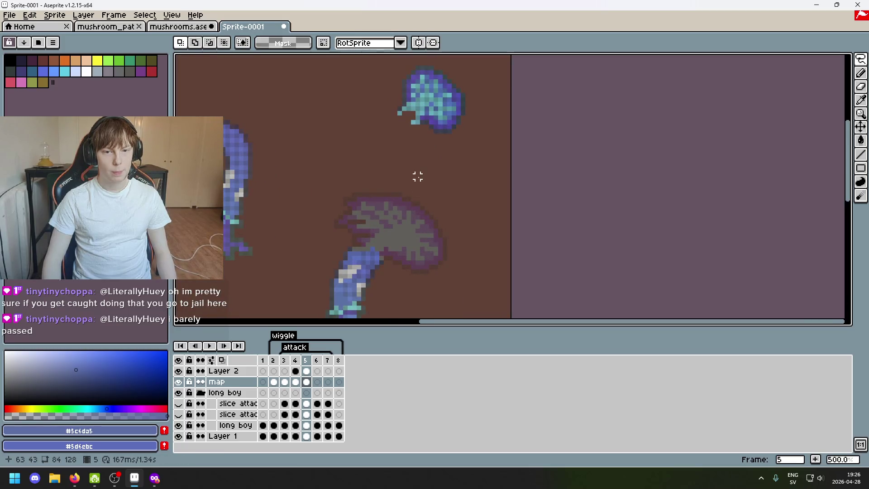
{"action": "left_click_drag", "start_coordinate": [417, 177], "coordinate": [414, 179]}
{"action": "scroll", "coordinate": [527, 222], "scroll_direction": "down", "scroll_amount": 2}
{"action": "mouse_move", "coordinate": [485, 106]}
{"action": "left_mouse_down"}
{"action": "mouse_move", "coordinate": [469, 180]}
{"action": "mouse_move", "coordinate": [451, 190]}
{"action": "mouse_move", "coordinate": [489, 193]}
{"action": "mouse_move", "coordinate": [481, 128]}
{"action": "left_mouse_up"}
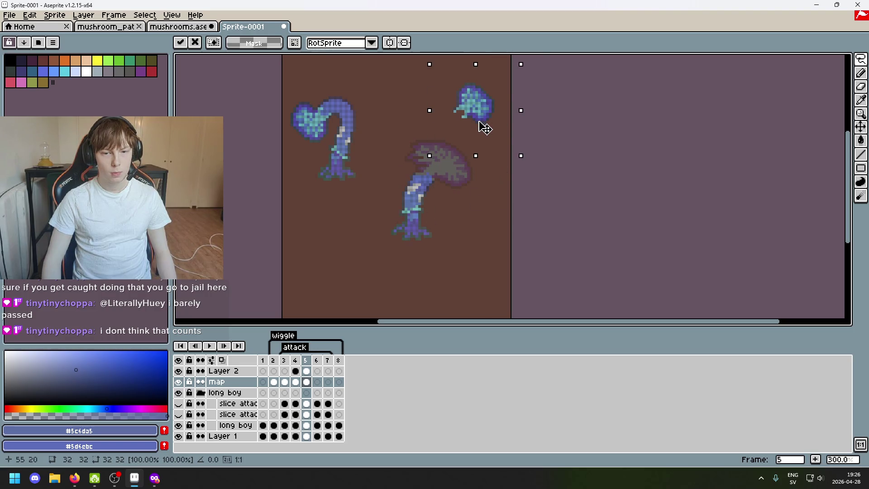
Elliptically select cyan pixels from the blue cap's left side and commit them onto the grey cap's right side
{"action": "left_click", "coordinate": [481, 175]}
{"action": "scroll", "coordinate": [471, 130], "scroll_direction": "up", "scroll_amount": 2}
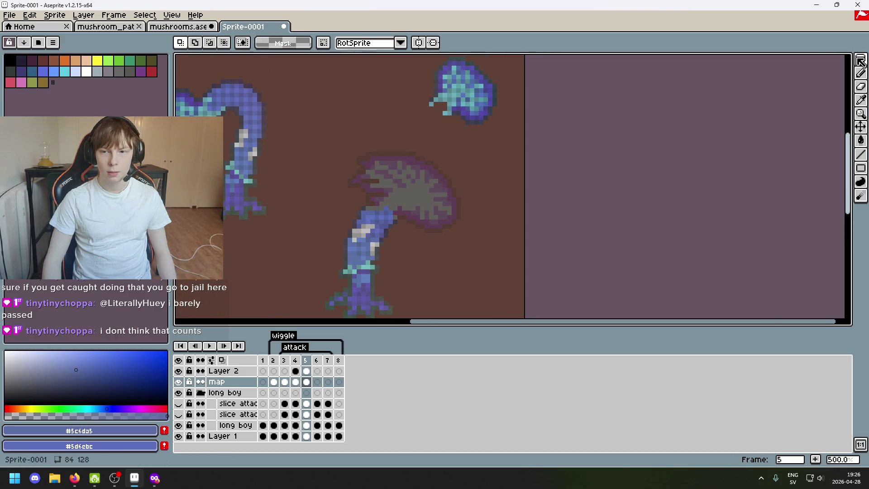
{"action": "key", "text": "shift+m"}
{"action": "scroll", "coordinate": [417, 114], "scroll_direction": "up", "scroll_amount": 2}
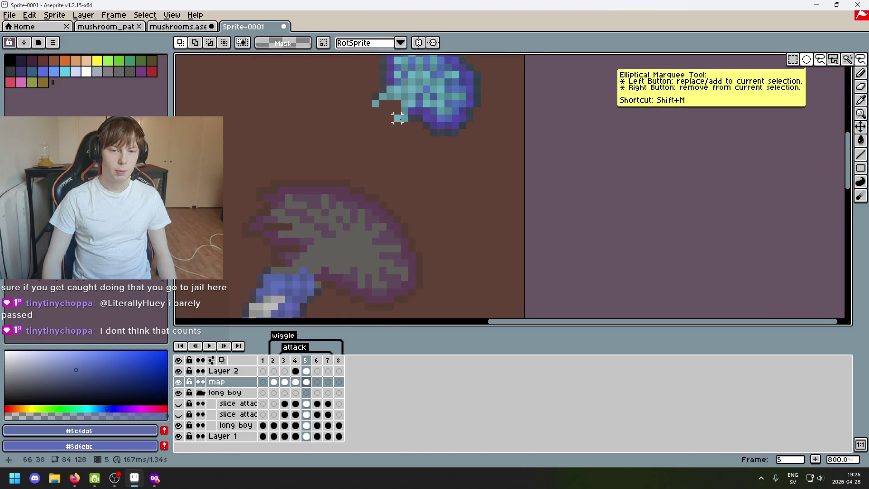
{"action": "left_click_drag", "start_coordinate": [397, 118], "coordinate": [410, 103]}
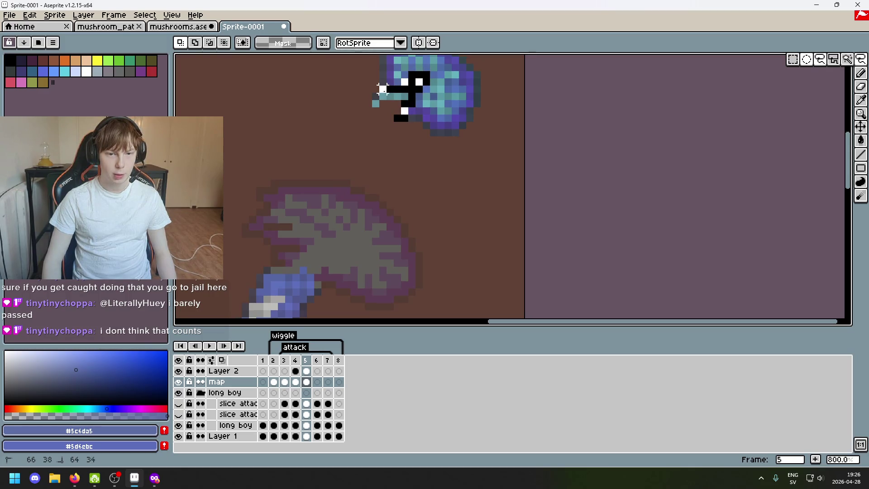
{"action": "mouse_move", "coordinate": [404, 95]}
{"action": "left_mouse_down"}
{"action": "mouse_move", "coordinate": [331, 266]}
{"action": "mouse_move", "coordinate": [394, 252]}
{"action": "left_mouse_up"}
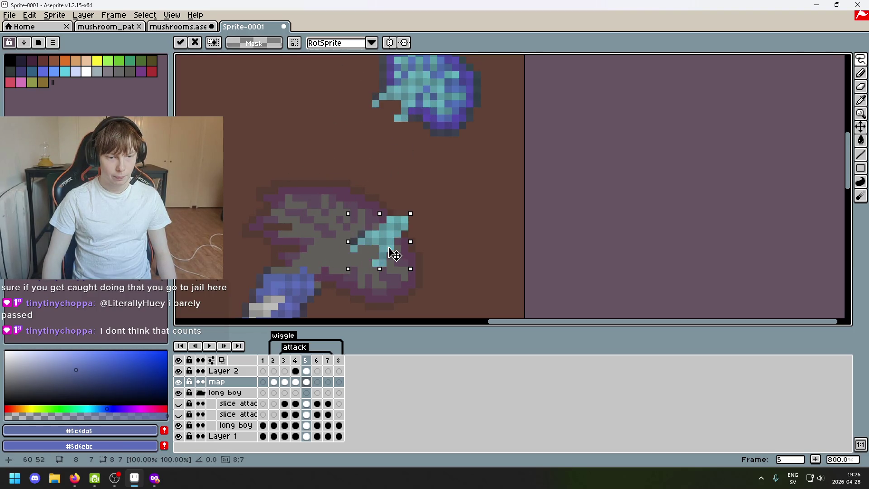
{"action": "scroll", "coordinate": [430, 253], "scroll_direction": "up", "scroll_amount": 2}
{"action": "key", "text": "Return"}
{"action": "left_click_drag", "start_coordinate": [466, 253], "coordinate": [546, 182]}
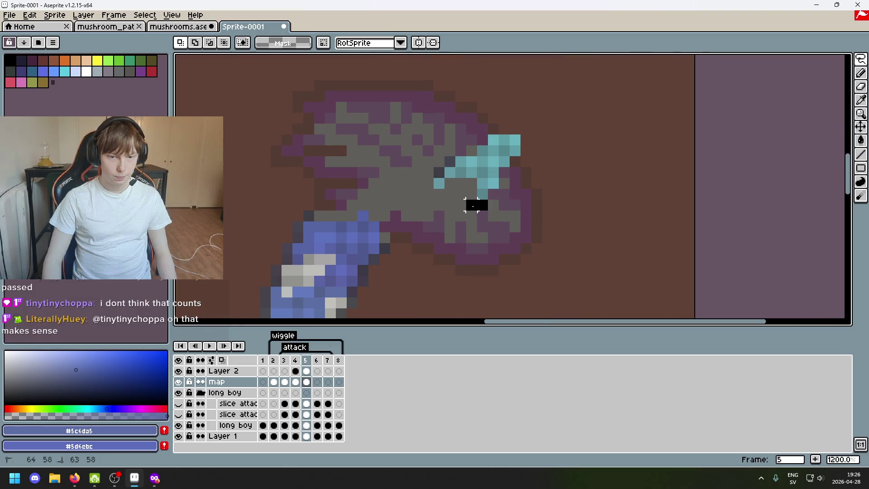
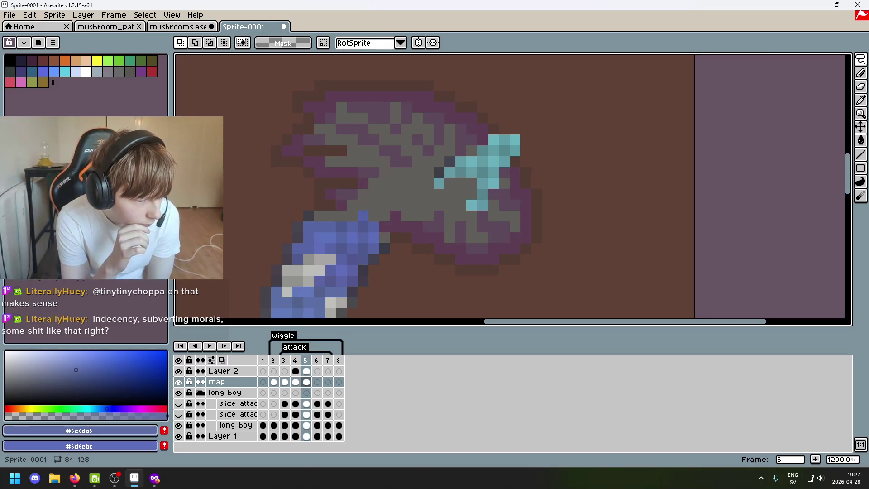
Move the first stray cyan pixels from the cap's right onto the stem's edge and drop them
{"action": "key", "text": "alt+Tab"}
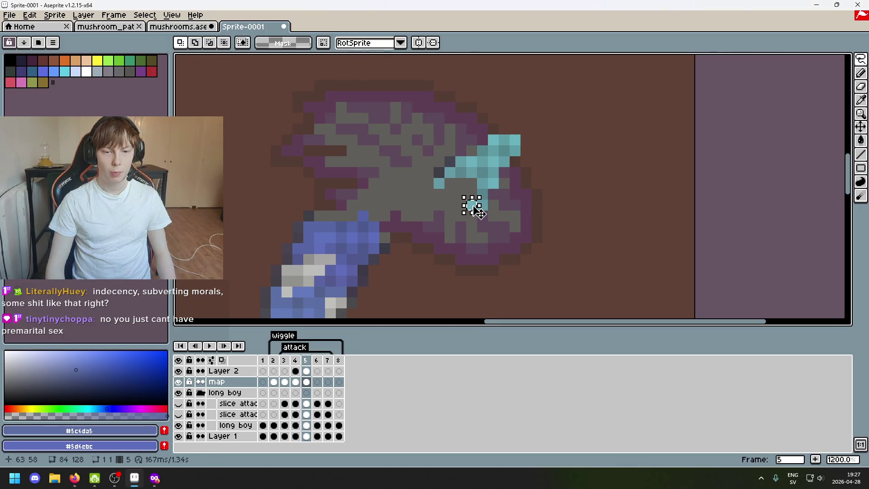
{"action": "left_click_drag", "start_coordinate": [471, 205], "coordinate": [385, 237]}
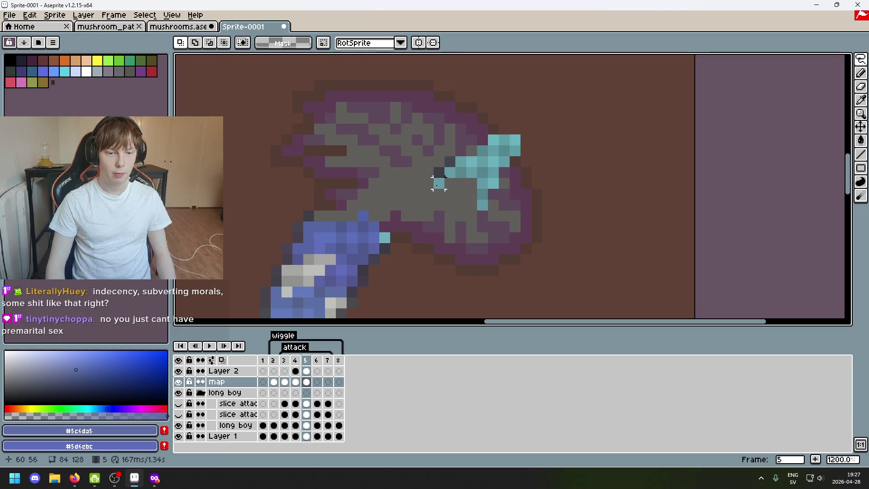
{"action": "left_click_drag", "start_coordinate": [438, 183], "coordinate": [320, 216]}
{"action": "key", "text": "ctrl+d"}
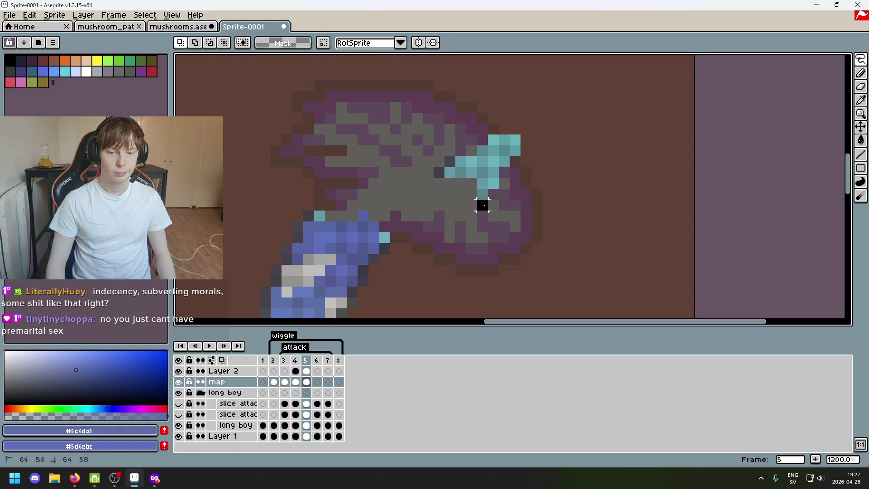
{"action": "mouse_move", "coordinate": [481, 198]}
{"action": "left_mouse_down"}
{"action": "mouse_move", "coordinate": [488, 212]}
{"action": "mouse_move", "coordinate": [379, 225]}
{"action": "left_mouse_up"}
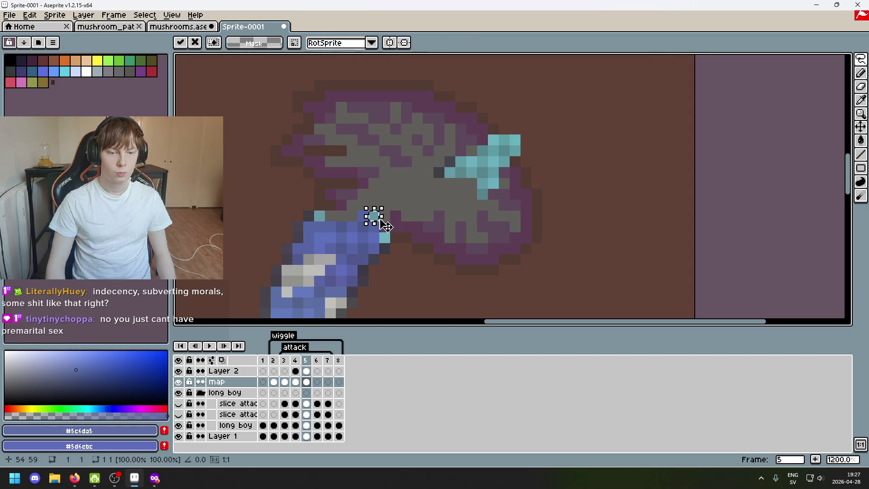
{"action": "key", "text": "ctrl+d"}
{"action": "mouse_move", "coordinate": [446, 168]}
{"action": "left_mouse_down"}
{"action": "mouse_move", "coordinate": [453, 187]}
{"action": "mouse_move", "coordinate": [335, 221]}
{"action": "mouse_move", "coordinate": [344, 224]}
{"action": "left_mouse_up"}
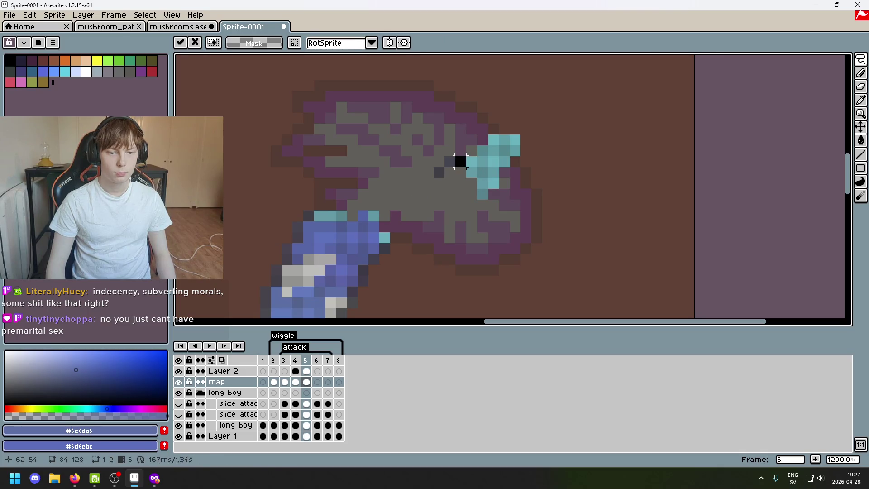
{"action": "left_click_drag", "start_coordinate": [350, 230], "coordinate": [361, 230]}
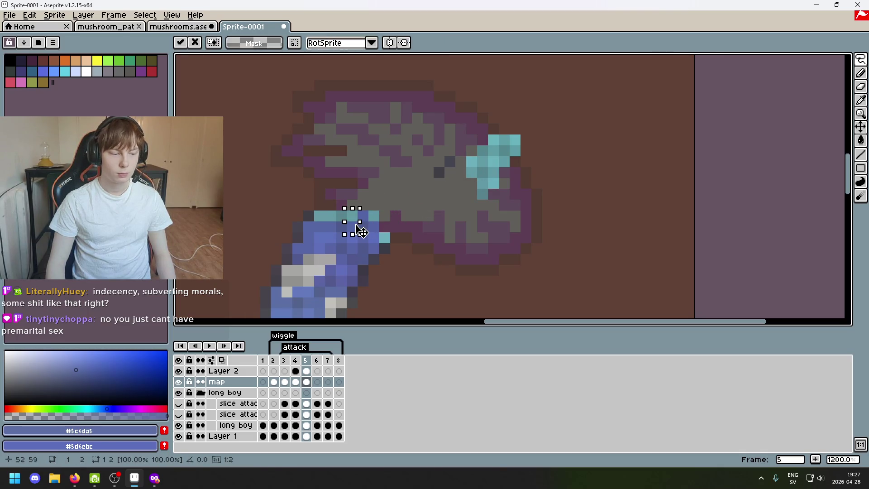
{"action": "left_click", "coordinate": [428, 205]}
Shift the remaining cyan blocks and pairs inward so they trail from the stem top
{"action": "scroll", "coordinate": [471, 192], "scroll_direction": "up", "scroll_amount": 1}
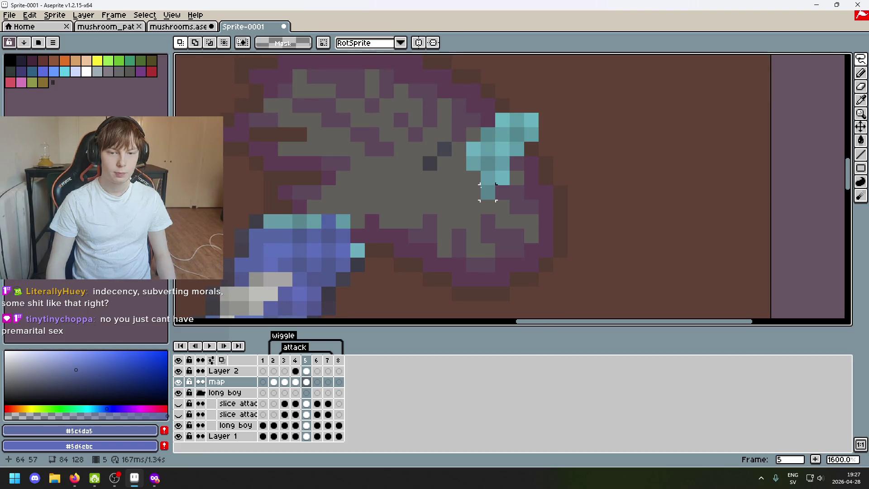
{"action": "mouse_move", "coordinate": [479, 157]}
{"action": "left_mouse_down"}
{"action": "mouse_move", "coordinate": [466, 186]}
{"action": "mouse_move", "coordinate": [318, 233]}
{"action": "left_mouse_up"}
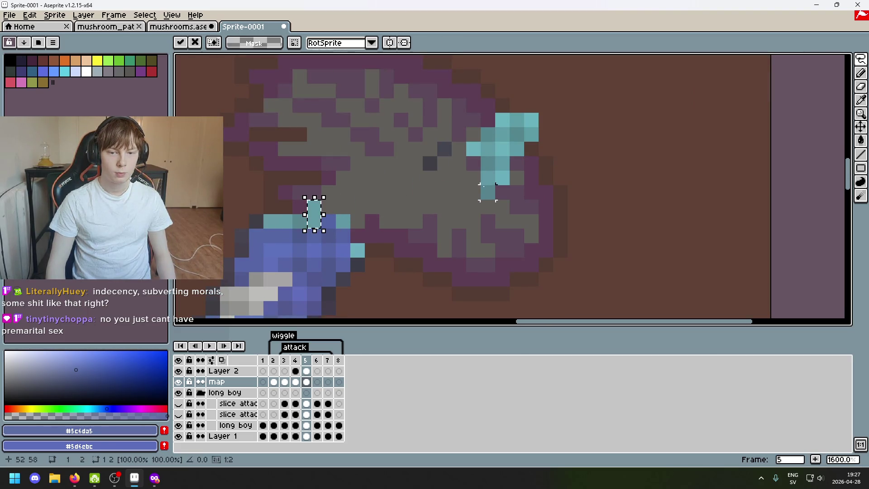
{"action": "left_click_drag", "start_coordinate": [487, 192], "coordinate": [358, 222]}
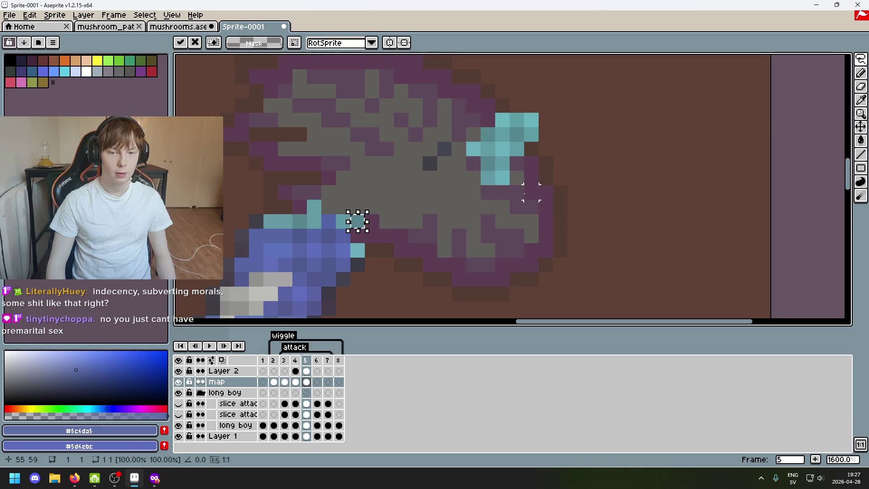
{"action": "left_click_drag", "start_coordinate": [503, 177], "coordinate": [351, 207]}
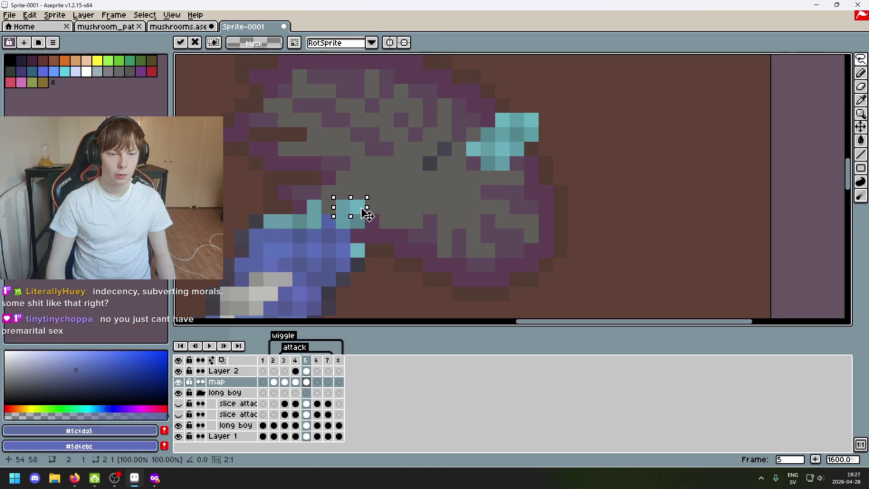
{"action": "mouse_move", "coordinate": [487, 178]}
{"action": "left_mouse_down"}
{"action": "mouse_move", "coordinate": [482, 158]}
{"action": "mouse_move", "coordinate": [413, 218]}
{"action": "mouse_move", "coordinate": [339, 221]}
{"action": "left_mouse_up"}
{"action": "mouse_move", "coordinate": [467, 142]}
{"action": "left_mouse_down"}
{"action": "mouse_move", "coordinate": [525, 186]}
{"action": "mouse_move", "coordinate": [380, 212]}
{"action": "left_mouse_up"}
Paint cyan pixels into and beside the gill patch using sampled cyan shades
{"action": "key", "text": "ctrl+d"}
{"action": "key", "text": "b"}
{"action": "left_click", "coordinate": [353, 189], "text": "alt"}
{"action": "left_click", "coordinate": [455, 192]}
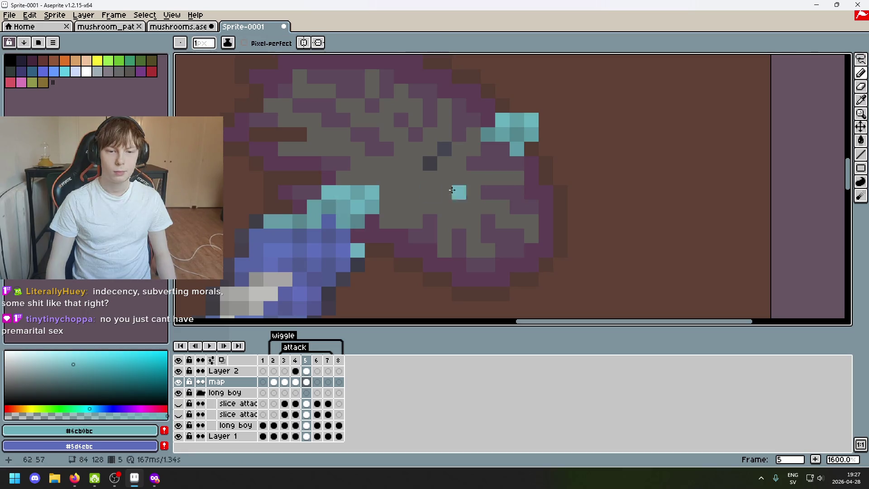
{"action": "left_click", "coordinate": [520, 146], "text": "alt"}
{"action": "left_click", "coordinate": [386, 221]}
Erase the stray cyan pixel on the cap's right side
{"action": "key", "text": "e"}
{"action": "scroll", "coordinate": [514, 188], "scroll_direction": "down", "scroll_amount": 5}
{"action": "left_click", "coordinate": [517, 149]}
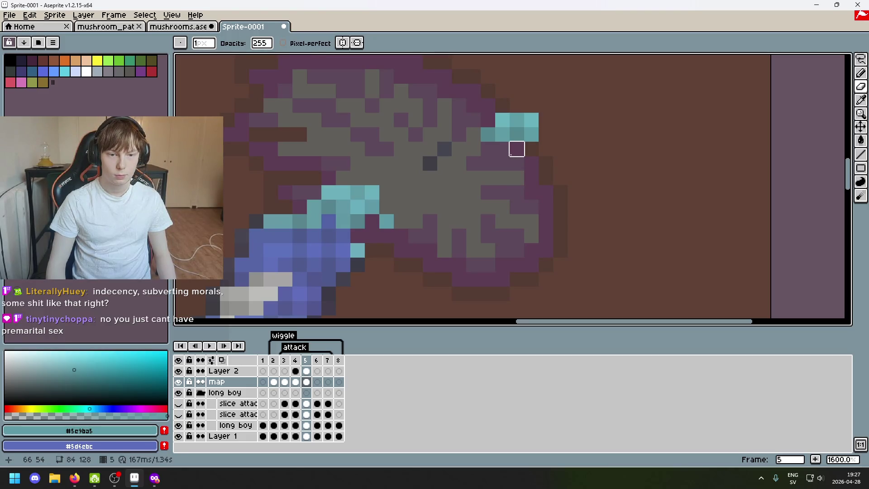
Select the cyan block with the Magic Wand and move it down-left to join the streak
{"action": "left_click", "coordinate": [847, 59]}
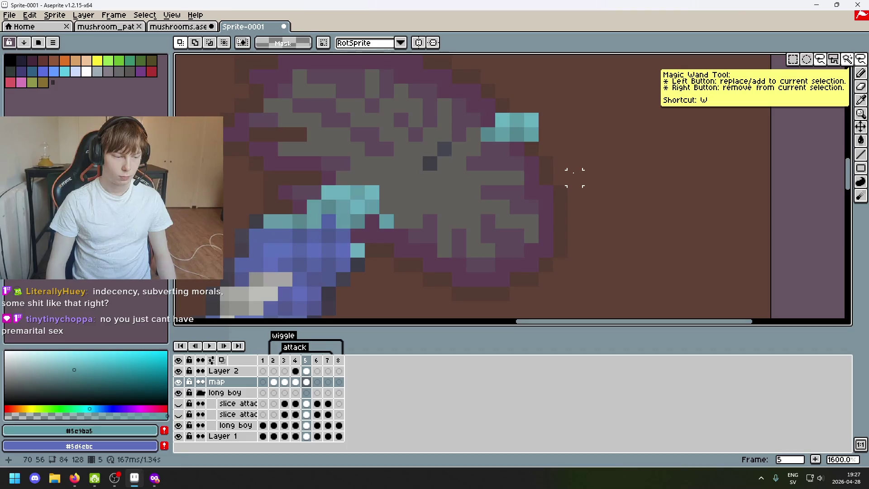
{"action": "left_click", "coordinate": [486, 136]}
{"action": "mouse_move", "coordinate": [537, 140]}
{"action": "left_mouse_down"}
{"action": "mouse_move", "coordinate": [436, 198]}
{"action": "mouse_move", "coordinate": [418, 186]}
{"action": "left_mouse_up"}
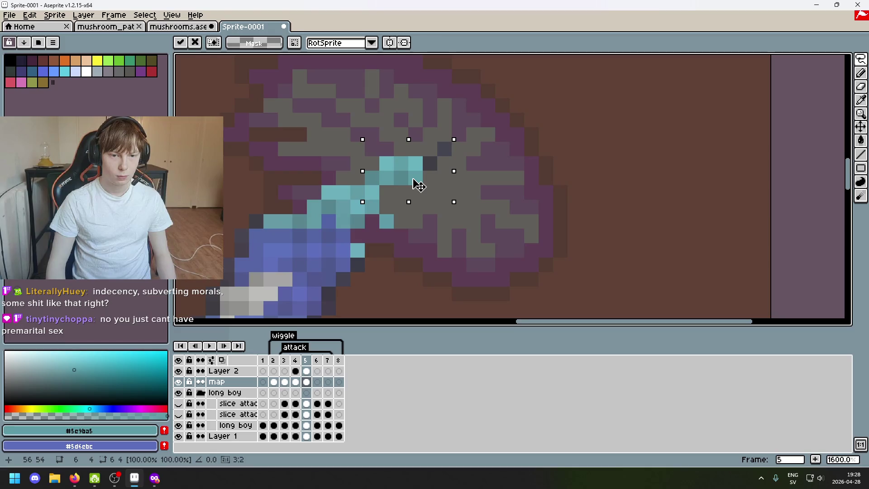
{"action": "key", "text": "b"}
Fill the gill patch into a solid teal block, then sample the darker teal #54878c
{"action": "scroll", "coordinate": [423, 181], "scroll_direction": "up", "scroll_amount": 3}
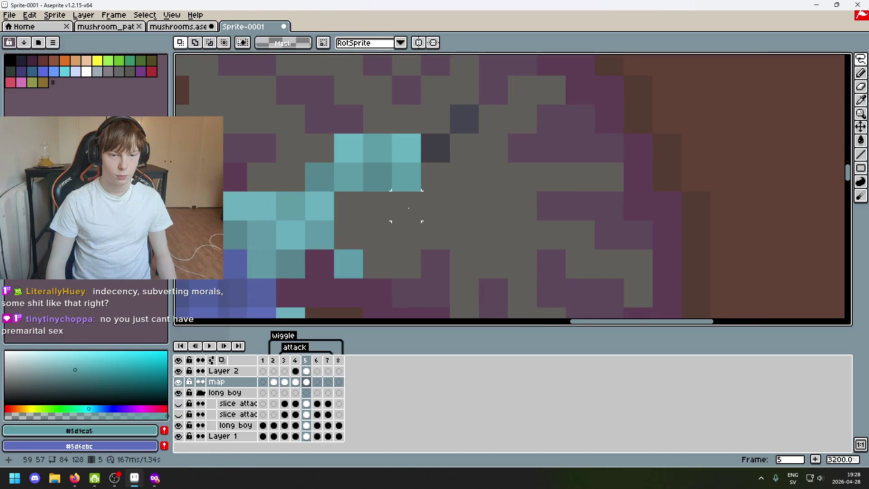
{"action": "key", "text": "i"}
{"action": "left_click", "coordinate": [349, 205]}
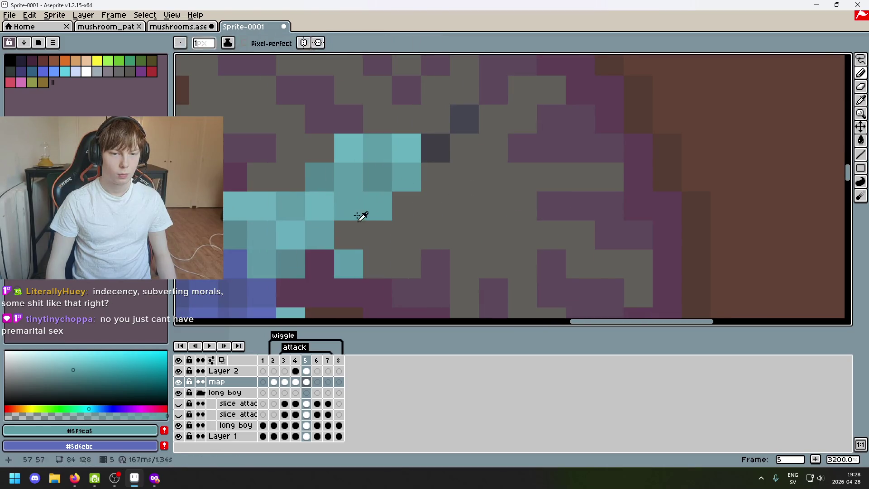
{"action": "left_click", "coordinate": [378, 235]}
{"action": "left_click", "coordinate": [326, 234], "text": "alt"}
{"action": "left_click", "coordinate": [348, 237]}
{"action": "left_click", "coordinate": [357, 257], "text": "alt"}
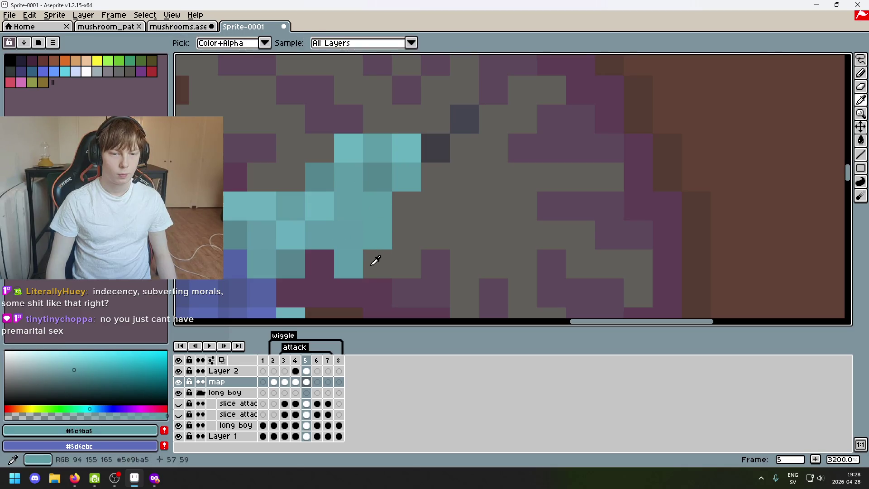
{"action": "left_click", "coordinate": [377, 264]}
{"action": "left_click", "coordinate": [406, 264]}
{"action": "left_click", "coordinate": [399, 230]}
{"action": "left_click", "coordinate": [405, 204]}
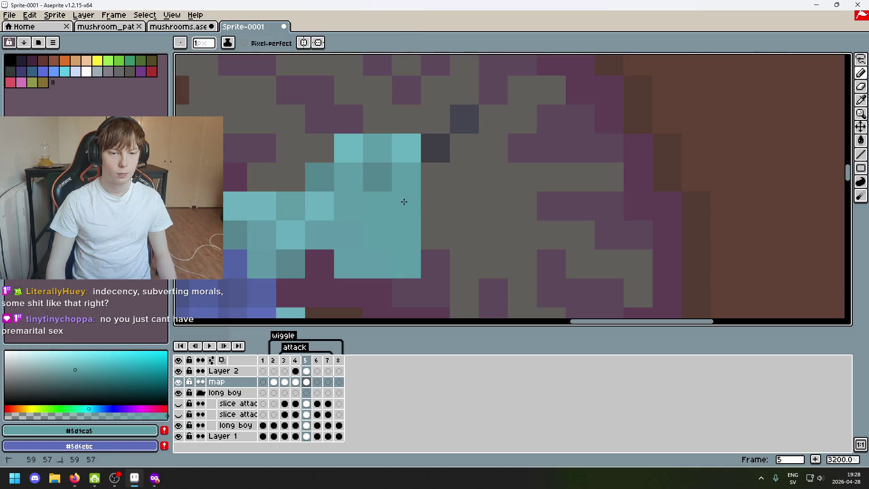
{"action": "left_click", "coordinate": [329, 172], "text": "alt"}
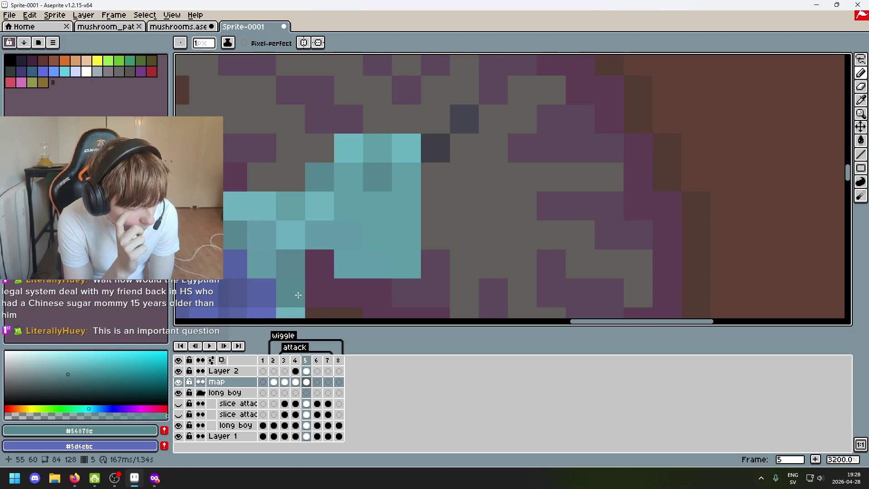
Turn the grey pixels left of the gill patch teal and add a light cyan pixel
{"action": "scroll", "coordinate": [320, 290], "scroll_direction": "down", "scroll_amount": 1}
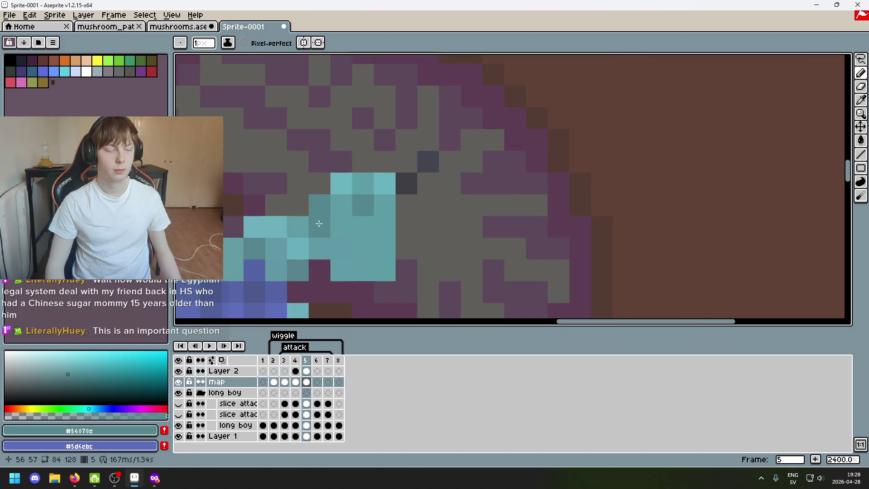
{"action": "scroll", "coordinate": [319, 224], "scroll_direction": "up", "scroll_amount": 1}
{"action": "scroll", "coordinate": [319, 224], "scroll_direction": "up", "scroll_amount": 1}
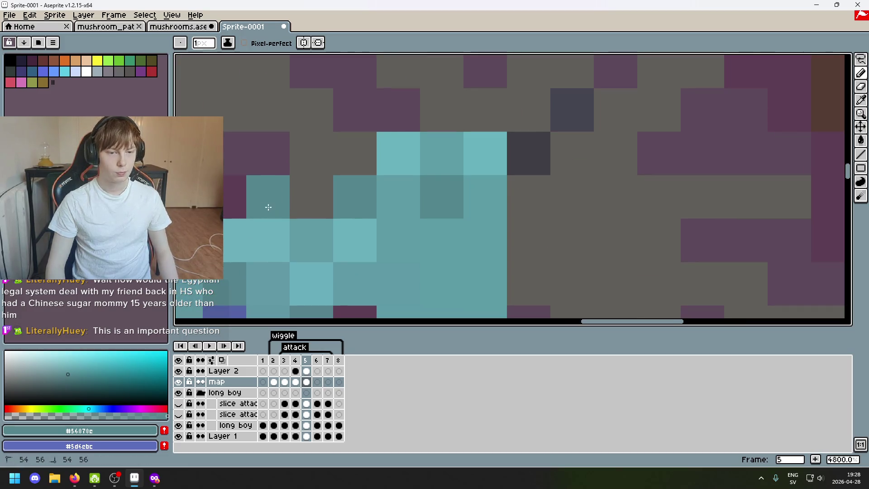
{"action": "left_click_drag", "start_coordinate": [290, 199], "coordinate": [324, 201]}
{"action": "scroll", "coordinate": [324, 200], "scroll_direction": "down", "scroll_amount": 5}
{"action": "scroll", "coordinate": [324, 201], "scroll_direction": "up", "scroll_amount": 4}
{"action": "scroll", "coordinate": [324, 201], "scroll_direction": "up", "scroll_amount": 1}
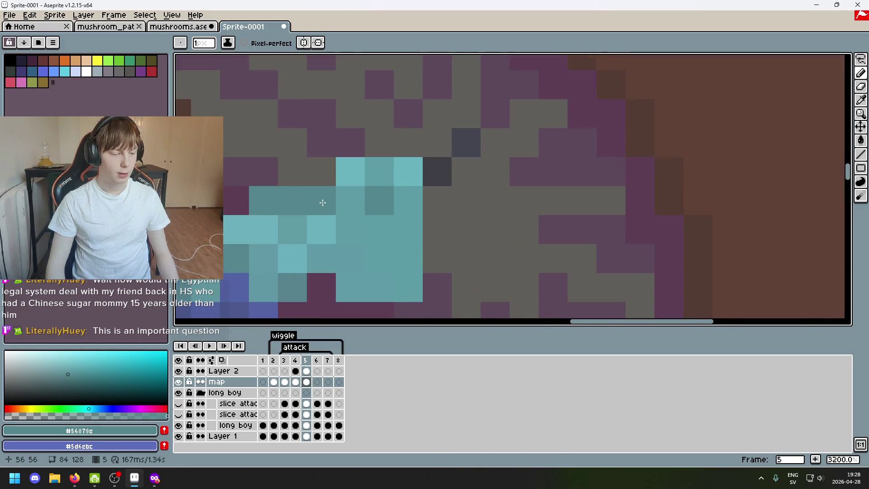
{"action": "left_click", "coordinate": [313, 168]}
{"action": "scroll", "coordinate": [310, 180], "scroll_direction": "up", "scroll_amount": 1}
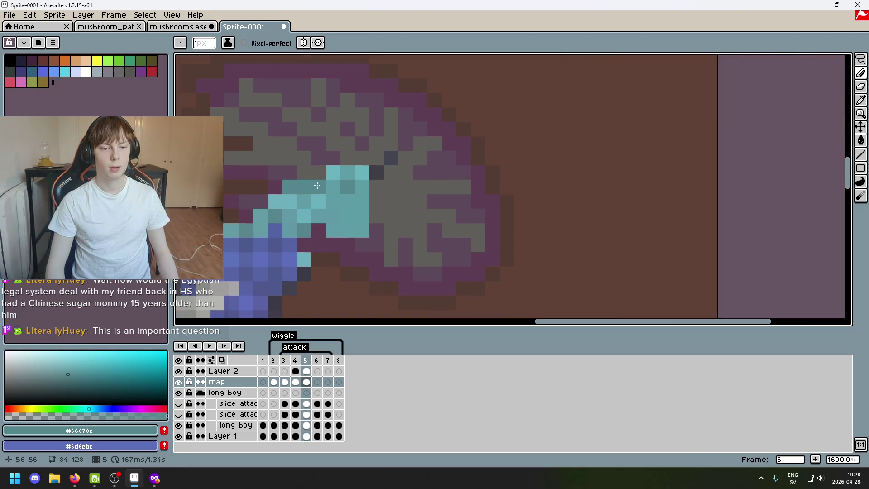
{"action": "left_click", "coordinate": [330, 171], "text": "alt"}
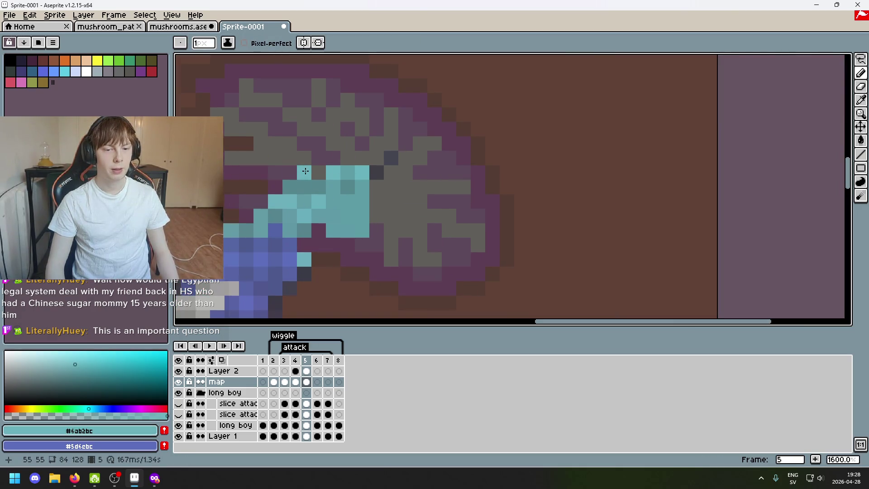
{"action": "scroll", "coordinate": [313, 181], "scroll_direction": "down", "scroll_amount": 2}
{"action": "scroll", "coordinate": [317, 190], "scroll_direction": "up", "scroll_amount": 1}
{"action": "scroll", "coordinate": [323, 197], "scroll_direction": "up", "scroll_amount": 1}
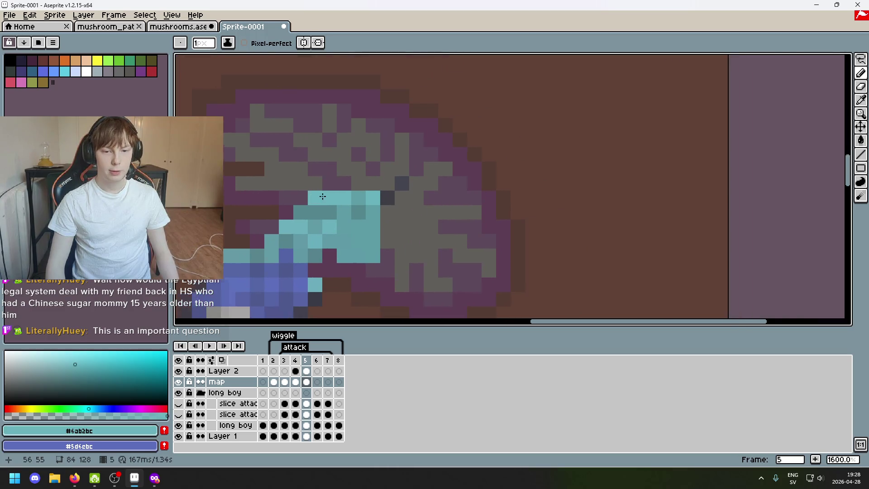
{"action": "scroll", "coordinate": [322, 197], "scroll_direction": "up", "scroll_amount": 6}
{"action": "left_click_drag", "start_coordinate": [358, 200], "coordinate": [344, 173]}
{"action": "scroll", "coordinate": [353, 173], "scroll_direction": "down", "scroll_amount": 5}
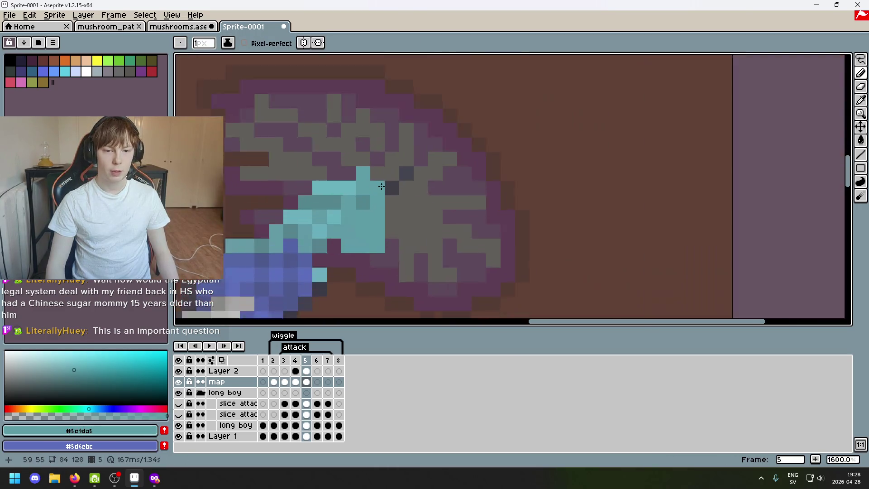
{"action": "scroll", "coordinate": [380, 159], "scroll_direction": "up", "scroll_amount": 3}
{"action": "left_click", "coordinate": [380, 159], "text": "alt"}
{"action": "left_click", "coordinate": [402, 157]}
{"action": "scroll", "coordinate": [421, 187], "scroll_direction": "down", "scroll_amount": 5}
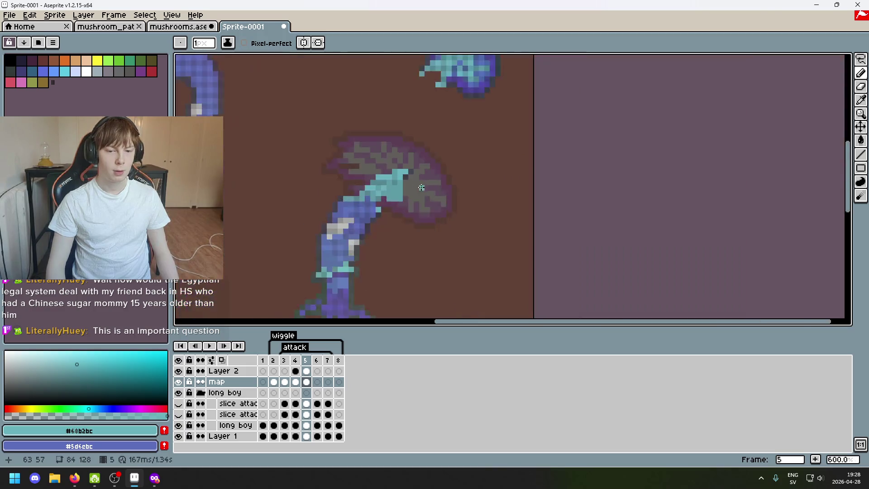
{"action": "scroll", "coordinate": [406, 187], "scroll_direction": "up", "scroll_amount": 4}
Extend the teal gills deeper by painting several more grey cap pixels teal
{"action": "key", "text": "e"}
{"action": "left_click", "coordinate": [421, 142]}
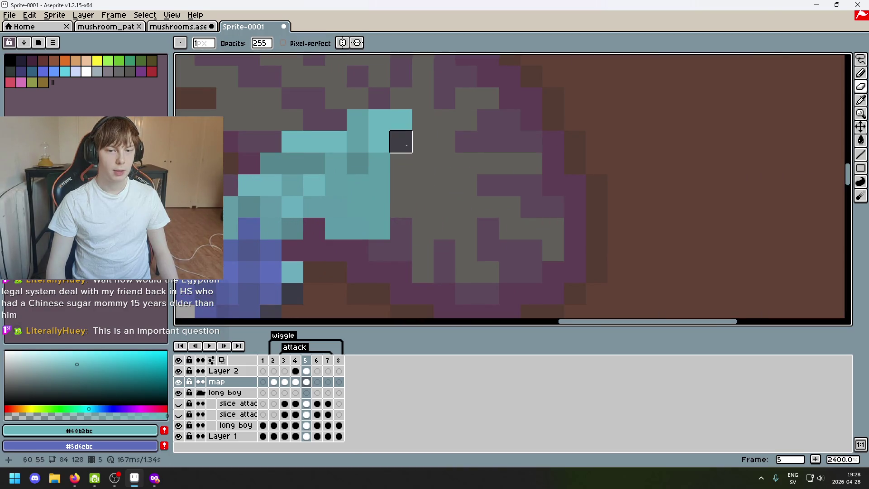
{"action": "key", "text": "ctrl+z"}
{"action": "key", "text": "b"}
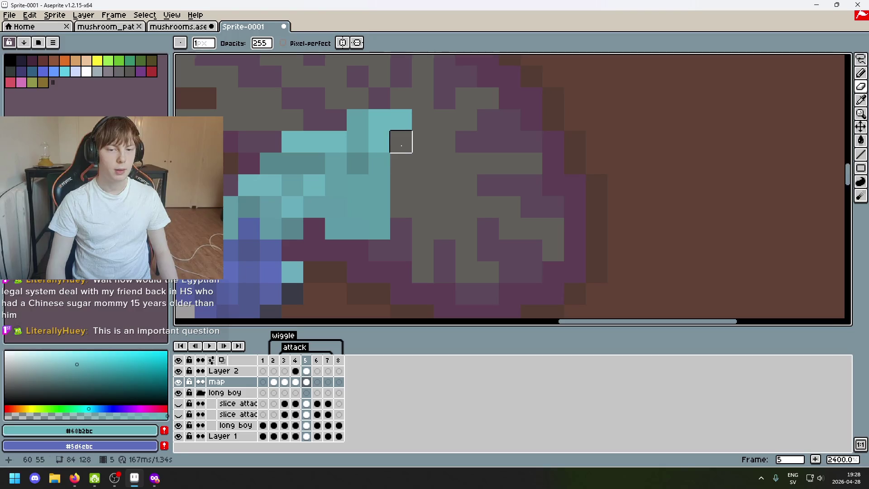
{"action": "scroll", "coordinate": [408, 209], "scroll_direction": "down", "scroll_amount": 4}
{"action": "scroll", "coordinate": [408, 209], "scroll_direction": "up", "scroll_amount": 3}
{"action": "scroll", "coordinate": [404, 187], "scroll_direction": "up", "scroll_amount": 3}
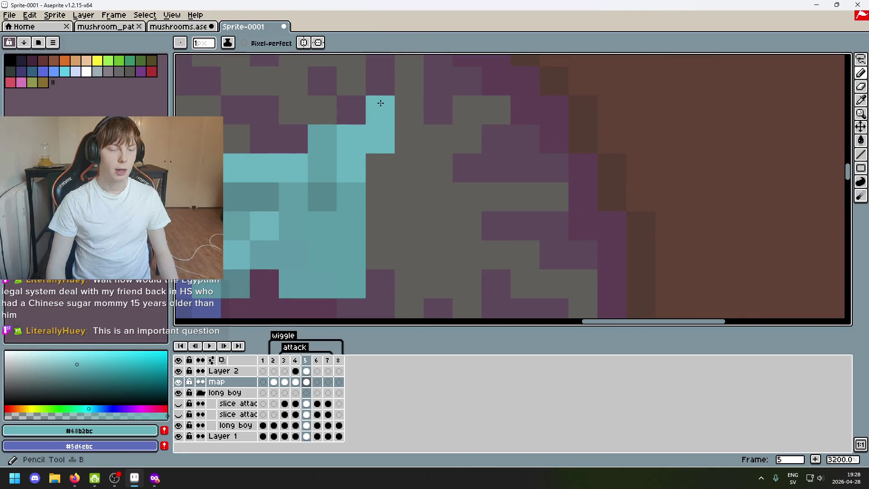
{"action": "scroll", "coordinate": [398, 192], "scroll_direction": "down", "scroll_amount": 3}
{"action": "scroll", "coordinate": [406, 201], "scroll_direction": "up", "scroll_amount": 4}
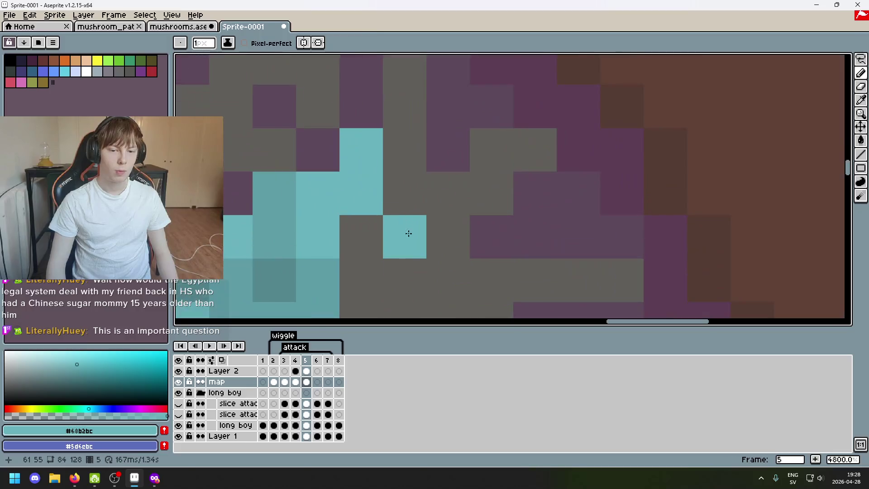
{"action": "scroll", "coordinate": [407, 201], "scroll_direction": "down", "scroll_amount": 5}
{"action": "scroll", "coordinate": [409, 221], "scroll_direction": "up", "scroll_amount": 5}
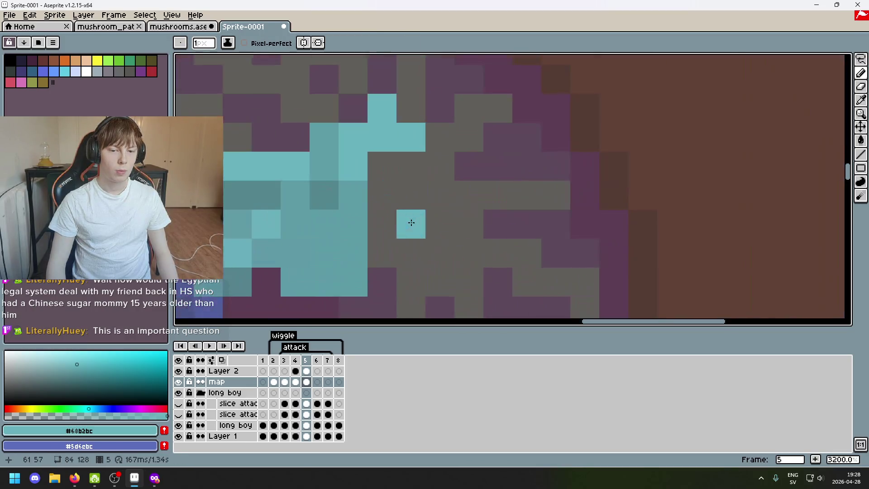
{"action": "left_click", "coordinate": [353, 195], "text": "alt"}
{"action": "left_click", "coordinate": [377, 201]}
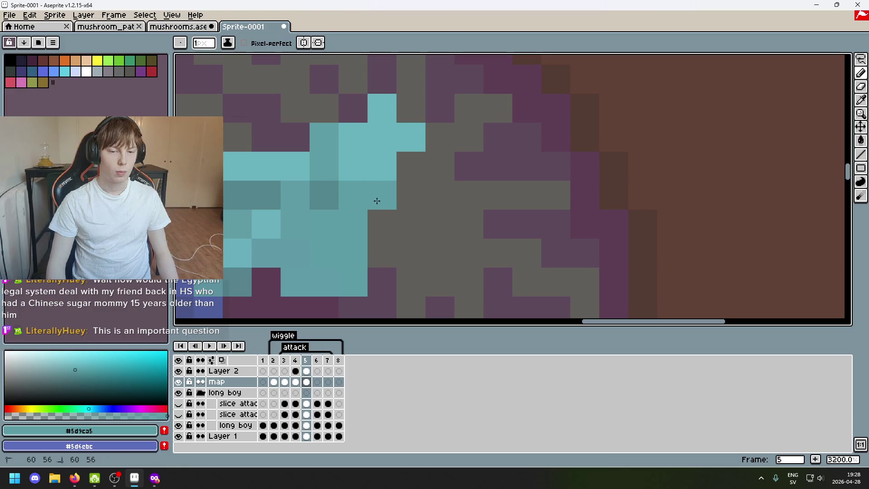
{"action": "scroll", "coordinate": [378, 208], "scroll_direction": "down", "scroll_amount": 1}
{"action": "left_click", "coordinate": [373, 229]}
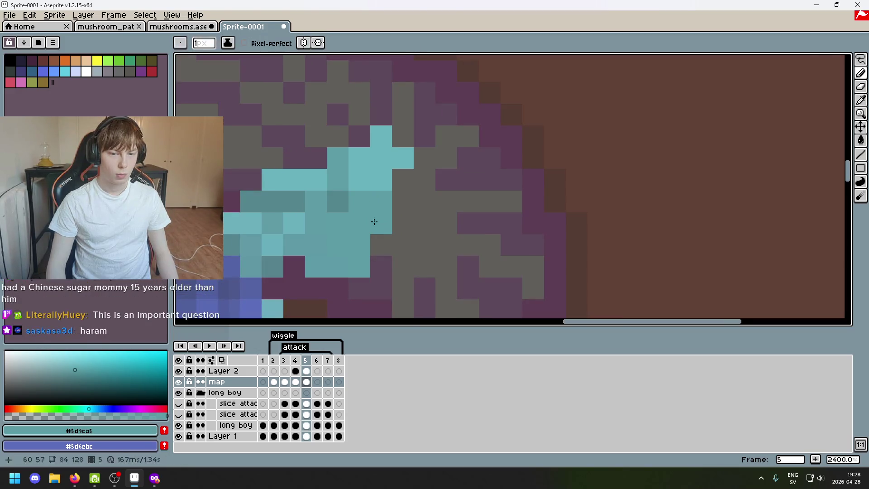
{"action": "scroll", "coordinate": [379, 219], "scroll_direction": "down", "scroll_amount": 3}
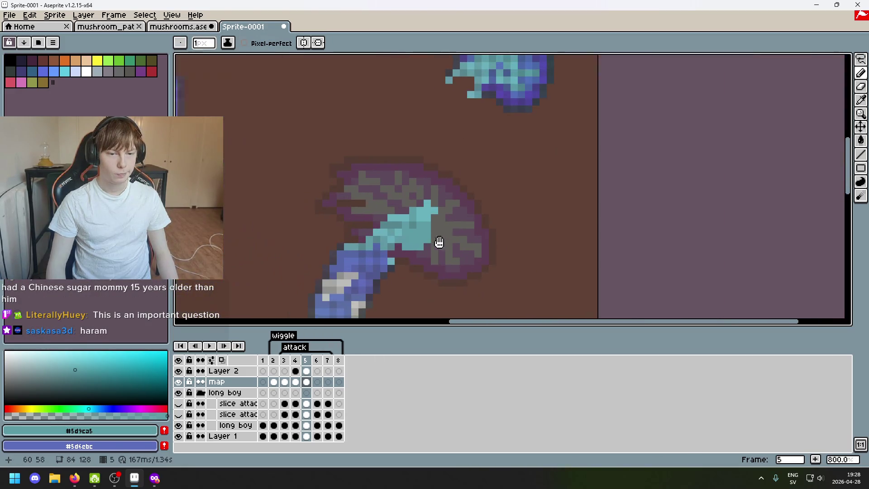
{"action": "scroll", "coordinate": [434, 240], "scroll_direction": "up", "scroll_amount": 4}
{"action": "left_click", "coordinate": [433, 231]}
{"action": "scroll", "coordinate": [433, 232], "scroll_direction": "down", "scroll_amount": 2}
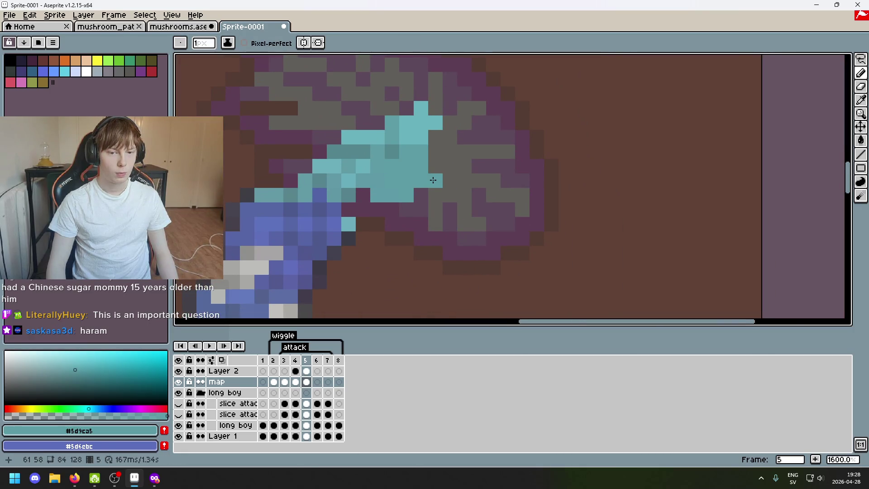
Lasso-select the blue-cyan blob above the mushroom and move it down beside the stem
{"action": "key", "text": "e"}
{"action": "scroll", "coordinate": [430, 179], "scroll_direction": "down", "scroll_amount": 4}
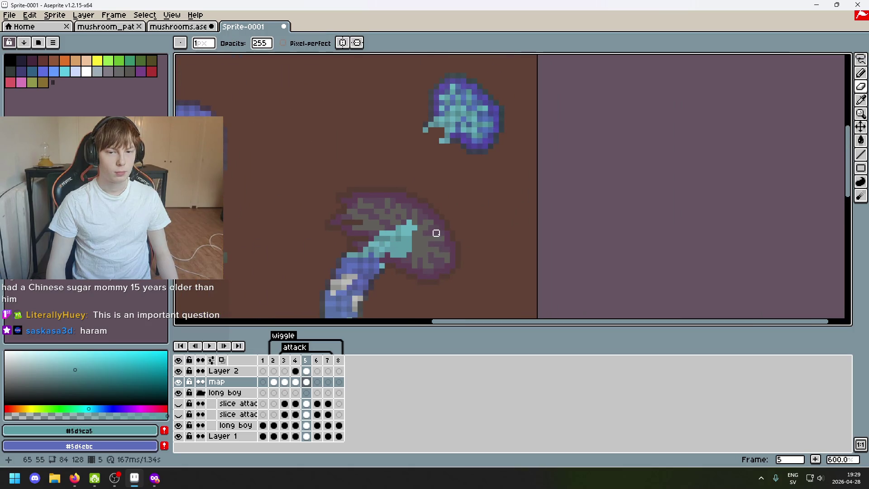
{"action": "scroll", "coordinate": [454, 145], "scroll_direction": "up", "scroll_amount": 3}
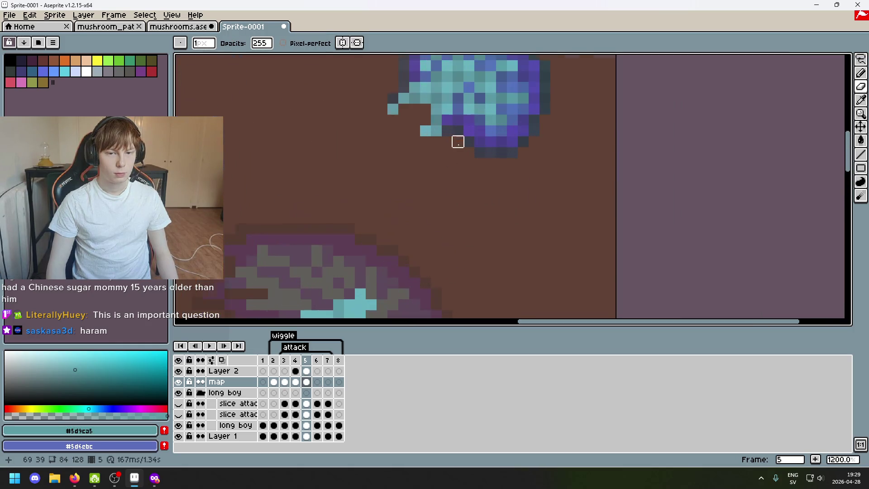
{"action": "key", "text": "i"}
{"action": "scroll", "coordinate": [473, 96], "scroll_direction": "down", "scroll_amount": 2}
{"action": "scroll", "coordinate": [451, 132], "scroll_direction": "up", "scroll_amount": 2}
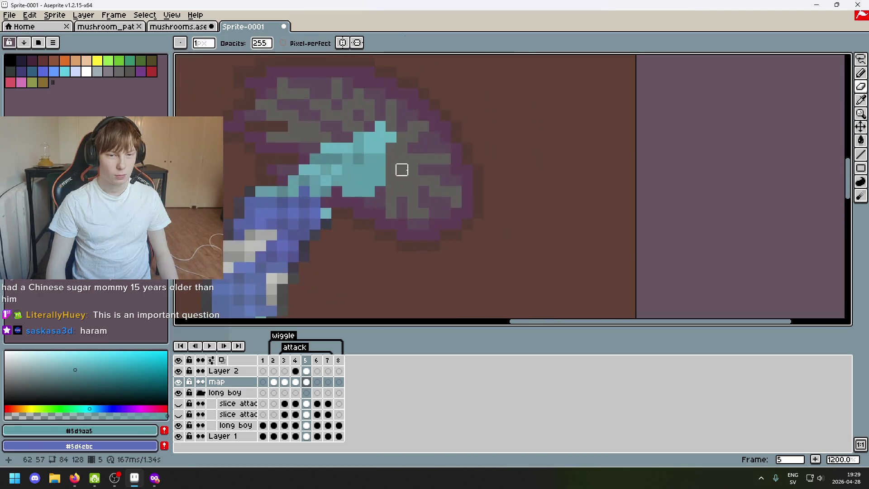
{"action": "key", "text": "b"}
{"action": "left_click_drag", "start_coordinate": [430, 167], "coordinate": [437, 301]}
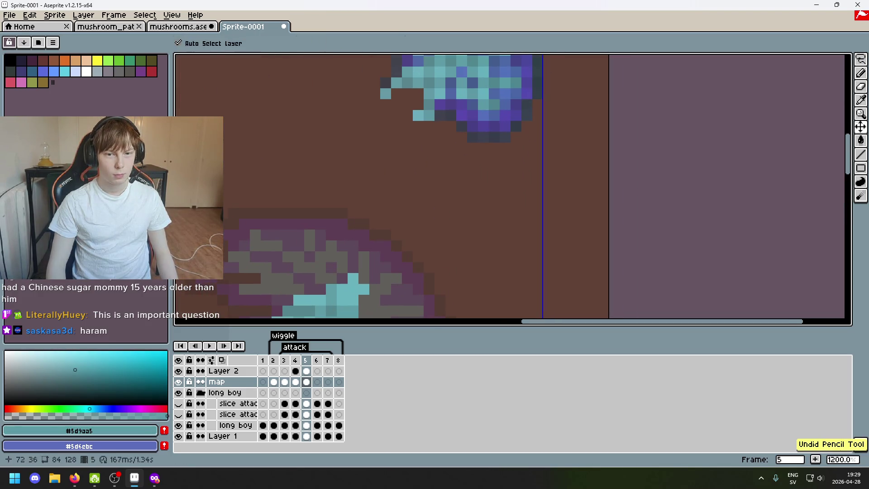
{"action": "left_click", "coordinate": [860, 59]}
{"action": "scroll", "coordinate": [565, 155], "scroll_direction": "down", "scroll_amount": 1}
{"action": "scroll", "coordinate": [492, 187], "scroll_direction": "down", "scroll_amount": 1}
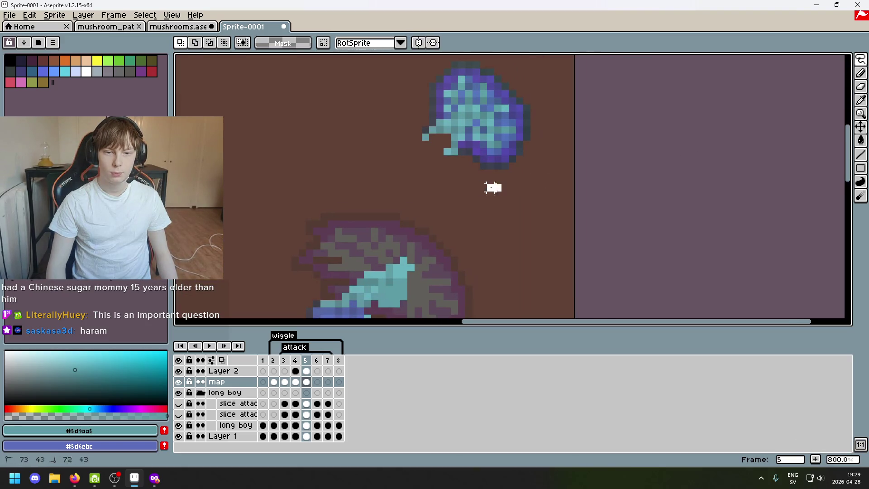
{"action": "mouse_move", "coordinate": [475, 132]}
{"action": "left_mouse_down"}
{"action": "mouse_move", "coordinate": [545, 215]}
{"action": "mouse_move", "coordinate": [571, 129]}
{"action": "mouse_move", "coordinate": [524, 204]}
{"action": "left_mouse_up"}
{"action": "mouse_move", "coordinate": [514, 242]}
{"action": "left_mouse_down"}
{"action": "mouse_move", "coordinate": [568, 262]}
{"action": "mouse_move", "coordinate": [588, 194]}
{"action": "left_mouse_up"}
{"action": "scroll", "coordinate": [569, 261], "scroll_direction": "down", "scroll_amount": 1}
{"action": "mouse_move", "coordinate": [542, 152]}
{"action": "left_mouse_down"}
{"action": "mouse_move", "coordinate": [543, 323]}
{"action": "mouse_move", "coordinate": [548, 188]}
{"action": "left_mouse_up"}
{"action": "key", "text": "ctrl+d"}
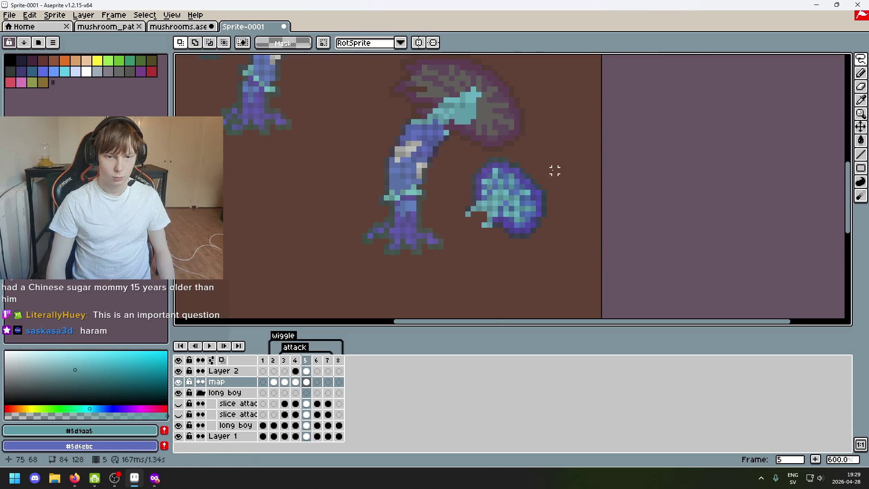
Sample the mid teal #5b99a5 and lighter teal #66afbc from the gills
{"action": "scroll", "coordinate": [517, 256], "scroll_direction": "up", "scroll_amount": 3}
{"action": "scroll", "coordinate": [470, 195], "scroll_direction": "down", "scroll_amount": 1}
{"action": "scroll", "coordinate": [428, 138], "scroll_direction": "up", "scroll_amount": 1}
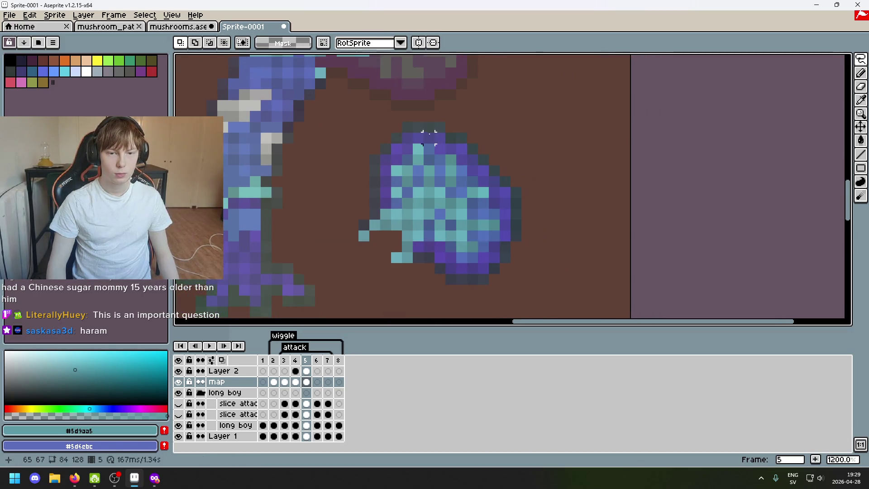
{"action": "key", "text": "b"}
{"action": "scroll", "coordinate": [404, 145], "scroll_direction": "up", "scroll_amount": 2}
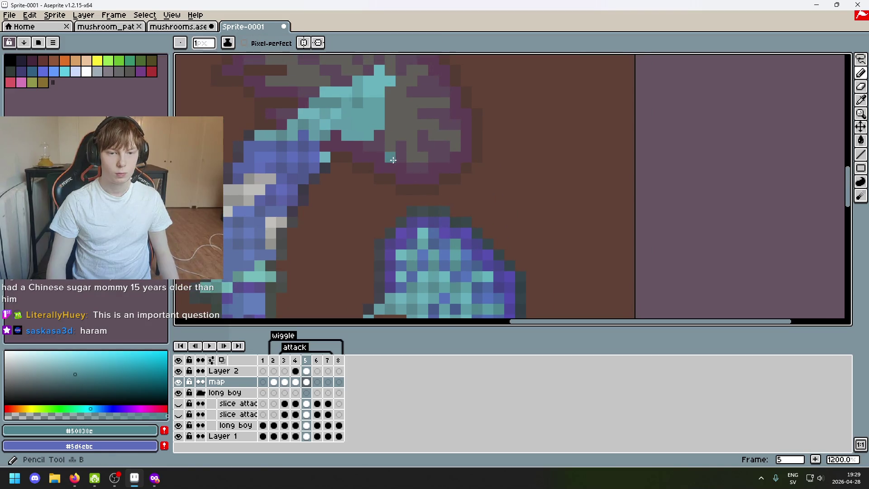
{"action": "scroll", "coordinate": [496, 140], "scroll_direction": "down", "scroll_amount": 2}
{"action": "left_click", "coordinate": [481, 235], "text": "alt"}
{"action": "scroll", "coordinate": [481, 235], "scroll_direction": "up", "scroll_amount": 2}
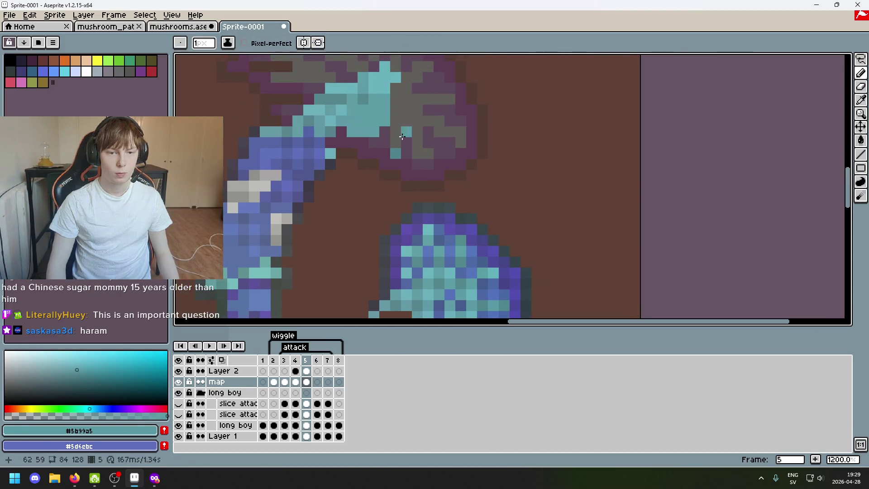
{"action": "scroll", "coordinate": [499, 162], "scroll_direction": "down", "scroll_amount": 3}
{"action": "left_click", "coordinate": [481, 179], "text": "alt"}
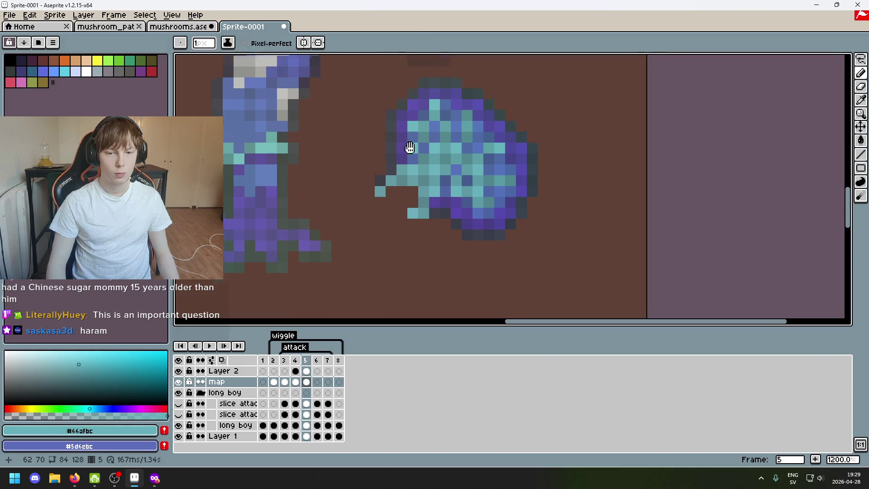
{"action": "scroll", "coordinate": [409, 147], "scroll_direction": "up", "scroll_amount": 3}
{"action": "scroll", "coordinate": [458, 256], "scroll_direction": "down", "scroll_amount": 1}
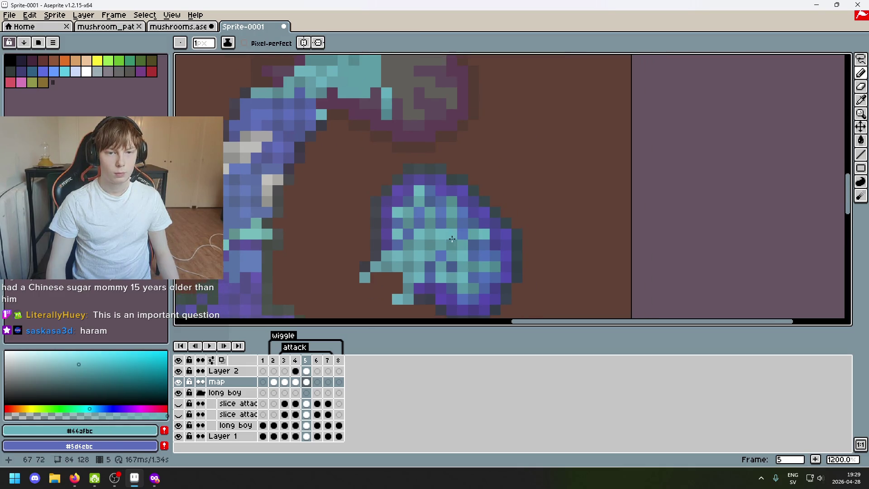
{"action": "key", "text": "alt"}
{"action": "left_click", "coordinate": [454, 274], "text": "alt"}
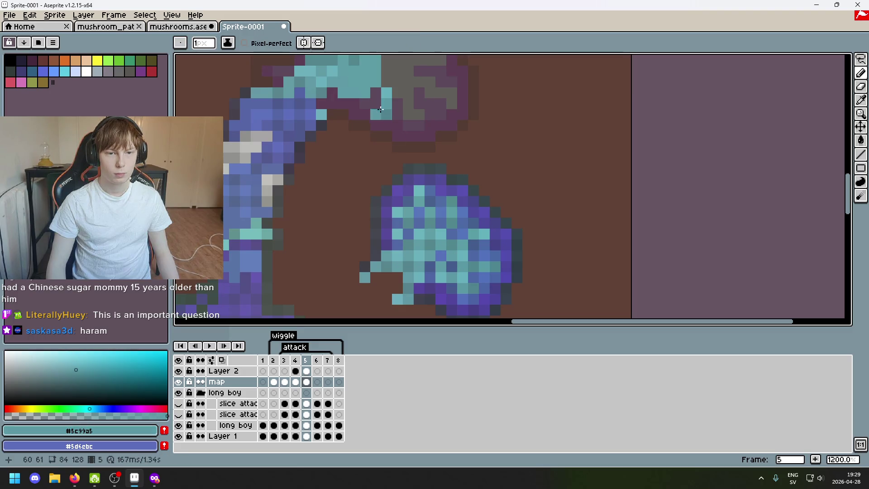
{"action": "left_click", "coordinate": [442, 269], "text": "alt"}
Retouch the blob with its teal shades #4d858c, #599aa5, #50858e and #5b9aa5
{"action": "scroll", "coordinate": [376, 167], "scroll_direction": "up", "scroll_amount": 3}
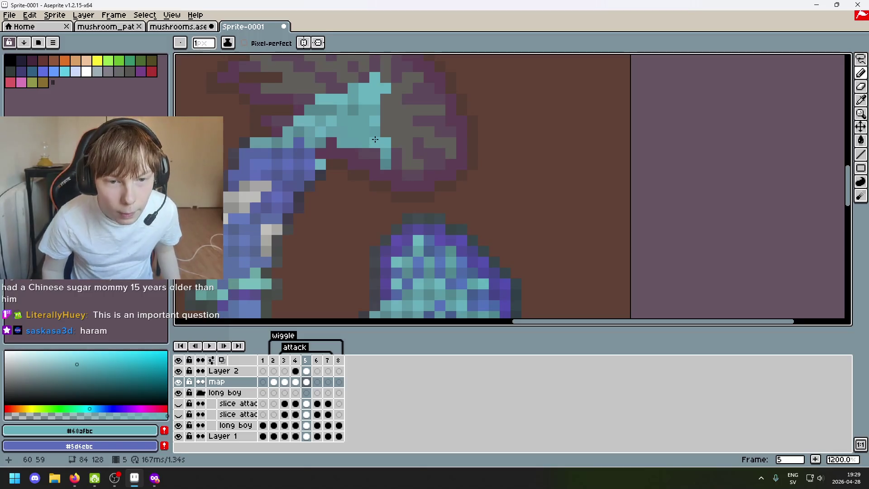
{"action": "scroll", "coordinate": [445, 165], "scroll_direction": "down", "scroll_amount": 3}
{"action": "scroll", "coordinate": [445, 164], "scroll_direction": "down", "scroll_amount": 3}
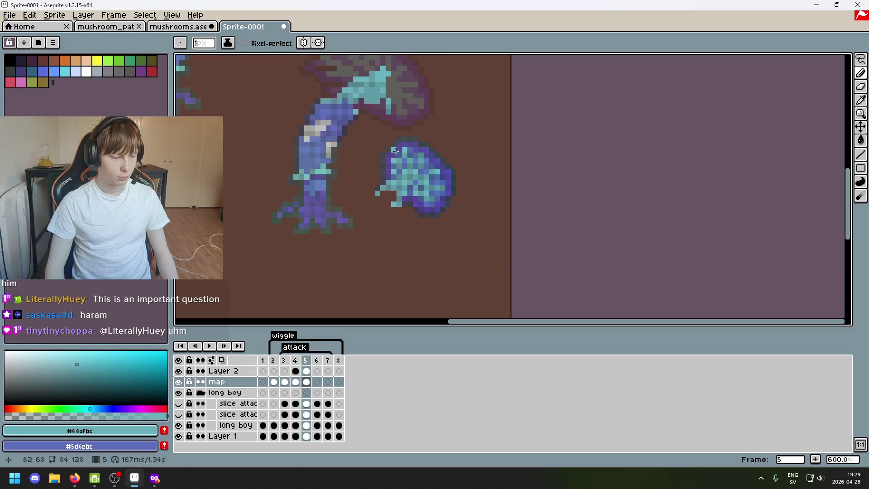
{"action": "scroll", "coordinate": [400, 149], "scroll_direction": "up", "scroll_amount": 3}
{"action": "key", "text": "alt"}
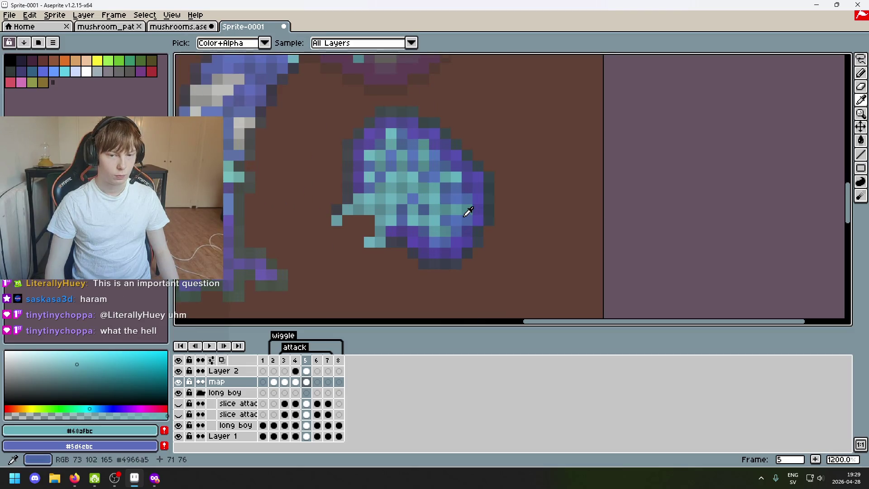
{"action": "left_click", "coordinate": [470, 207], "text": "alt"}
{"action": "scroll", "coordinate": [471, 213], "scroll_direction": "up", "scroll_amount": 2}
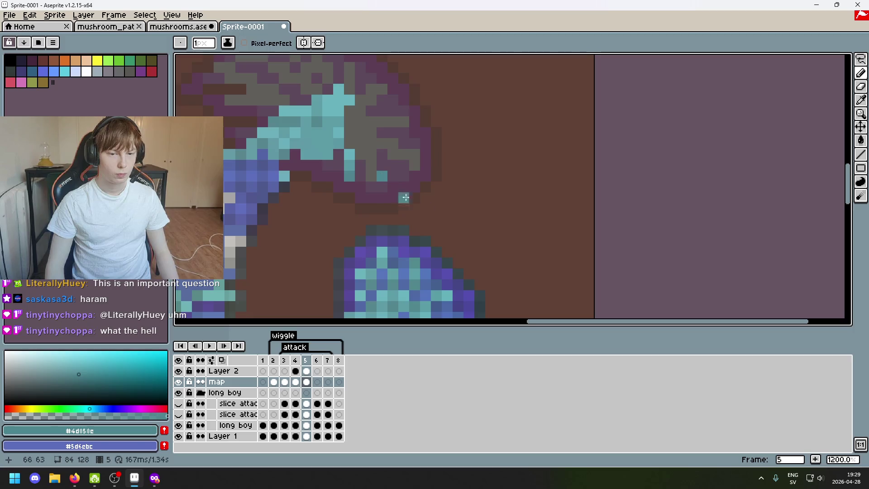
{"action": "scroll", "coordinate": [477, 265], "scroll_direction": "down", "scroll_amount": 1}
{"action": "left_click", "coordinate": [449, 254], "text": "alt"}
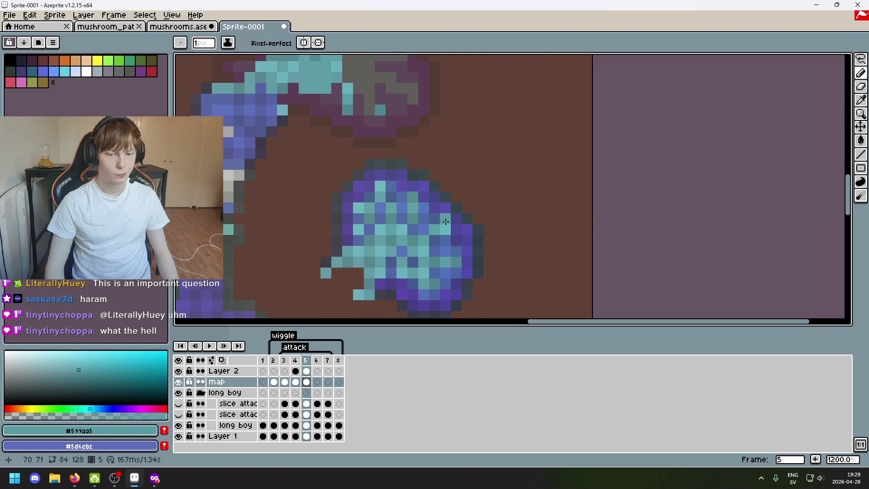
{"action": "key", "text": "alt"}
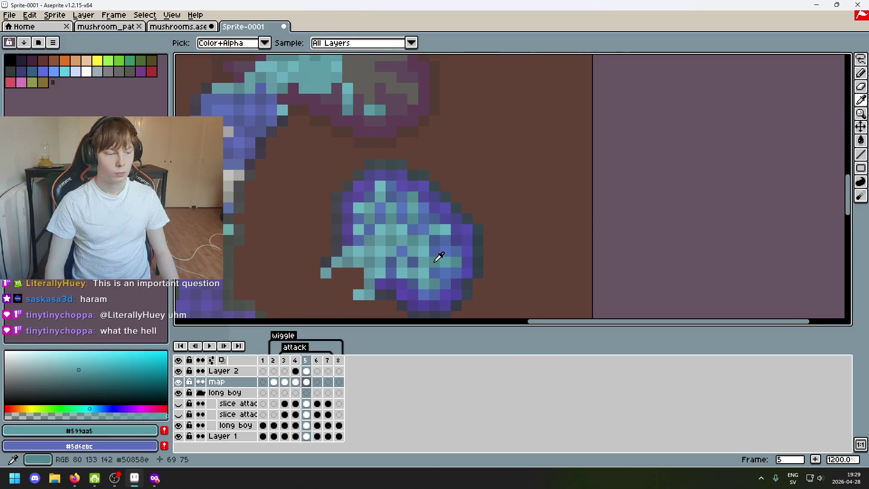
{"action": "left_click", "coordinate": [438, 256], "text": "alt"}
{"action": "scroll", "coordinate": [390, 213], "scroll_direction": "up", "scroll_amount": 2}
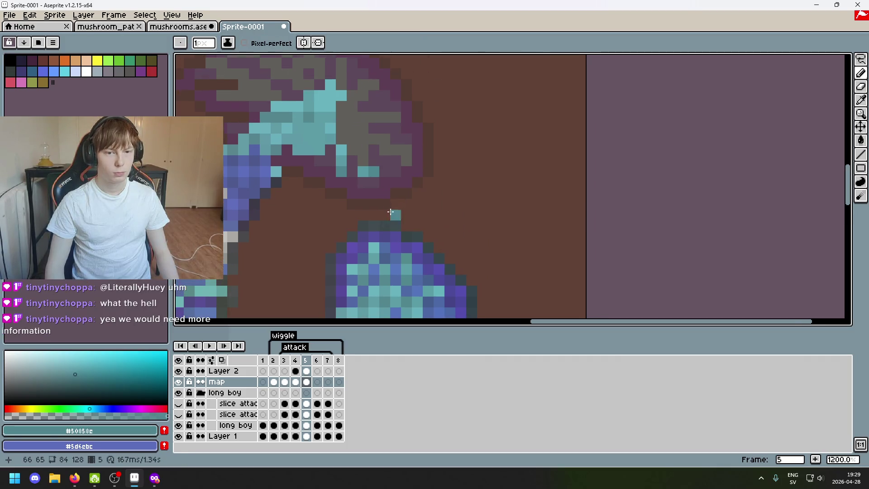
{"action": "scroll", "coordinate": [435, 122], "scroll_direction": "down", "scroll_amount": 3}
{"action": "scroll", "coordinate": [506, 82], "scroll_direction": "left", "scroll_amount": 1}
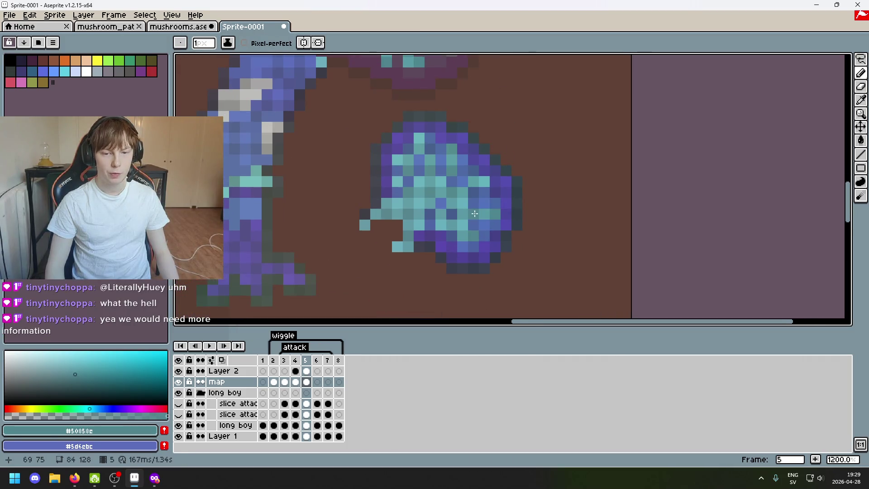
{"action": "scroll", "coordinate": [462, 237], "scroll_direction": "up", "scroll_amount": 2}
{"action": "left_click", "coordinate": [462, 239], "text": "alt"}
{"action": "scroll", "coordinate": [388, 213], "scroll_direction": "up", "scroll_amount": 2}
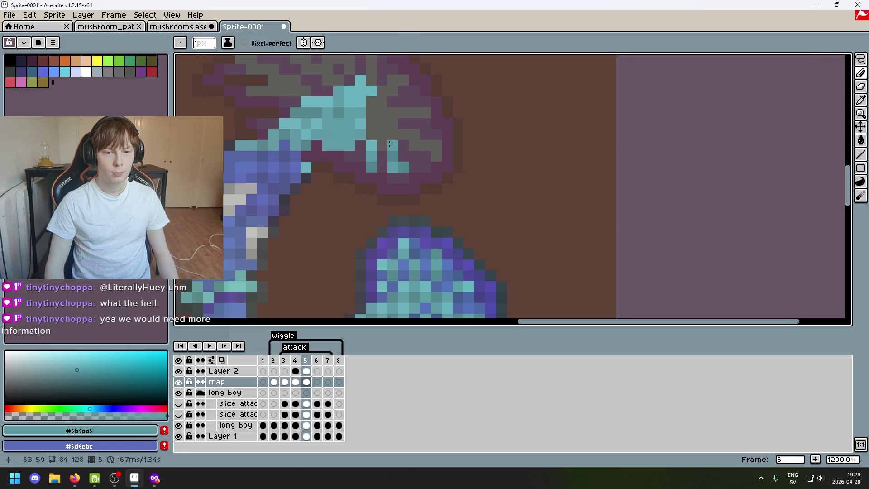
{"action": "scroll", "coordinate": [455, 210], "scroll_direction": "down", "scroll_amount": 3}
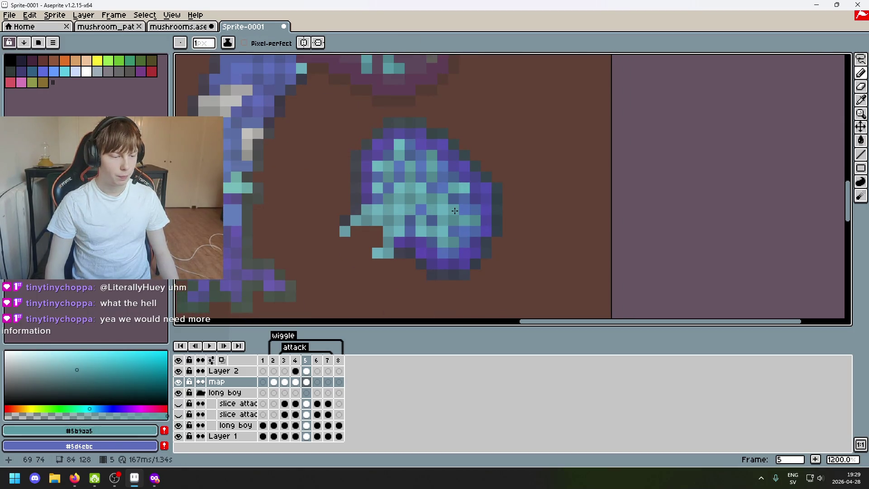
{"action": "scroll", "coordinate": [459, 224], "scroll_direction": "up", "scroll_amount": 2}
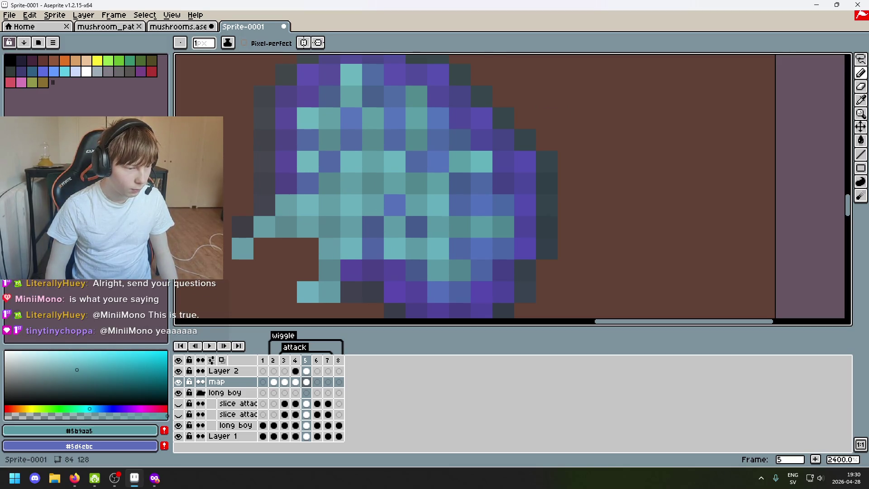
Add a teal pixel just above the top of the blob
{"action": "scroll", "coordinate": [632, 265], "scroll_direction": "down", "scroll_amount": 3}
{"action": "scroll", "coordinate": [578, 139], "scroll_direction": "down", "scroll_amount": 2}
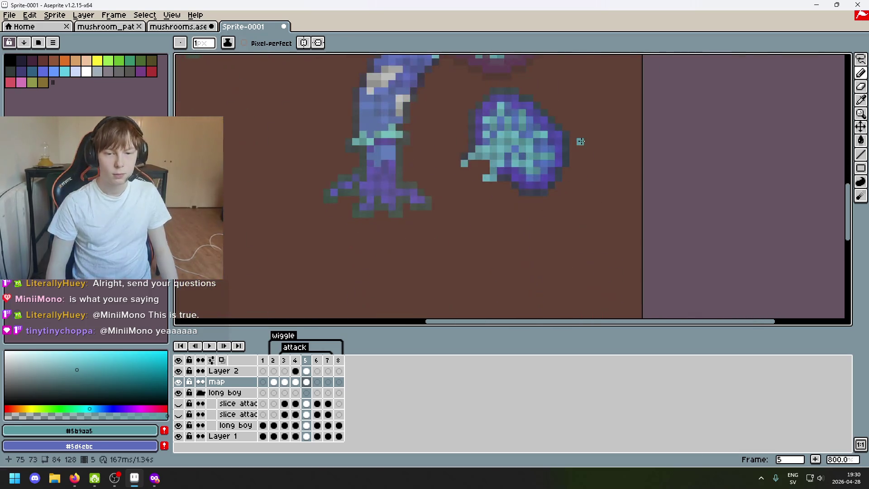
{"action": "scroll", "coordinate": [559, 213], "scroll_direction": "up", "scroll_amount": 3}
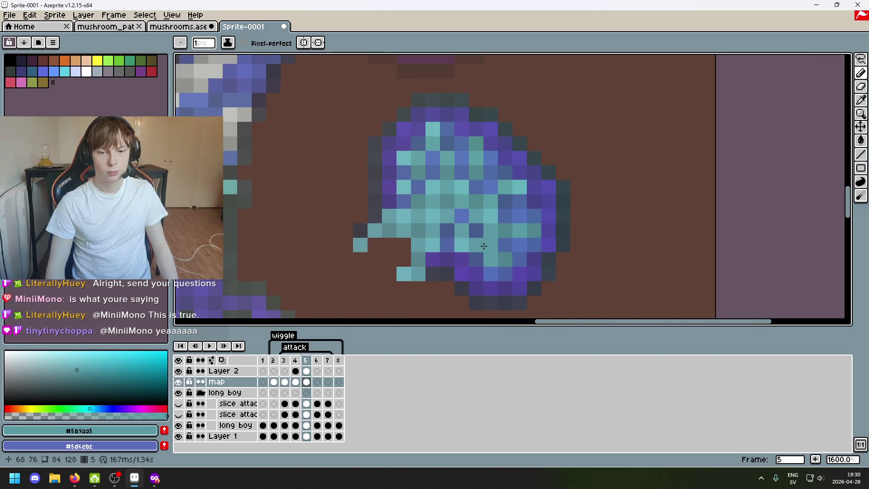
{"action": "key", "text": "alt"}
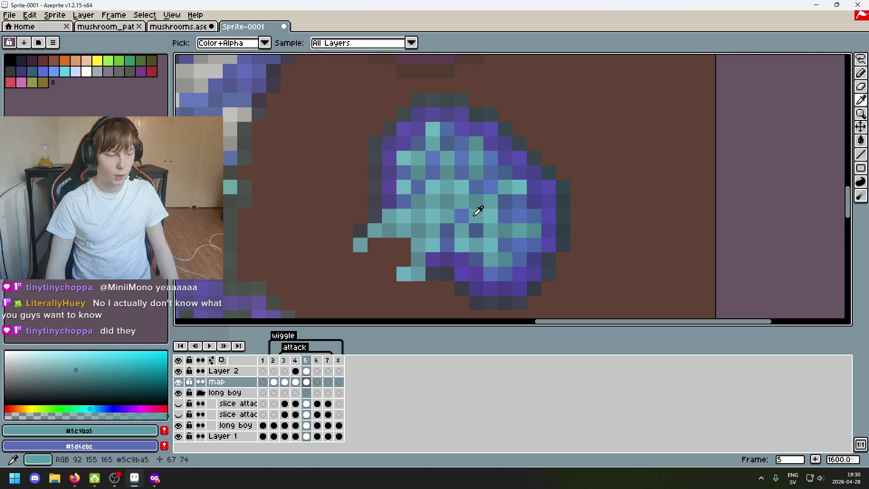
{"action": "scroll", "coordinate": [479, 213], "scroll_direction": "down", "scroll_amount": 3}
{"action": "scroll", "coordinate": [480, 215], "scroll_direction": "up", "scroll_amount": 4}
{"action": "scroll", "coordinate": [480, 217], "scroll_direction": "down", "scroll_amount": 2}
{"action": "left_click", "coordinate": [480, 217]}
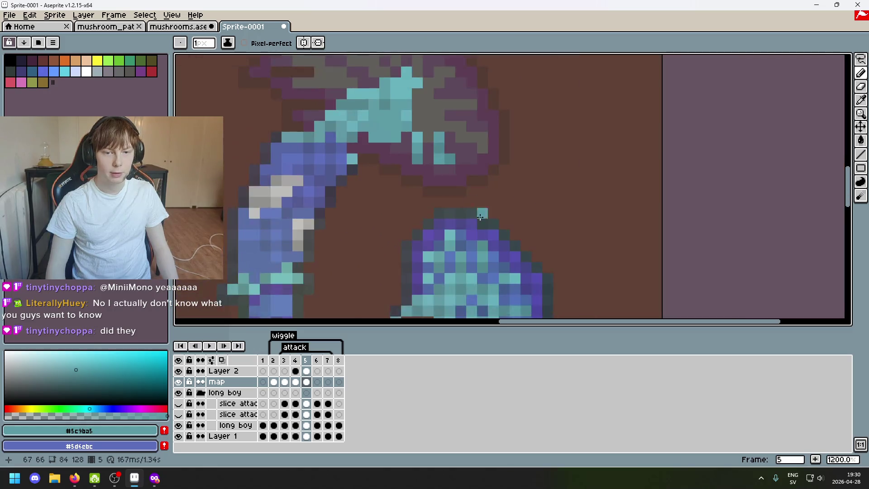
Eyedrop the light teal #66b0bc from the blob
{"action": "scroll", "coordinate": [477, 179], "scroll_direction": "down", "scroll_amount": 4}
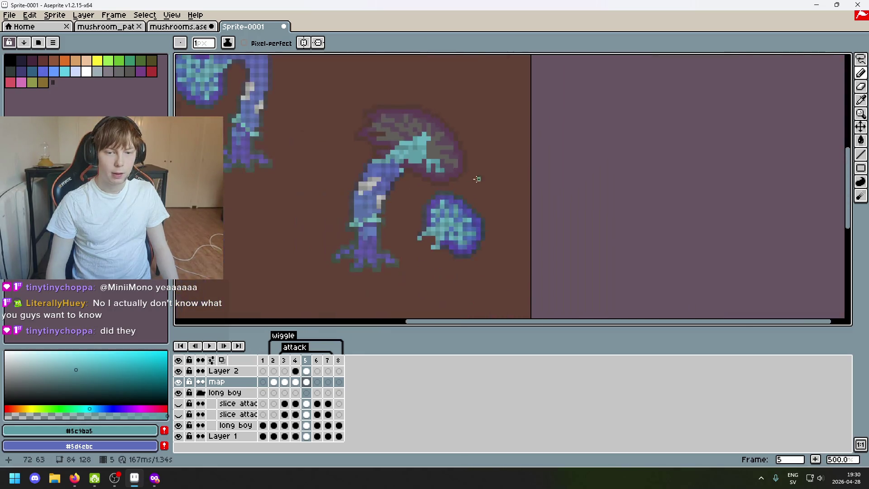
{"action": "scroll", "coordinate": [489, 244], "scroll_direction": "up", "scroll_amount": 4}
{"action": "scroll", "coordinate": [442, 224], "scroll_direction": "up", "scroll_amount": 1}
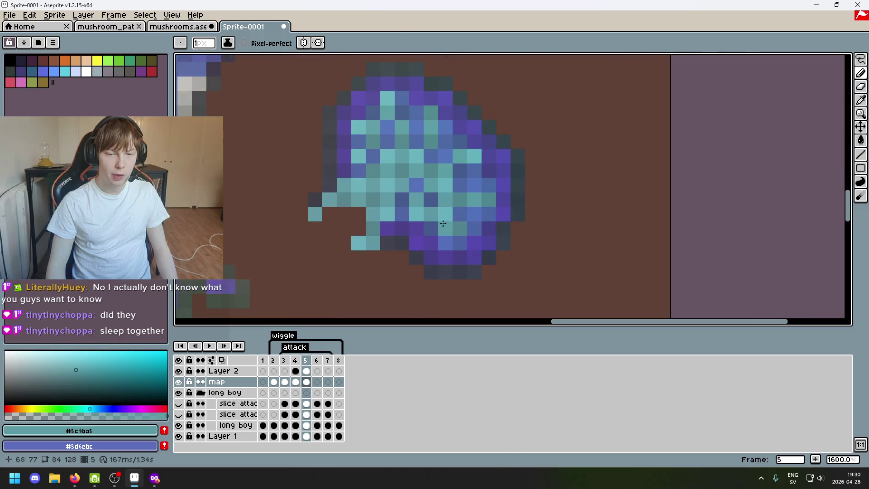
{"action": "key", "text": "alt"}
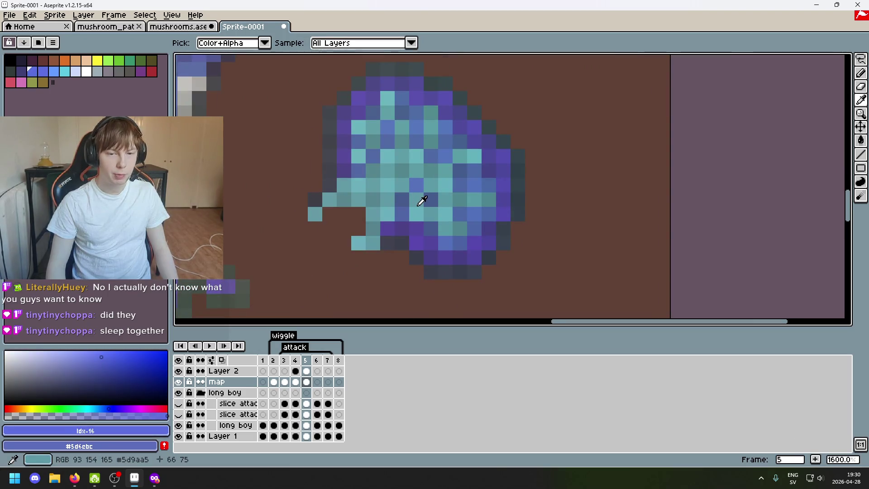
{"action": "scroll", "coordinate": [400, 153], "scroll_direction": "down", "scroll_amount": 3}
{"action": "scroll", "coordinate": [400, 154], "scroll_direction": "up", "scroll_amount": 3}
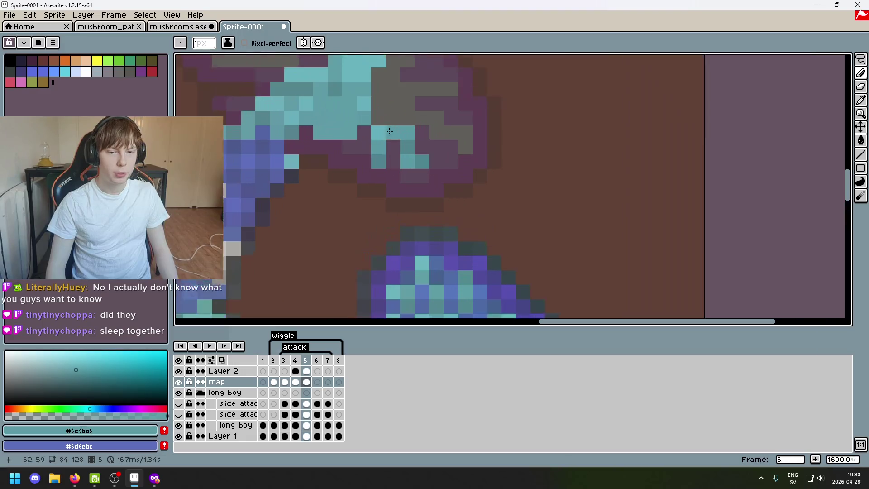
{"action": "scroll", "coordinate": [563, 163], "scroll_direction": "down", "scroll_amount": 3}
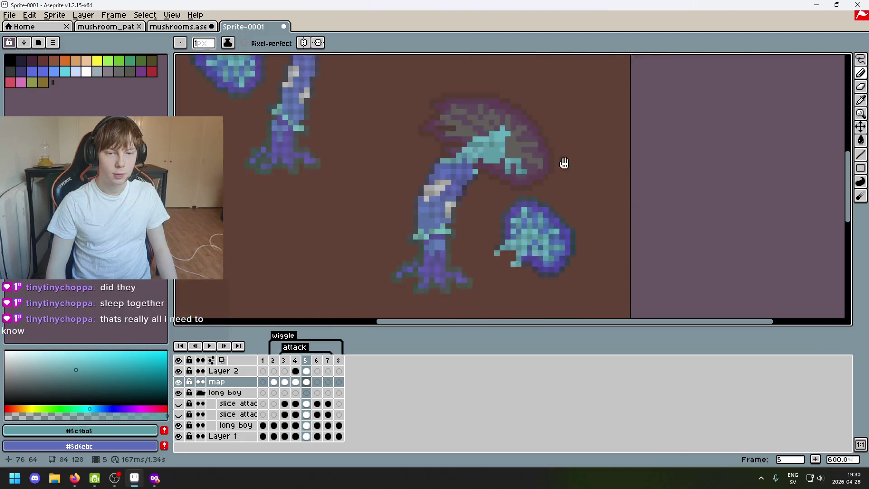
{"action": "scroll", "coordinate": [442, 148], "scroll_direction": "up", "scroll_amount": 5}
{"action": "scroll", "coordinate": [443, 148], "scroll_direction": "down", "scroll_amount": 4}
{"action": "scroll", "coordinate": [411, 216], "scroll_direction": "up", "scroll_amount": 1}
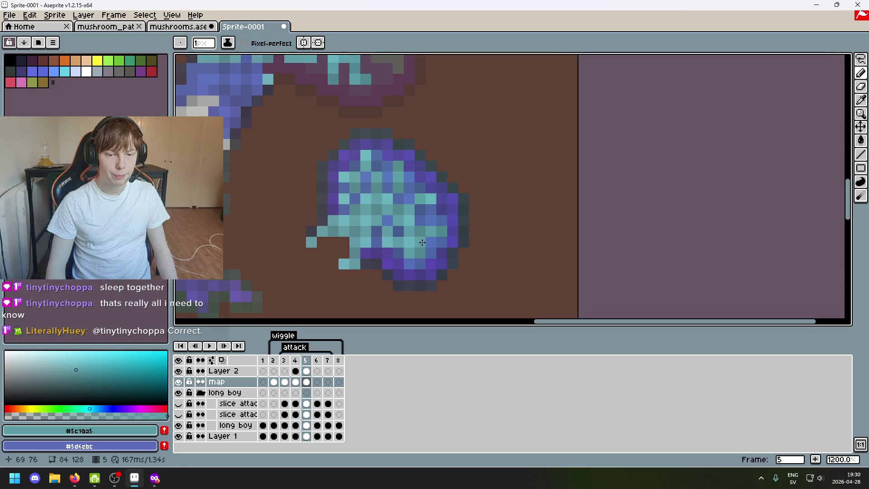
{"action": "key", "text": "i"}
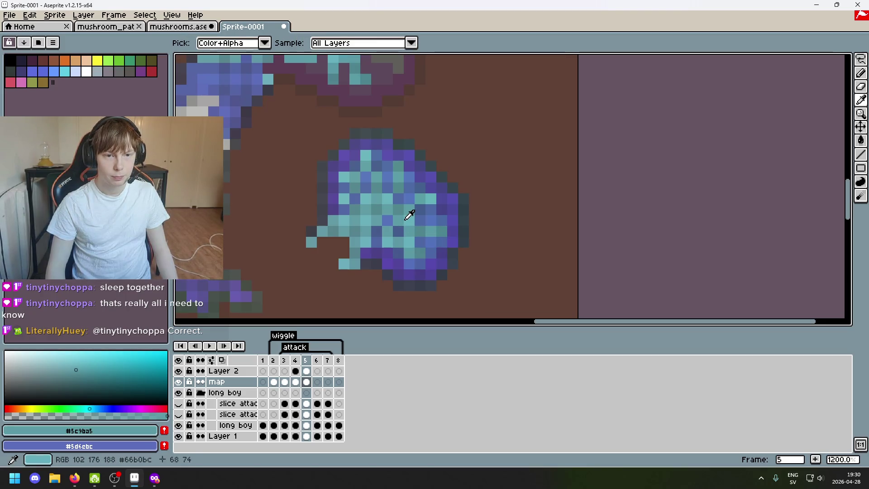
{"action": "left_click", "coordinate": [410, 215], "text": "alt"}
Sample the blob's darker teals #4d858e, #599aa5 and #50858c in turn
{"action": "scroll", "coordinate": [372, 175], "scroll_direction": "up", "scroll_amount": 2}
{"action": "scroll", "coordinate": [398, 203], "scroll_direction": "down", "scroll_amount": 2}
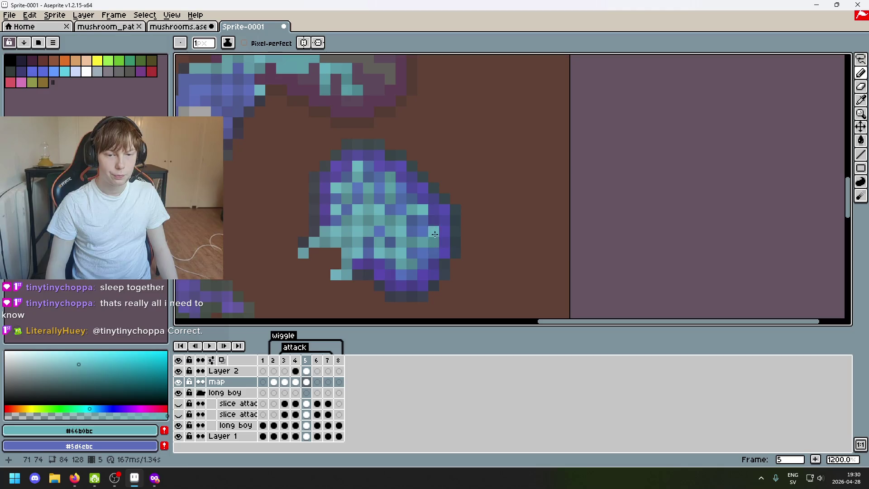
{"action": "scroll", "coordinate": [434, 232], "scroll_direction": "up", "scroll_amount": 2}
{"action": "scroll", "coordinate": [433, 228], "scroll_direction": "down", "scroll_amount": 2}
{"action": "key", "text": "alt"}
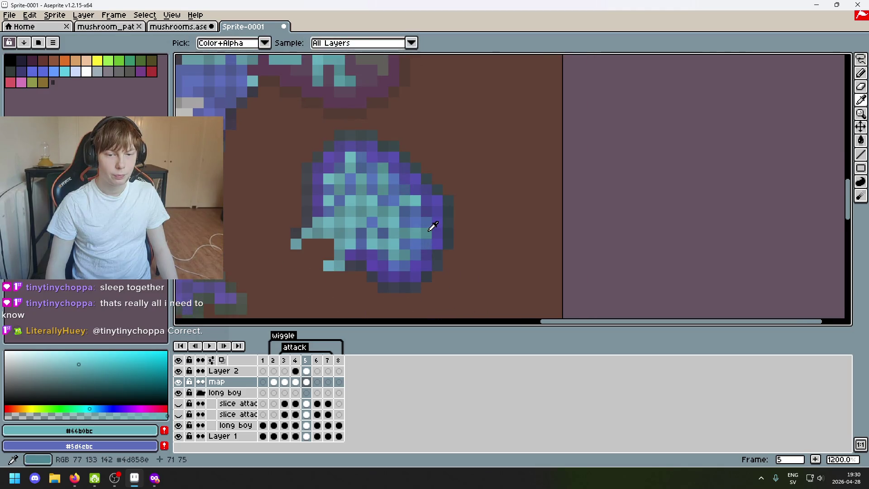
{"action": "left_click", "coordinate": [432, 226], "text": "alt"}
{"action": "scroll", "coordinate": [396, 175], "scroll_direction": "up", "scroll_amount": 2}
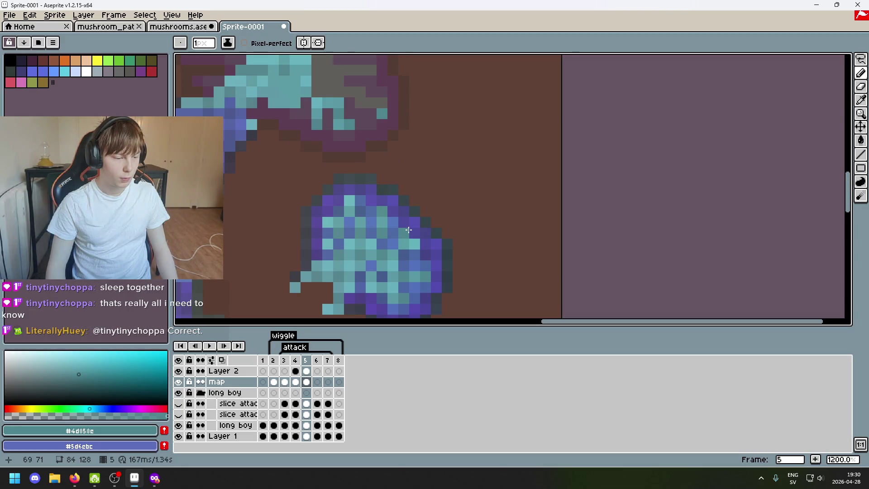
{"action": "scroll", "coordinate": [407, 172], "scroll_direction": "down", "scroll_amount": 2}
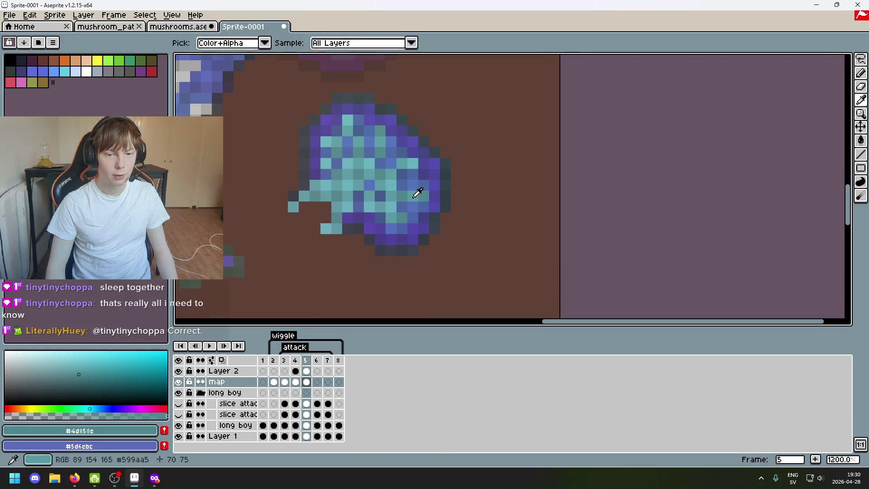
{"action": "left_click", "coordinate": [417, 194], "text": "alt"}
{"action": "scroll", "coordinate": [421, 210], "scroll_direction": "up", "scroll_amount": 4}
{"action": "scroll", "coordinate": [385, 148], "scroll_direction": "down", "scroll_amount": 2}
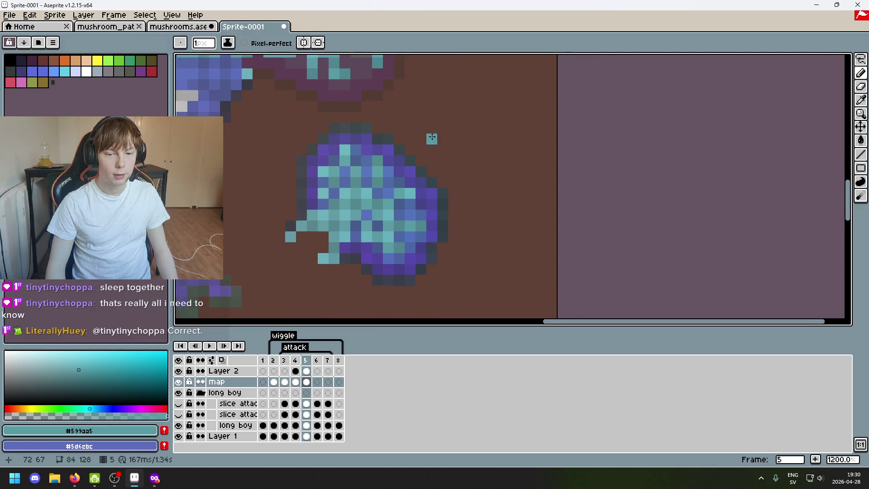
{"action": "left_click", "coordinate": [400, 211], "text": "alt"}
Sample teals #5b9aa5, #66b0bc, #5c9ba5 and the brighter gill teal #64b2bc
{"action": "scroll", "coordinate": [372, 110], "scroll_direction": "up", "scroll_amount": 2}
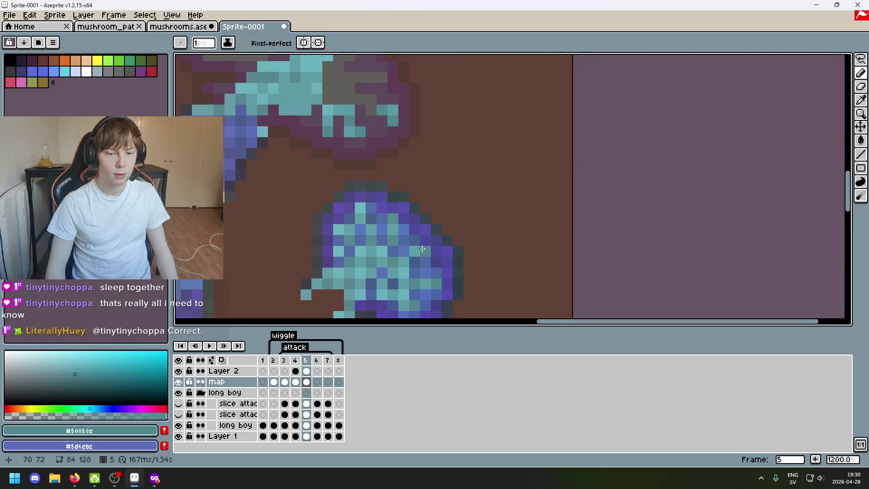
{"action": "scroll", "coordinate": [385, 149], "scroll_direction": "down", "scroll_amount": 2}
{"action": "scroll", "coordinate": [407, 204], "scroll_direction": "up", "scroll_amount": 2}
{"action": "left_click", "coordinate": [402, 241], "text": "alt"}
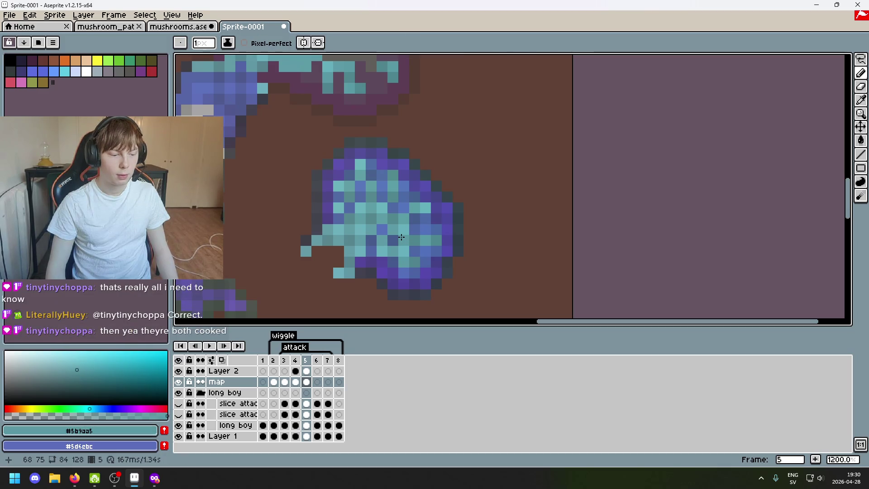
{"action": "scroll", "coordinate": [401, 204], "scroll_direction": "up", "scroll_amount": 2}
{"action": "scroll", "coordinate": [384, 154], "scroll_direction": "down", "scroll_amount": 3}
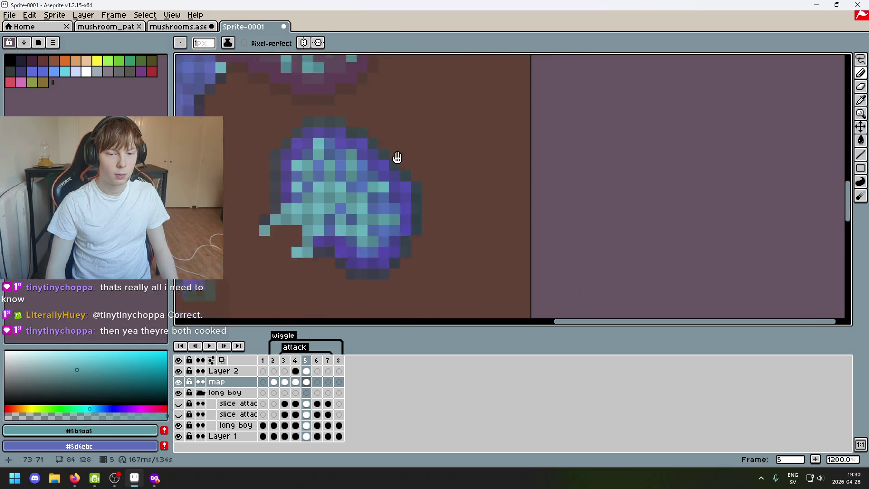
{"action": "scroll", "coordinate": [408, 251], "scroll_direction": "up", "scroll_amount": 3}
{"action": "scroll", "coordinate": [408, 250], "scroll_direction": "up", "scroll_amount": 1}
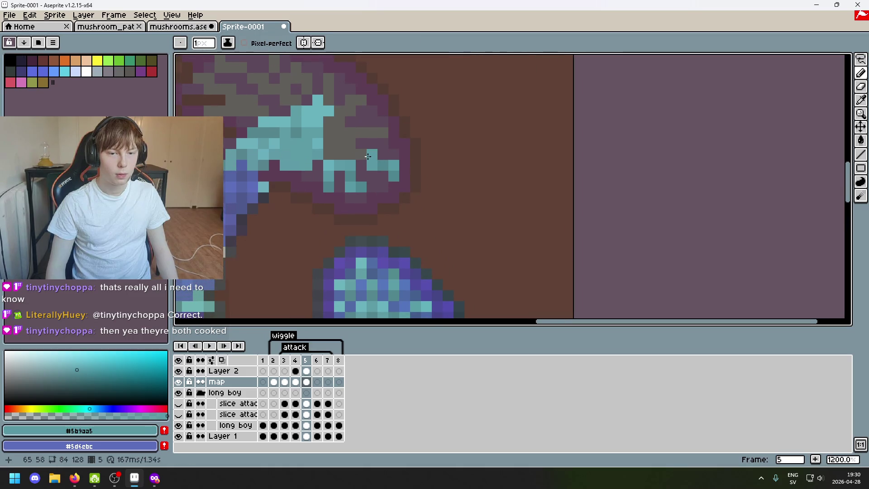
{"action": "scroll", "coordinate": [367, 156], "scroll_direction": "down", "scroll_amount": 1}
{"action": "scroll", "coordinate": [442, 266], "scroll_direction": "down", "scroll_amount": 2}
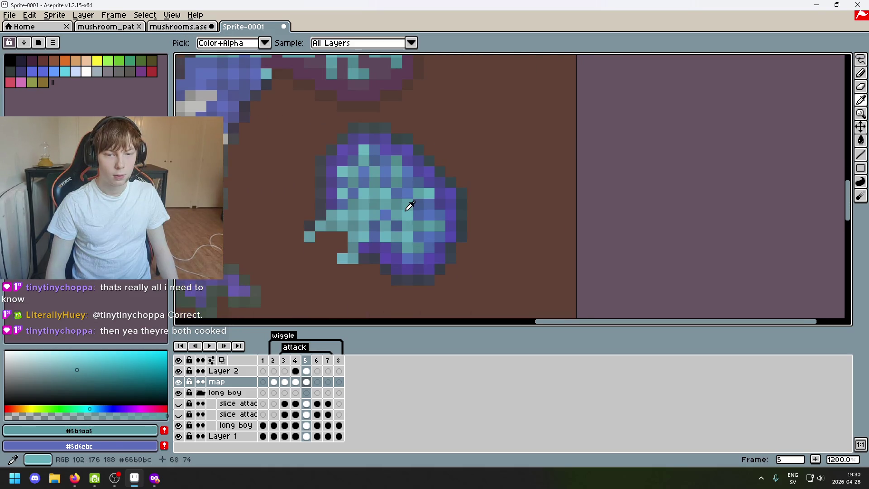
{"action": "left_click", "coordinate": [407, 208], "text": "alt"}
{"action": "scroll", "coordinate": [401, 153], "scroll_direction": "up", "scroll_amount": 3}
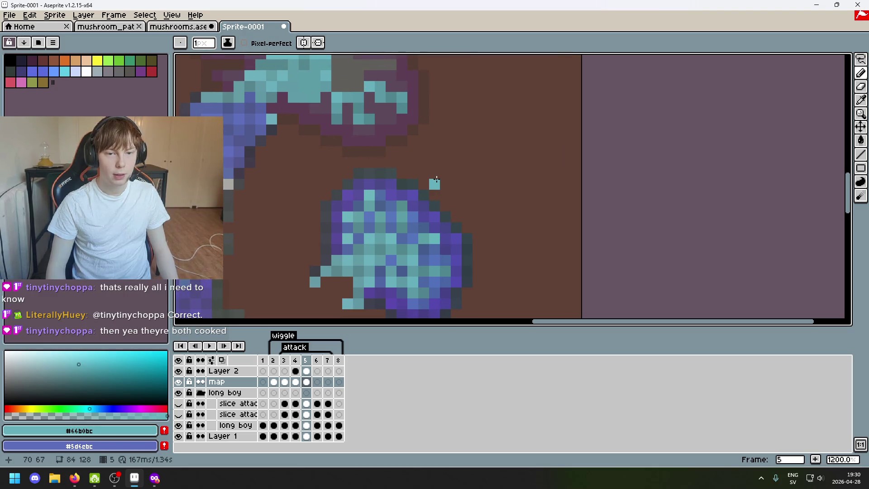
{"action": "left_click", "coordinate": [403, 254], "text": "alt"}
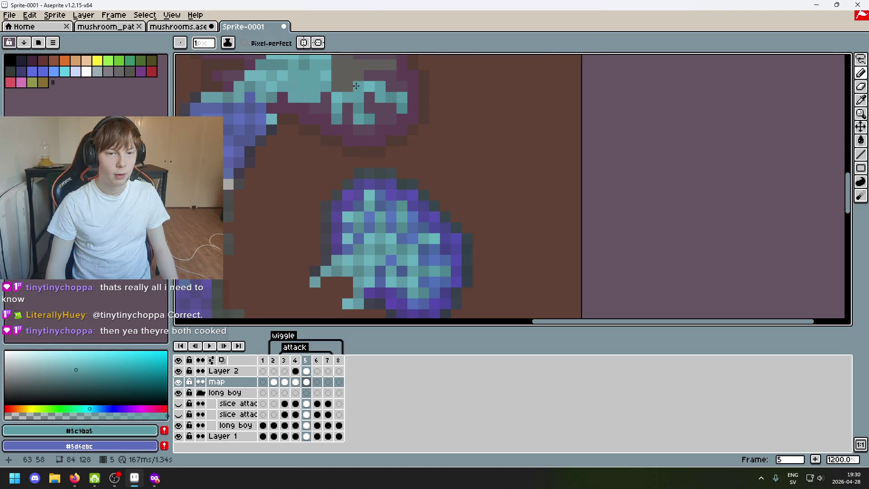
{"action": "left_click", "coordinate": [431, 236], "text": "alt"}
{"action": "scroll", "coordinate": [380, 224], "scroll_direction": "up", "scroll_amount": 3}
Add teal #5a9da5 pixels at the gills' right end, extending the gill line by one pixel
{"action": "left_click", "coordinate": [380, 224]}
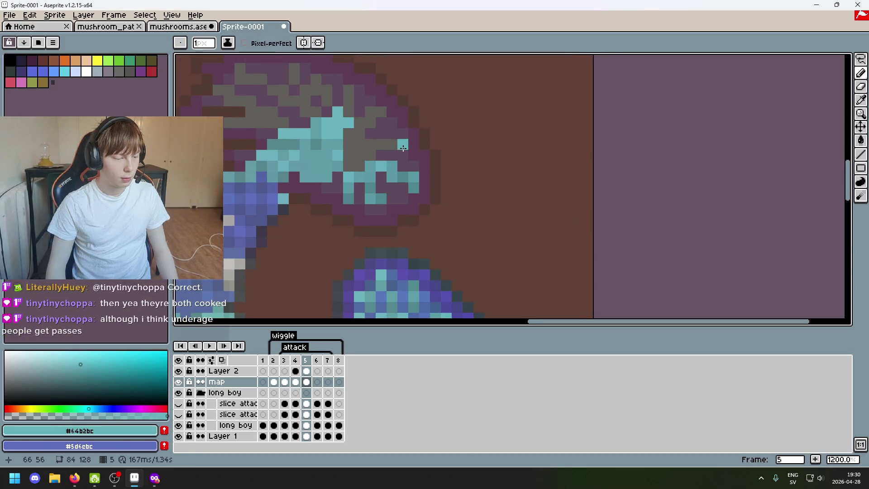
{"action": "scroll", "coordinate": [427, 175], "scroll_direction": "down", "scroll_amount": 1}
{"action": "left_click", "coordinate": [407, 171], "text": "alt"}
{"action": "scroll", "coordinate": [397, 213], "scroll_direction": "up", "scroll_amount": 1}
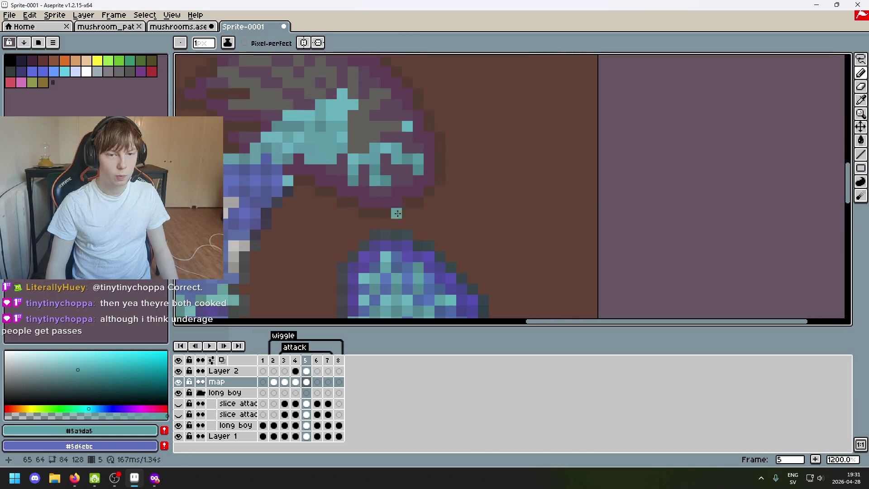
{"action": "scroll", "coordinate": [391, 125], "scroll_direction": "down", "scroll_amount": 2}
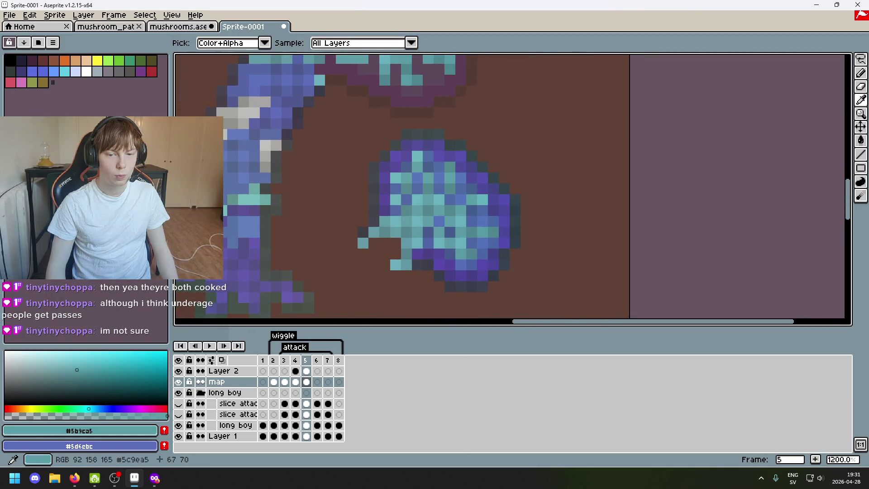
{"action": "scroll", "coordinate": [394, 162], "scroll_direction": "up", "scroll_amount": 2}
{"action": "left_click", "coordinate": [401, 117]}
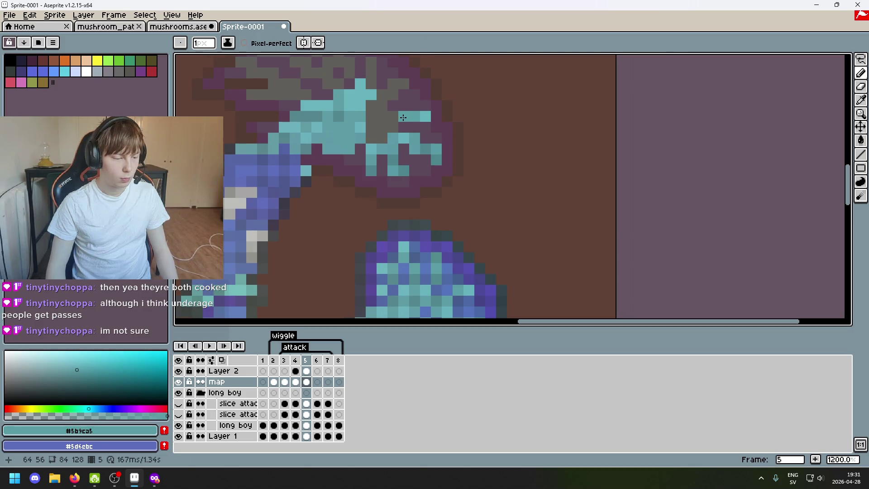
Sample #66b0bc, #5c9ba5, #52a8ac and other teal and light cyan shades from the blob
{"action": "scroll", "coordinate": [476, 185], "scroll_direction": "down", "scroll_amount": 2}
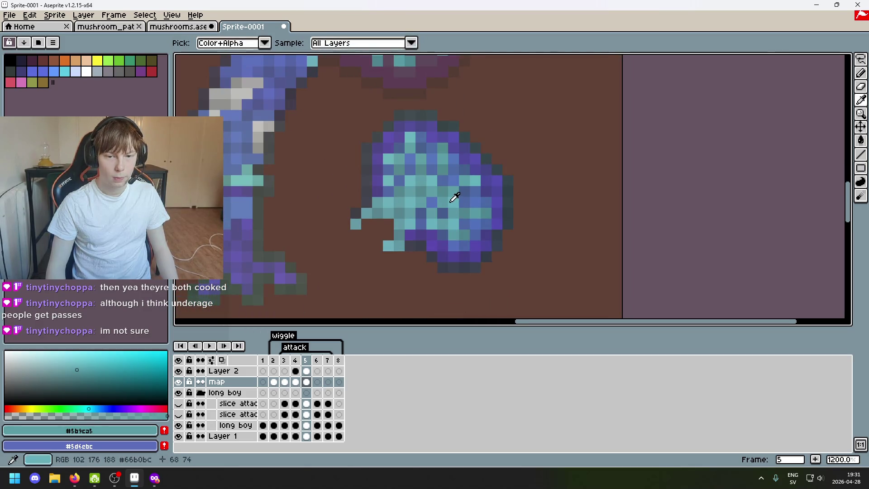
{"action": "left_click", "coordinate": [453, 194], "text": "alt"}
{"action": "scroll", "coordinate": [388, 190], "scroll_direction": "up", "scroll_amount": 1}
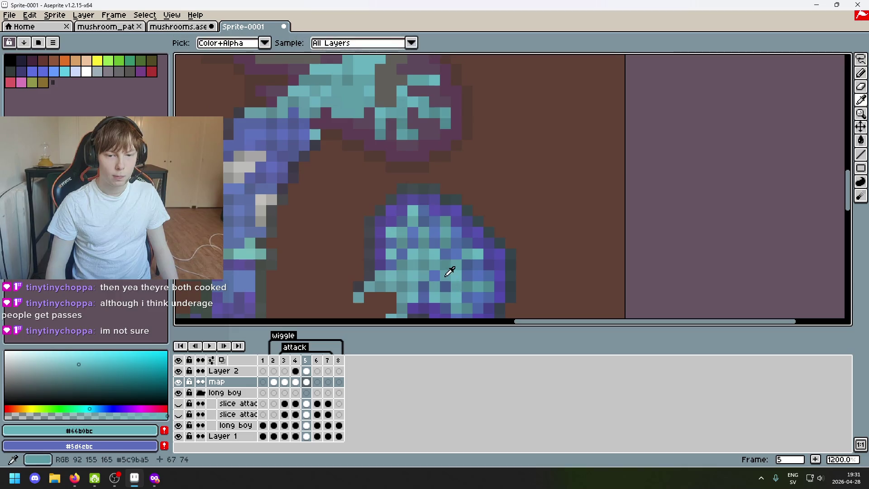
{"action": "left_click", "coordinate": [393, 100], "text": "alt"}
{"action": "scroll", "coordinate": [425, 142], "scroll_direction": "down", "scroll_amount": 3}
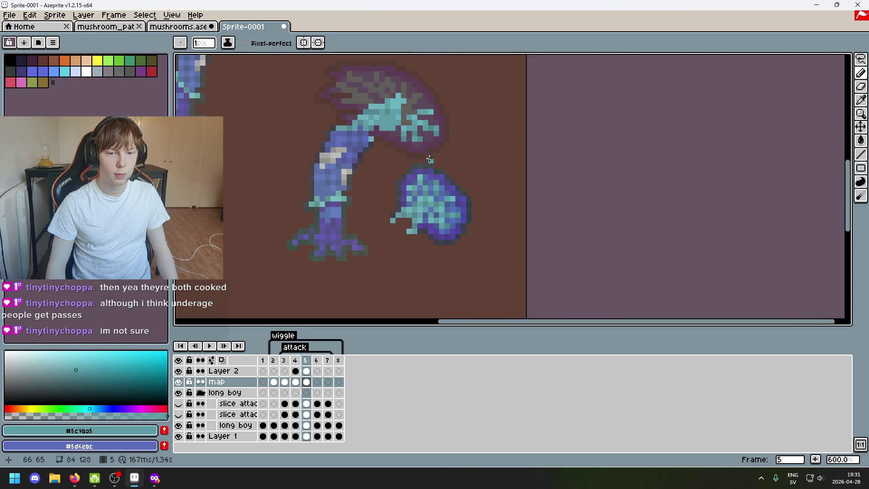
{"action": "scroll", "coordinate": [425, 168], "scroll_direction": "up", "scroll_amount": 4}
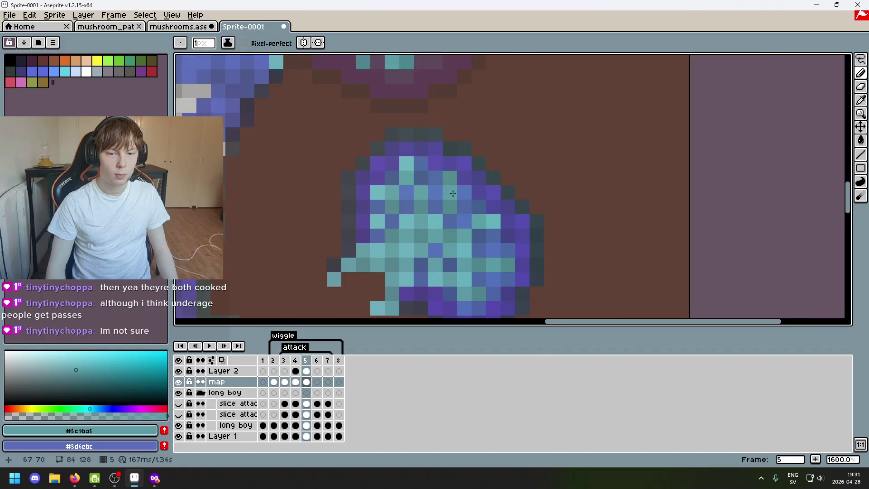
{"action": "left_click", "coordinate": [452, 174], "text": "alt"}
{"action": "scroll", "coordinate": [428, 249], "scroll_direction": "up", "scroll_amount": 3}
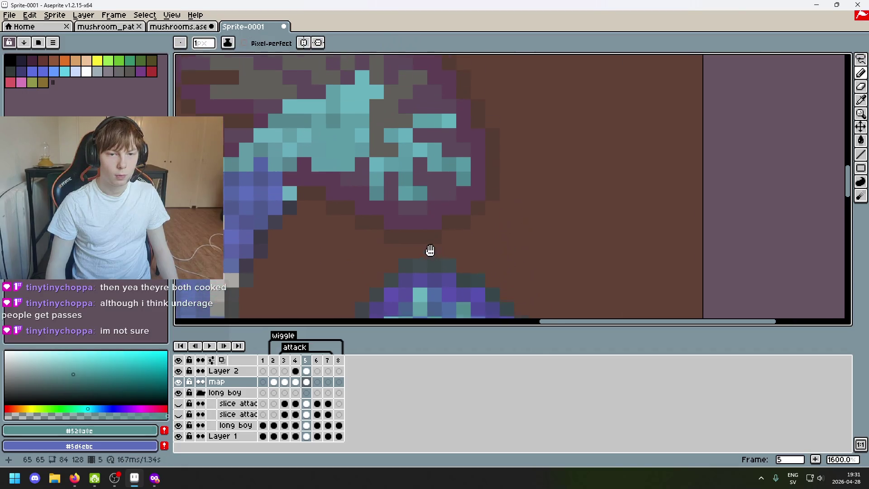
{"action": "scroll", "coordinate": [425, 167], "scroll_direction": "up", "scroll_amount": 2}
{"action": "scroll", "coordinate": [432, 145], "scroll_direction": "down", "scroll_amount": 3}
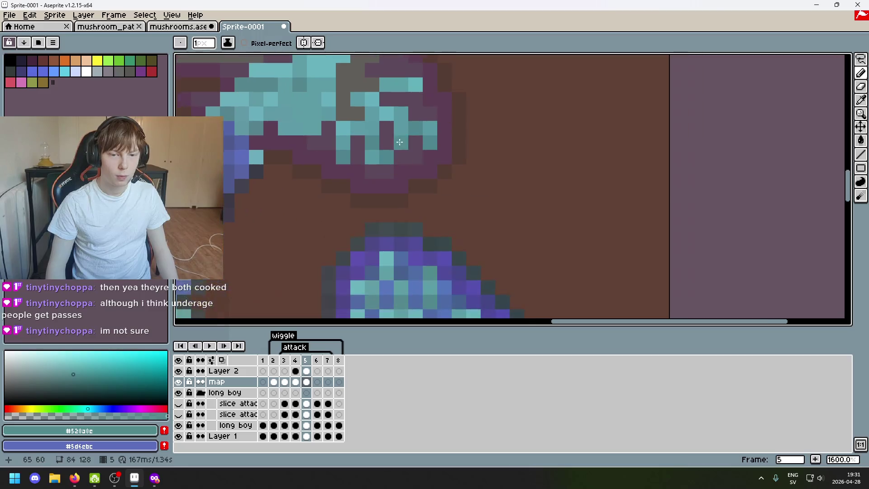
{"action": "scroll", "coordinate": [406, 170], "scroll_direction": "down", "scroll_amount": 1}
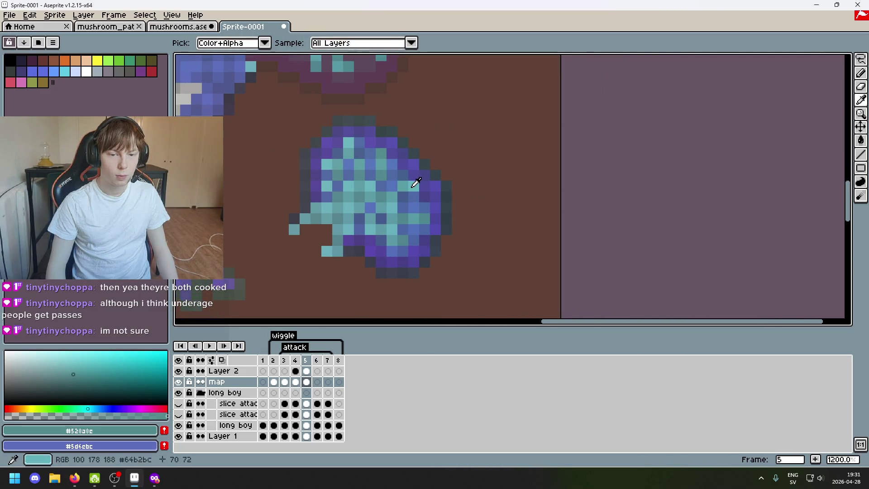
{"action": "left_click", "coordinate": [406, 166], "text": "alt"}
{"action": "scroll", "coordinate": [371, 154], "scroll_direction": "up", "scroll_amount": 3}
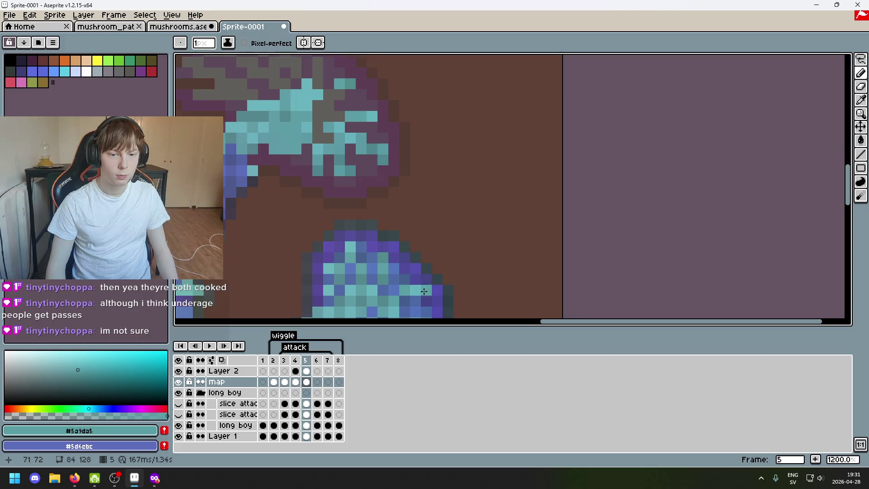
{"action": "scroll", "coordinate": [406, 223], "scroll_direction": "down", "scroll_amount": 3}
{"action": "left_click", "coordinate": [390, 229], "text": "alt"}
{"action": "scroll", "coordinate": [390, 229], "scroll_direction": "up", "scroll_amount": 3}
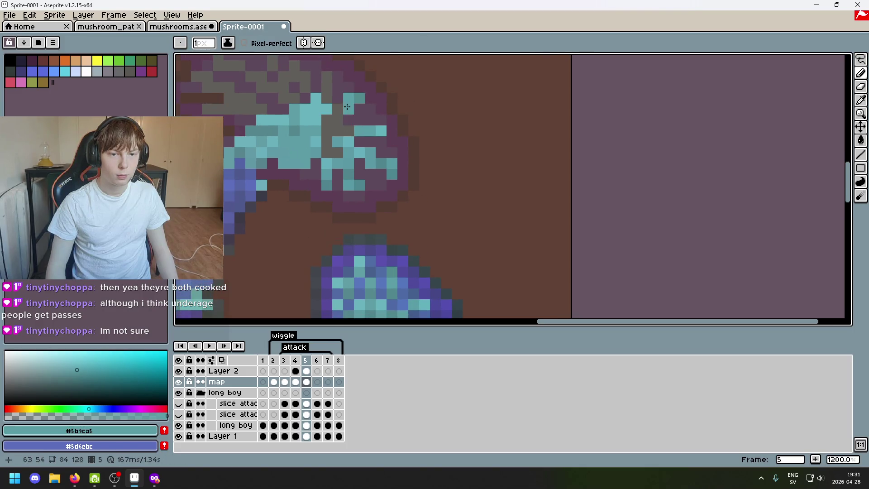
{"action": "scroll", "coordinate": [402, 184], "scroll_direction": "down", "scroll_amount": 3}
{"action": "left_click", "coordinate": [403, 229], "text": "alt"}
Compare darker, mid and light teals in the lower blob, finally picking #52a8ac
{"action": "left_click_drag", "start_coordinate": [347, 144], "coordinate": [357, 173]}
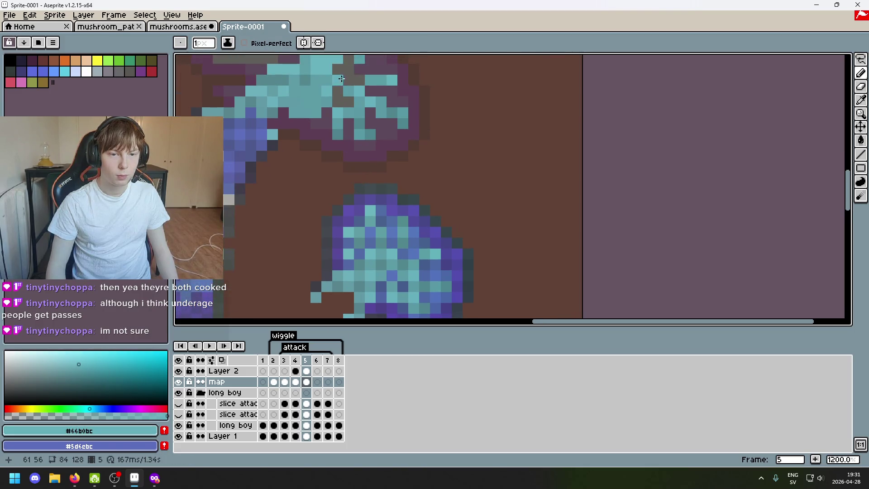
{"action": "left_click", "coordinate": [406, 263], "text": "alt"}
{"action": "scroll", "coordinate": [355, 232], "scroll_direction": "up", "scroll_amount": 3}
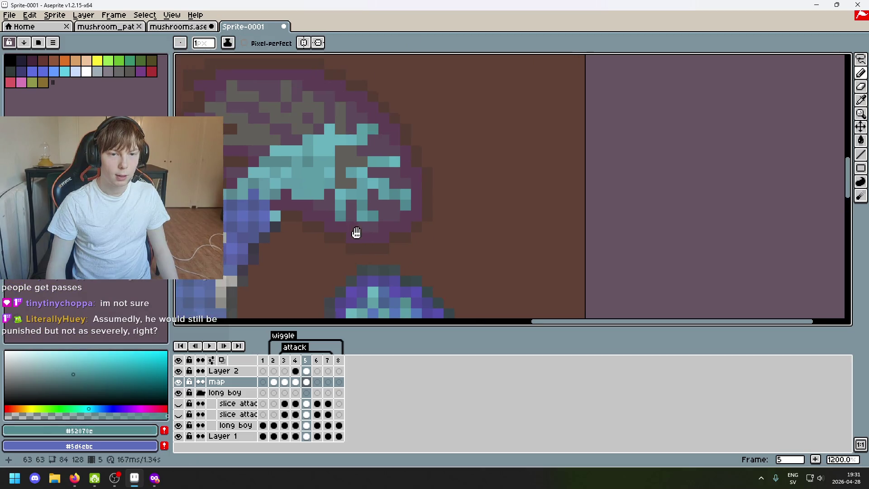
{"action": "scroll", "coordinate": [411, 287], "scroll_direction": "down", "scroll_amount": 4}
{"action": "left_click", "coordinate": [393, 227], "text": "alt"}
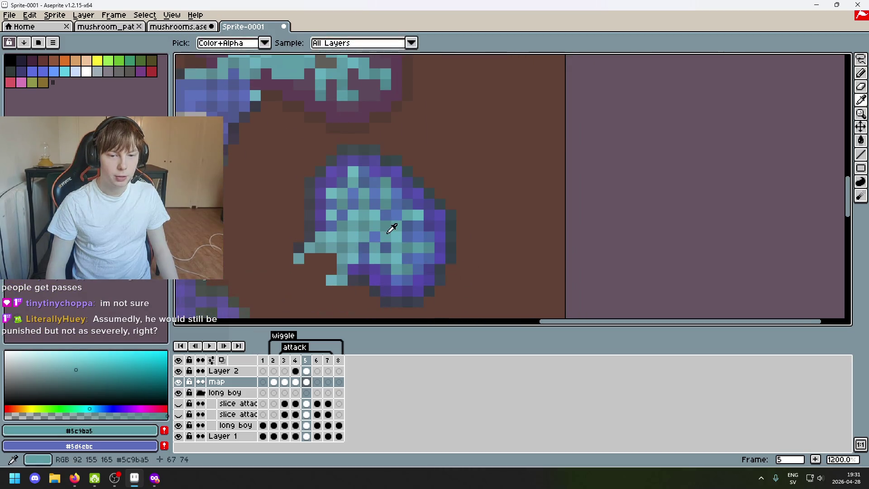
{"action": "scroll", "coordinate": [342, 217], "scroll_direction": "up", "scroll_amount": 3}
{"action": "scroll", "coordinate": [413, 233], "scroll_direction": "down", "scroll_amount": 3}
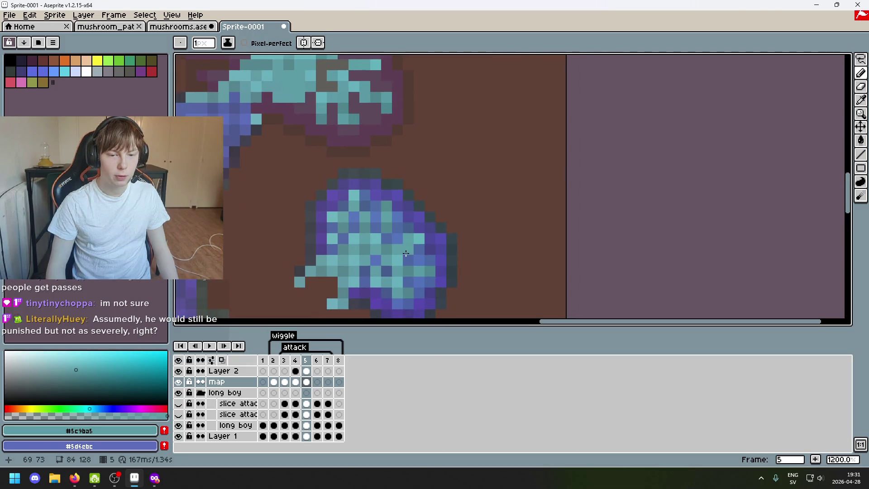
{"action": "left_click", "coordinate": [398, 252], "text": "alt"}
{"action": "scroll", "coordinate": [381, 215], "scroll_direction": "up", "scroll_amount": 3}
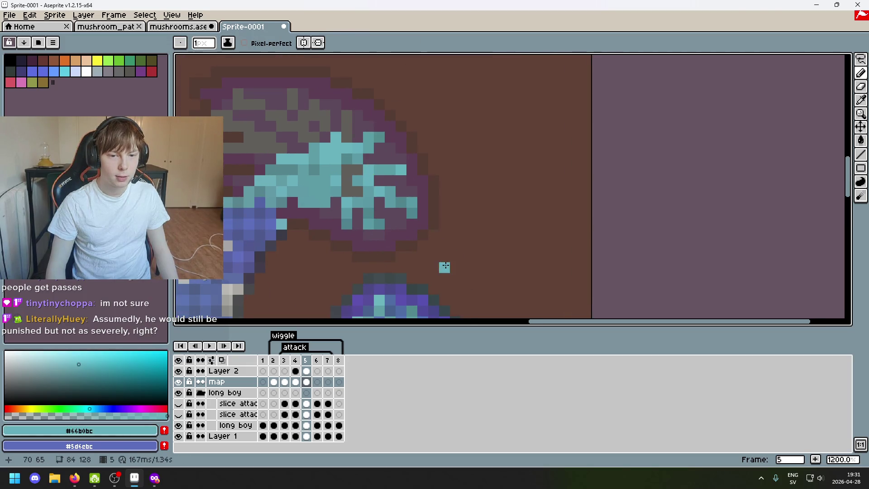
{"action": "scroll", "coordinate": [436, 194], "scroll_direction": "down", "scroll_amount": 3}
{"action": "scroll", "coordinate": [407, 179], "scroll_direction": "up", "scroll_amount": 3}
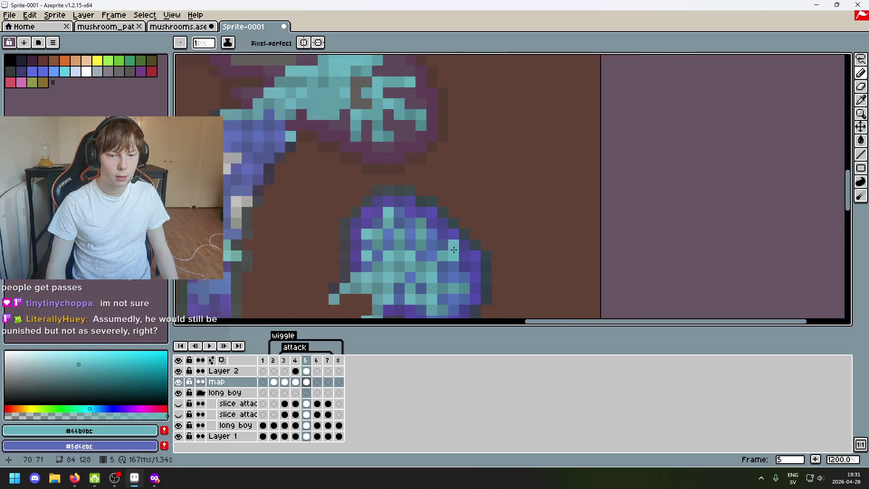
{"action": "scroll", "coordinate": [461, 307], "scroll_direction": "down", "scroll_amount": 2}
{"action": "scroll", "coordinate": [461, 307], "scroll_direction": "down", "scroll_amount": 1}
{"action": "left_click", "coordinate": [416, 252], "text": "alt"}
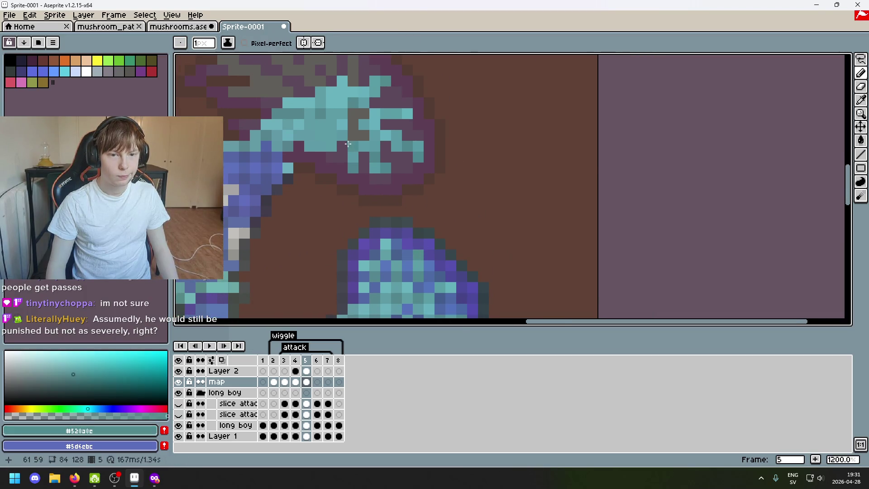
{"action": "scroll", "coordinate": [416, 226], "scroll_direction": "up", "scroll_amount": 3}
{"action": "scroll", "coordinate": [416, 216], "scroll_direction": "down", "scroll_amount": 2}
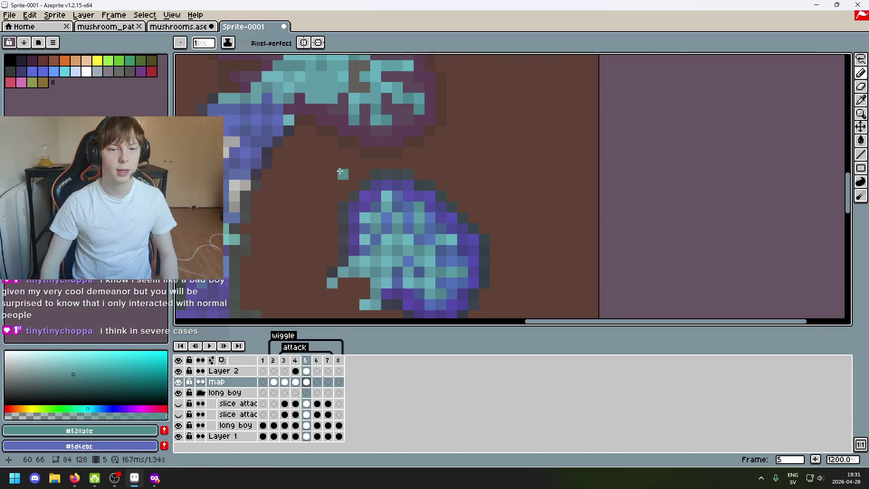
Sample mid teal, dark teal and light cyan shades from the blob and gills
{"action": "scroll", "coordinate": [426, 231], "scroll_direction": "down", "scroll_amount": 3}
{"action": "scroll", "coordinate": [430, 231], "scroll_direction": "up", "scroll_amount": 2}
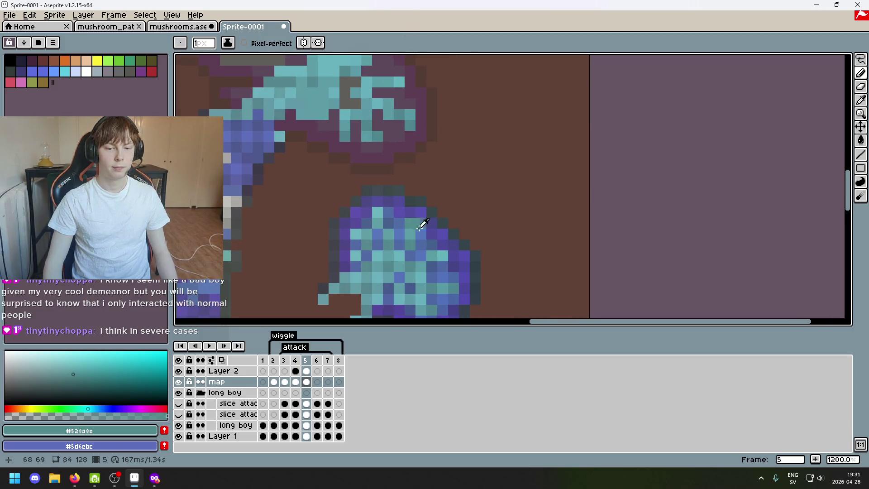
{"action": "left_click", "coordinate": [423, 225], "text": "alt"}
{"action": "scroll", "coordinate": [372, 184], "scroll_direction": "down", "scroll_amount": 5}
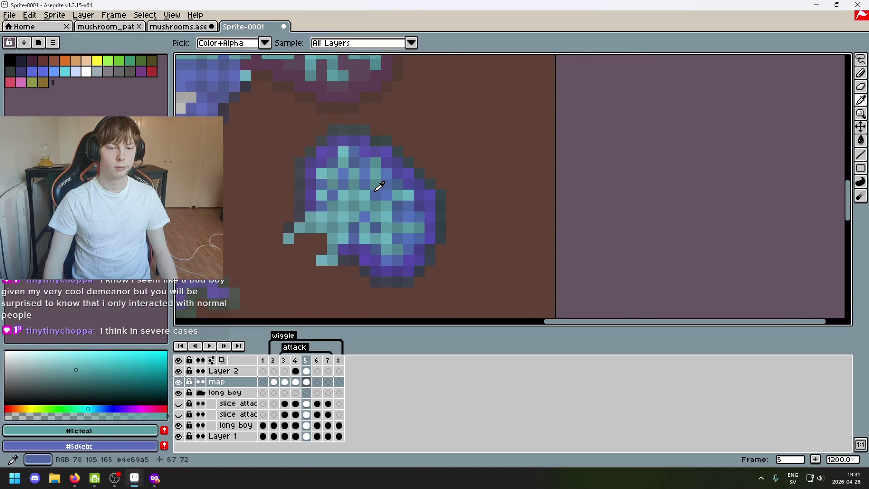
{"action": "left_click", "coordinate": [377, 178], "text": "alt"}
{"action": "scroll", "coordinate": [402, 307], "scroll_direction": "down", "scroll_amount": 2}
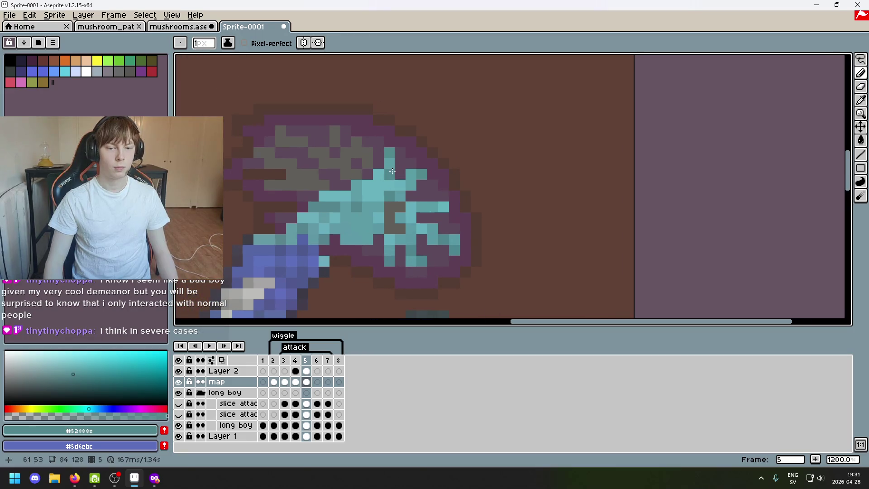
{"action": "scroll", "coordinate": [453, 193], "scroll_direction": "down", "scroll_amount": 1}
{"action": "scroll", "coordinate": [453, 193], "scroll_direction": "down", "scroll_amount": 1}
{"action": "scroll", "coordinate": [453, 193], "scroll_direction": "up", "scroll_amount": 2}
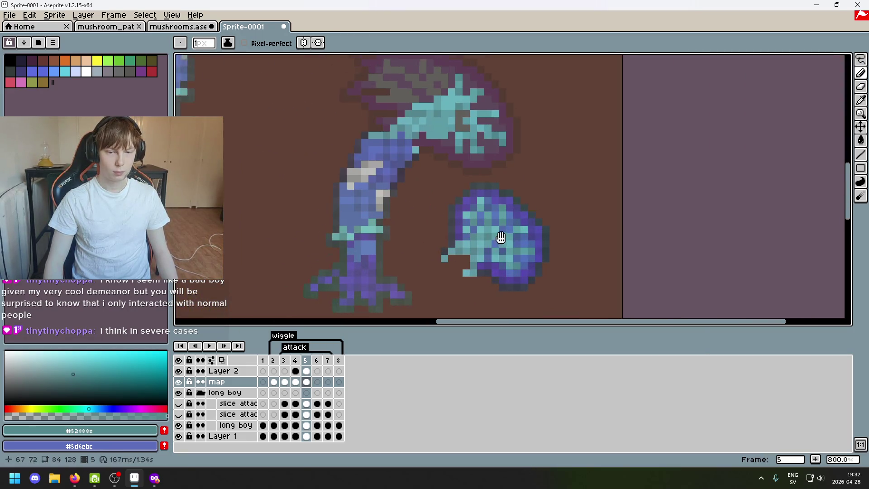
{"action": "scroll", "coordinate": [500, 236], "scroll_direction": "up", "scroll_amount": 3}
{"action": "left_click", "coordinate": [479, 307], "text": "alt"}
Bring the mushroom cap into view and undo the last stray pencil mark
{"action": "left_click_drag", "start_coordinate": [442, 296], "coordinate": [488, 482]}
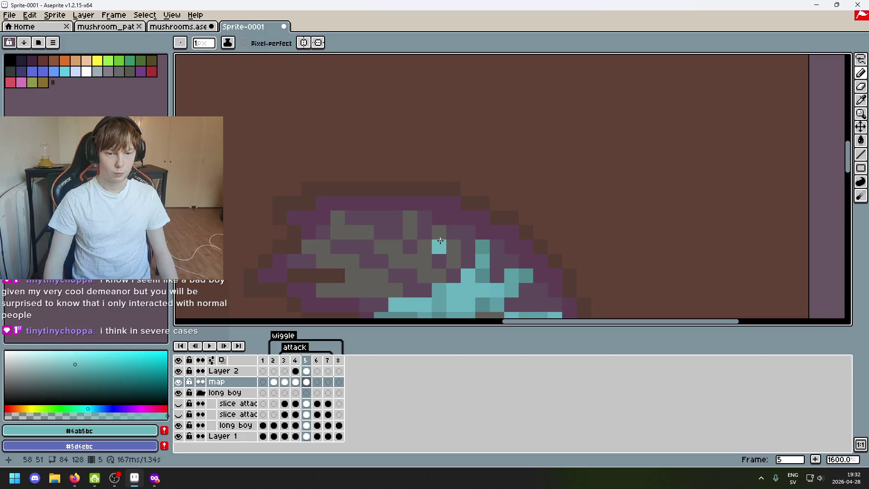
{"action": "key", "text": "ctrl+z"}
{"action": "scroll", "coordinate": [441, 235], "scroll_direction": "down", "scroll_amount": 2}
{"action": "scroll", "coordinate": [398, 199], "scroll_direction": "down", "scroll_amount": 1}
{"action": "scroll", "coordinate": [379, 210], "scroll_direction": "up", "scroll_amount": 3}
Sample a dark teal, then settle on light cyan #6cb2bc from the blob
{"action": "left_click", "coordinate": [360, 217], "text": "alt"}
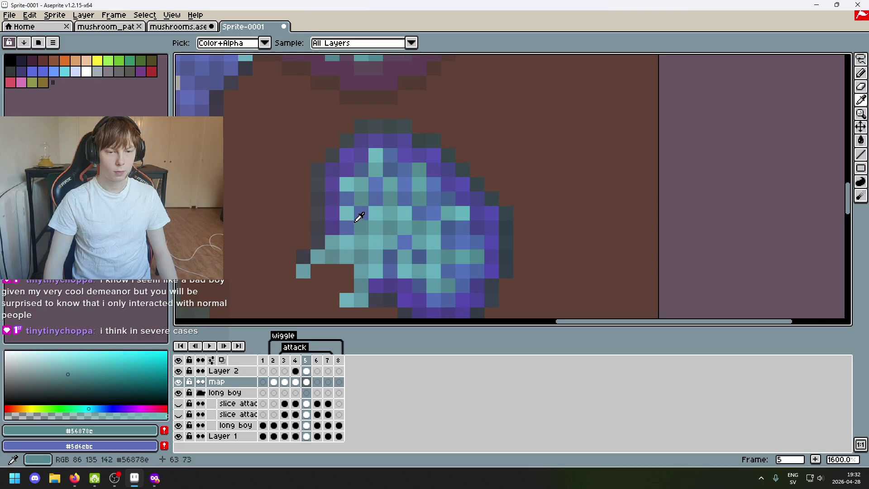
{"action": "scroll", "coordinate": [442, 244], "scroll_direction": "down", "scroll_amount": 3}
{"action": "scroll", "coordinate": [421, 147], "scroll_direction": "up", "scroll_amount": 2}
{"action": "scroll", "coordinate": [421, 148], "scroll_direction": "down", "scroll_amount": 1}
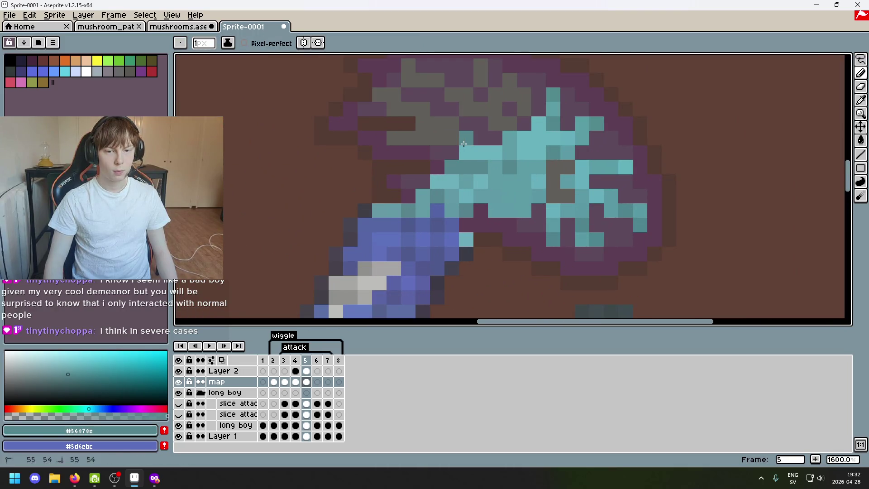
{"action": "scroll", "coordinate": [446, 135], "scroll_direction": "down", "scroll_amount": 4}
{"action": "scroll", "coordinate": [445, 135], "scroll_direction": "up", "scroll_amount": 1}
{"action": "scroll", "coordinate": [448, 133], "scroll_direction": "up", "scroll_amount": 2}
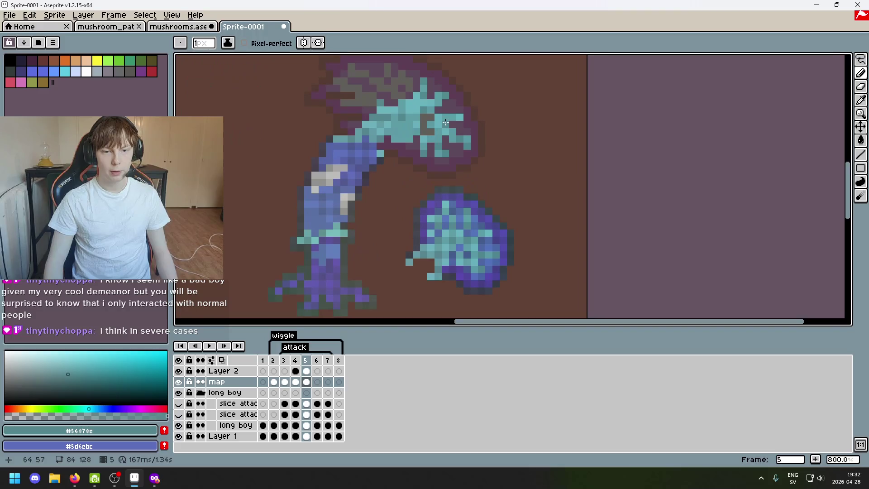
{"action": "scroll", "coordinate": [391, 190], "scroll_direction": "down", "scroll_amount": 1}
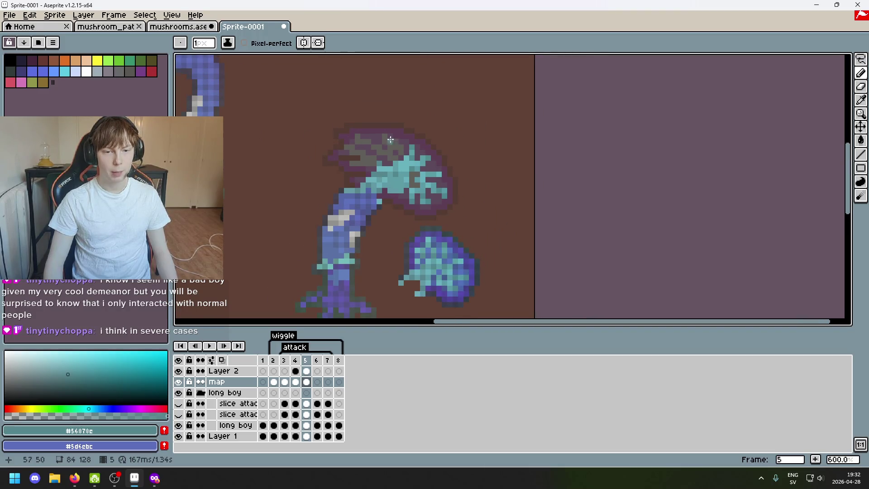
{"action": "scroll", "coordinate": [417, 251], "scroll_direction": "up", "scroll_amount": 4}
{"action": "scroll", "coordinate": [421, 245], "scroll_direction": "down", "scroll_amount": 4}
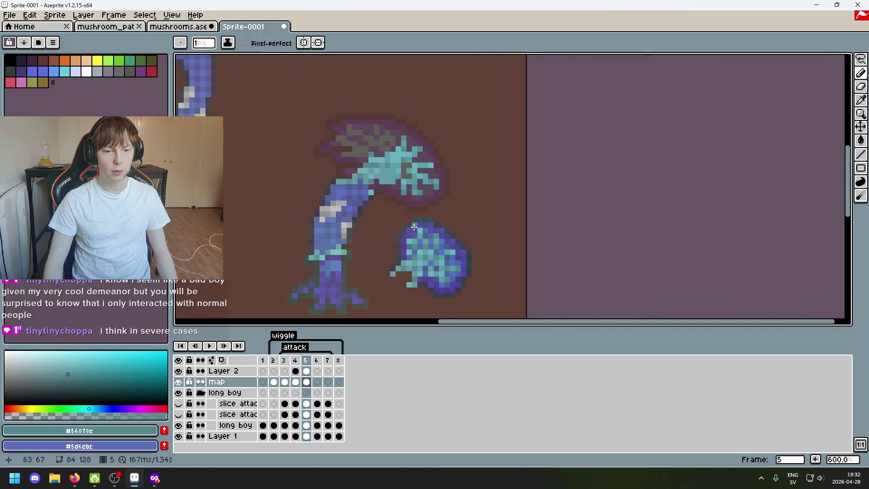
{"action": "scroll", "coordinate": [445, 226], "scroll_direction": "up", "scroll_amount": 4}
{"action": "key", "text": "alt"}
{"action": "left_click", "coordinate": [426, 219], "text": "alt"}
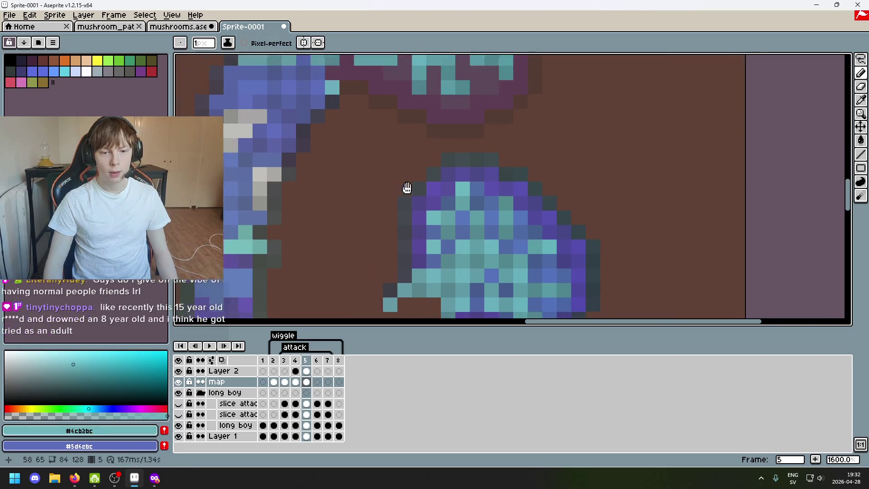
Paint a short row of #6cb2bc cyan leftward into the cap's gills
{"action": "left_click_drag", "start_coordinate": [411, 140], "coordinate": [401, 142]}
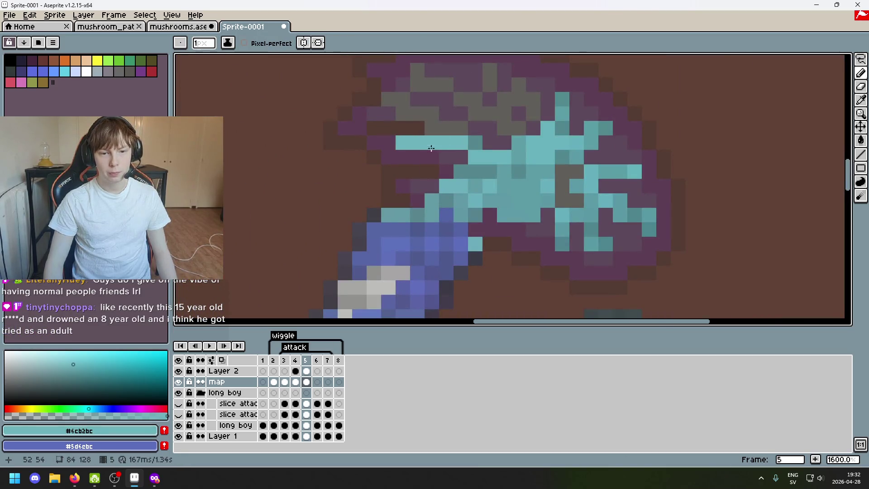
{"action": "scroll", "coordinate": [475, 190], "scroll_direction": "down", "scroll_amount": 4}
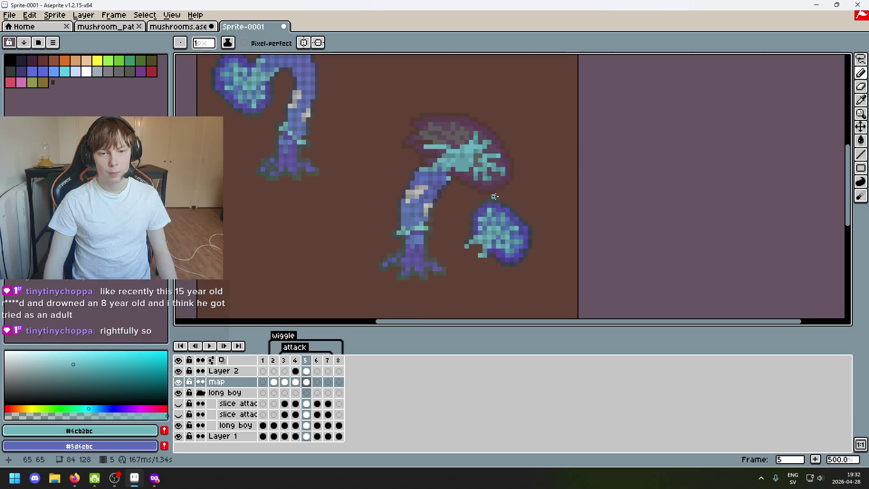
{"action": "scroll", "coordinate": [451, 116], "scroll_direction": "up", "scroll_amount": 1}
{"action": "scroll", "coordinate": [469, 128], "scroll_direction": "up", "scroll_amount": 1}
{"action": "scroll", "coordinate": [468, 131], "scroll_direction": "up", "scroll_amount": 2}
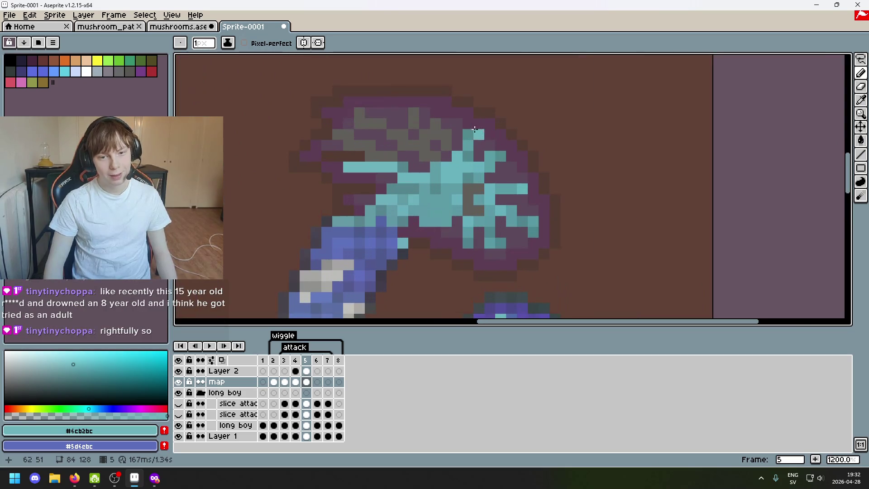
{"action": "scroll", "coordinate": [453, 190], "scroll_direction": "down", "scroll_amount": 1}
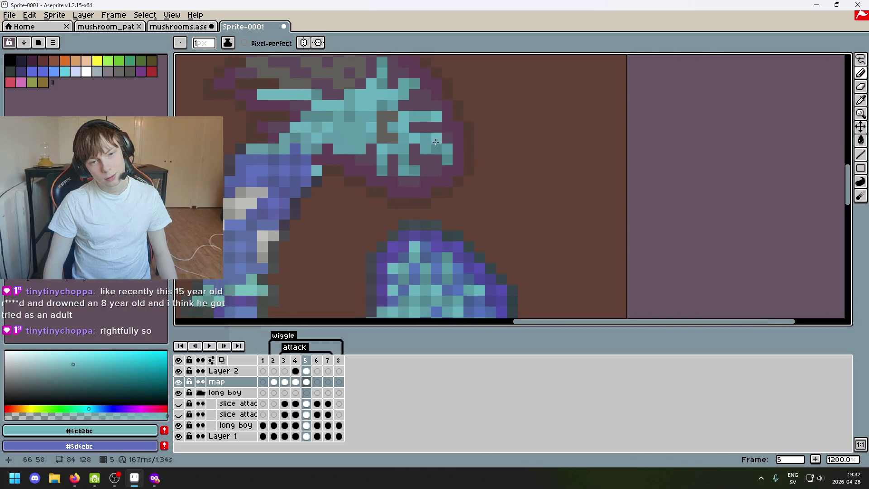
{"action": "scroll", "coordinate": [438, 227], "scroll_direction": "down", "scroll_amount": 1}
{"action": "key", "text": "w"}
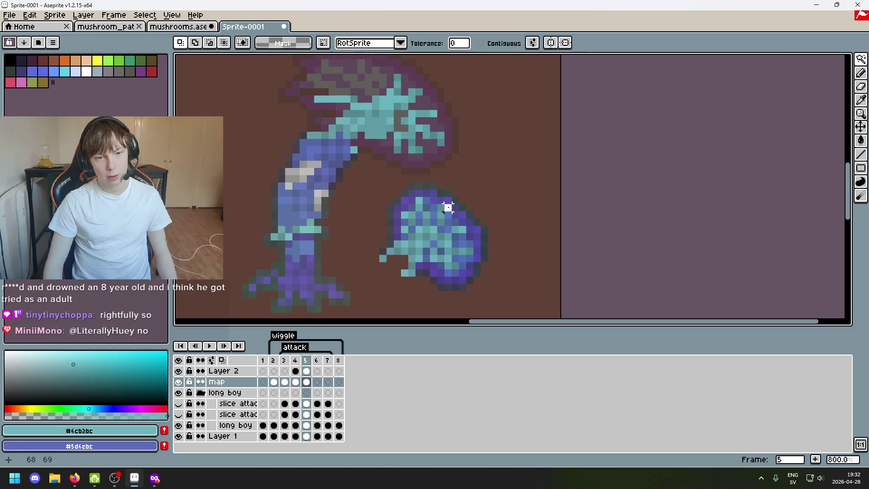
Magic-wand select the blob's teal pixels several times, clearing each selection with Ctrl+D
{"action": "left_click", "coordinate": [442, 223]}
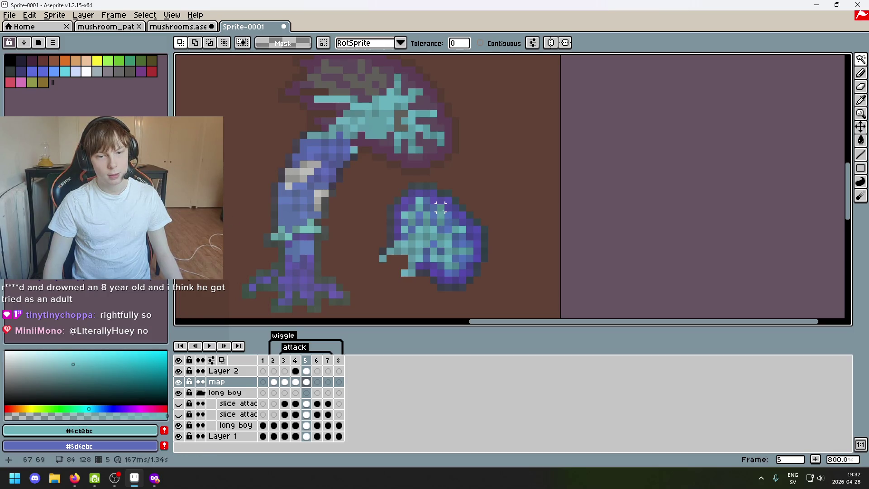
{"action": "key", "text": "ctrl+d"}
{"action": "left_click", "coordinate": [411, 235]}
{"action": "left_click", "coordinate": [441, 209]}
{"action": "key", "text": "ctrl+d"}
{"action": "left_click", "coordinate": [406, 231]}
{"action": "key", "text": "ctrl+d"}
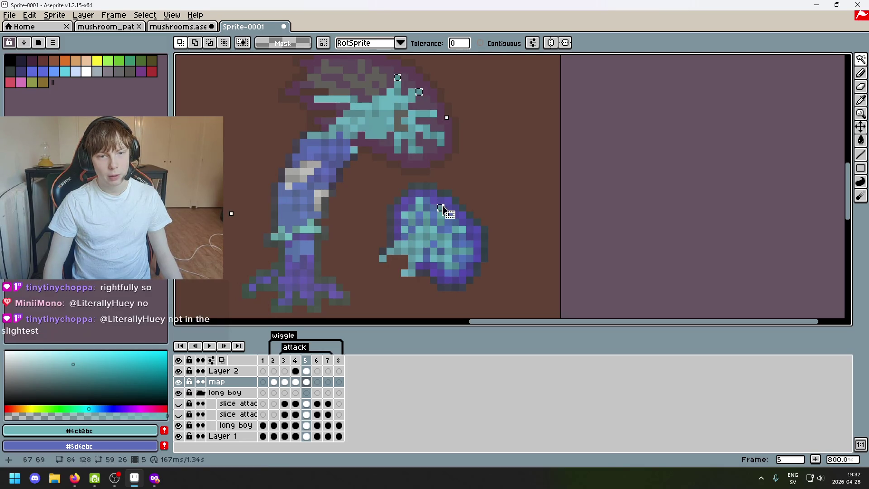
{"action": "left_click", "coordinate": [411, 229]}
{"action": "key", "text": "ctrl+d"}
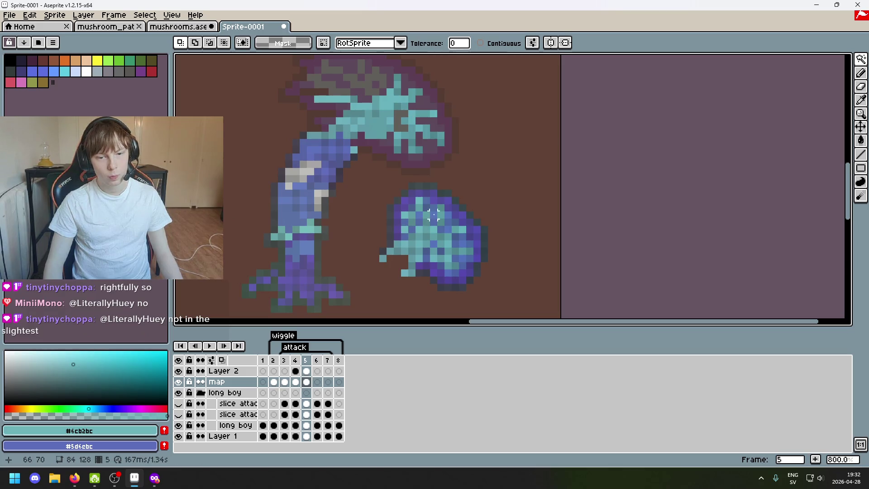
{"action": "left_click", "coordinate": [405, 230]}
Deselect, sample teal from the artwork, and pencil a teal pixel into the mushroom's gills
{"action": "key", "text": "ctrl+d"}
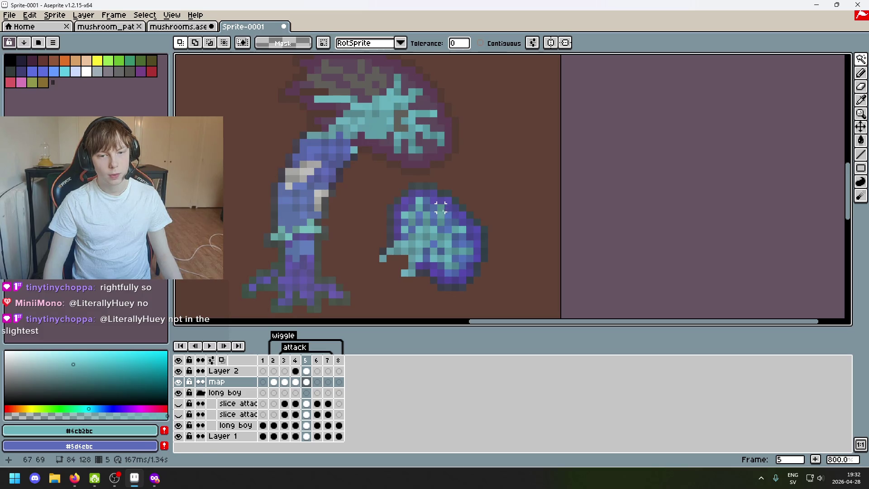
{"action": "left_click", "coordinate": [862, 60]}
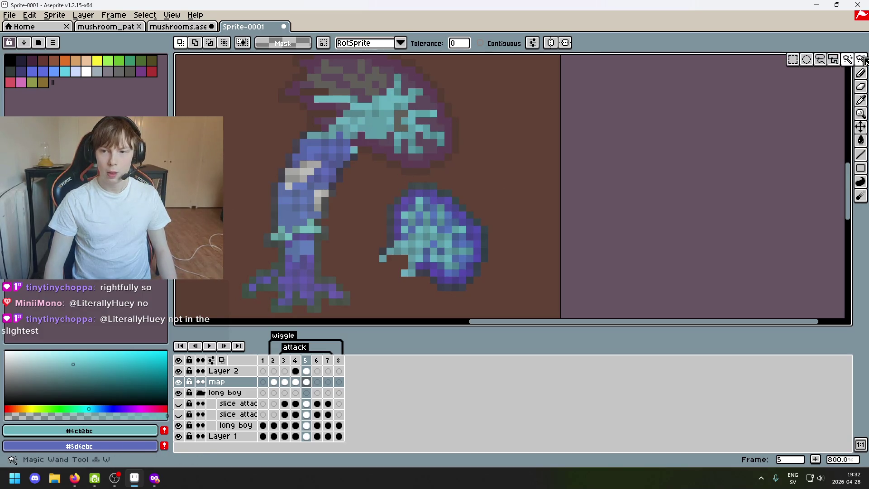
{"action": "left_click", "coordinate": [860, 99]}
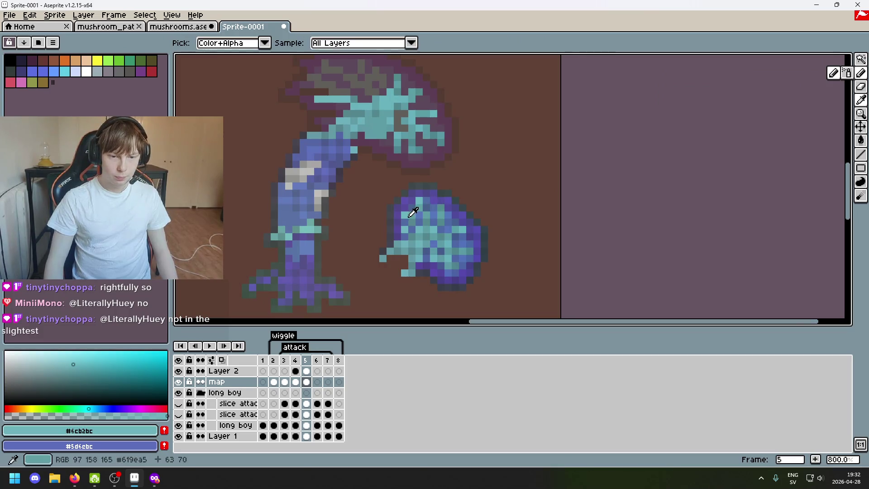
{"action": "key", "text": "b"}
{"action": "left_click", "coordinate": [311, 78]}
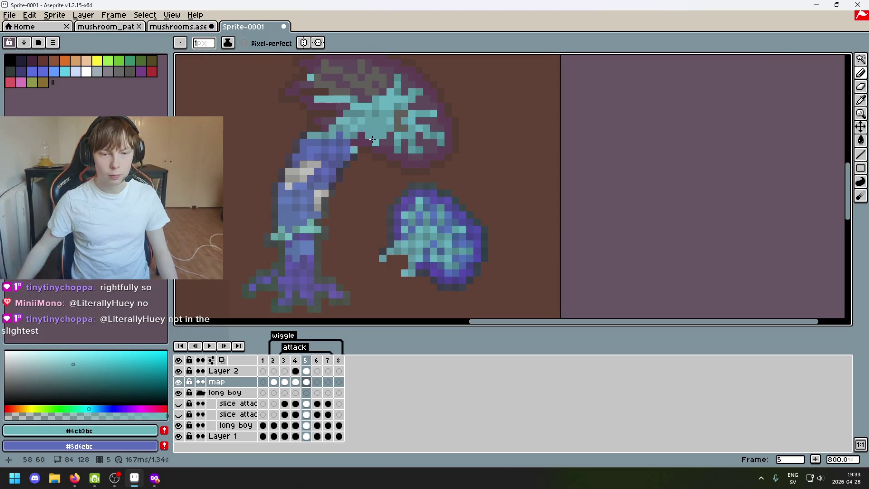
{"action": "key", "text": "ctrl+z"}
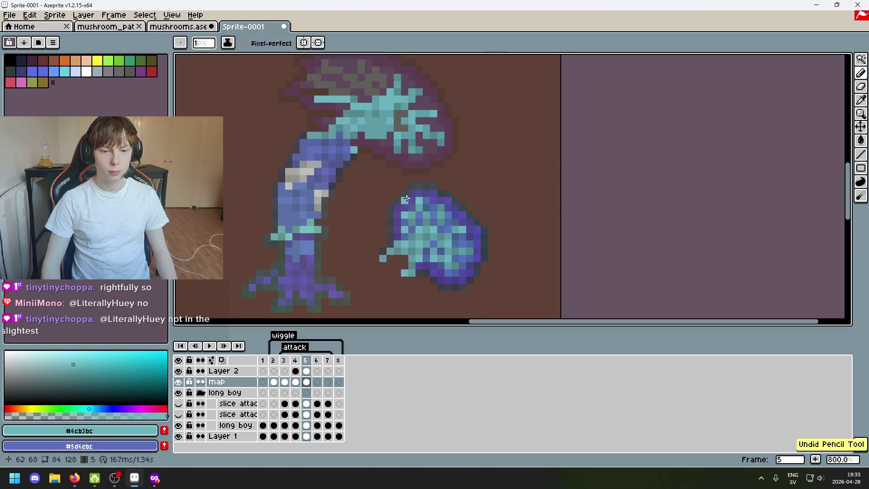
{"action": "key", "text": "ctrl+y"}
Sample a different teal shade from the artwork and paint another gill pixel with it
{"action": "scroll", "coordinate": [412, 206], "scroll_direction": "up", "scroll_amount": 1}
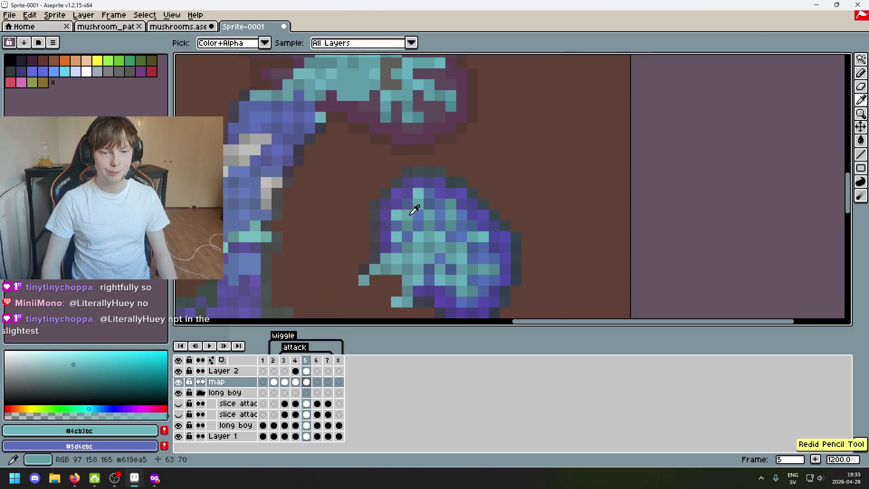
{"action": "scroll", "coordinate": [301, 81], "scroll_direction": "up", "scroll_amount": 1}
{"action": "scroll", "coordinate": [426, 179], "scroll_direction": "down", "scroll_amount": 3}
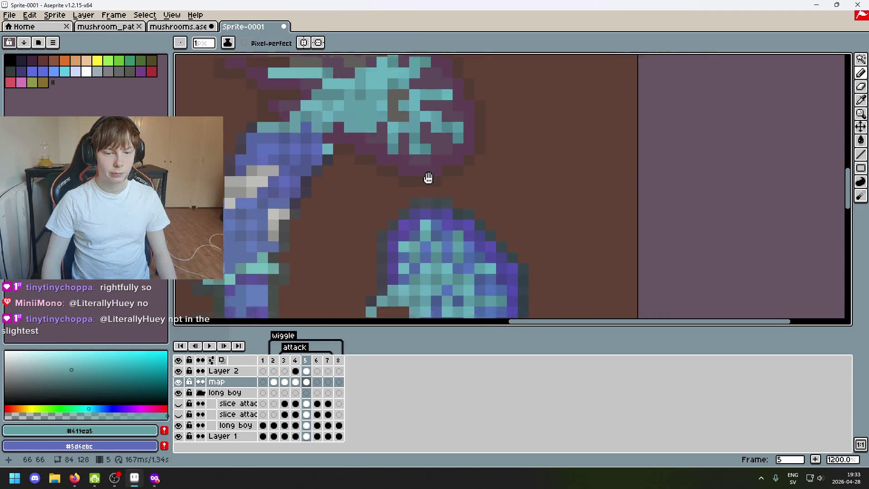
{"action": "left_click", "coordinate": [365, 194], "text": "alt"}
{"action": "left_click", "coordinate": [290, 137]}
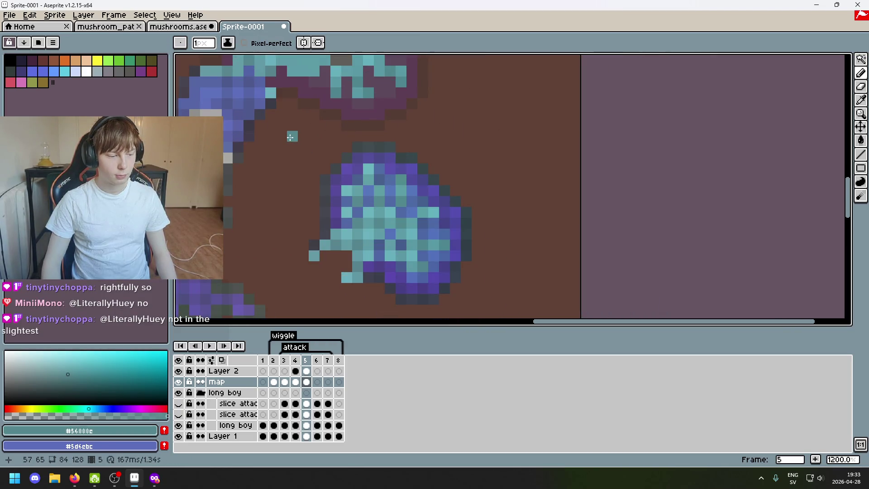
{"action": "scroll", "coordinate": [301, 155], "scroll_direction": "up", "scroll_amount": 3}
{"action": "scroll", "coordinate": [301, 155], "scroll_direction": "left", "scroll_amount": 3}
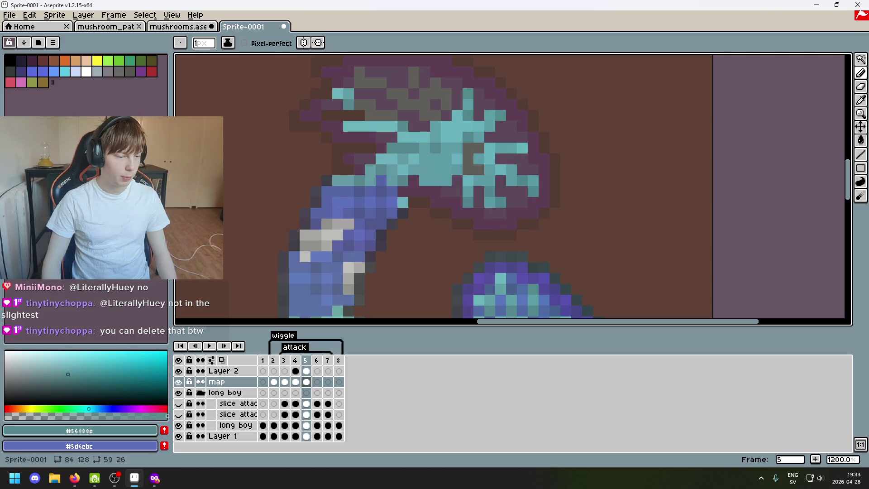
{"action": "key", "text": "alt+Tab"}
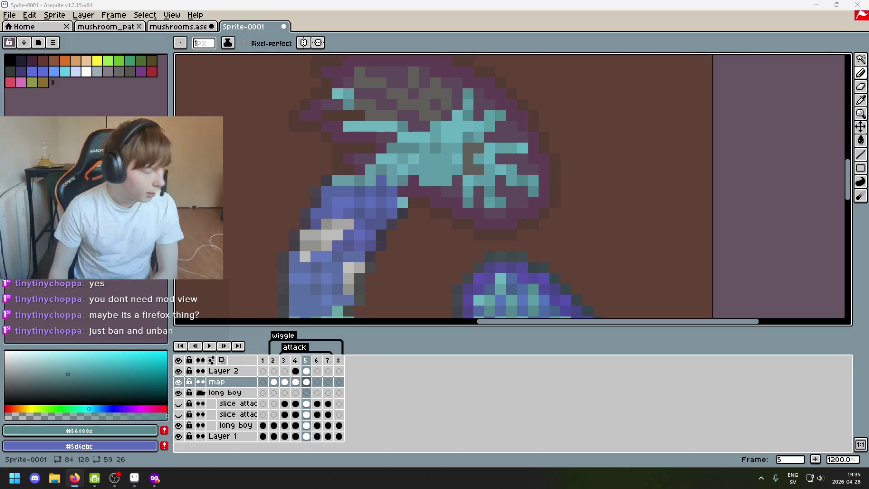
{"action": "left_click_drag", "start_coordinate": [395, 5], "coordinate": [509, 3]}
Search Google for 'how to delete message twitch' and highlight the /delete command in the answer
{"action": "type", "text": "how to delete message twitch"}
{"action": "key", "text": "Return"}
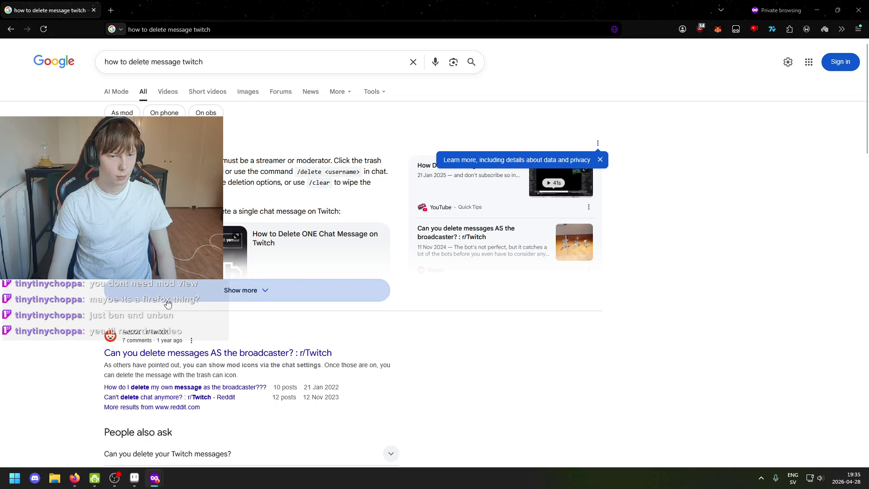
{"action": "mouse_move", "coordinate": [361, 175]}
{"action": "left_mouse_down"}
{"action": "mouse_move", "coordinate": [309, 172]}
{"action": "mouse_move", "coordinate": [359, 173]}
{"action": "left_mouse_up"}
{"action": "left_click", "coordinate": [348, 187]}
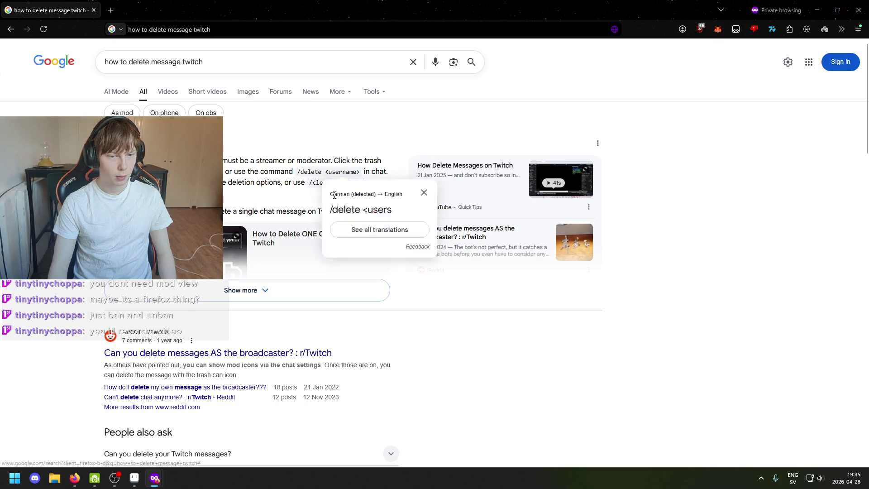
{"action": "left_click", "coordinate": [424, 194]}
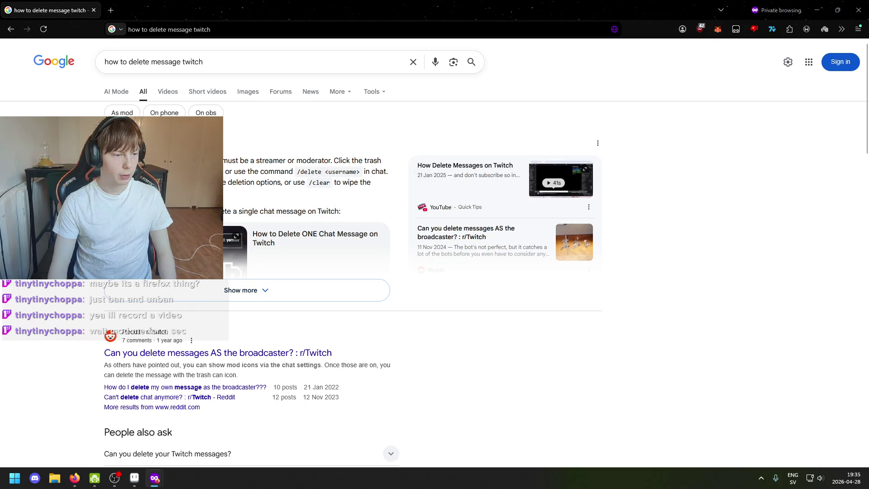
Scroll down through the search results about deleting Twitch messages
{"action": "scroll", "coordinate": [355, 270], "scroll_direction": "down", "scroll_amount": 5}
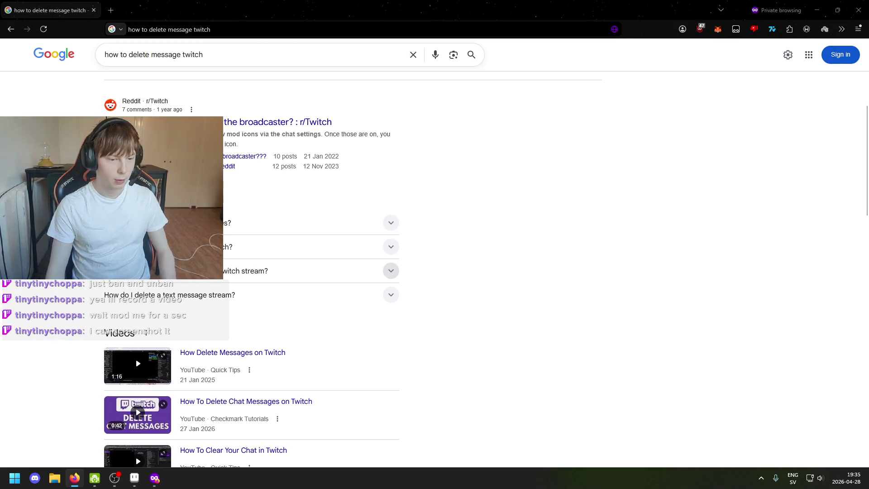
{"action": "scroll", "coordinate": [252, 271], "scroll_direction": "down", "scroll_amount": 2}
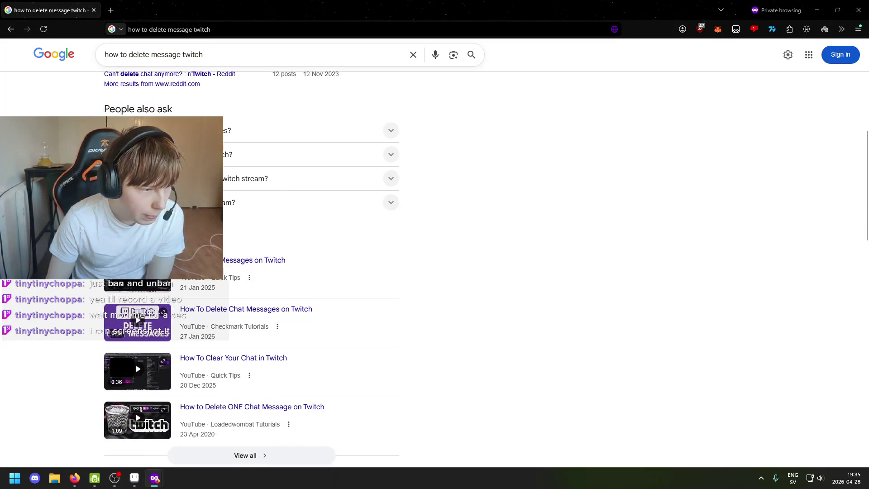
{"action": "key", "text": "alt+Tab"}
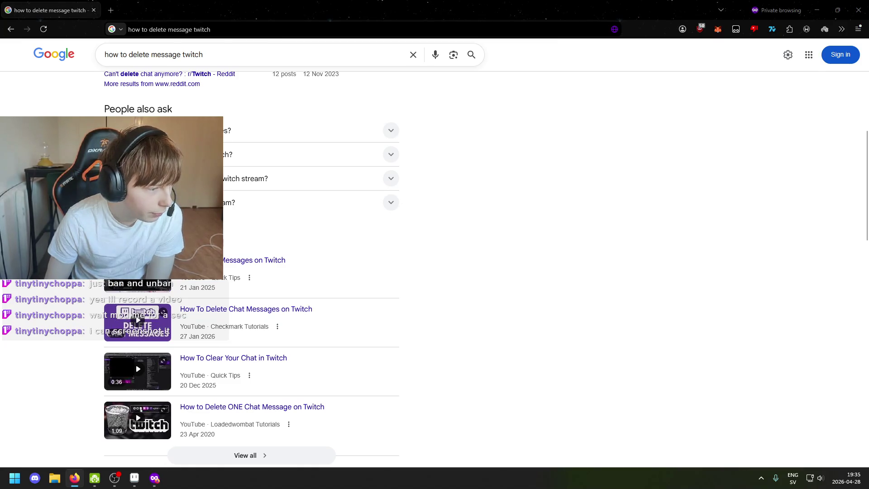
{"action": "scroll", "coordinate": [251, 272], "scroll_direction": "down", "scroll_amount": 2}
{"action": "scroll", "coordinate": [252, 271], "scroll_direction": "down", "scroll_amount": 3}
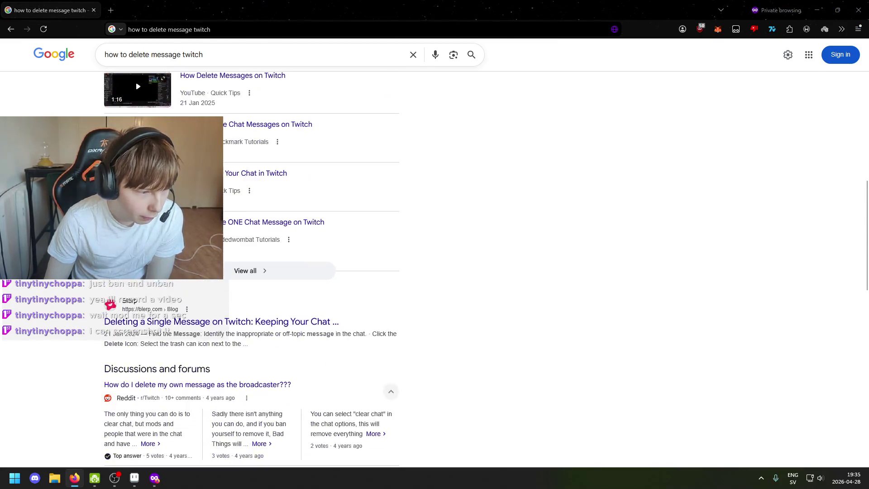
{"action": "scroll", "coordinate": [252, 271], "scroll_direction": "down", "scroll_amount": 2}
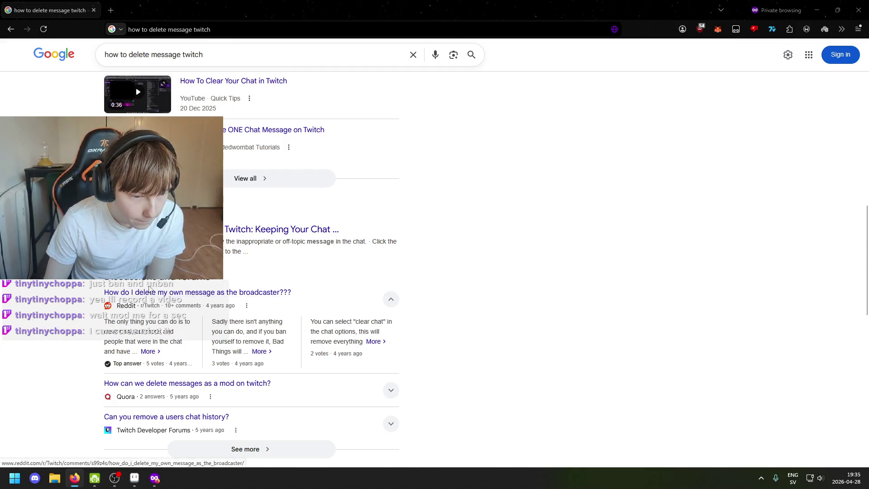
{"action": "scroll", "coordinate": [152, 282], "scroll_direction": "down", "scroll_amount": 4}
{"action": "scroll", "coordinate": [151, 283], "scroll_direction": "down", "scroll_amount": 2}
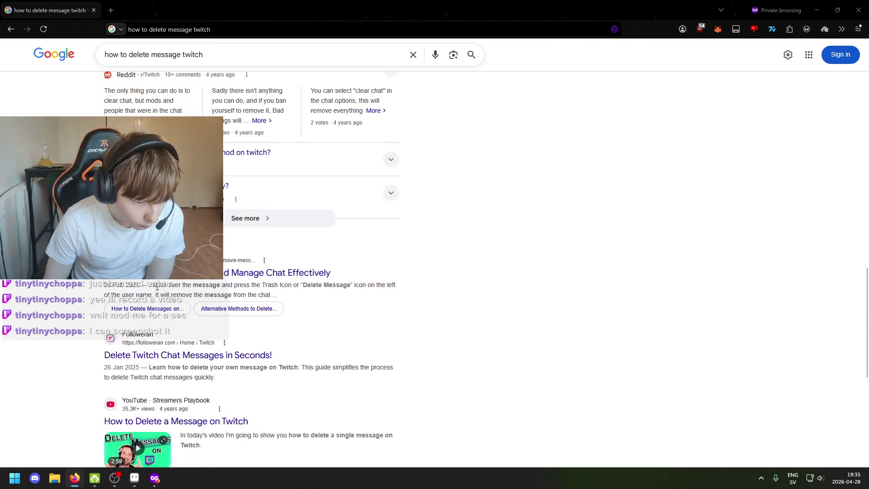
{"action": "scroll", "coordinate": [151, 285], "scroll_direction": "down", "scroll_amount": 4}
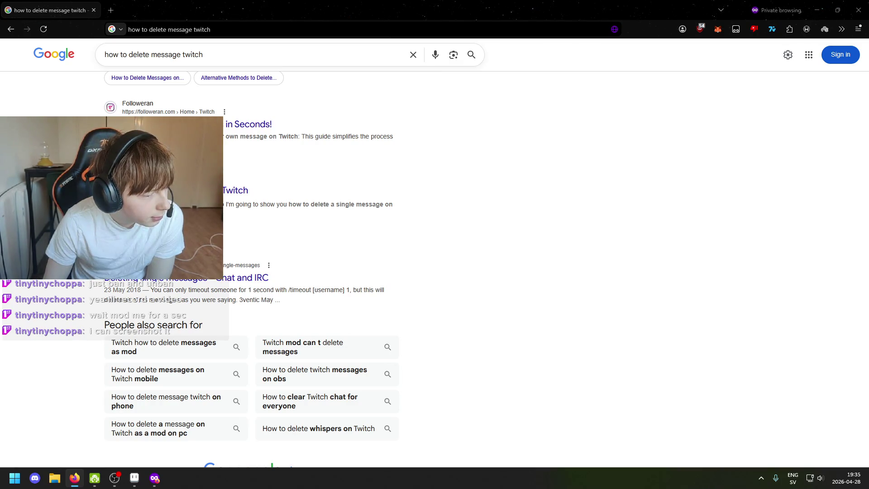
{"action": "key", "text": "alt+Tab"}
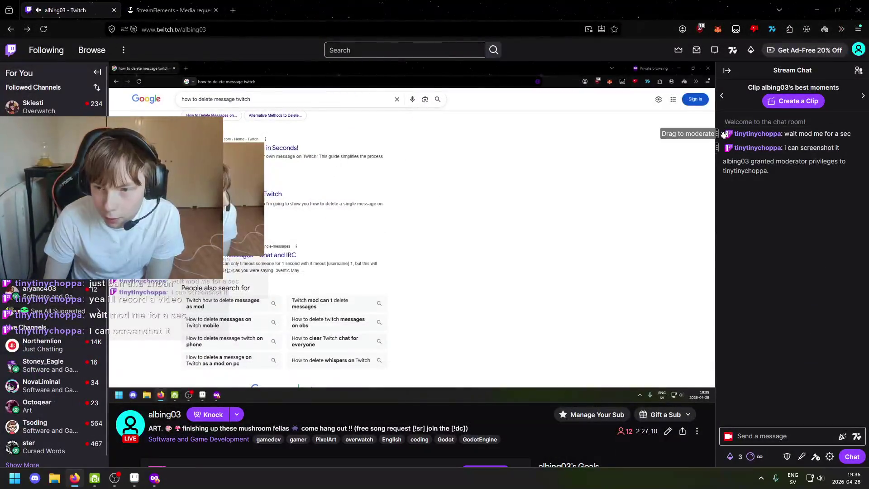
Swipe chat messages to preview the timeout and ban options without applying them, then minimize Twitch
{"action": "mouse_move", "coordinate": [721, 133]}
{"action": "left_mouse_down"}
{"action": "mouse_move", "coordinate": [850, 133]}
{"action": "mouse_move", "coordinate": [741, 134]}
{"action": "left_mouse_up"}
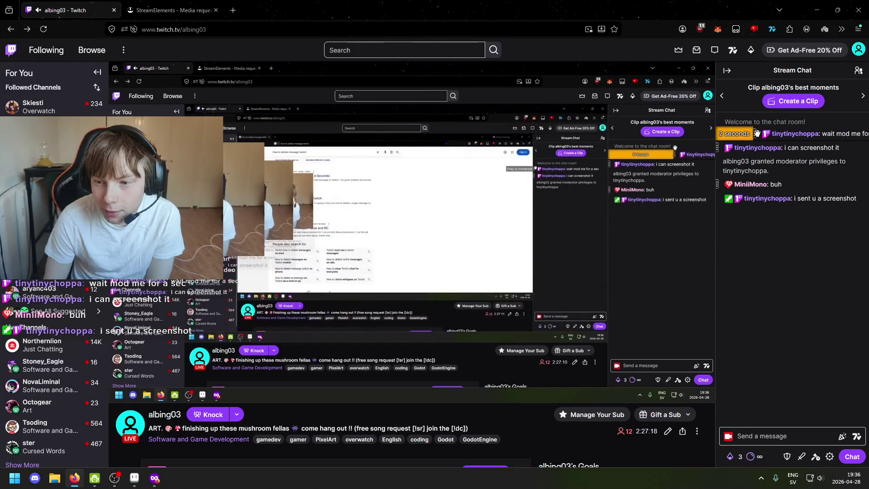
{"action": "mouse_move", "coordinate": [741, 135]}
{"action": "left_mouse_down"}
{"action": "mouse_move", "coordinate": [758, 131]}
{"action": "mouse_move", "coordinate": [733, 133]}
{"action": "mouse_move", "coordinate": [800, 140]}
{"action": "mouse_move", "coordinate": [683, 138]}
{"action": "left_mouse_up"}
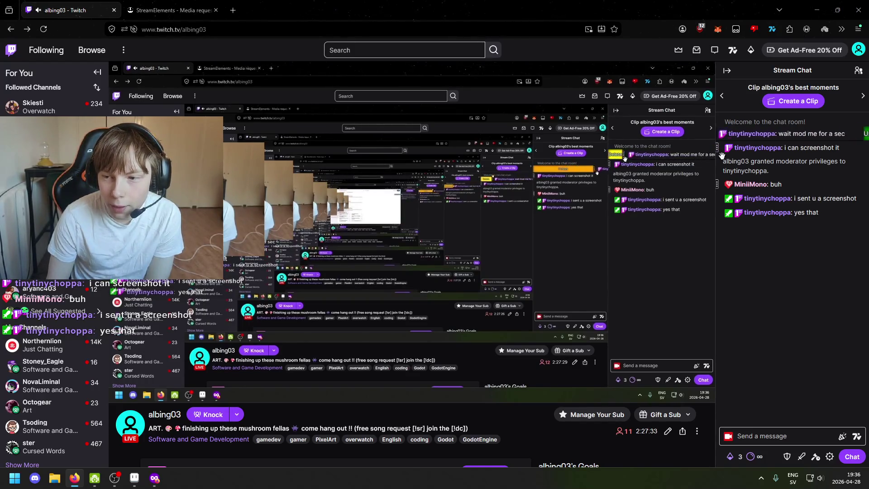
{"action": "left_click_drag", "start_coordinate": [722, 155], "coordinate": [720, 154]}
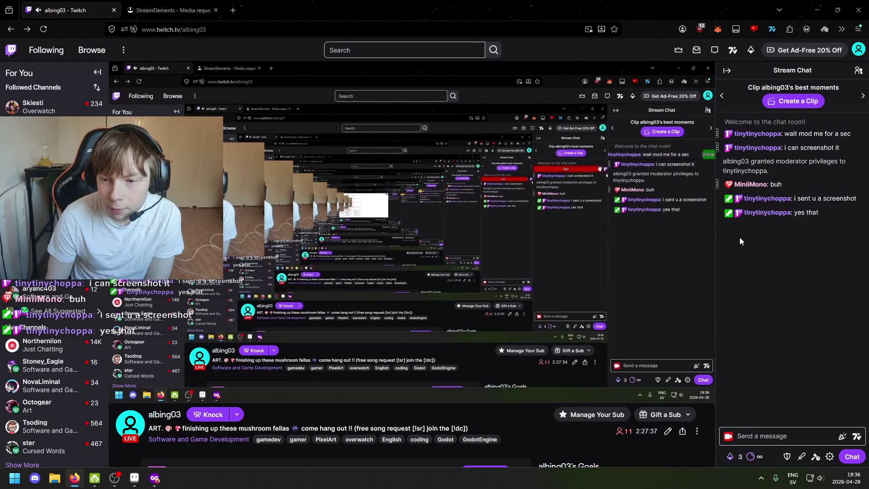
{"action": "left_click_drag", "start_coordinate": [751, 184], "coordinate": [867, 213]}
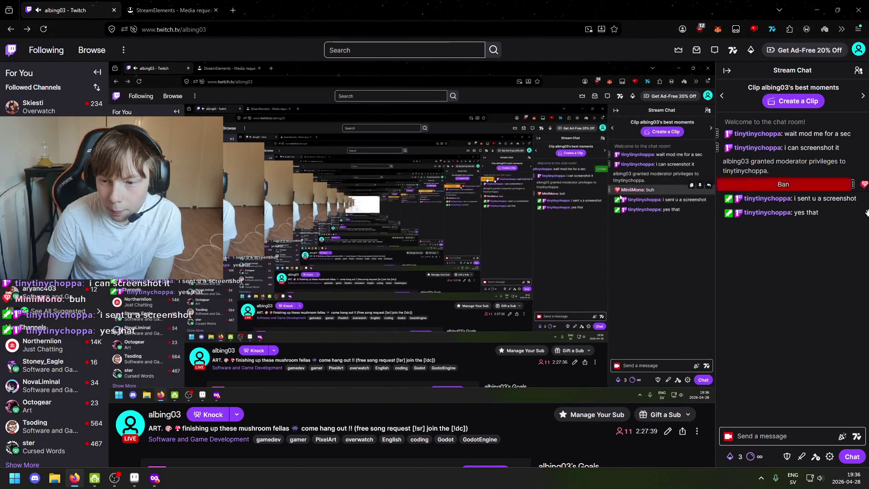
{"action": "key", "text": "super+Down"}
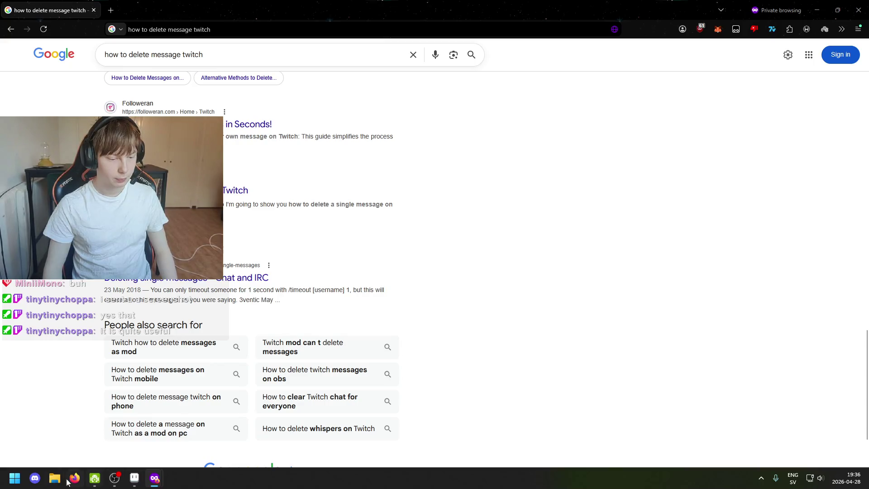
{"action": "left_click", "coordinate": [809, 4]}
Close the leftover browser window and zoom out on the Aseprite canvas to see the whole mushroom
{"action": "left_click", "coordinate": [858, 10]}
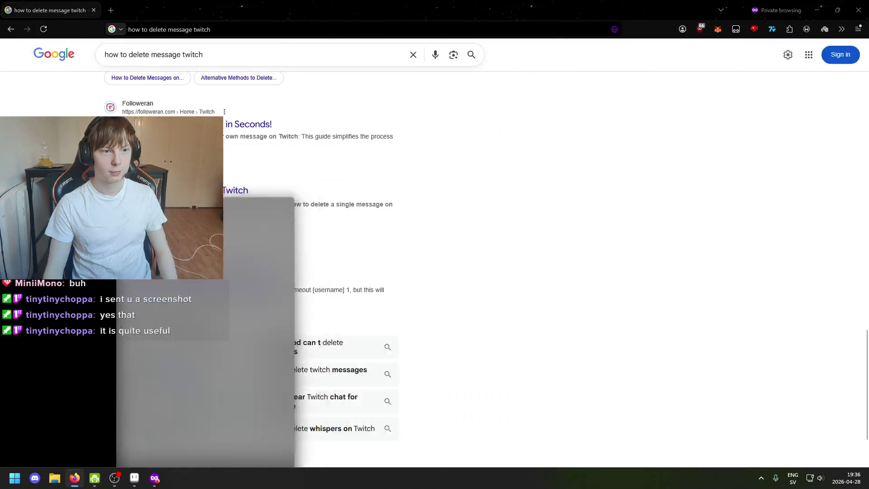
{"action": "left_click", "coordinate": [816, 5]}
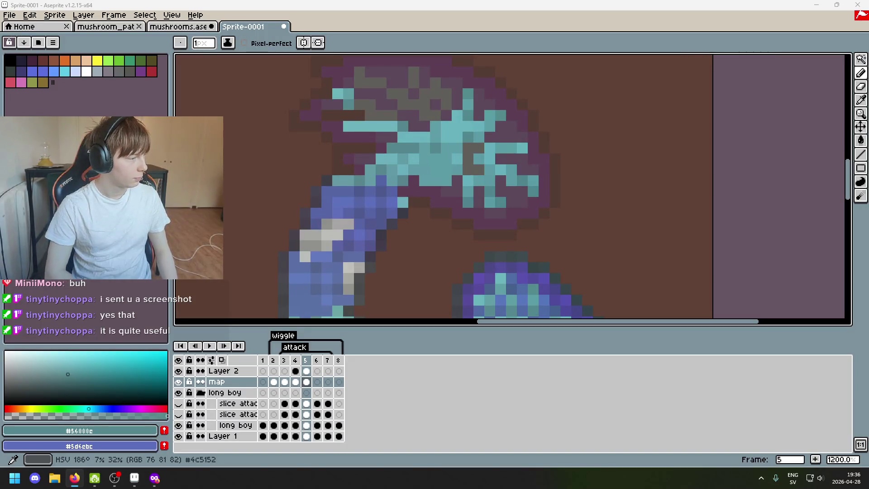
{"action": "key", "text": "minus"}
{"action": "key", "text": "minus"}
{"action": "key", "text": "minus"}
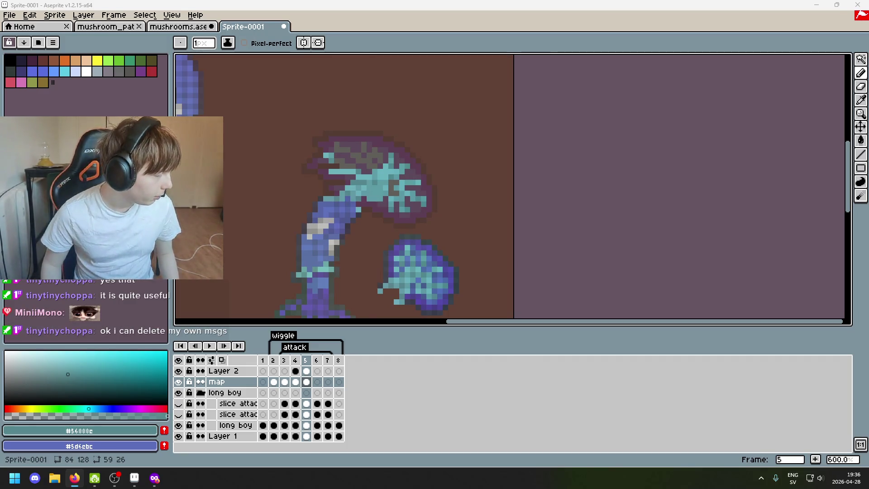
{"action": "scroll", "coordinate": [460, 286], "scroll_direction": "down", "scroll_amount": 1}
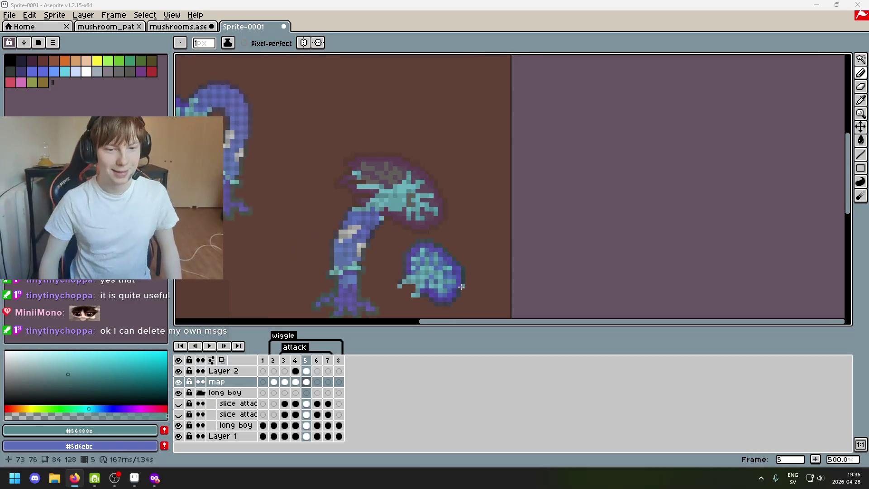
{"action": "scroll", "coordinate": [417, 235], "scroll_direction": "up", "scroll_amount": 1}
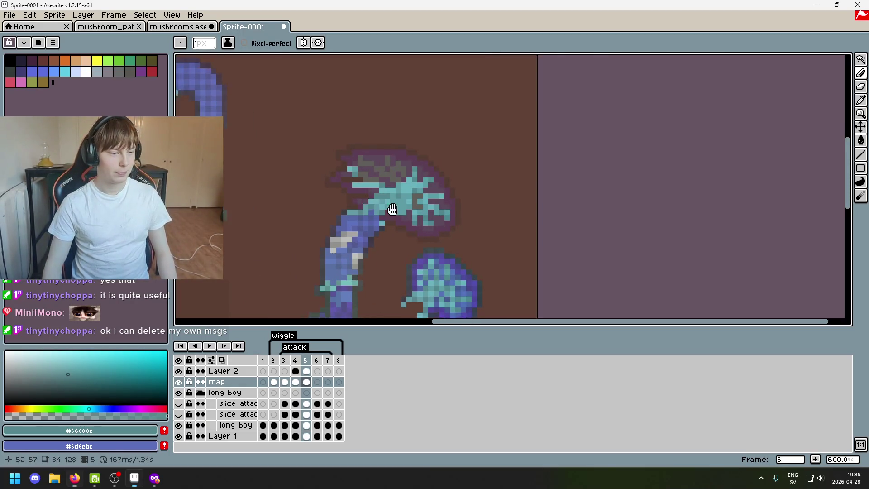
{"action": "scroll", "coordinate": [362, 217], "scroll_direction": "up", "scroll_amount": 1}
{"action": "scroll", "coordinate": [335, 212], "scroll_direction": "up", "scroll_amount": 1}
{"action": "scroll", "coordinate": [362, 226], "scroll_direction": "up", "scroll_amount": 1}
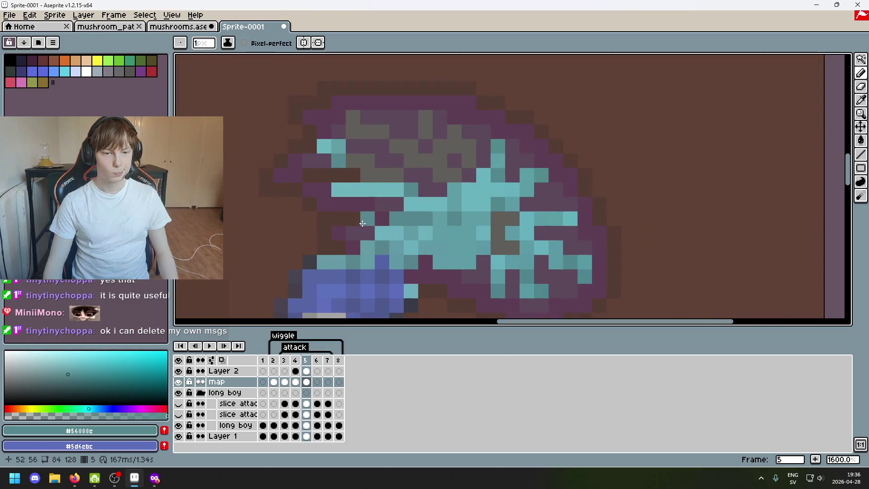
{"action": "scroll", "coordinate": [380, 243], "scroll_direction": "up", "scroll_amount": 1}
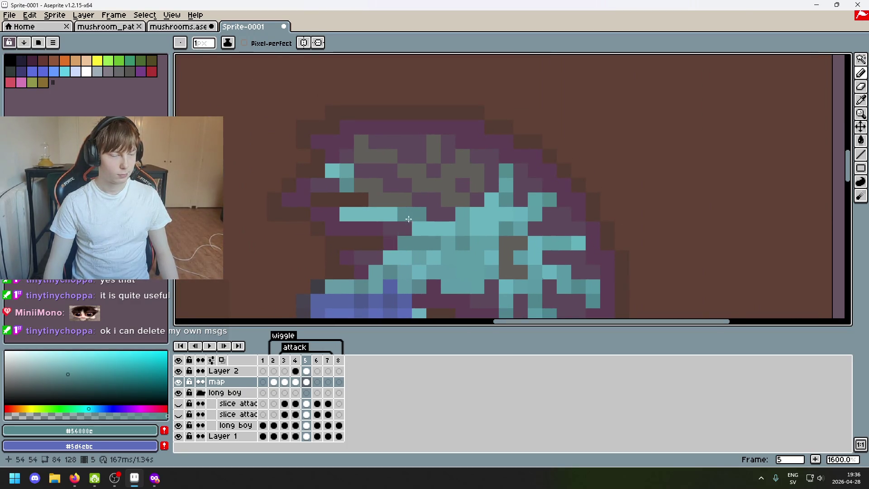
{"action": "scroll", "coordinate": [371, 212], "scroll_direction": "up", "scroll_amount": 1}
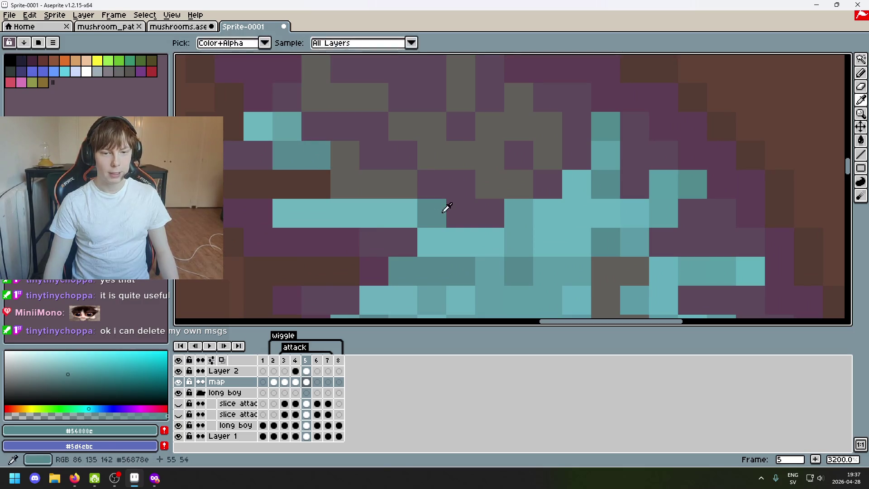
Recolour grey gill pixels teal, picking teal shades from the gills and undoing the last stroke
{"action": "left_click", "coordinate": [407, 181]}
{"action": "left_click", "coordinate": [386, 194], "text": "alt"}
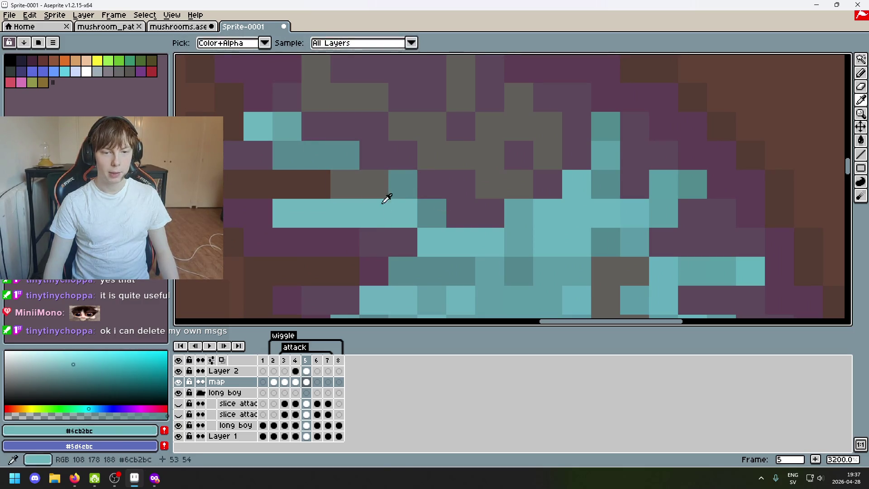
{"action": "left_click", "coordinate": [374, 184]}
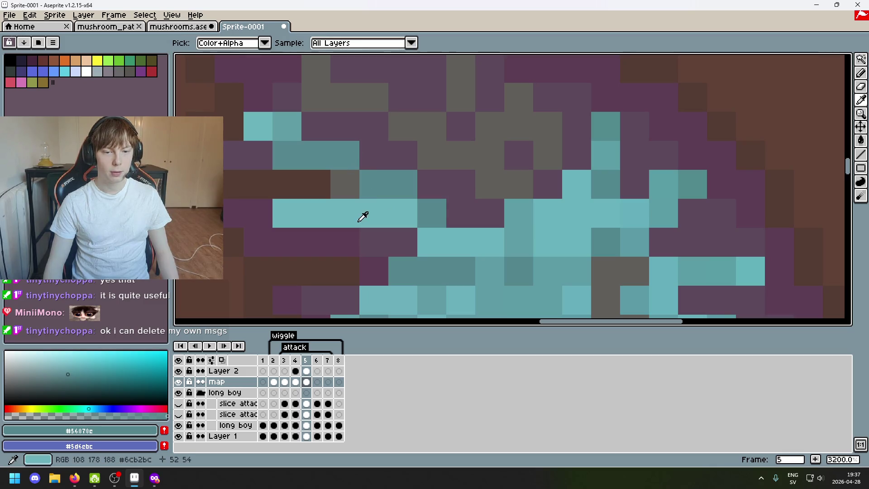
{"action": "left_click", "coordinate": [351, 183]}
{"action": "scroll", "coordinate": [461, 203], "scroll_direction": "down", "scroll_amount": 4}
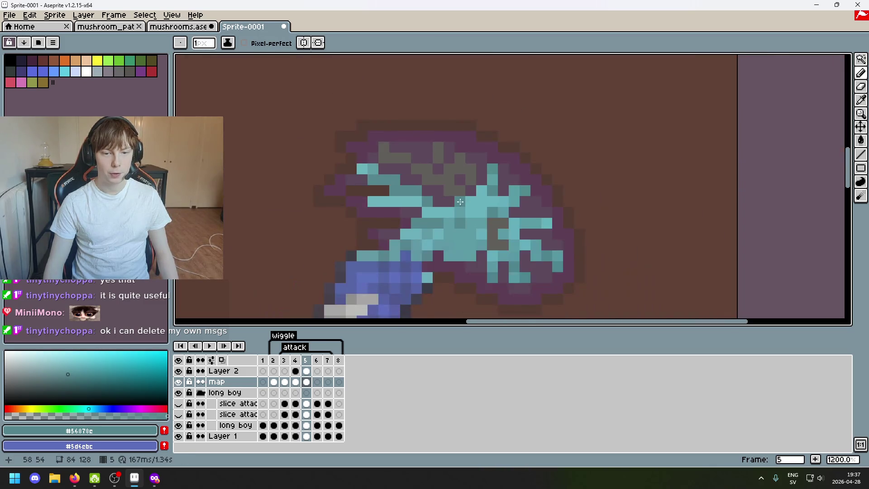
{"action": "scroll", "coordinate": [455, 201], "scroll_direction": "up", "scroll_amount": 2}
{"action": "left_click", "coordinate": [456, 200], "text": "alt"}
{"action": "scroll", "coordinate": [455, 185], "scroll_direction": "down", "scroll_amount": 3}
{"action": "scroll", "coordinate": [456, 184], "scroll_direction": "up", "scroll_amount": 5}
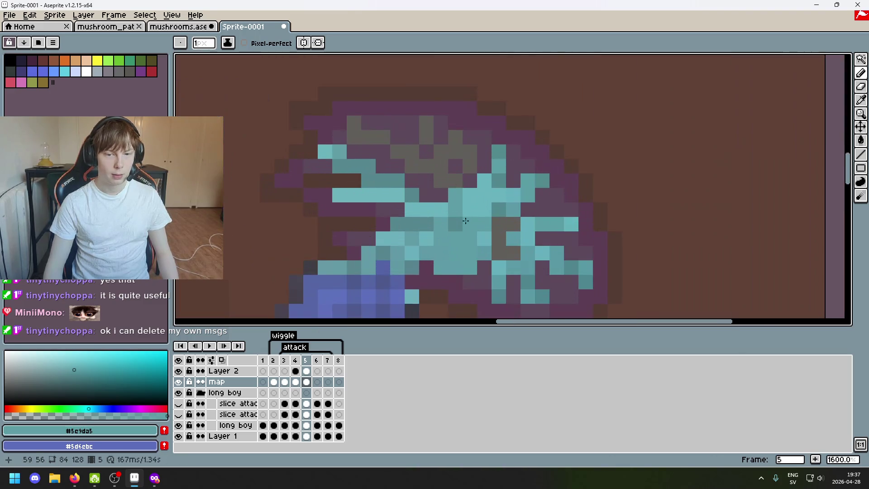
{"action": "scroll", "coordinate": [466, 226], "scroll_direction": "down", "scroll_amount": 4}
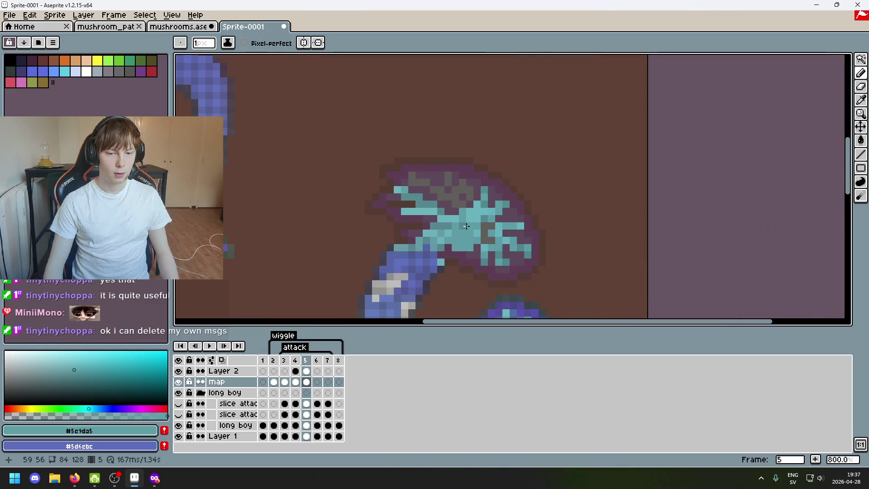
{"action": "scroll", "coordinate": [466, 226], "scroll_direction": "down", "scroll_amount": 1}
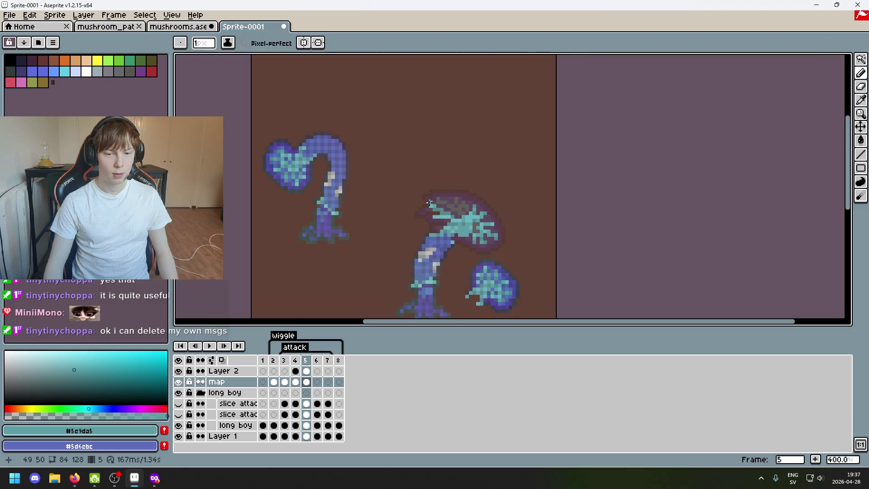
{"action": "scroll", "coordinate": [429, 203], "scroll_direction": "up", "scroll_amount": 5}
{"action": "scroll", "coordinate": [508, 209], "scroll_direction": "down", "scroll_amount": 3}
{"action": "key", "text": "ctrl+z"}
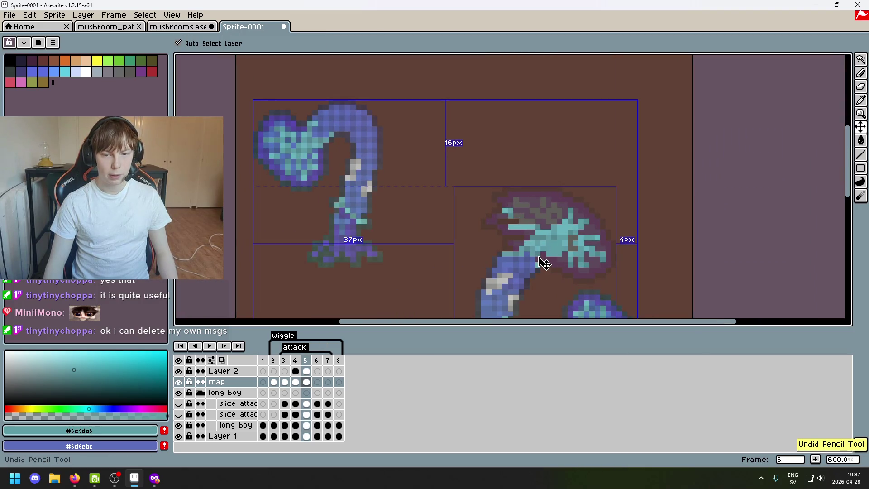
Magic-wand select all pixels of one teal colour, then undo the last erase
{"action": "key", "text": "w"}
{"action": "left_click", "coordinate": [510, 209]}
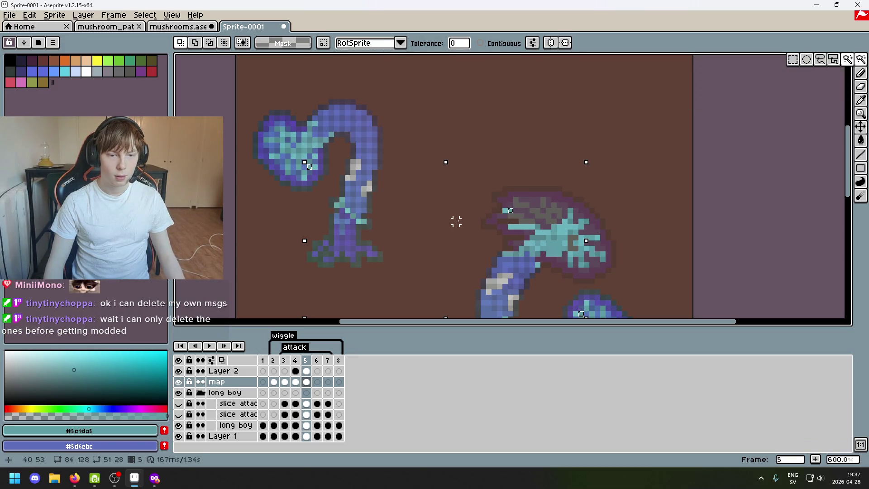
{"action": "scroll", "coordinate": [519, 229], "scroll_direction": "up", "scroll_amount": 3}
{"action": "key", "text": "b"}
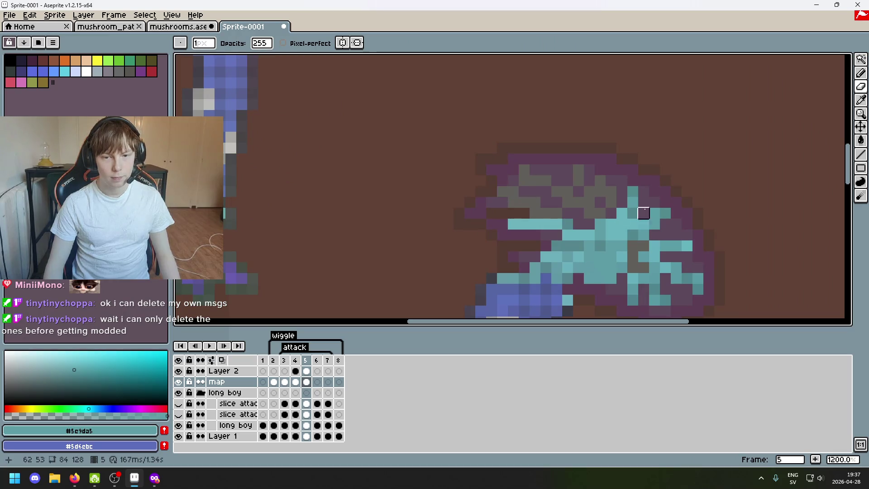
{"action": "scroll", "coordinate": [643, 212], "scroll_direction": "down", "scroll_amount": 5}
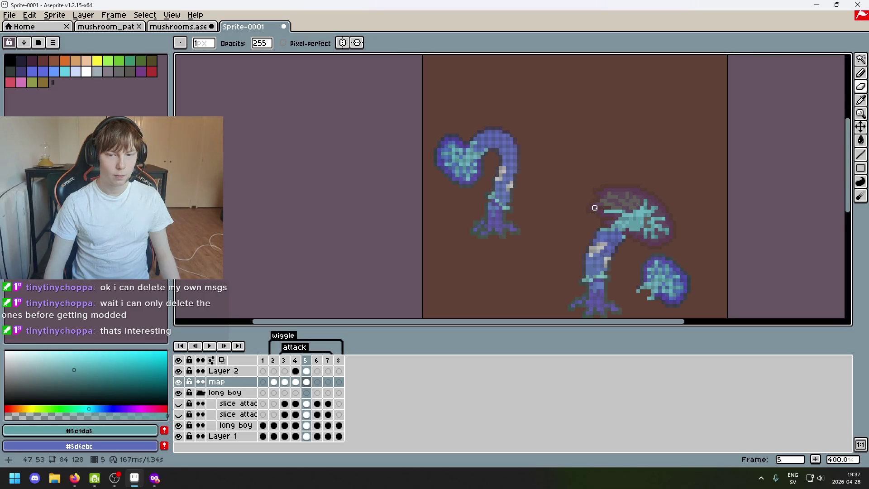
{"action": "scroll", "coordinate": [613, 203], "scroll_direction": "up", "scroll_amount": 2}
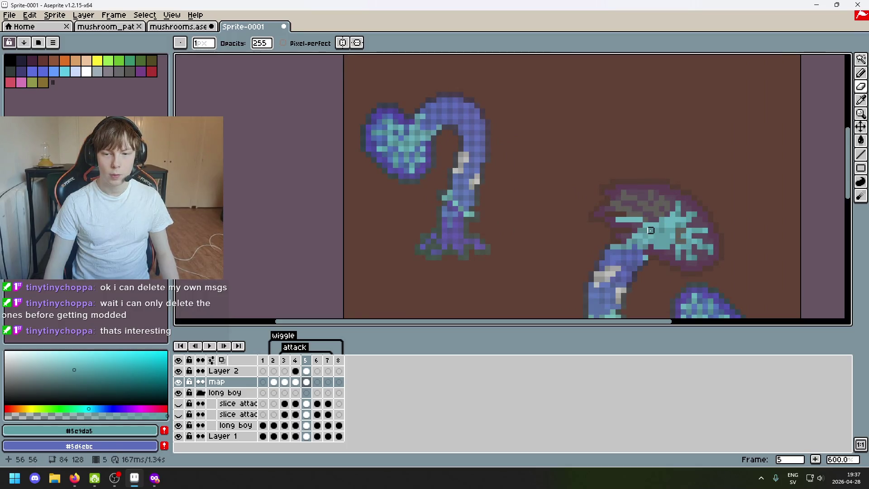
{"action": "key", "text": "ctrl+z"}
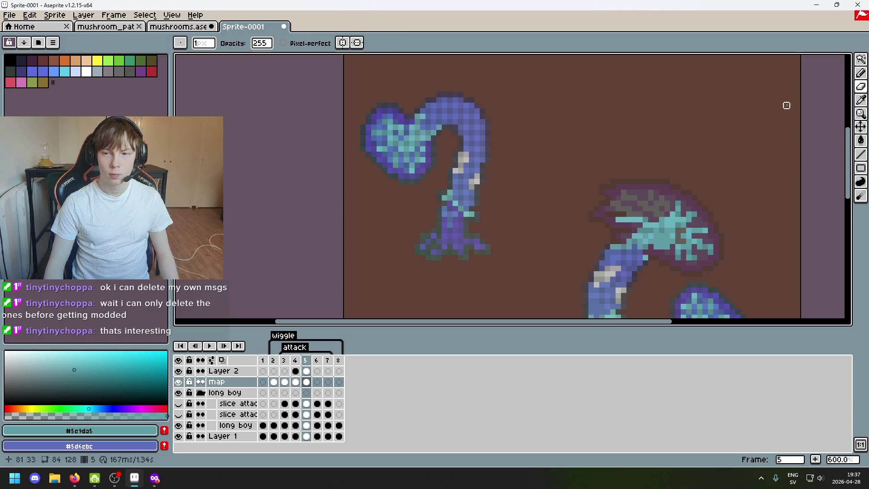
Select the heart-shaped mushroom at top-left, try moving it right, then undo and deselect
{"action": "key", "text": "m"}
{"action": "mouse_move", "coordinate": [352, 99]}
{"action": "left_mouse_down"}
{"action": "mouse_move", "coordinate": [438, 197]}
{"action": "mouse_move", "coordinate": [441, 184]}
{"action": "mouse_move", "coordinate": [605, 147]}
{"action": "left_mouse_up"}
{"action": "left_click", "coordinate": [415, 181]}
{"action": "left_click", "coordinate": [705, 171]}
{"action": "left_click_drag", "start_coordinate": [704, 171], "coordinate": [561, 102]}
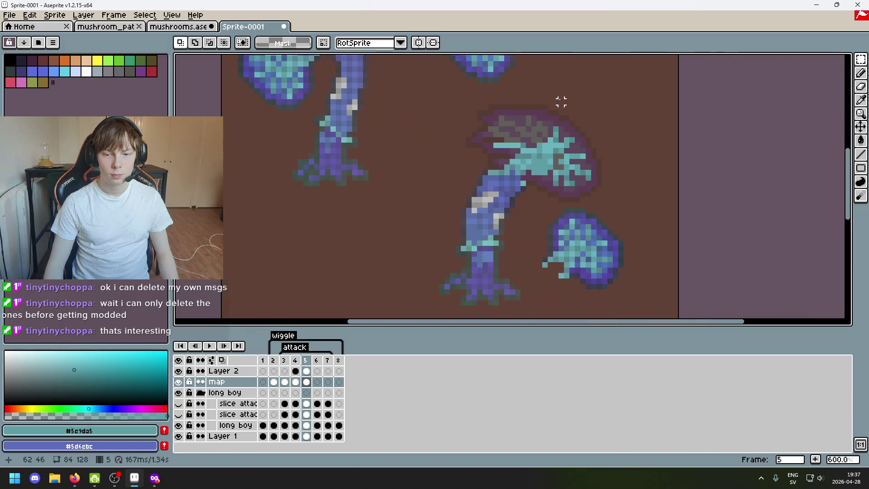
{"action": "key", "text": "ctrl+z"}
{"action": "scroll", "coordinate": [603, 144], "scroll_direction": "up", "scroll_amount": 2}
{"action": "scroll", "coordinate": [607, 219], "scroll_direction": "down", "scroll_amount": 1}
{"action": "left_click", "coordinate": [769, 126]}
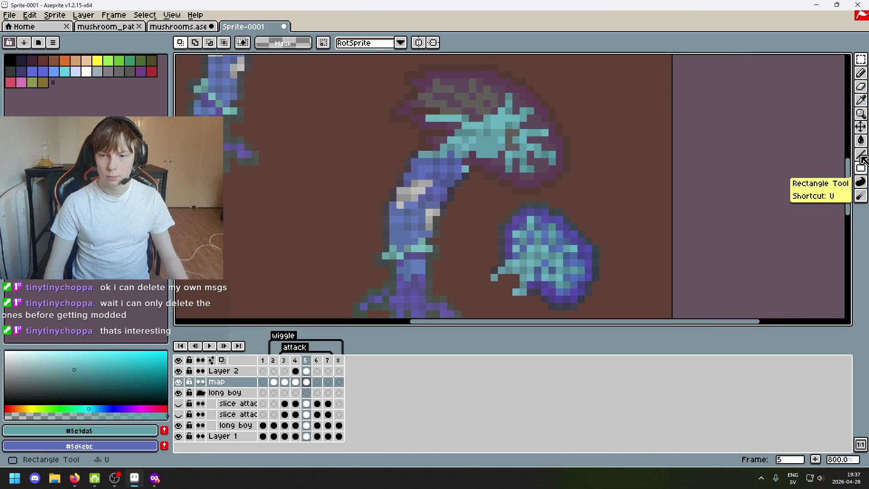
Magic-wand select same-coloured pixels in the sprite, then return to the selection tools
{"action": "left_click_drag", "start_coordinate": [861, 59], "coordinate": [847, 59]}
{"action": "left_click", "coordinate": [516, 234]}
{"action": "key", "text": "m"}
{"action": "scroll", "coordinate": [517, 225], "scroll_direction": "up", "scroll_amount": 2}
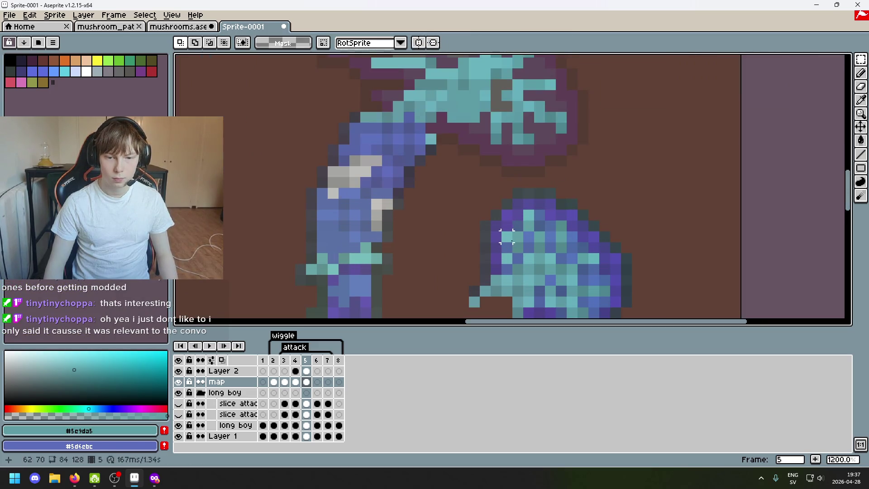
{"action": "left_click", "coordinate": [860, 59]}
Select a small patch of the blue blob with a polygon selection and move it upward
{"action": "left_click", "coordinate": [847, 59]}
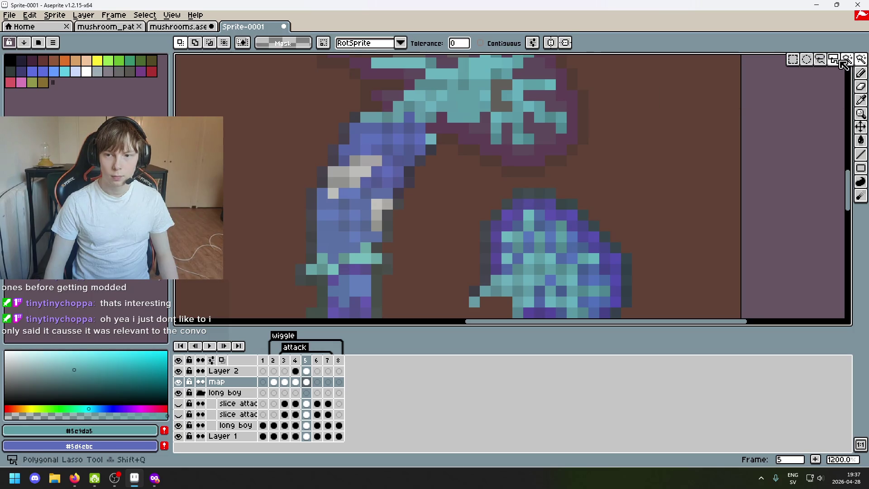
{"action": "left_click", "coordinate": [842, 62]}
{"action": "left_click_drag", "start_coordinate": [500, 230], "coordinate": [525, 255]}
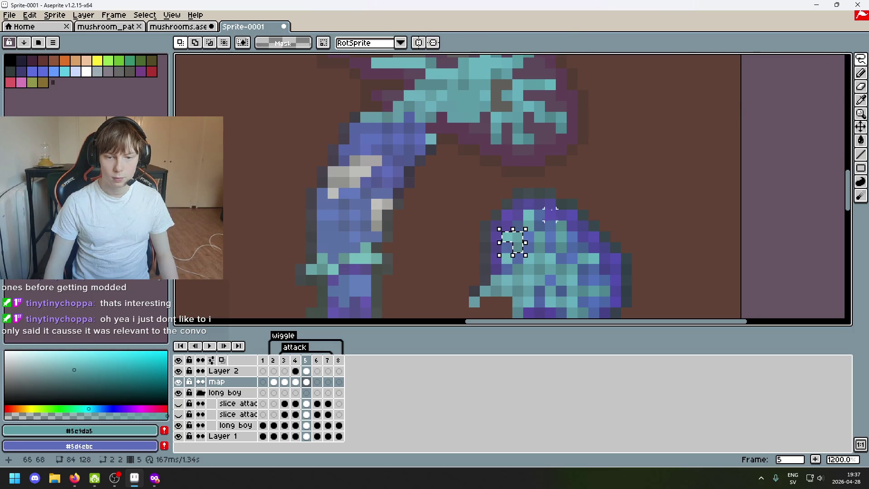
{"action": "scroll", "coordinate": [519, 283], "scroll_direction": "down", "scroll_amount": 3}
{"action": "scroll", "coordinate": [519, 284], "scroll_direction": "up", "scroll_amount": 1}
{"action": "left_click", "coordinate": [519, 276]}
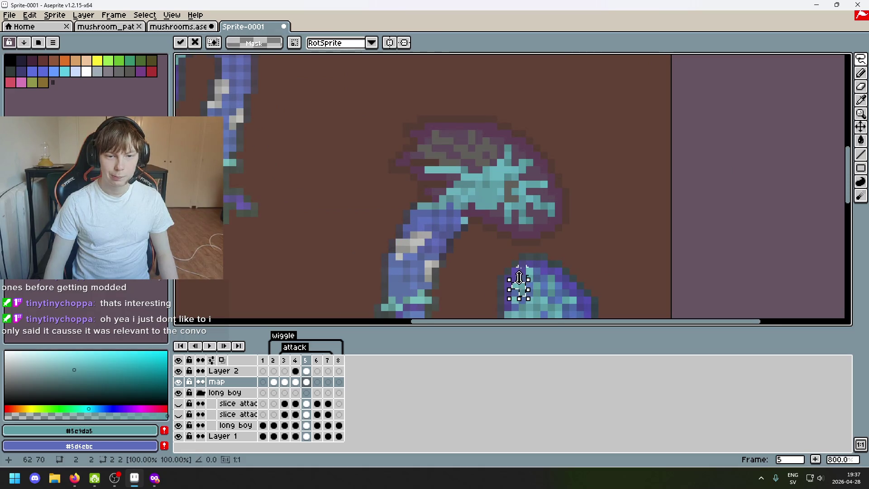
{"action": "left_click_drag", "start_coordinate": [525, 297], "coordinate": [424, 156]}
{"action": "left_click", "coordinate": [486, 161]}
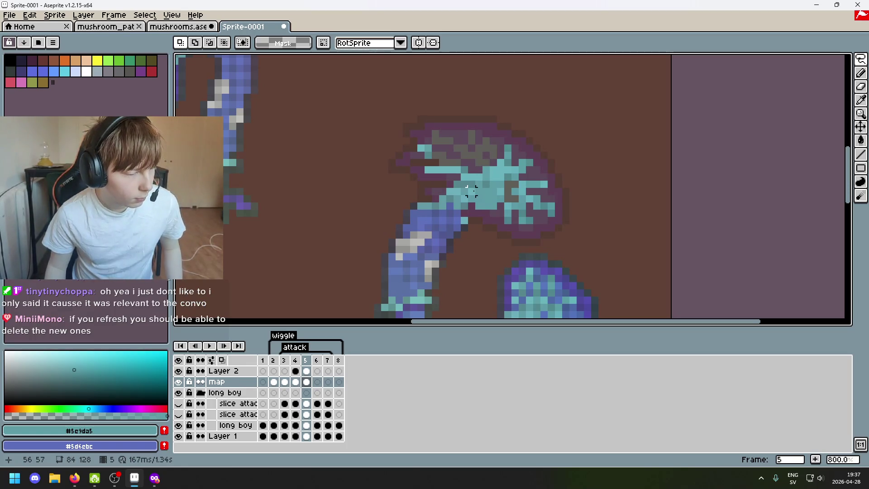
Pick the light teal #6ab2bc from the blob, then a cyan from the mushroom gills
{"action": "left_click_drag", "start_coordinate": [552, 256], "coordinate": [533, 181]}
{"action": "scroll", "coordinate": [534, 181], "scroll_direction": "up", "scroll_amount": 1}
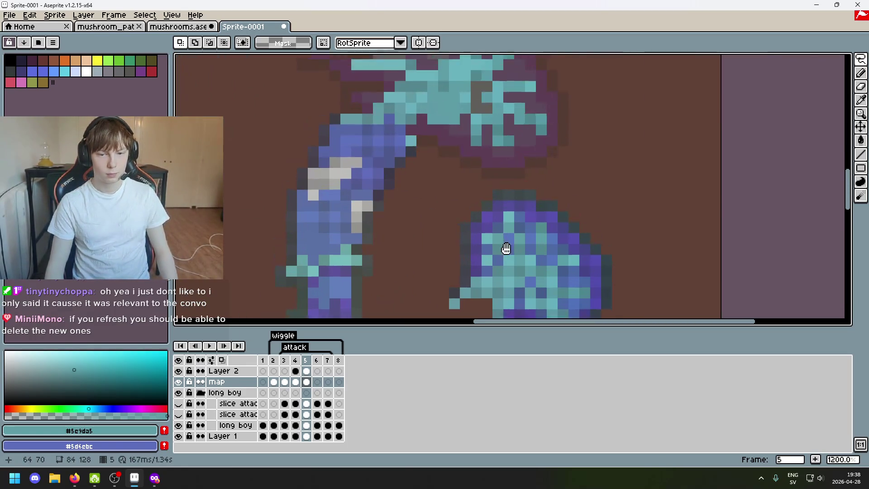
{"action": "scroll", "coordinate": [509, 263], "scroll_direction": "up", "scroll_amount": 1}
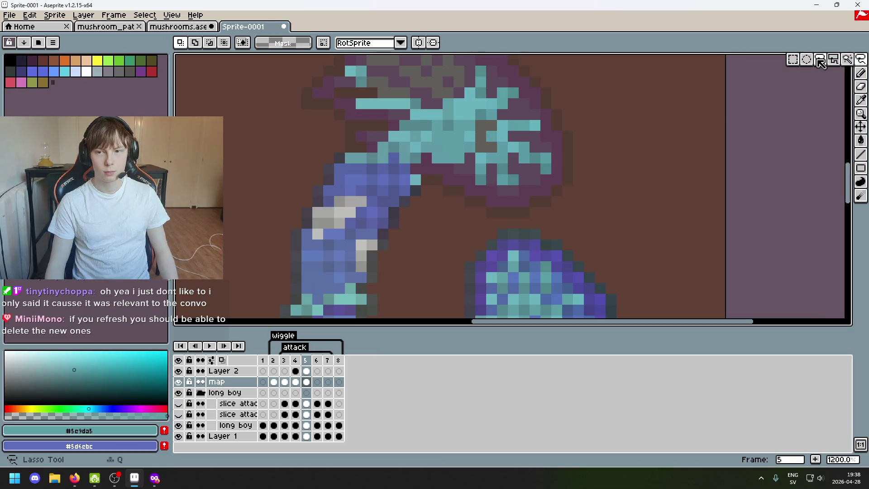
{"action": "left_click", "coordinate": [861, 73]}
{"action": "key", "text": "i"}
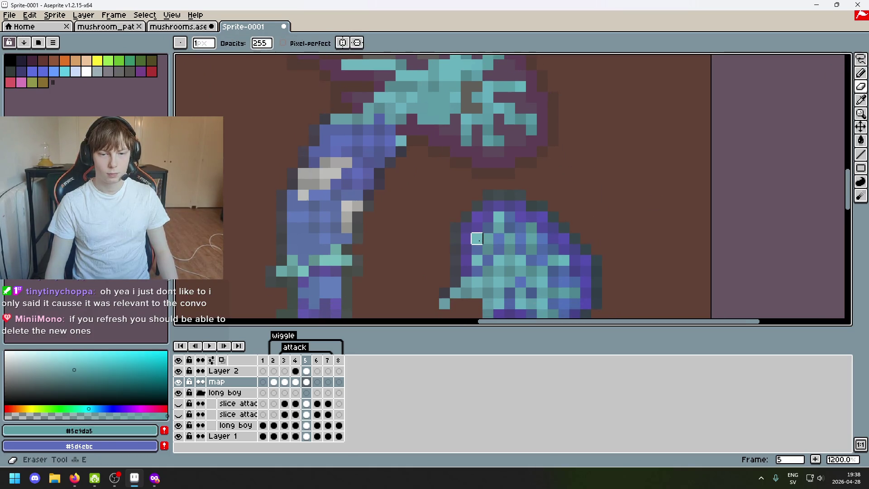
{"action": "left_click", "coordinate": [498, 260], "text": "alt"}
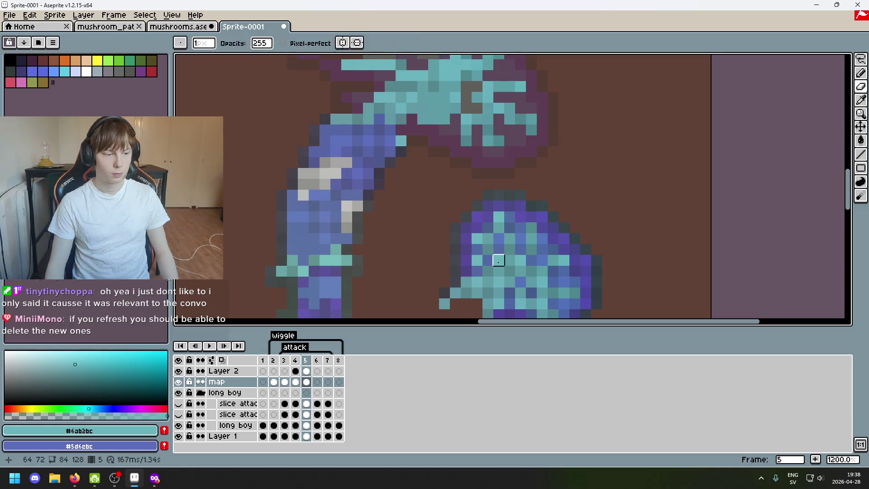
{"action": "scroll", "coordinate": [466, 151], "scroll_direction": "down", "scroll_amount": 1}
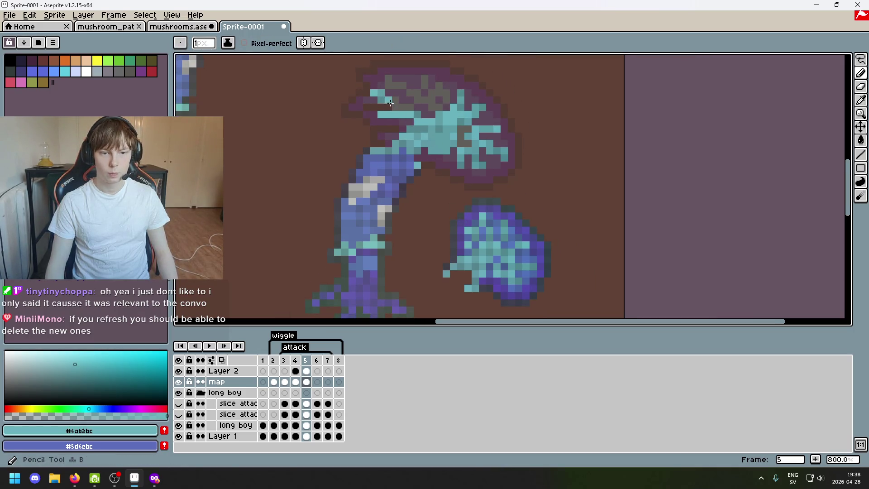
{"action": "scroll", "coordinate": [508, 215], "scroll_direction": "up", "scroll_amount": 1}
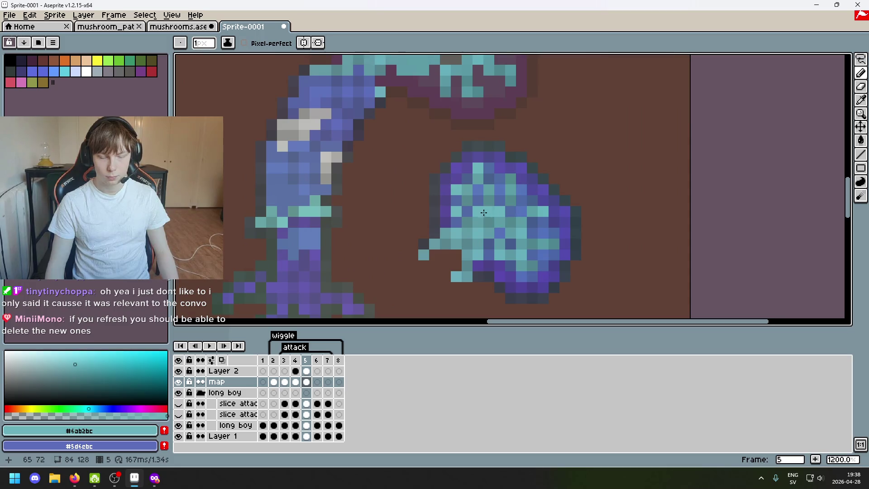
{"action": "scroll", "coordinate": [416, 228], "scroll_direction": "up", "scroll_amount": 3}
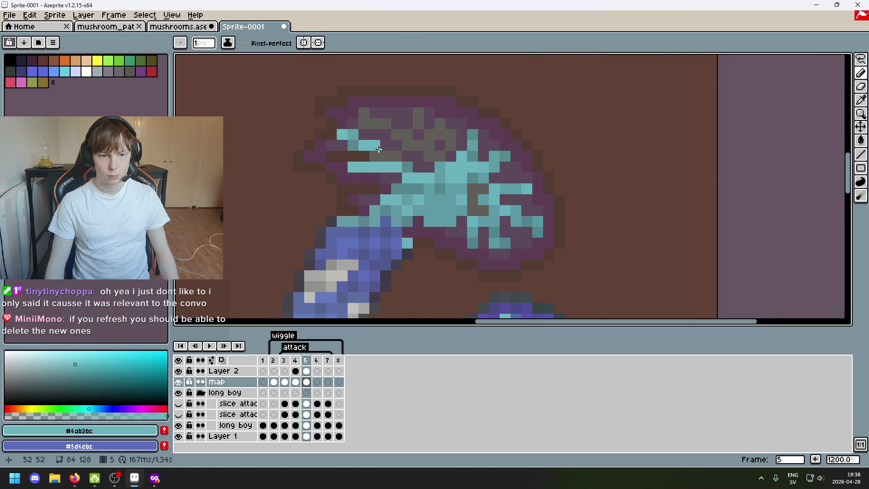
{"action": "scroll", "coordinate": [498, 199], "scroll_direction": "down", "scroll_amount": 1}
{"action": "scroll", "coordinate": [483, 211], "scroll_direction": "down", "scroll_amount": 1}
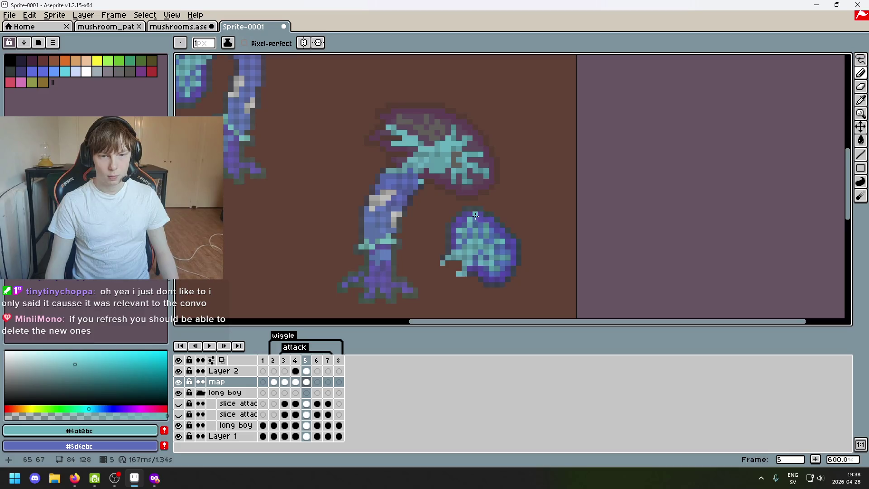
{"action": "scroll", "coordinate": [475, 214], "scroll_direction": "up", "scroll_amount": 1}
{"action": "left_click", "coordinate": [370, 104], "text": "alt"}
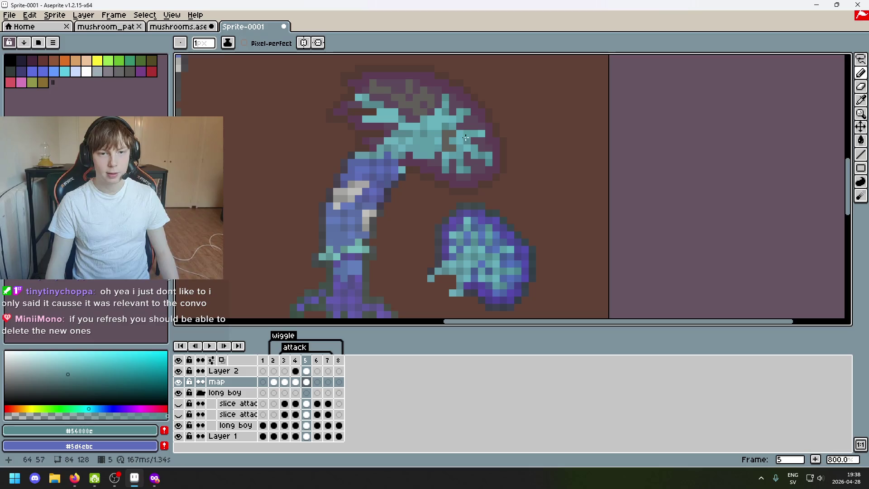
Zoom in to 800% on the mushroom and step back to animation frame 4
{"action": "scroll", "coordinate": [393, 116], "scroll_direction": "up", "scroll_amount": 1}
{"action": "scroll", "coordinate": [446, 114], "scroll_direction": "down", "scroll_amount": 1}
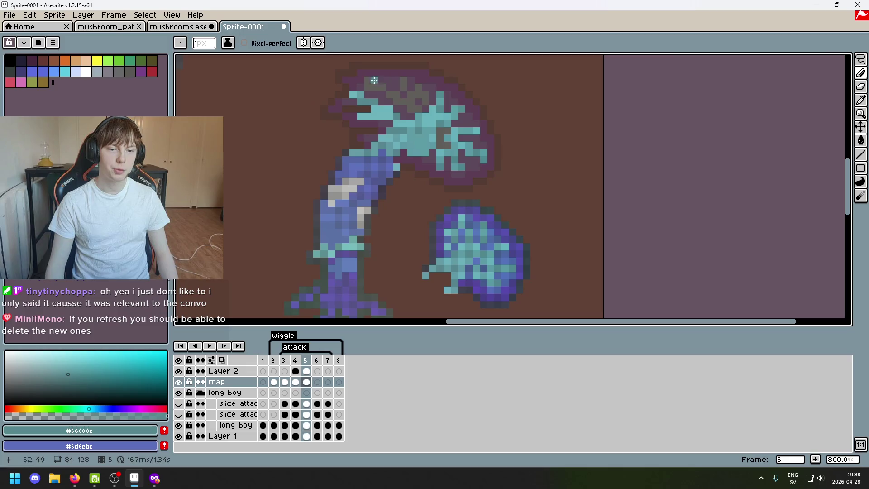
{"action": "scroll", "coordinate": [439, 116], "scroll_direction": "down", "scroll_amount": 2}
{"action": "scroll", "coordinate": [470, 132], "scroll_direction": "up", "scroll_amount": 3}
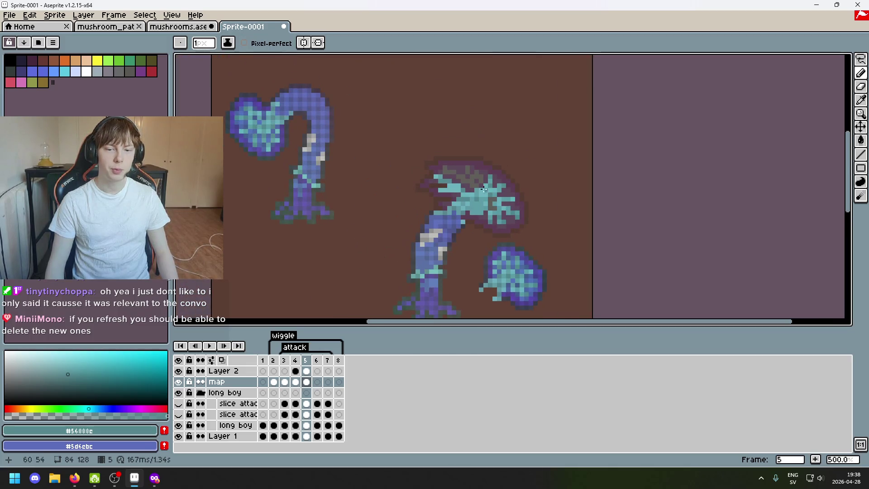
{"action": "scroll", "coordinate": [388, 145], "scroll_direction": "up", "scroll_amount": 1}
{"action": "scroll", "coordinate": [412, 190], "scroll_direction": "up", "scroll_amount": 2}
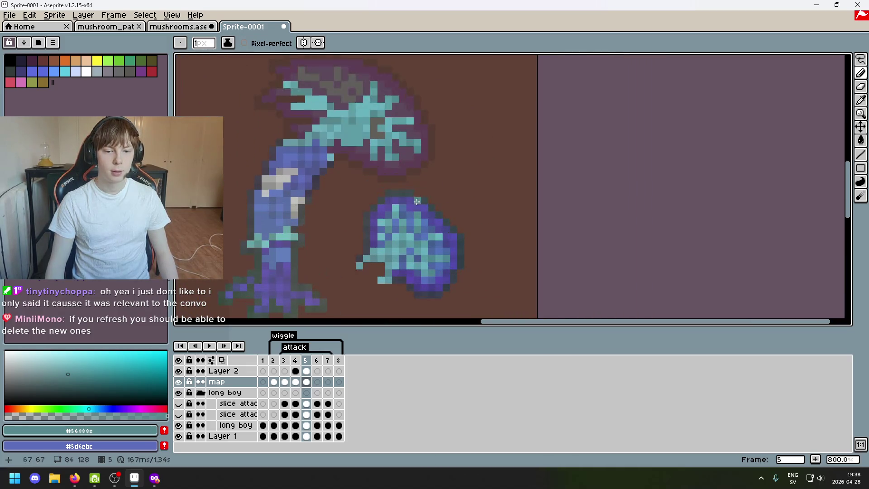
{"action": "scroll", "coordinate": [359, 145], "scroll_direction": "up", "scroll_amount": 2}
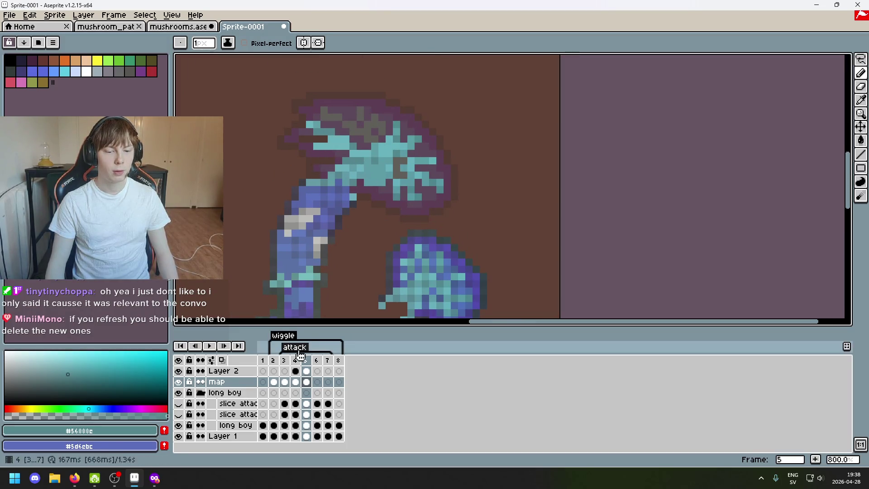
{"action": "key", "text": "Left"}
{"action": "scroll", "coordinate": [333, 259], "scroll_direction": "up", "scroll_amount": 3}
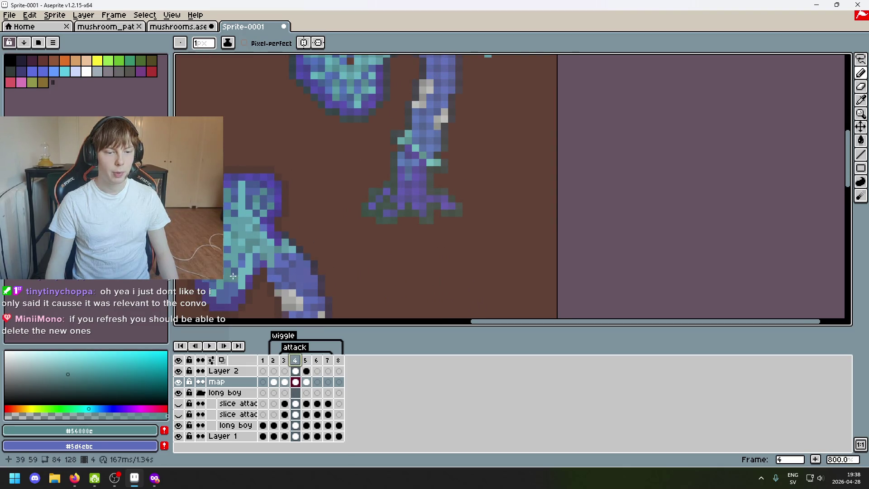
On frame 5, sample cyan #5f9fa5 from the blob and paint a teal pixel at the sprite's top
{"action": "left_click", "coordinate": [305, 361]}
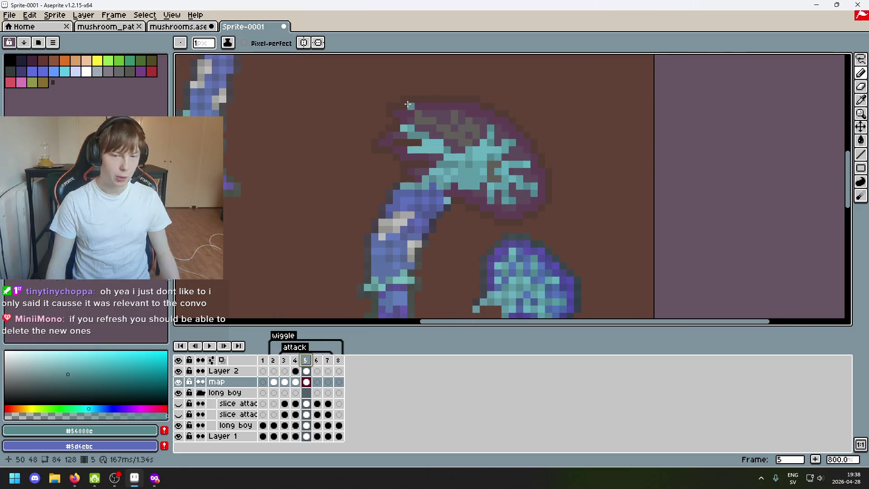
{"action": "scroll", "coordinate": [407, 105], "scroll_direction": "down", "scroll_amount": 3}
{"action": "scroll", "coordinate": [510, 209], "scroll_direction": "up", "scroll_amount": 2}
{"action": "key", "text": "alt"}
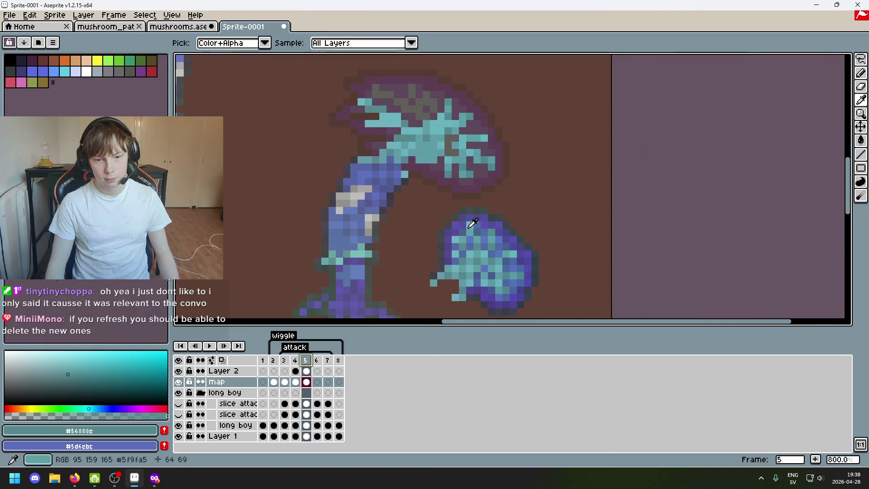
{"action": "left_click", "coordinate": [472, 224], "text": "alt"}
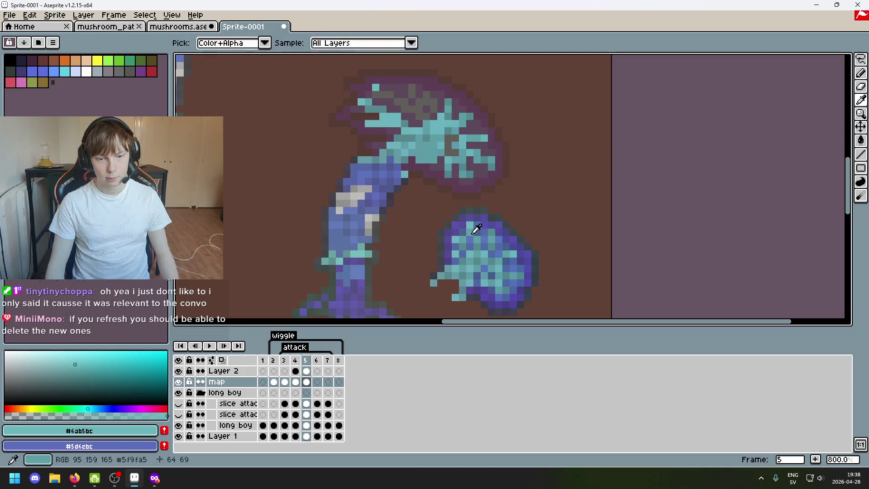
{"action": "left_click", "coordinate": [473, 232], "text": "alt"}
{"action": "left_click", "coordinate": [370, 81]}
Try the blob's teal shades #54888c, #5c9da5 and #68b2bc, then shift the mushroom view down
{"action": "key", "text": "alt"}
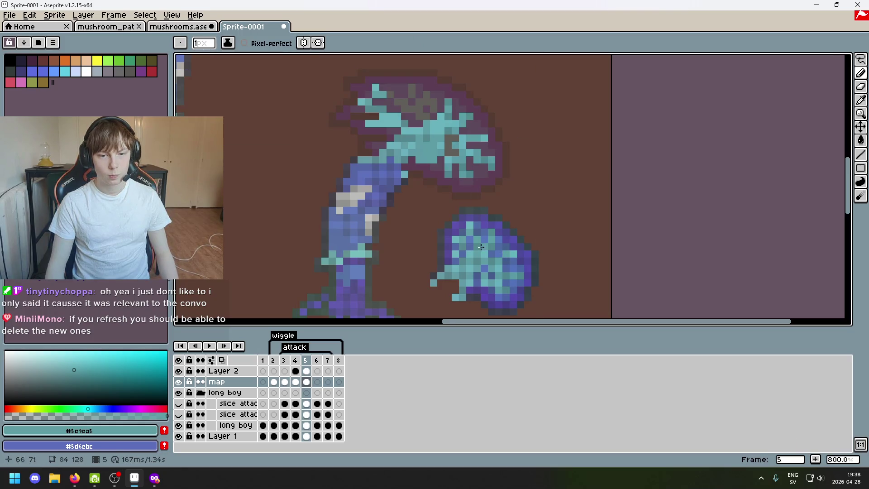
{"action": "left_click", "coordinate": [467, 227], "text": "alt"}
{"action": "scroll", "coordinate": [465, 206], "scroll_direction": "up", "scroll_amount": 3}
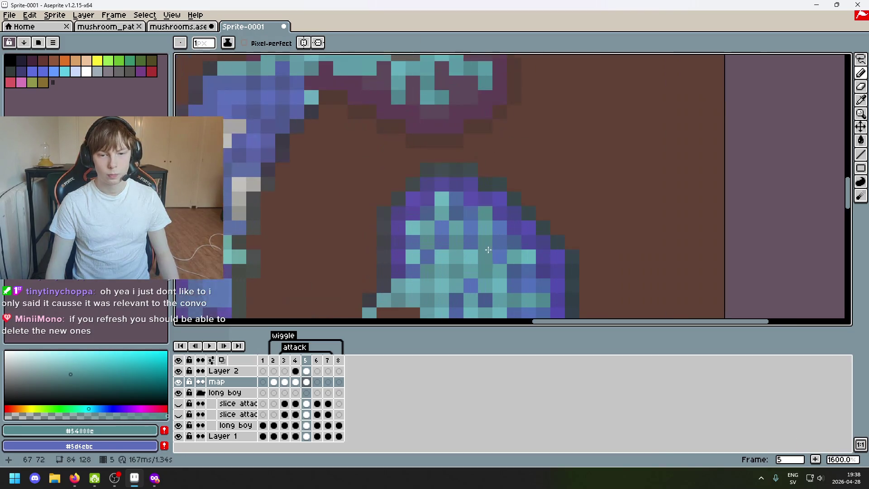
{"action": "left_click", "coordinate": [458, 229], "text": "alt"}
{"action": "scroll", "coordinate": [457, 229], "scroll_direction": "down", "scroll_amount": 2}
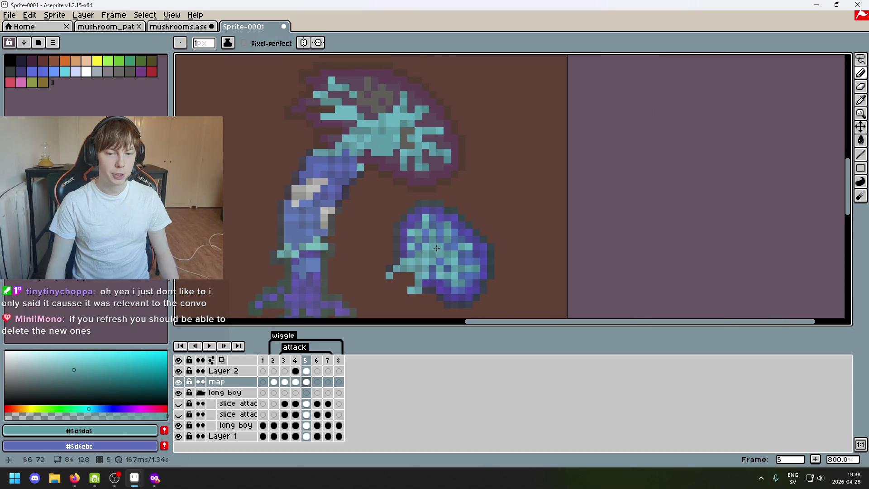
{"action": "left_click", "coordinate": [460, 246], "text": "alt"}
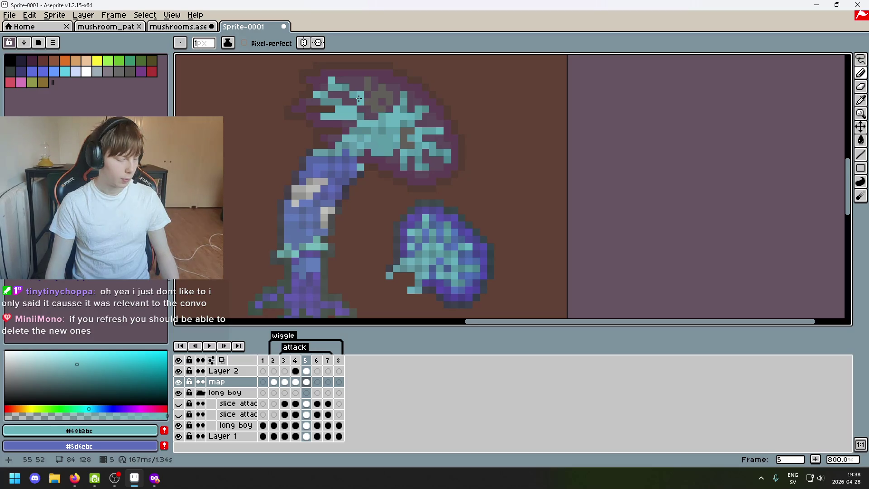
{"action": "scroll", "coordinate": [370, 104], "scroll_direction": "up", "scroll_amount": 2}
{"action": "scroll", "coordinate": [459, 224], "scroll_direction": "down", "scroll_amount": 3}
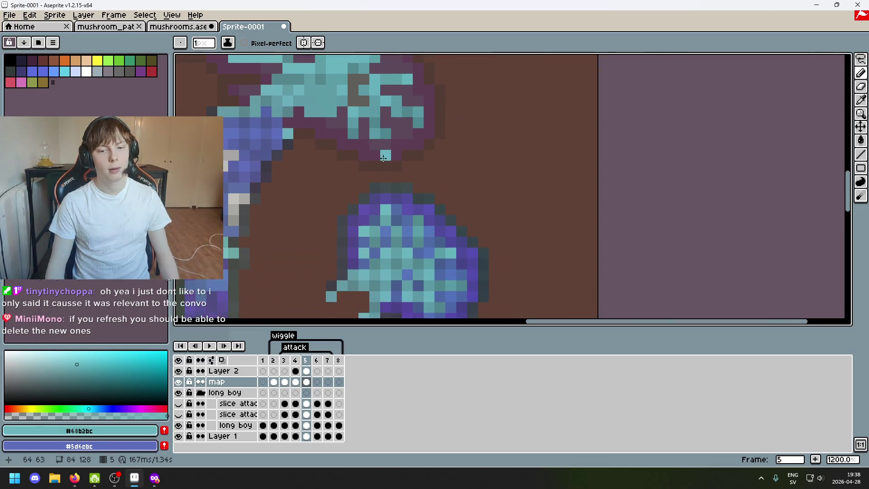
{"action": "scroll", "coordinate": [358, 96], "scroll_direction": "up", "scroll_amount": 4}
{"action": "scroll", "coordinate": [358, 96], "scroll_direction": "down", "scroll_amount": 4}
{"action": "scroll", "coordinate": [393, 156], "scroll_direction": "up", "scroll_amount": 1}
{"action": "scroll", "coordinate": [393, 155], "scroll_direction": "up", "scroll_amount": 2}
{"action": "scroll", "coordinate": [393, 155], "scroll_direction": "down", "scroll_amount": 3}
{"action": "left_click_drag", "start_coordinate": [393, 156], "coordinate": [392, 173]}
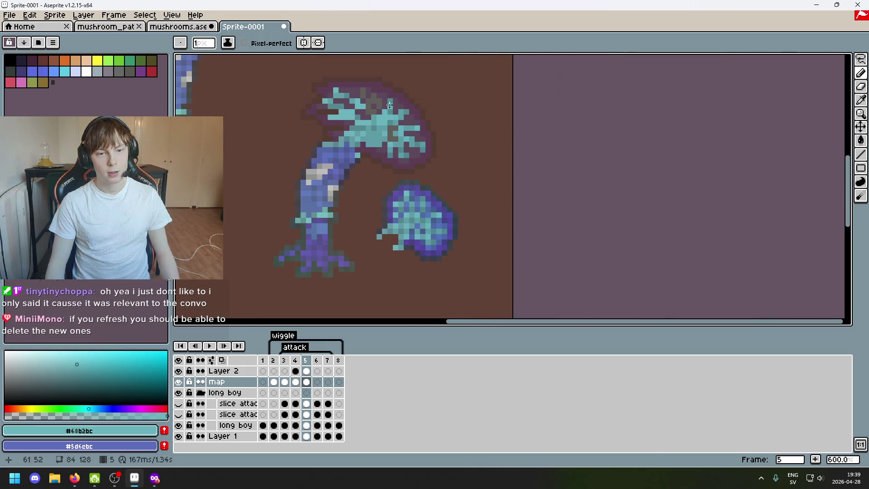
{"action": "scroll", "coordinate": [407, 152], "scroll_direction": "up", "scroll_amount": 1}
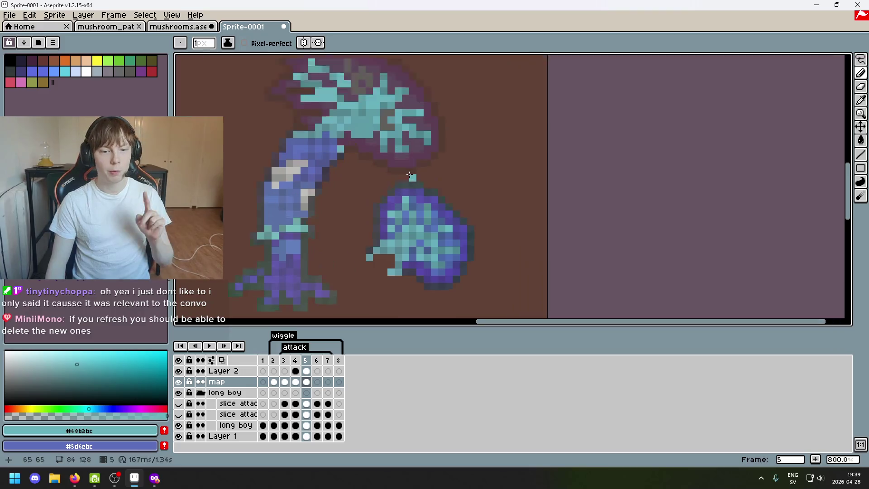
{"action": "scroll", "coordinate": [406, 151], "scroll_direction": "up", "scroll_amount": 2}
Paint a darker cyan #5f9fa5 pixel below the mushroom cap
{"action": "left_click", "coordinate": [336, 91], "text": "alt"}
{"action": "scroll", "coordinate": [336, 90], "scroll_direction": "down", "scroll_amount": 1}
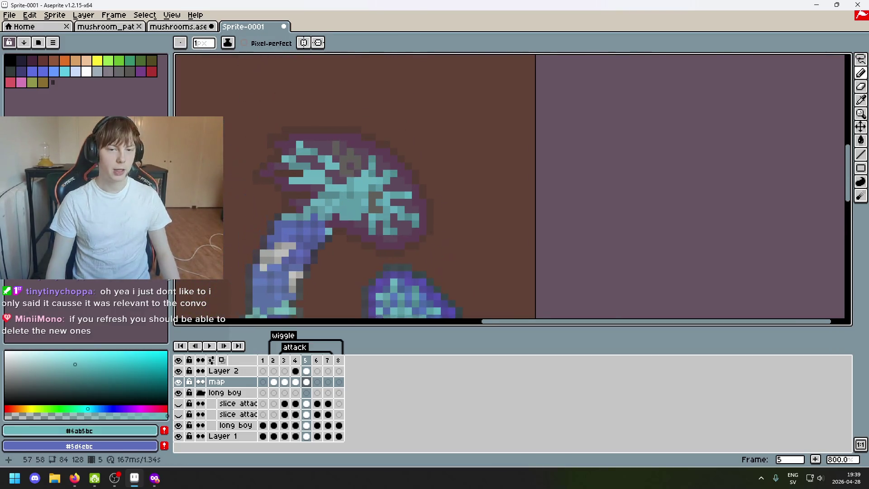
{"action": "scroll", "coordinate": [333, 138], "scroll_direction": "up", "scroll_amount": 2}
{"action": "scroll", "coordinate": [334, 141], "scroll_direction": "down", "scroll_amount": 2}
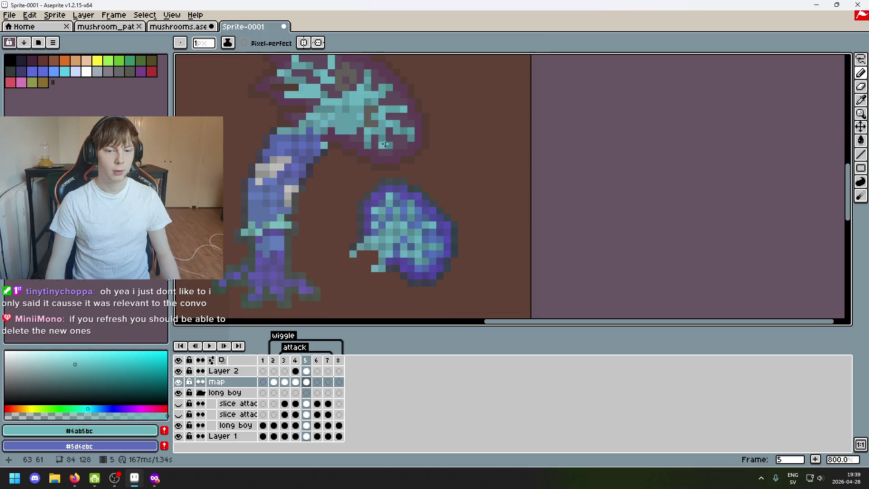
{"action": "scroll", "coordinate": [336, 128], "scroll_direction": "down", "scroll_amount": 1}
{"action": "scroll", "coordinate": [336, 127], "scroll_direction": "up", "scroll_amount": 1}
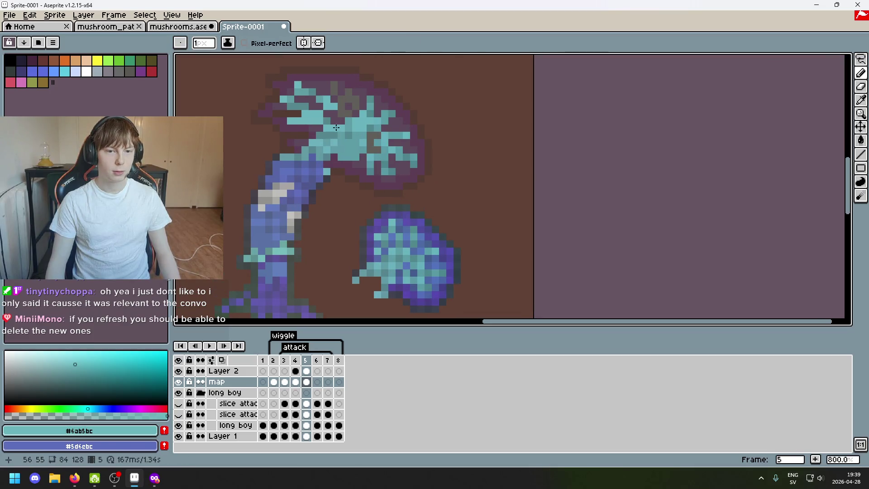
{"action": "left_click", "coordinate": [393, 218], "text": "alt"}
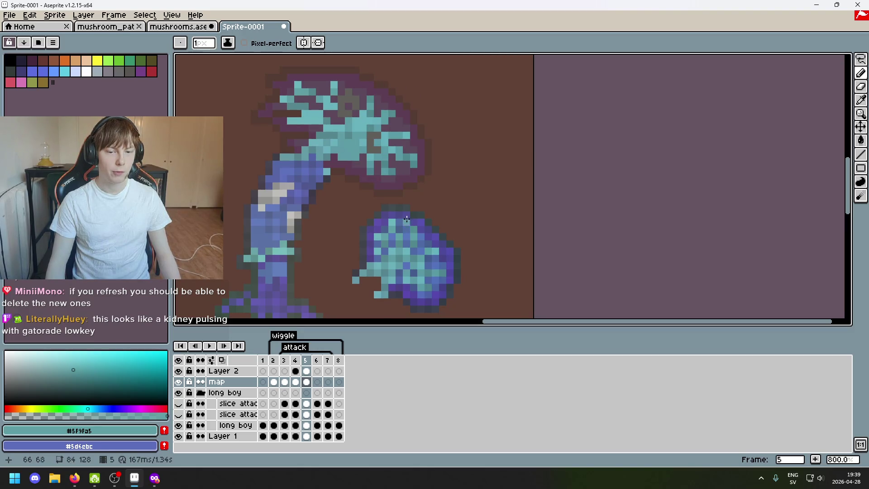
{"action": "scroll", "coordinate": [406, 219], "scroll_direction": "up", "scroll_amount": 1}
{"action": "left_click", "coordinate": [370, 174]}
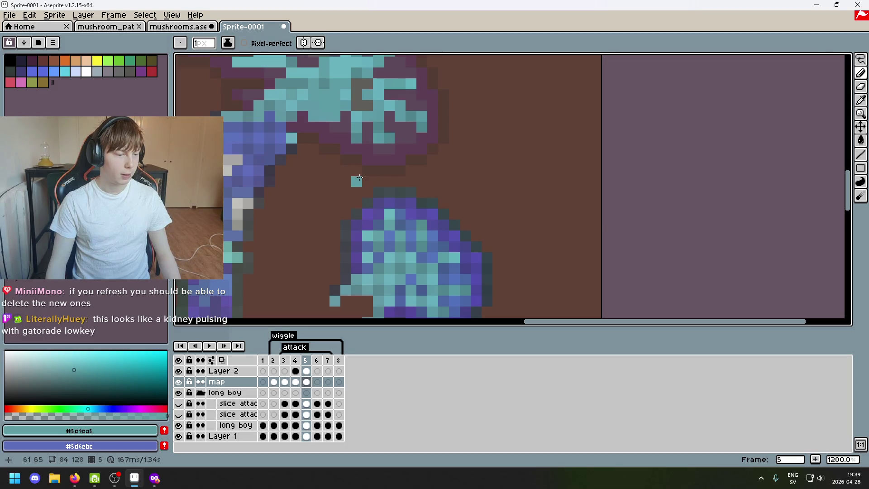
Paint a light cyan #6ab5bc pixel just below the cap
{"action": "scroll", "coordinate": [358, 177], "scroll_direction": "down", "scroll_amount": 3}
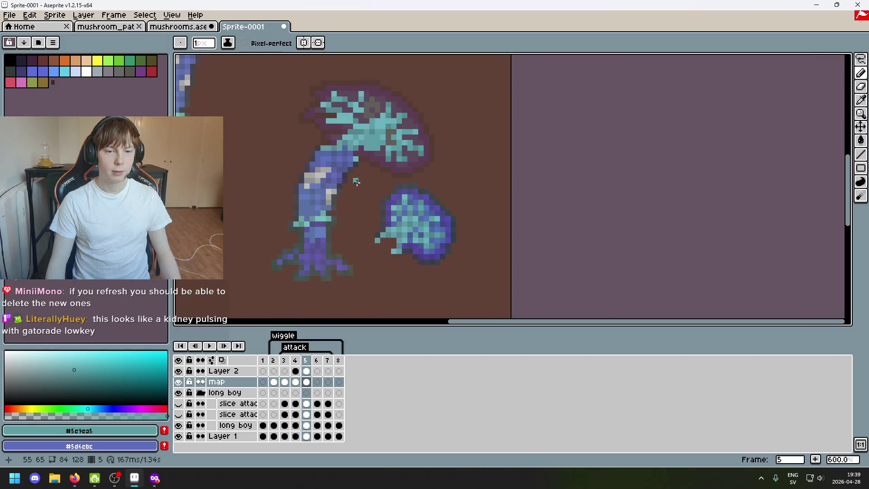
{"action": "scroll", "coordinate": [357, 181], "scroll_direction": "up", "scroll_amount": 2}
{"action": "scroll", "coordinate": [406, 99], "scroll_direction": "up", "scroll_amount": 2}
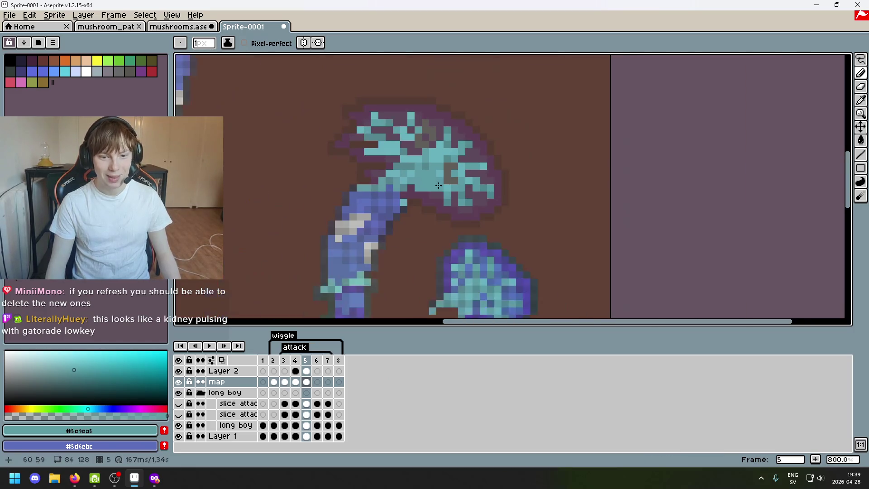
{"action": "scroll", "coordinate": [397, 113], "scroll_direction": "down", "scroll_amount": 2}
{"action": "scroll", "coordinate": [408, 154], "scroll_direction": "down", "scroll_amount": 1}
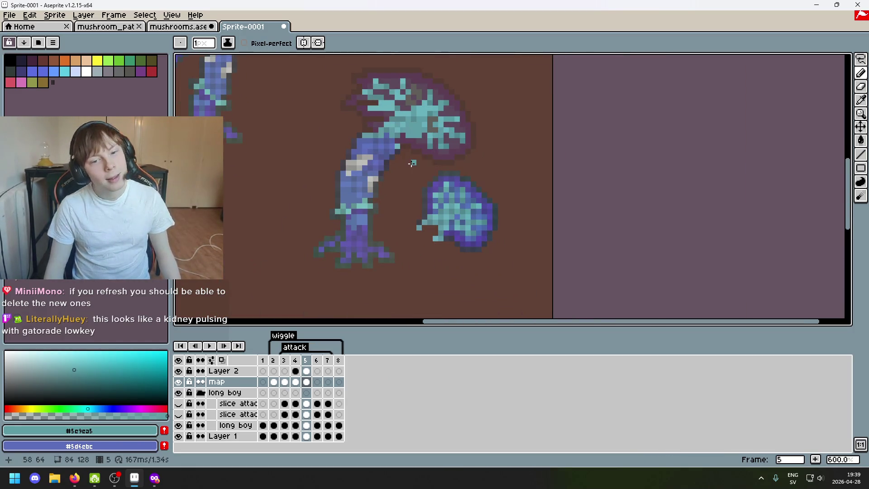
{"action": "scroll", "coordinate": [412, 190], "scroll_direction": "up", "scroll_amount": 1}
{"action": "scroll", "coordinate": [421, 213], "scroll_direction": "up", "scroll_amount": 1}
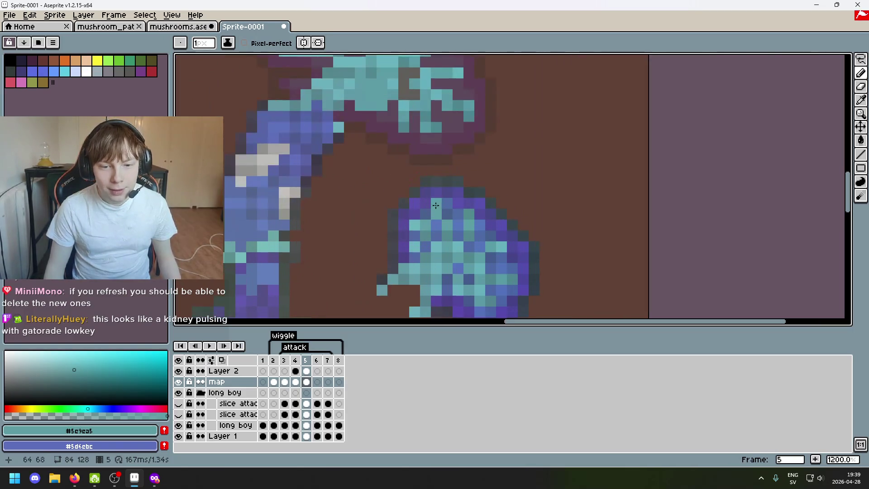
{"action": "left_click", "coordinate": [435, 200], "text": "alt"}
{"action": "scroll", "coordinate": [378, 166], "scroll_direction": "down", "scroll_amount": 2}
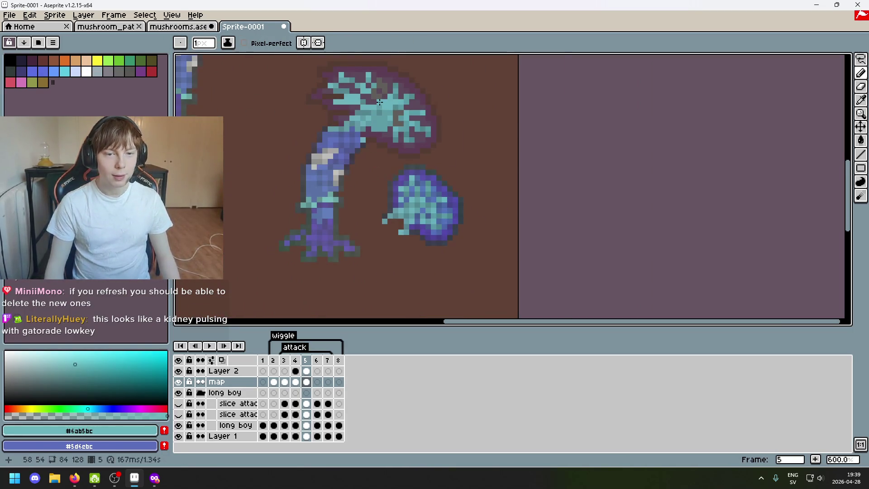
{"action": "scroll", "coordinate": [379, 141], "scroll_direction": "up", "scroll_amount": 1}
{"action": "scroll", "coordinate": [389, 172], "scroll_direction": "up", "scroll_amount": 1}
{"action": "left_click", "coordinate": [396, 190]}
Sample the darker cyan #5f9fa5 from the cap as the drawing colour
{"action": "scroll", "coordinate": [397, 190], "scroll_direction": "down", "scroll_amount": 1}
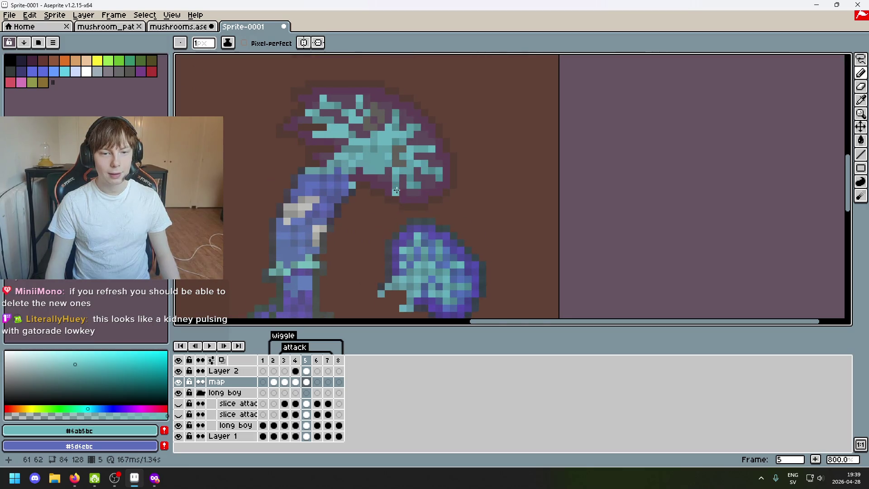
{"action": "scroll", "coordinate": [396, 190], "scroll_direction": "up", "scroll_amount": 3}
{"action": "scroll", "coordinate": [343, 145], "scroll_direction": "down", "scroll_amount": 4}
{"action": "scroll", "coordinate": [482, 204], "scroll_direction": "up", "scroll_amount": 3}
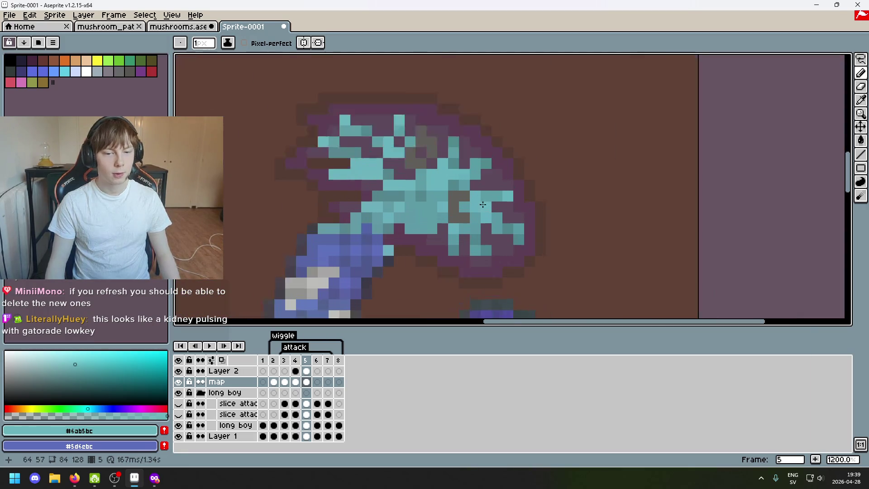
{"action": "scroll", "coordinate": [483, 205], "scroll_direction": "up", "scroll_amount": 1}
{"action": "scroll", "coordinate": [345, 101], "scroll_direction": "down", "scroll_amount": 5}
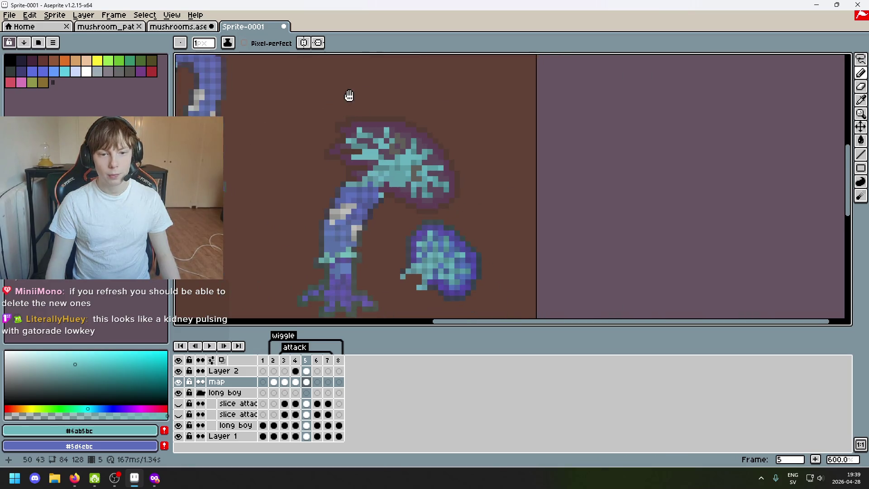
{"action": "scroll", "coordinate": [396, 193], "scroll_direction": "up", "scroll_amount": 3}
{"action": "scroll", "coordinate": [396, 193], "scroll_direction": "up", "scroll_amount": 1}
{"action": "scroll", "coordinate": [384, 184], "scroll_direction": "down", "scroll_amount": 2}
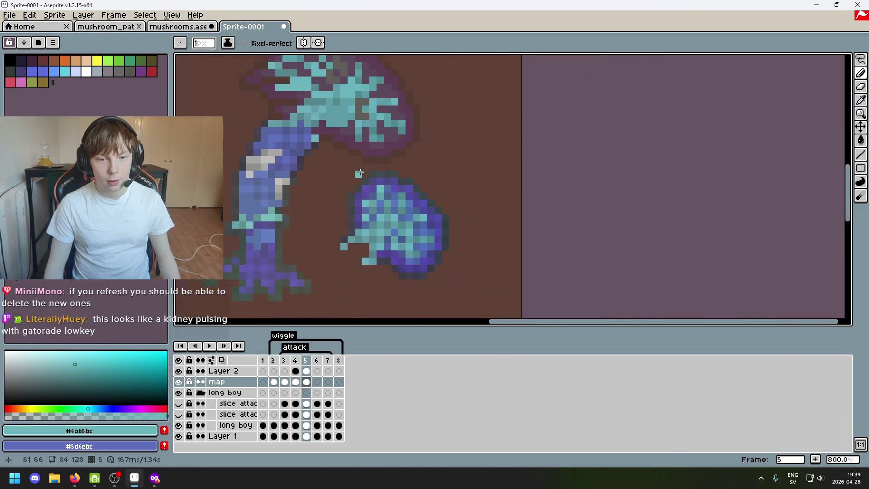
{"action": "scroll", "coordinate": [353, 145], "scroll_direction": "up", "scroll_amount": 1}
{"action": "scroll", "coordinate": [360, 122], "scroll_direction": "up", "scroll_amount": 1}
{"action": "key", "text": "alt"}
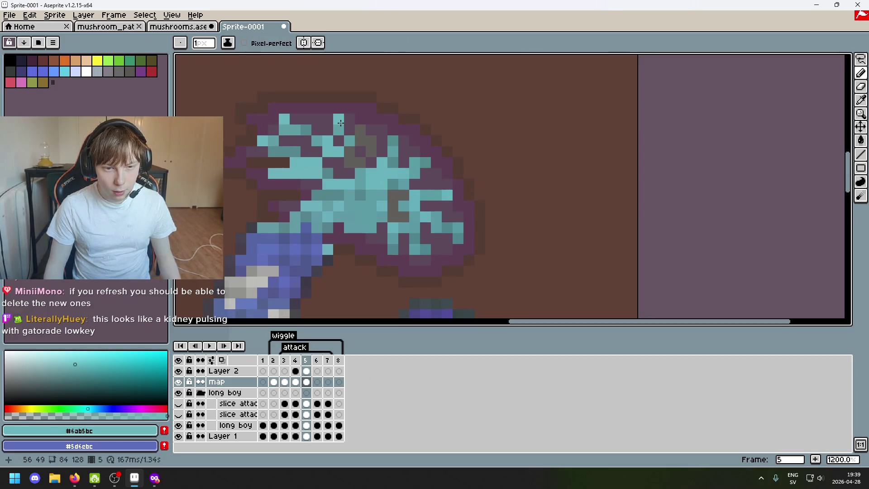
{"action": "left_click", "coordinate": [355, 140], "text": "alt"}
{"action": "scroll", "coordinate": [433, 144], "scroll_direction": "down", "scroll_amount": 2}
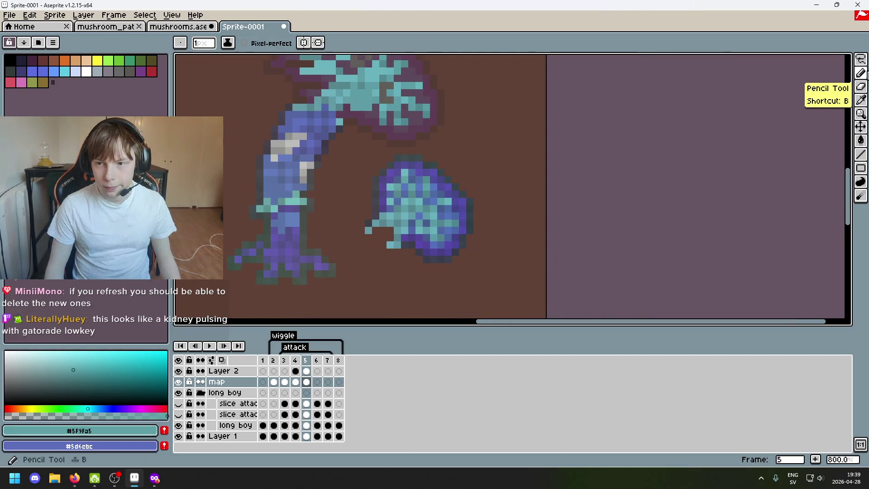
{"action": "left_click", "coordinate": [860, 59]}
Magic Wand-select same-colour regions on the blob and lower blob
{"action": "left_click", "coordinate": [846, 59]}
{"action": "scroll", "coordinate": [442, 169], "scroll_direction": "up", "scroll_amount": 3}
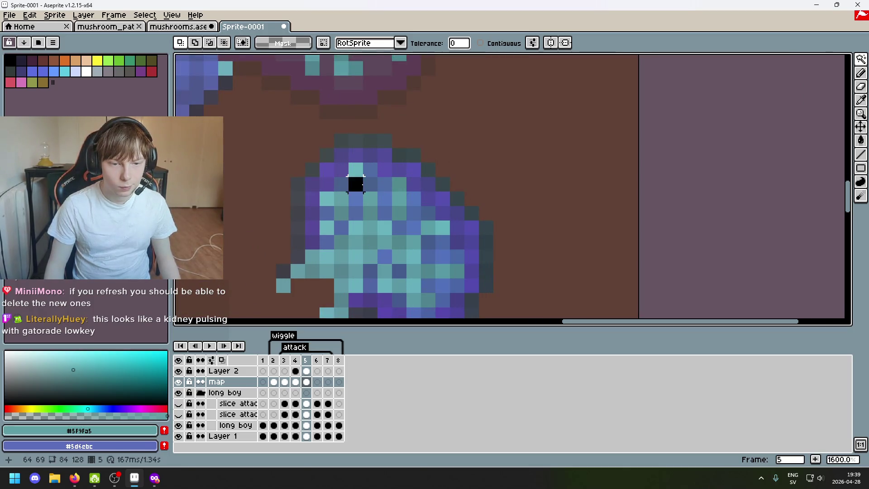
{"action": "left_click", "coordinate": [356, 184]}
{"action": "scroll", "coordinate": [362, 203], "scroll_direction": "down", "scroll_amount": 3}
{"action": "scroll", "coordinate": [347, 136], "scroll_direction": "up", "scroll_amount": 2}
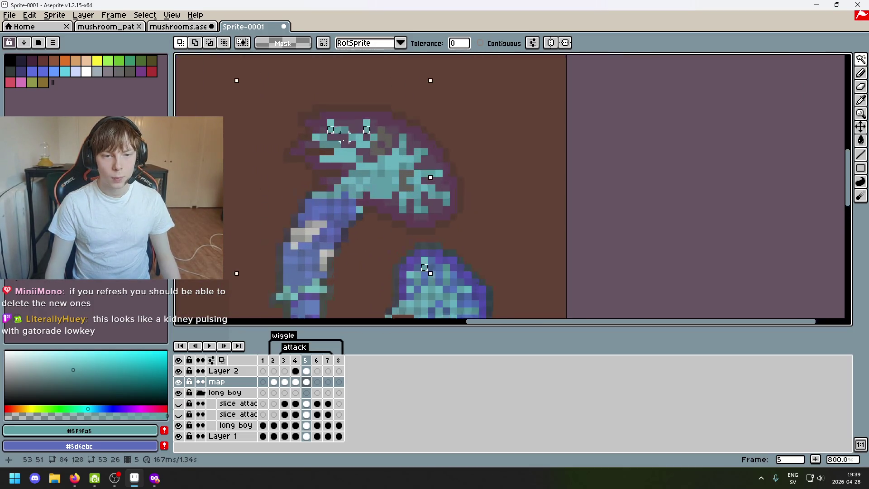
{"action": "scroll", "coordinate": [340, 113], "scroll_direction": "up", "scroll_amount": 4}
{"action": "scroll", "coordinate": [349, 108], "scroll_direction": "down", "scroll_amount": 3}
{"action": "scroll", "coordinate": [440, 143], "scroll_direction": "up", "scroll_amount": 1}
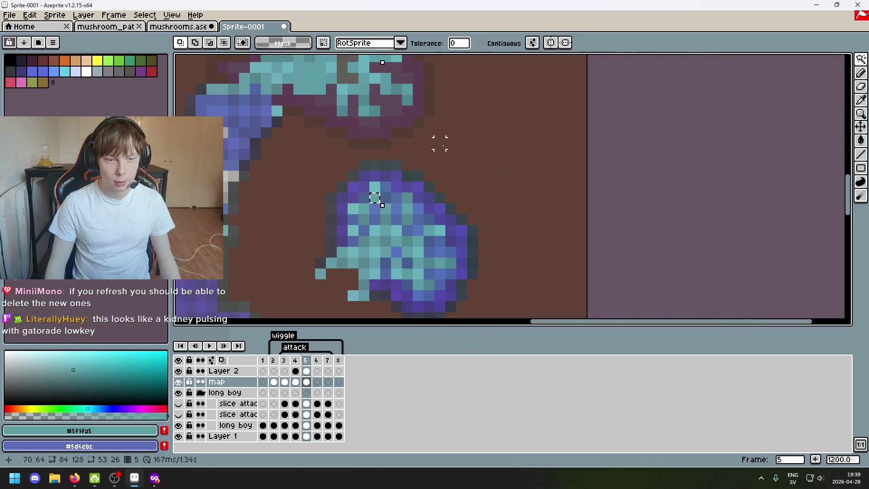
{"action": "scroll", "coordinate": [407, 200], "scroll_direction": "down", "scroll_amount": 2}
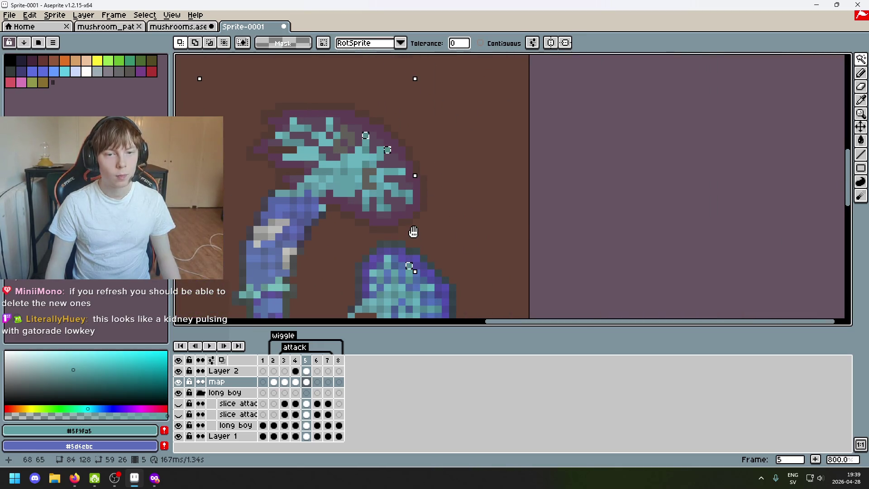
{"action": "scroll", "coordinate": [400, 199], "scroll_direction": "up", "scroll_amount": 5}
{"action": "key", "text": "b"}
{"action": "scroll", "coordinate": [481, 139], "scroll_direction": "down", "scroll_amount": 3}
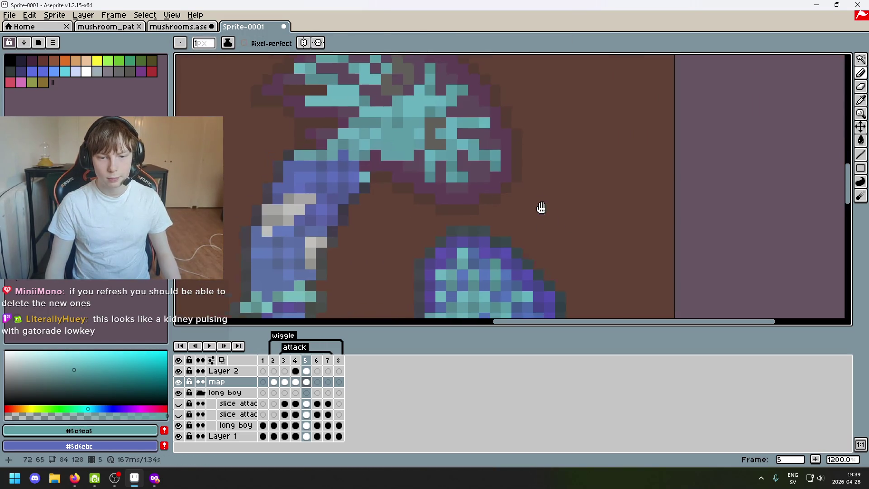
{"action": "scroll", "coordinate": [541, 208], "scroll_direction": "up", "scroll_amount": 1}
{"action": "key", "text": "w"}
{"action": "scroll", "coordinate": [554, 78], "scroll_direction": "right", "scroll_amount": 2}
{"action": "left_click", "coordinate": [339, 111]}
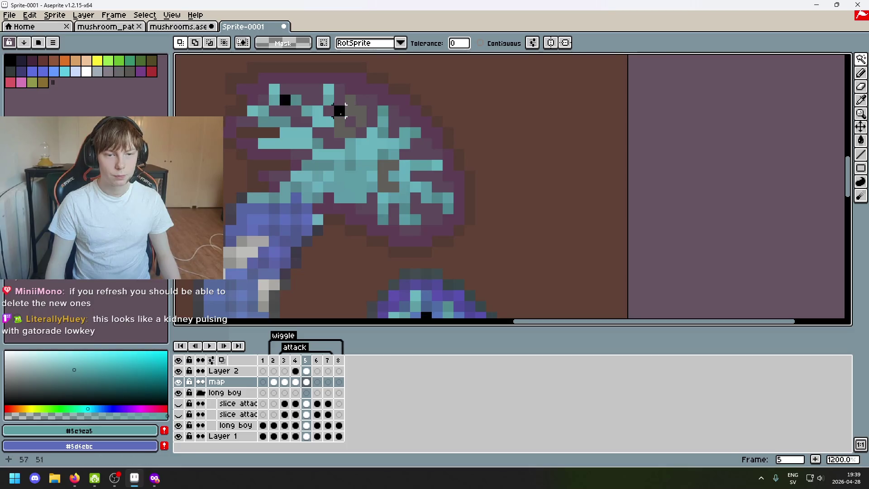
{"action": "scroll", "coordinate": [514, 135], "scroll_direction": "right", "scroll_amount": 1}
Pick dark teal #54888c, select every pixel of that colour, then deselect with Ctrl+D
{"action": "left_click", "coordinate": [420, 217], "text": "alt"}
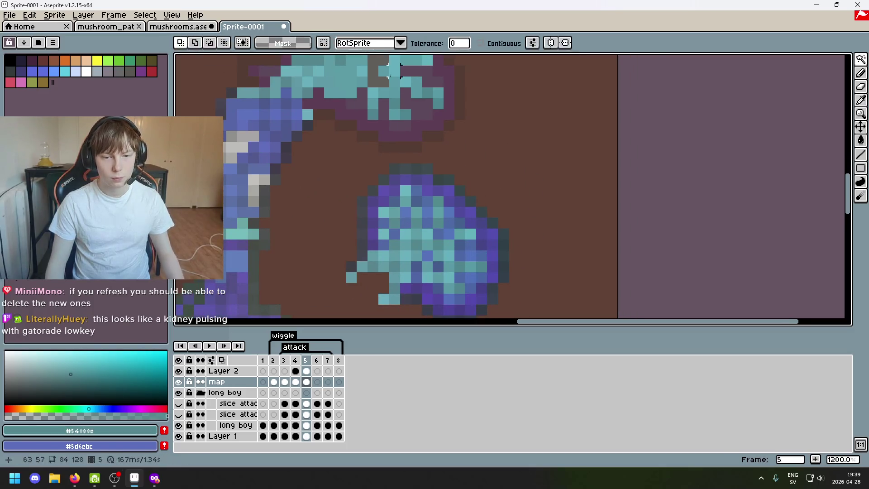
{"action": "scroll", "coordinate": [401, 164], "scroll_direction": "up", "scroll_amount": 3}
{"action": "scroll", "coordinate": [401, 164], "scroll_direction": "left", "scroll_amount": 1}
{"action": "key", "text": "b"}
{"action": "scroll", "coordinate": [400, 164], "scroll_direction": "down", "scroll_amount": 3}
{"action": "scroll", "coordinate": [401, 164], "scroll_direction": "right", "scroll_amount": 1}
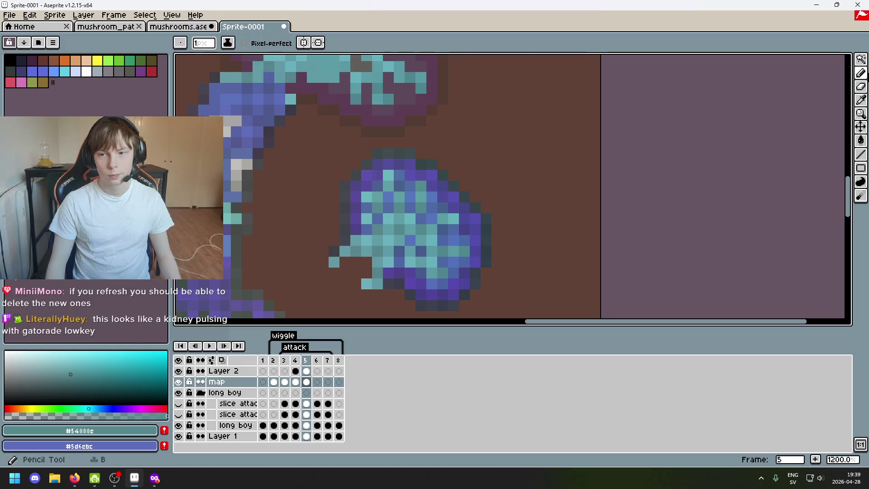
{"action": "key", "text": "w"}
{"action": "left_click", "coordinate": [398, 218]}
{"action": "scroll", "coordinate": [398, 219], "scroll_direction": "up", "scroll_amount": 3}
{"action": "scroll", "coordinate": [399, 218], "scroll_direction": "left", "scroll_amount": 1}
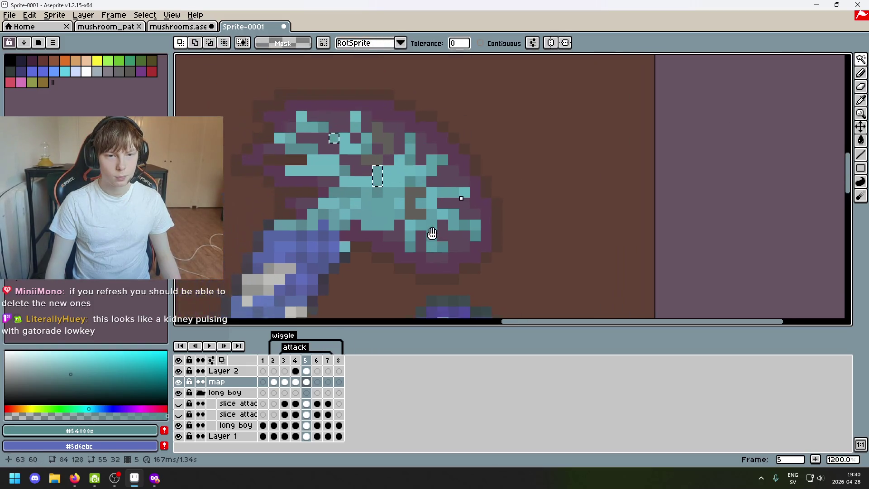
{"action": "key", "text": "ctrl+d"}
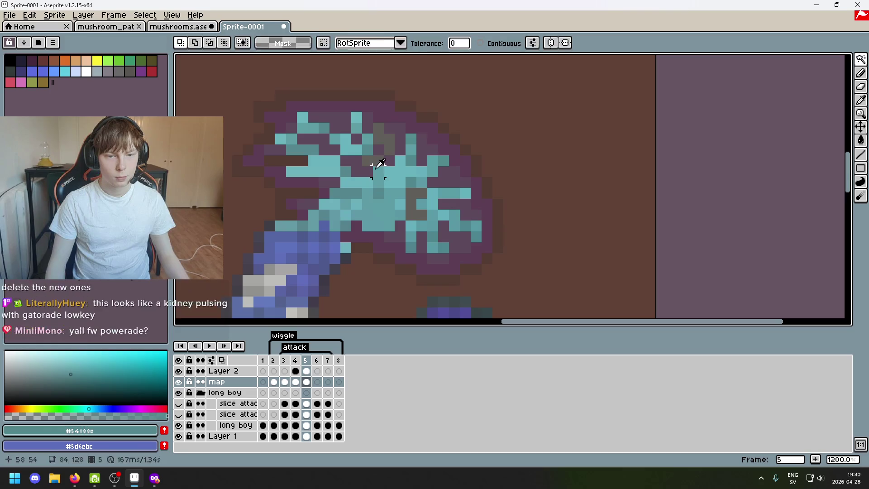
With the Pencil, sample several cap and gill colours, ending on light teal #6ab5bc
{"action": "key", "text": "b"}
{"action": "left_click", "coordinate": [378, 172], "text": "alt"}
{"action": "left_click", "coordinate": [378, 141], "text": "alt"}
{"action": "left_click", "coordinate": [365, 130], "text": "alt"}
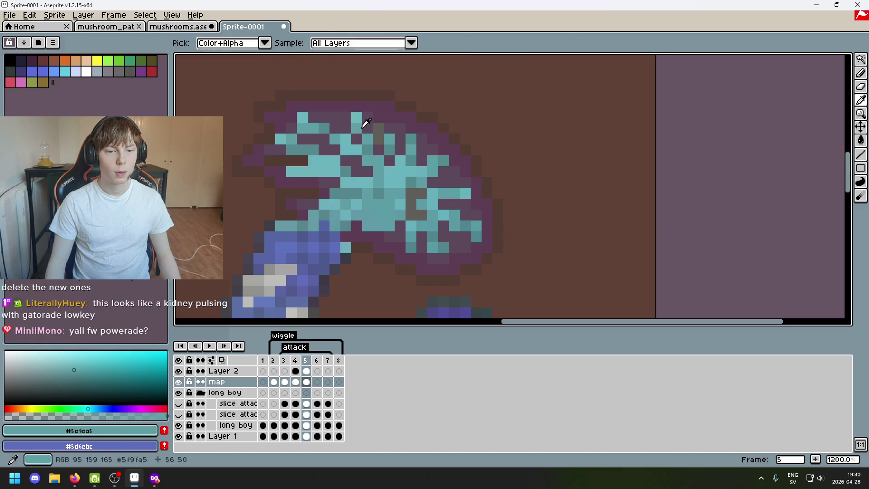
{"action": "left_click", "coordinate": [366, 121], "text": "alt"}
{"action": "left_click", "coordinate": [360, 120], "text": "alt"}
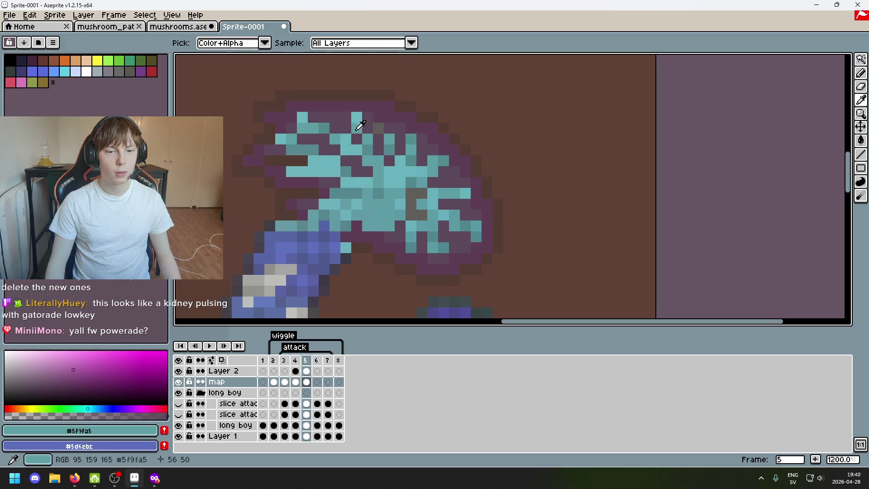
{"action": "left_click", "coordinate": [379, 117], "text": "alt"}
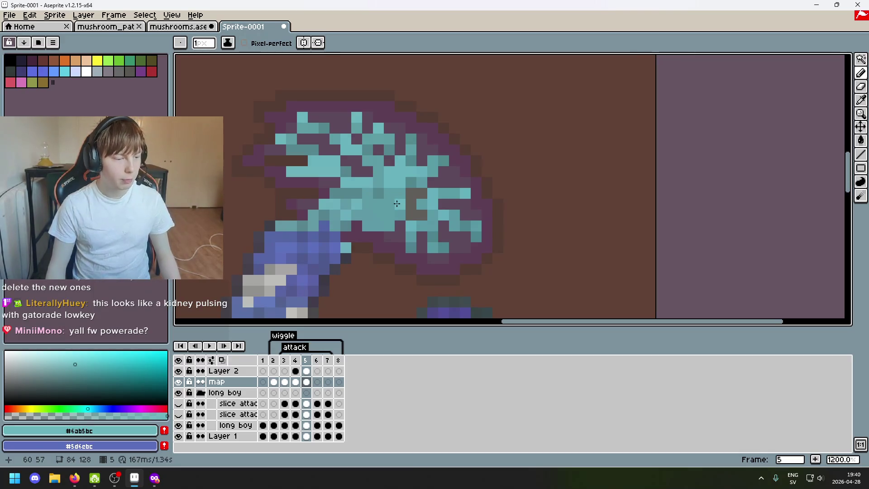
{"action": "scroll", "coordinate": [395, 207], "scroll_direction": "down", "scroll_amount": 2}
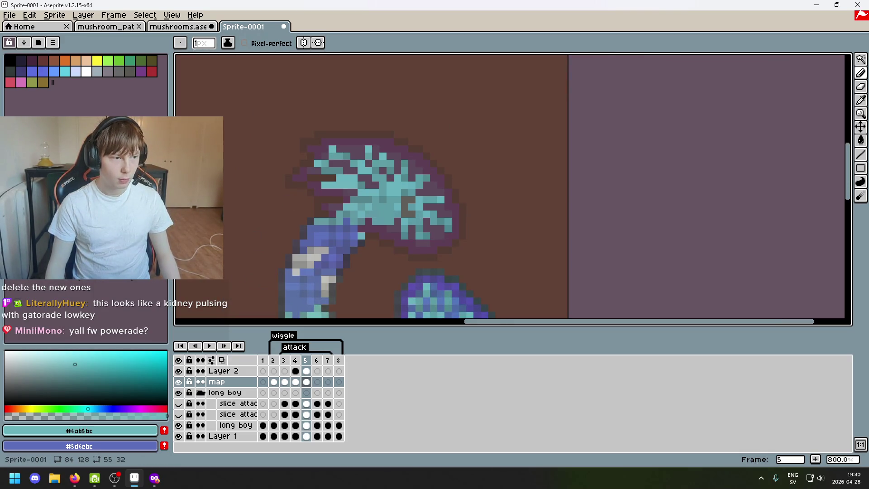
{"action": "key", "text": "alt+Tab"}
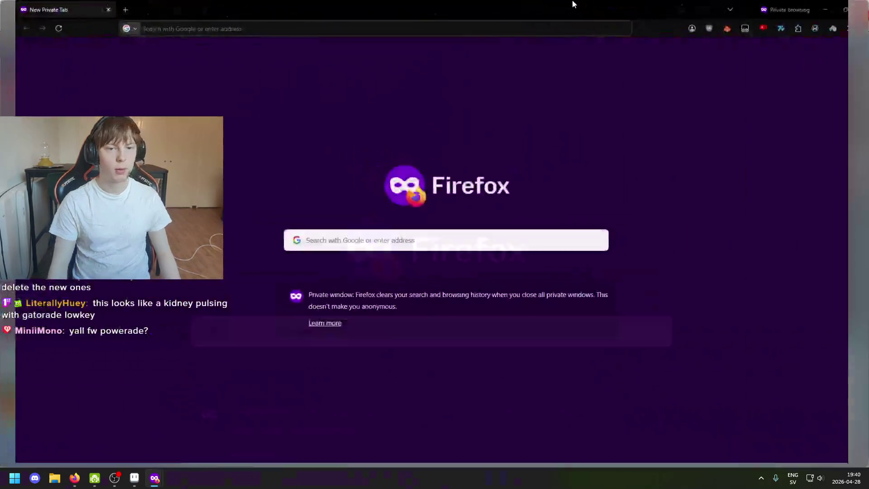
{"action": "type", "text": "powerade"}
{"action": "key", "text": "Return"}
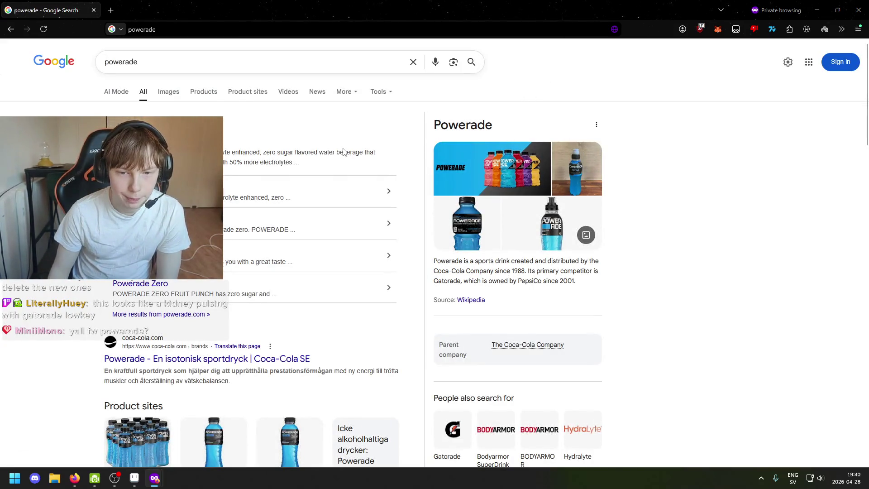
{"action": "left_click", "coordinate": [175, 94]}
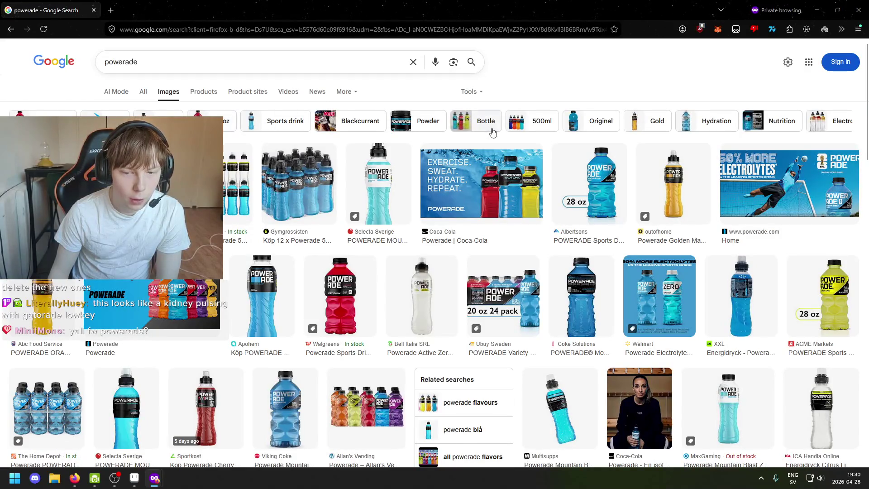
{"action": "key", "text": "alt+Tab"}
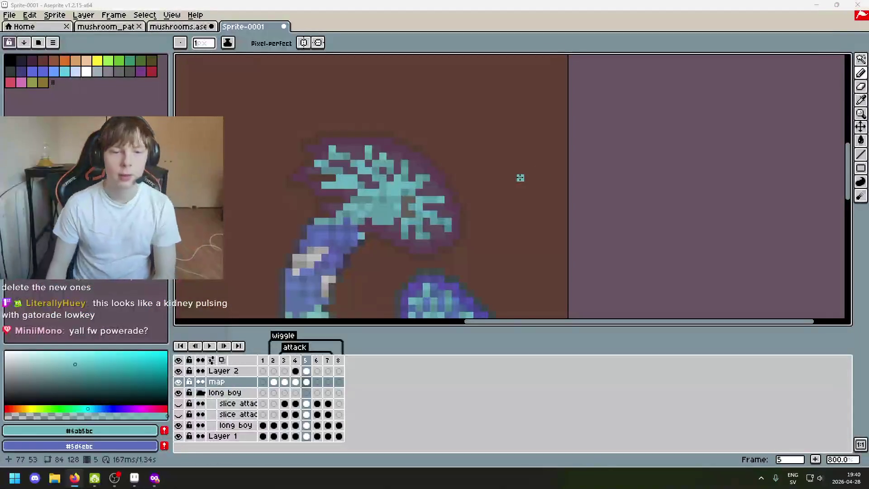
Zoom into the cap and sample its teal shades, ending on light gill teal #6ab5bc
{"action": "scroll", "coordinate": [453, 226], "scroll_direction": "down", "scroll_amount": 1}
{"action": "scroll", "coordinate": [412, 271], "scroll_direction": "down", "scroll_amount": 1}
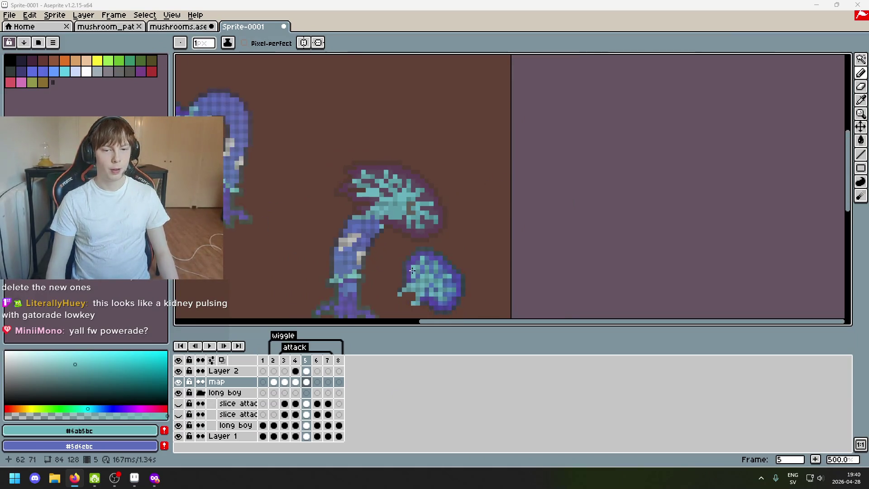
{"action": "scroll", "coordinate": [412, 271], "scroll_direction": "down", "scroll_amount": 1}
{"action": "scroll", "coordinate": [483, 258], "scroll_direction": "up", "scroll_amount": 2}
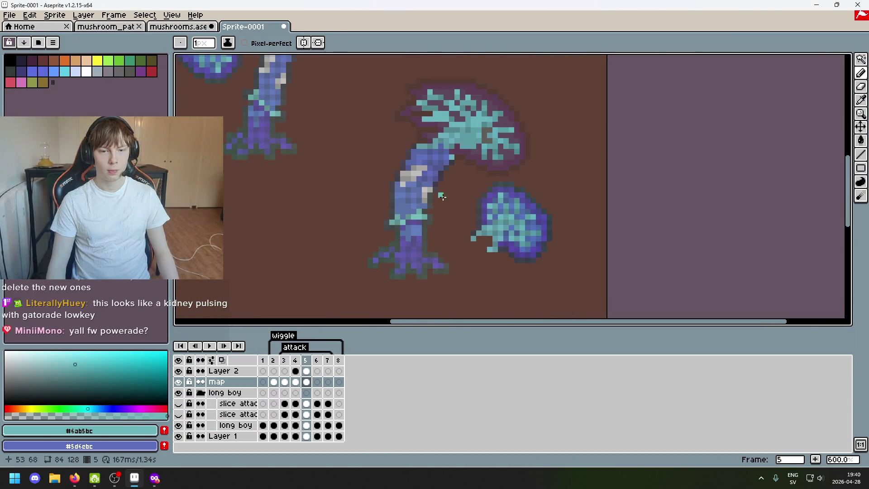
{"action": "scroll", "coordinate": [442, 196], "scroll_direction": "up", "scroll_amount": 1}
{"action": "scroll", "coordinate": [442, 202], "scroll_direction": "up", "scroll_amount": 1}
{"action": "mouse_move", "coordinate": [440, 223]}
{"action": "left_mouse_down"}
{"action": "mouse_move", "coordinate": [447, 238]}
{"action": "mouse_move", "coordinate": [444, 215]}
{"action": "left_mouse_up"}
{"action": "scroll", "coordinate": [446, 222], "scroll_direction": "up", "scroll_amount": 2}
{"action": "scroll", "coordinate": [445, 217], "scroll_direction": "down", "scroll_amount": 1}
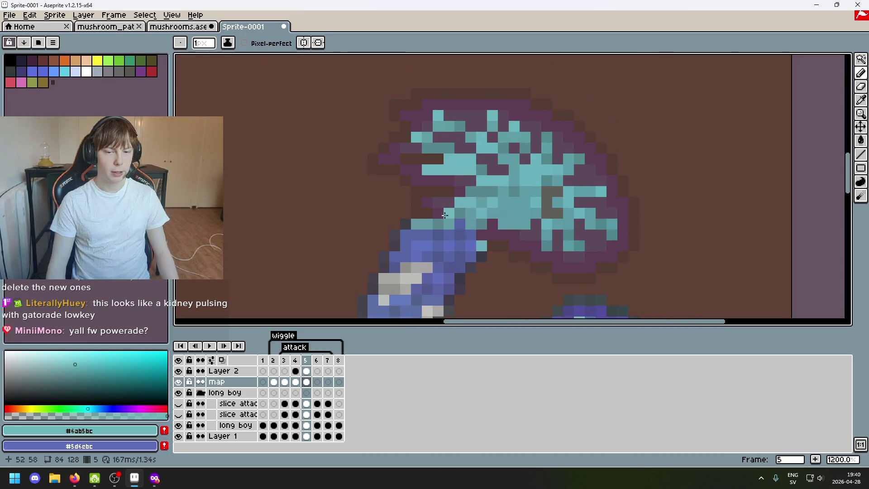
{"action": "left_click", "coordinate": [442, 200], "text": "alt"}
{"action": "left_click", "coordinate": [453, 198], "text": "alt"}
{"action": "left_click", "coordinate": [474, 190], "text": "alt"}
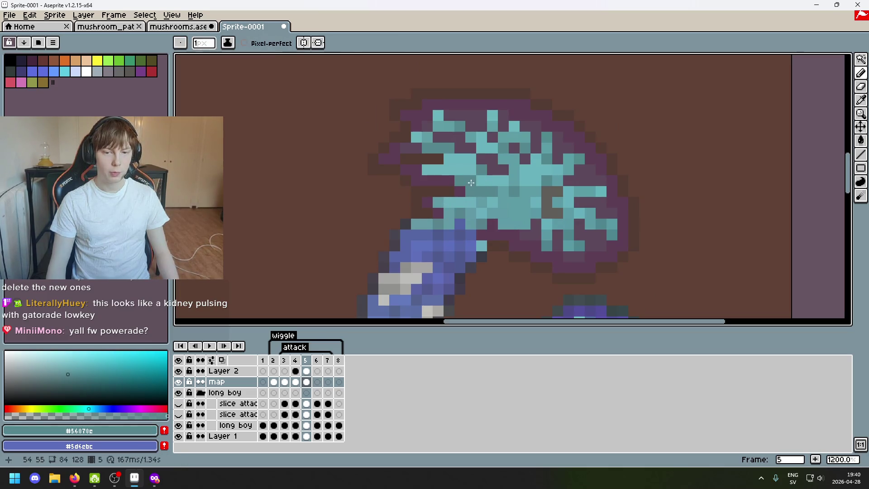
{"action": "left_click", "coordinate": [481, 176], "text": "alt"}
Repaint two brown gaps in the gills with the mid gill teal
{"action": "scroll", "coordinate": [487, 222], "scroll_direction": "down", "scroll_amount": 5}
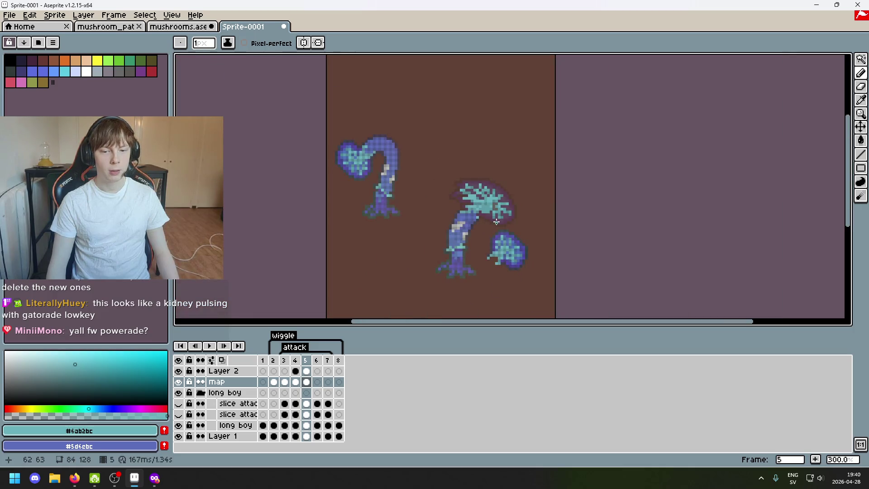
{"action": "scroll", "coordinate": [496, 221], "scroll_direction": "up", "scroll_amount": 1}
{"action": "scroll", "coordinate": [491, 201], "scroll_direction": "up", "scroll_amount": 1}
{"action": "scroll", "coordinate": [485, 176], "scroll_direction": "up", "scroll_amount": 1}
{"action": "scroll", "coordinate": [476, 143], "scroll_direction": "up", "scroll_amount": 1}
{"action": "scroll", "coordinate": [532, 172], "scroll_direction": "up", "scroll_amount": 1}
{"action": "scroll", "coordinate": [540, 174], "scroll_direction": "down", "scroll_amount": 5}
{"action": "scroll", "coordinate": [488, 194], "scroll_direction": "up", "scroll_amount": 1}
{"action": "scroll", "coordinate": [462, 136], "scroll_direction": "up", "scroll_amount": 2}
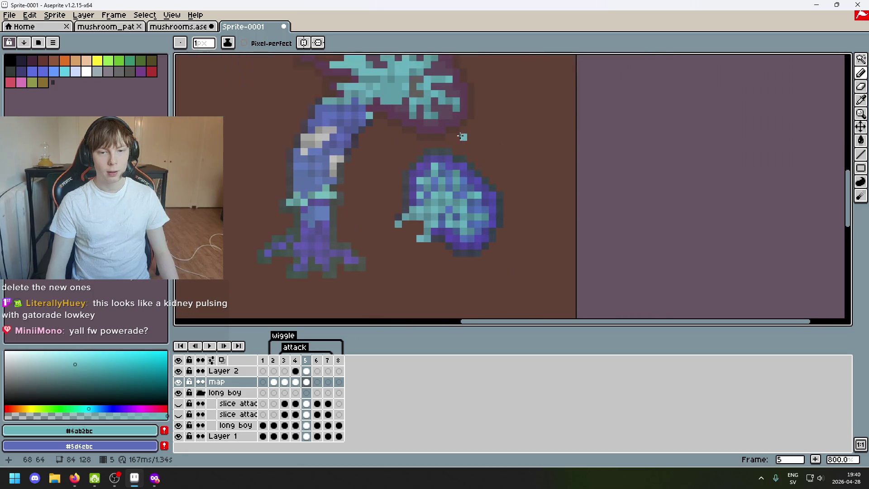
{"action": "scroll", "coordinate": [462, 137], "scroll_direction": "up", "scroll_amount": 2}
{"action": "scroll", "coordinate": [466, 131], "scroll_direction": "up", "scroll_amount": 3}
{"action": "scroll", "coordinate": [469, 125], "scroll_direction": "down", "scroll_amount": 1}
{"action": "left_click", "coordinate": [469, 125], "text": "alt"}
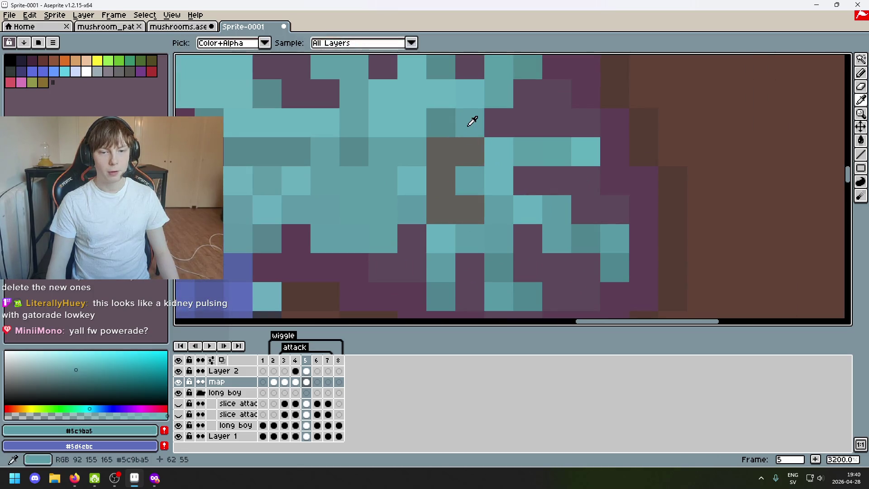
{"action": "left_click", "coordinate": [469, 152]}
{"action": "left_click", "coordinate": [441, 152]}
Turn the last brown pixel and two grey gill pixels teal, then sample #5b9aa5
{"action": "left_click", "coordinate": [411, 181], "text": "alt"}
{"action": "left_click", "coordinate": [439, 181]}
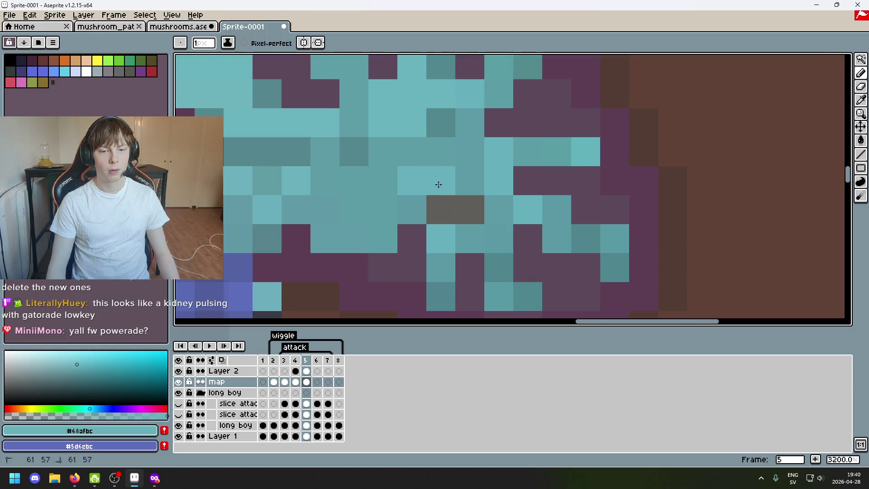
{"action": "left_click", "coordinate": [441, 209]}
{"action": "left_click", "coordinate": [480, 213], "text": "alt"}
{"action": "left_click", "coordinate": [470, 209]}
{"action": "scroll", "coordinate": [480, 212], "scroll_direction": "down", "scroll_amount": 4}
{"action": "scroll", "coordinate": [475, 203], "scroll_direction": "down", "scroll_amount": 2}
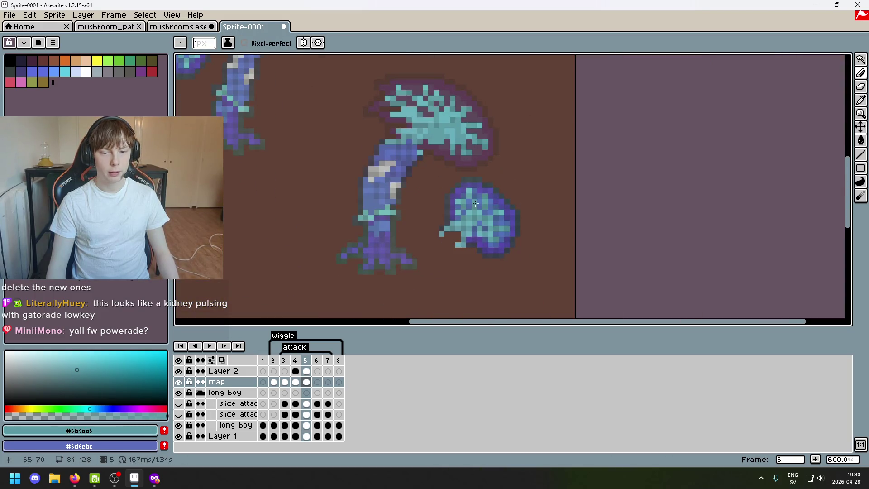
{"action": "scroll", "coordinate": [457, 179], "scroll_direction": "up", "scroll_amount": 3}
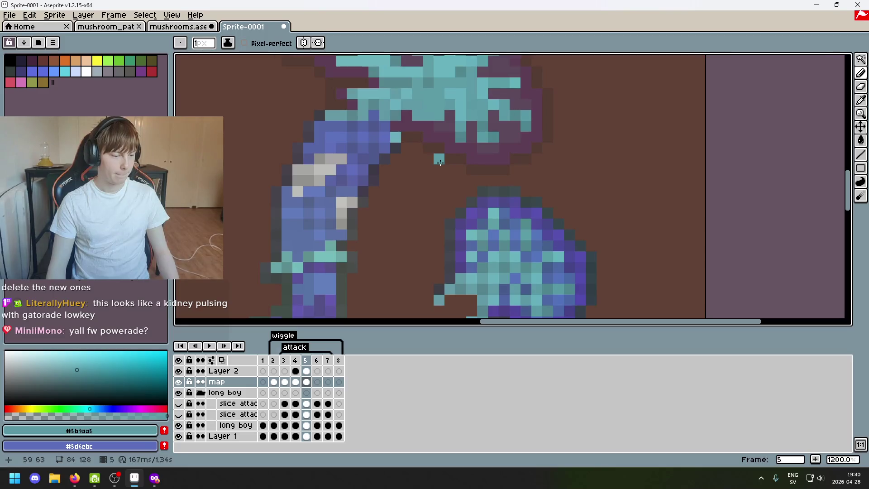
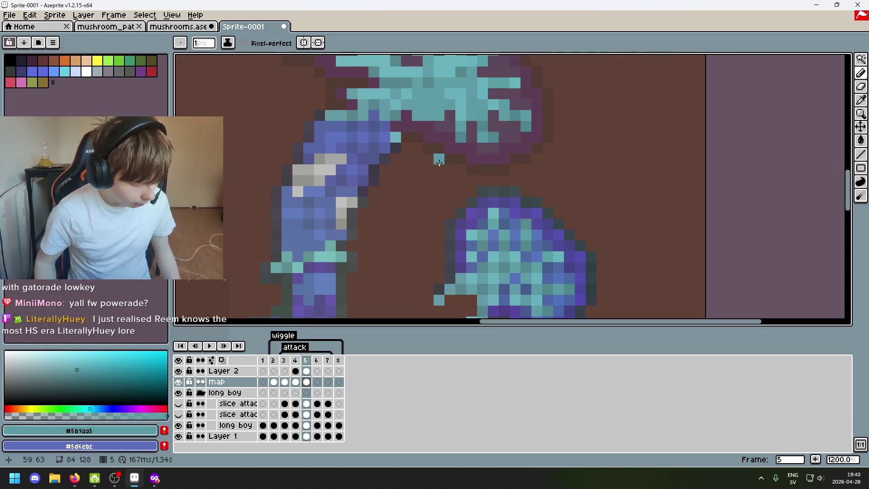
Sample the dark outline shade #454750 from the mushroom caps as the drawing colour
{"action": "mouse_move", "coordinate": [425, 224]}
{"action": "left_mouse_down"}
{"action": "mouse_move", "coordinate": [552, 263]}
{"action": "mouse_move", "coordinate": [483, 191]}
{"action": "mouse_move", "coordinate": [460, 242]}
{"action": "left_mouse_up"}
{"action": "scroll", "coordinate": [466, 194], "scroll_direction": "down", "scroll_amount": 2}
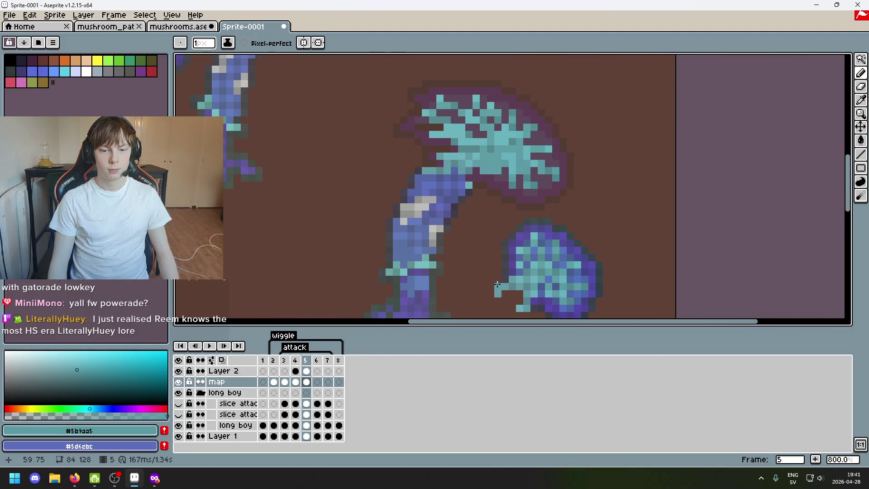
{"action": "key", "text": "alt"}
{"action": "left_click", "coordinate": [501, 282], "text": "alt"}
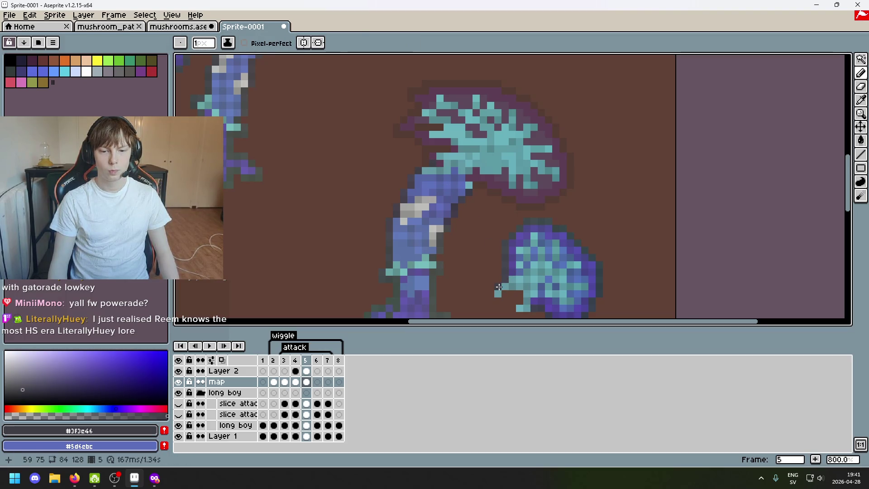
{"action": "left_click", "coordinate": [504, 246], "text": "alt"}
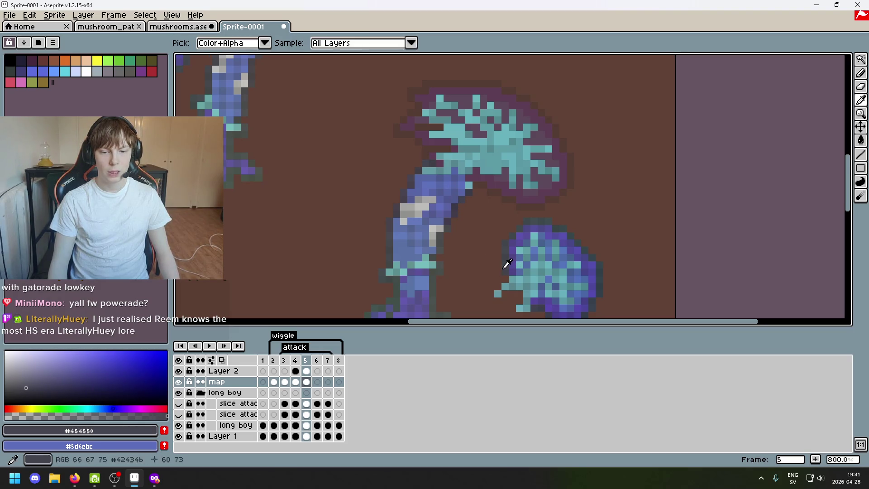
{"action": "left_click", "coordinate": [500, 251], "text": "alt"}
{"action": "key", "text": "alt"}
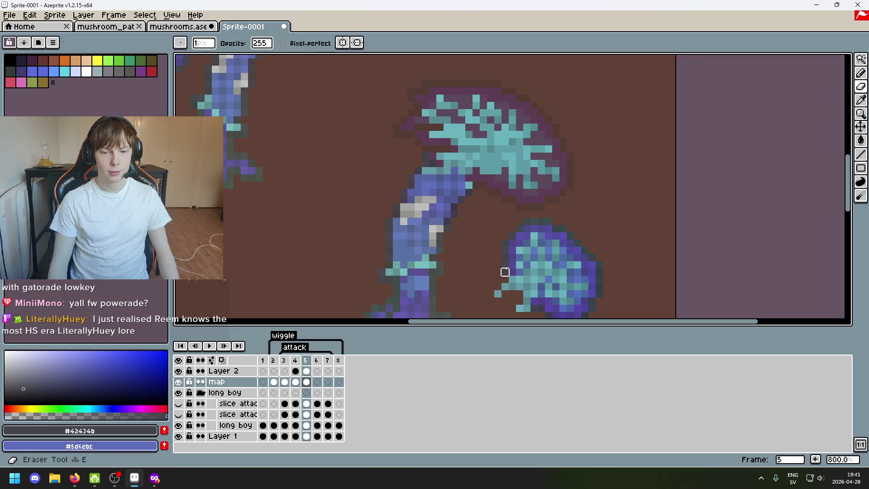
Draw a rectangular marquee selection around the small blue cap and its neighbours
{"action": "scroll", "coordinate": [504, 244], "scroll_direction": "up", "scroll_amount": 1}
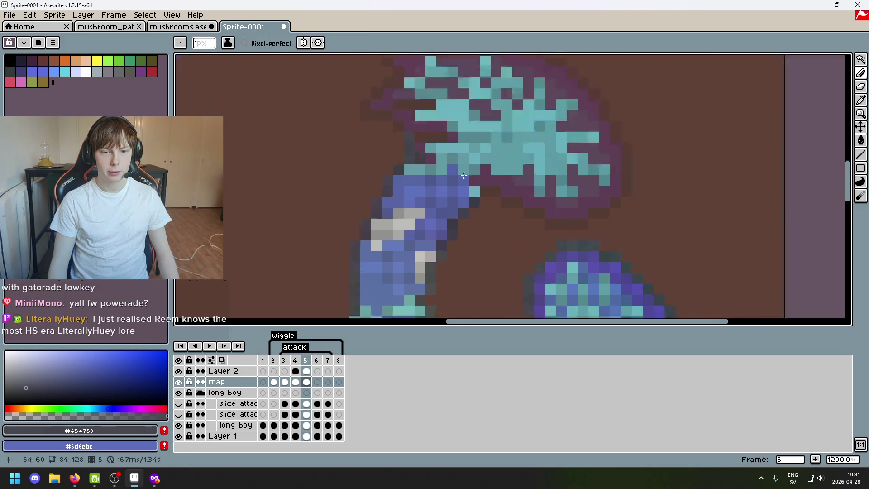
{"action": "scroll", "coordinate": [525, 213], "scroll_direction": "up", "scroll_amount": 1}
{"action": "scroll", "coordinate": [513, 237], "scroll_direction": "up", "scroll_amount": 1}
{"action": "scroll", "coordinate": [512, 236], "scroll_direction": "down", "scroll_amount": 2}
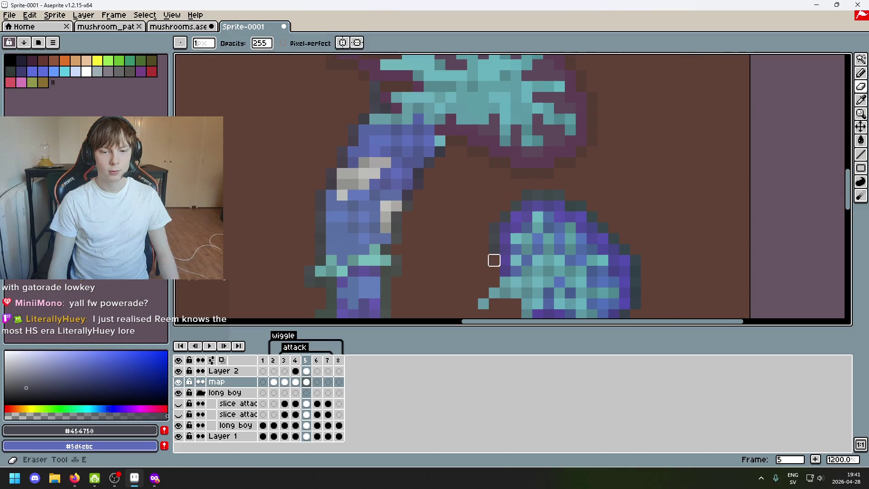
{"action": "scroll", "coordinate": [492, 258], "scroll_direction": "down", "scroll_amount": 2}
{"action": "left_click", "coordinate": [861, 59]}
{"action": "left_click_drag", "start_coordinate": [668, 191], "coordinate": [590, 97]}
{"action": "left_click", "coordinate": [708, 165]}
{"action": "left_click_drag", "start_coordinate": [694, 196], "coordinate": [577, 97]}
{"action": "scroll", "coordinate": [541, 111], "scroll_direction": "up", "scroll_amount": 5}
Try moving a few pixels beside the large cap, then undo and clear the selection
{"action": "mouse_move", "coordinate": [591, 291]}
{"action": "left_mouse_down"}
{"action": "mouse_move", "coordinate": [508, 96]}
{"action": "mouse_move", "coordinate": [487, 100]}
{"action": "left_mouse_up"}
{"action": "left_click", "coordinate": [474, 185]}
{"action": "scroll", "coordinate": [474, 185], "scroll_direction": "up", "scroll_amount": 1}
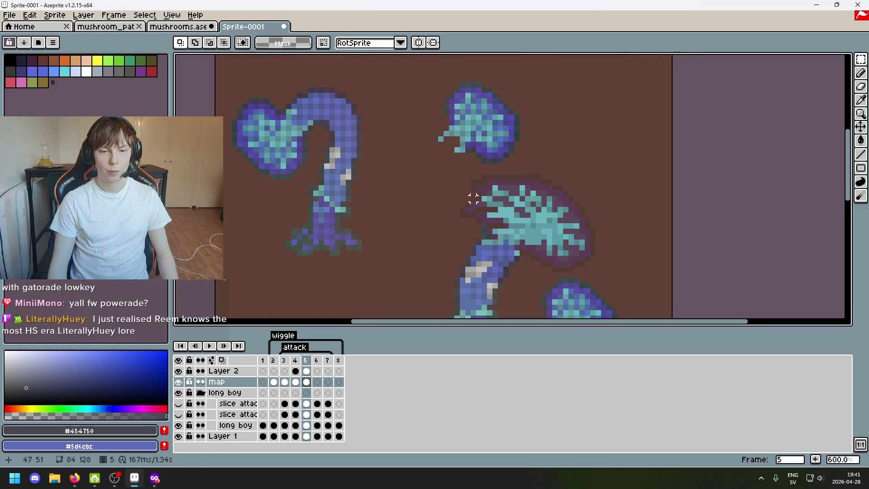
{"action": "scroll", "coordinate": [471, 196], "scroll_direction": "up", "scroll_amount": 2}
{"action": "scroll", "coordinate": [452, 136], "scroll_direction": "up", "scroll_amount": 1}
{"action": "mouse_move", "coordinate": [435, 163]}
{"action": "left_mouse_down"}
{"action": "mouse_move", "coordinate": [414, 122]}
{"action": "mouse_move", "coordinate": [442, 233]}
{"action": "mouse_move", "coordinate": [432, 227]}
{"action": "left_mouse_up"}
{"action": "scroll", "coordinate": [459, 194], "scroll_direction": "down", "scroll_amount": 4}
{"action": "scroll", "coordinate": [493, 254], "scroll_direction": "up", "scroll_amount": 4}
{"action": "left_click", "coordinate": [406, 224]}
{"action": "key", "text": "ctrl+z"}
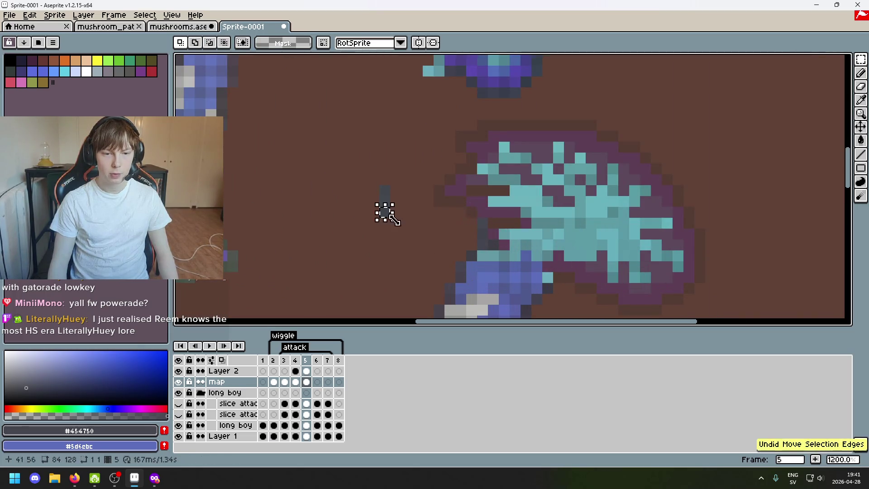
{"action": "left_click", "coordinate": [384, 223]}
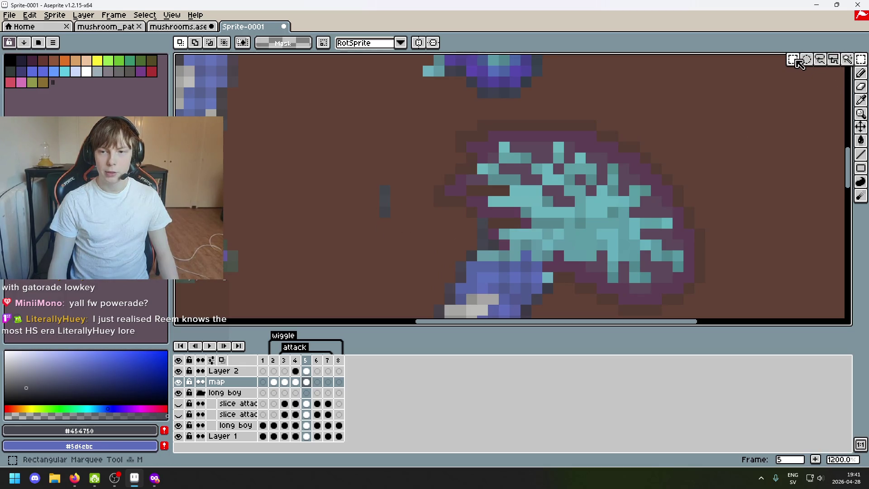
Shift the stray dark pixels left of the cap two pixels to the right
{"action": "mouse_move", "coordinate": [374, 224]}
{"action": "left_mouse_down"}
{"action": "mouse_move", "coordinate": [384, 245]}
{"action": "mouse_move", "coordinate": [358, 207]}
{"action": "left_mouse_up"}
{"action": "left_click", "coordinate": [391, 222]}
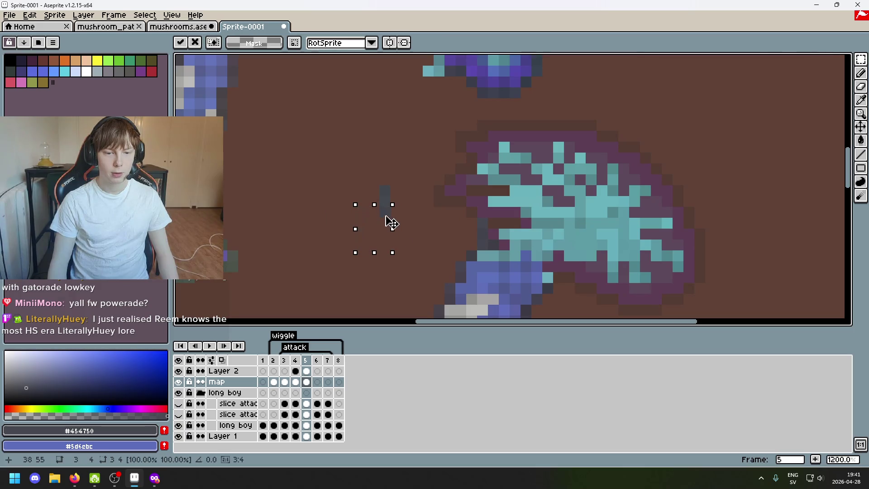
{"action": "left_click", "coordinate": [384, 208]}
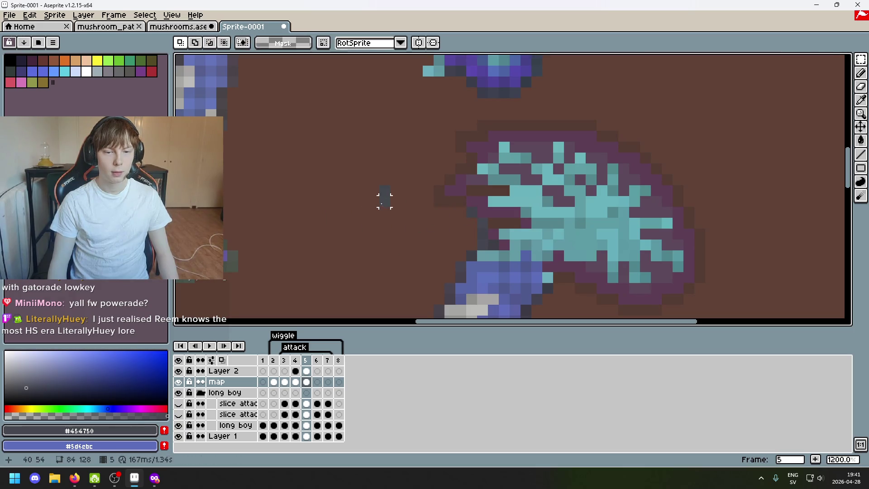
{"action": "left_click_drag", "start_coordinate": [389, 207], "coordinate": [430, 224]}
{"action": "left_click", "coordinate": [383, 188]}
{"action": "mouse_move", "coordinate": [384, 188]}
{"action": "left_mouse_down"}
{"action": "mouse_move", "coordinate": [383, 199]}
{"action": "mouse_move", "coordinate": [450, 210]}
{"action": "mouse_move", "coordinate": [387, 212]}
{"action": "left_mouse_up"}
{"action": "scroll", "coordinate": [388, 226], "scroll_direction": "down", "scroll_amount": 2}
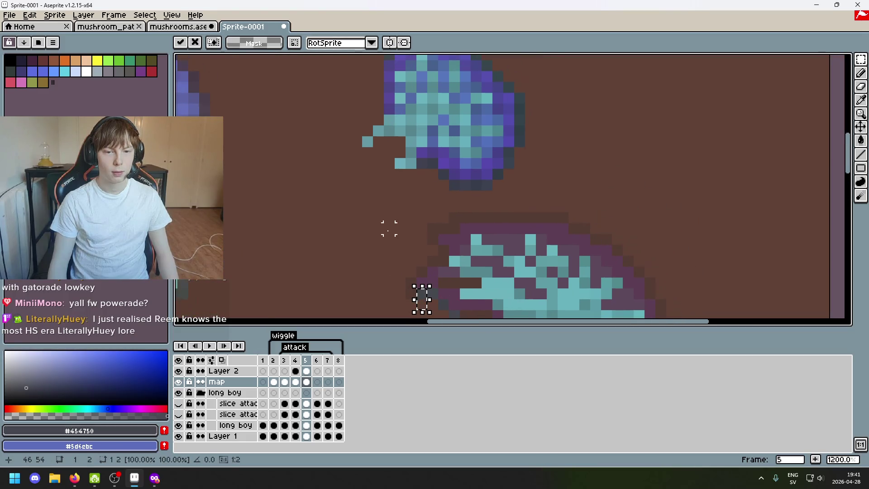
{"action": "scroll", "coordinate": [388, 228], "scroll_direction": "down", "scroll_amount": 1}
{"action": "scroll", "coordinate": [403, 198], "scroll_direction": "down", "scroll_amount": 1}
{"action": "scroll", "coordinate": [417, 202], "scroll_direction": "up", "scroll_amount": 4}
{"action": "left_click", "coordinate": [417, 202]}
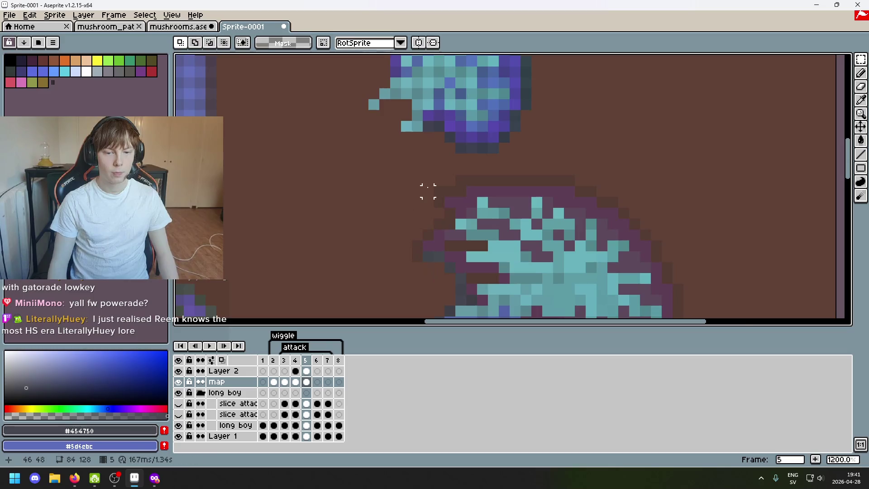
Undo the last shift, then move a small dark block below the upper cap
{"action": "scroll", "coordinate": [427, 189], "scroll_direction": "down", "scroll_amount": 2}
{"action": "left_click_drag", "start_coordinate": [404, 237], "coordinate": [389, 152]}
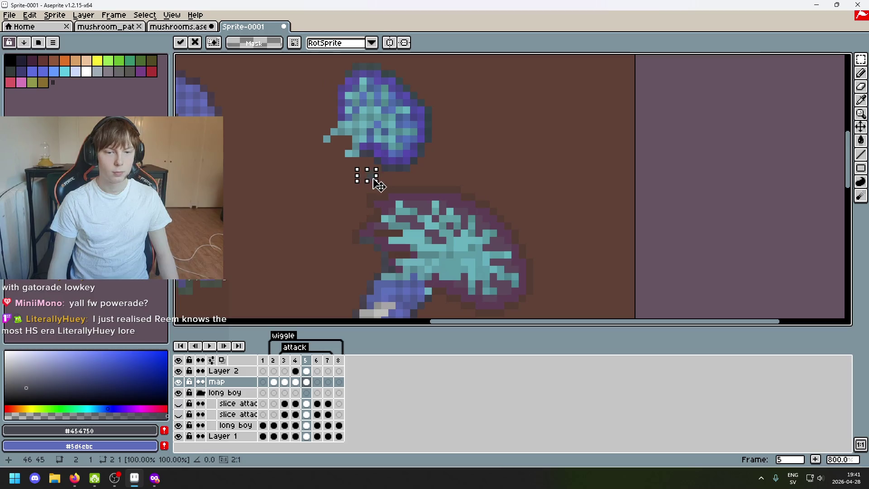
{"action": "key", "text": "ctrl+z"}
{"action": "left_click_drag", "start_coordinate": [443, 183], "coordinate": [463, 139]}
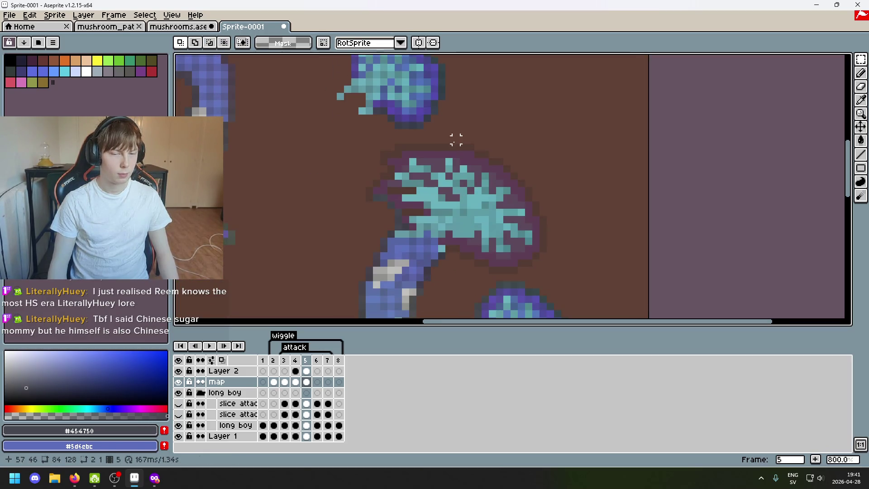
{"action": "mouse_move", "coordinate": [376, 110]}
{"action": "left_mouse_down"}
{"action": "mouse_move", "coordinate": [394, 129]}
{"action": "mouse_move", "coordinate": [457, 255]}
{"action": "left_mouse_up"}
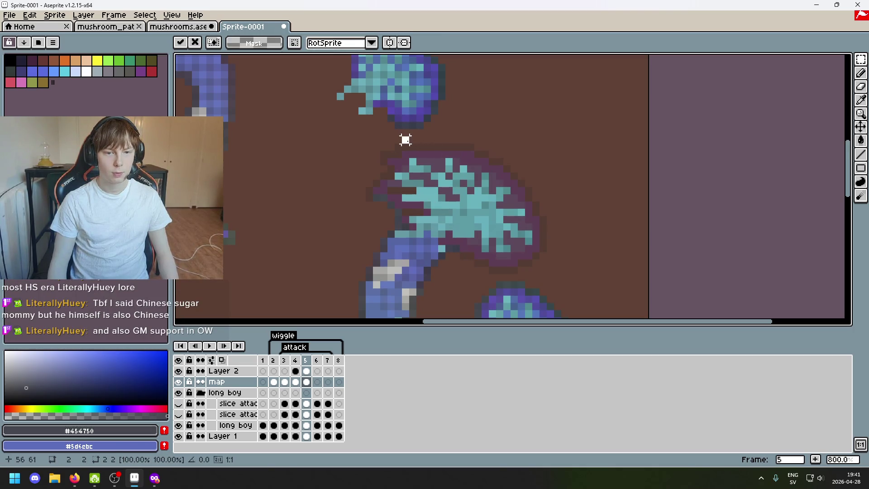
{"action": "key", "text": "Return"}
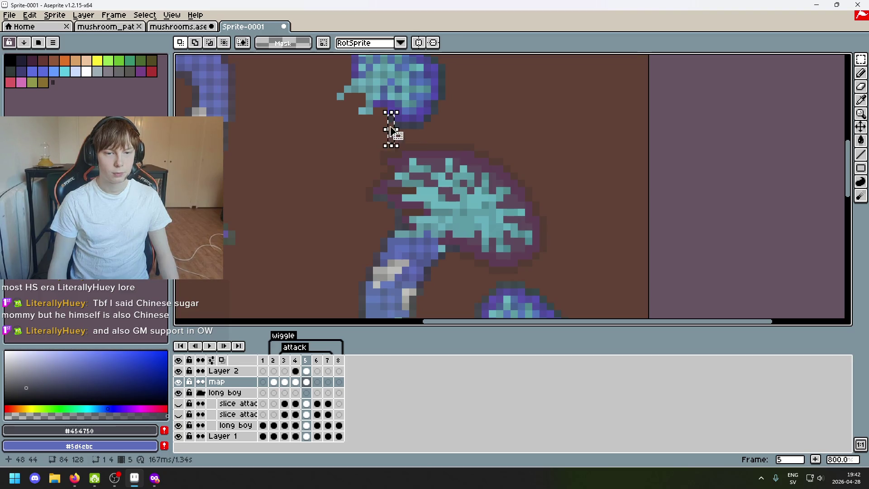
{"action": "left_click_drag", "start_coordinate": [391, 136], "coordinate": [467, 271]}
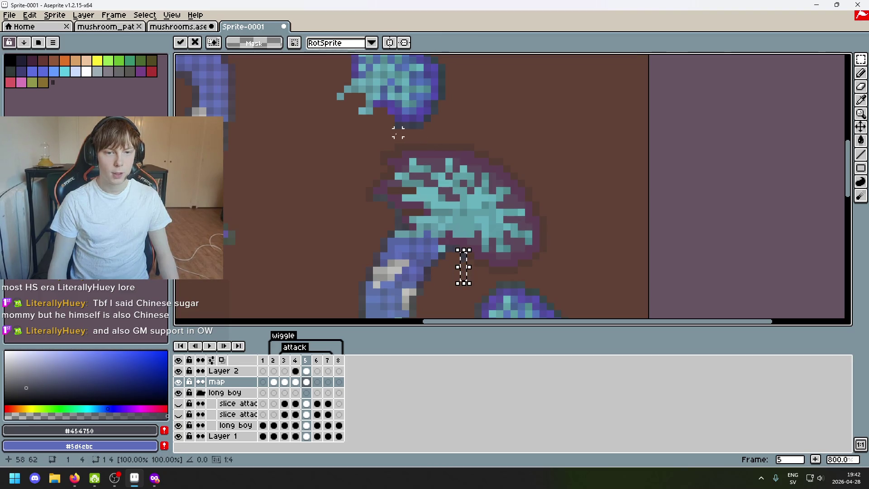
{"action": "key", "text": "Return"}
Move the dark strip under the upper cap down-right and drop the floating pixels
{"action": "mouse_move", "coordinate": [398, 123]}
{"action": "left_mouse_down"}
{"action": "mouse_move", "coordinate": [426, 130]}
{"action": "mouse_move", "coordinate": [454, 199]}
{"action": "left_mouse_up"}
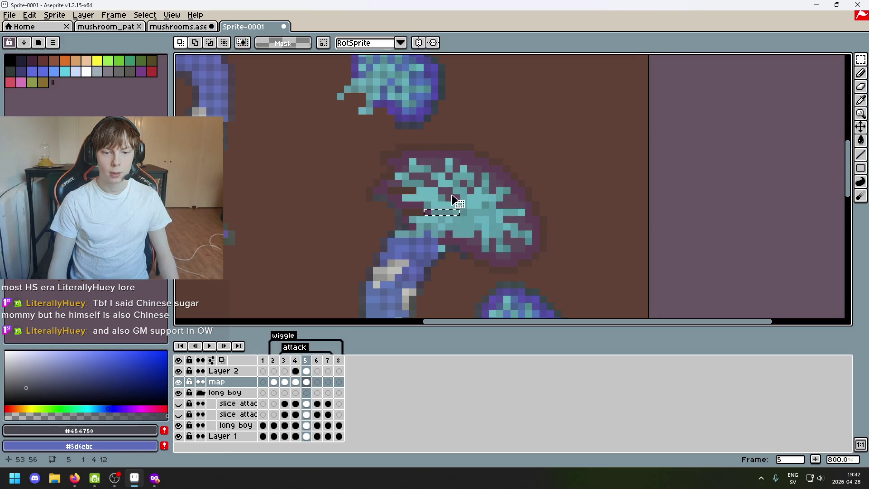
{"action": "key", "text": "ctrl+z"}
{"action": "left_click_drag", "start_coordinate": [413, 130], "coordinate": [470, 287]}
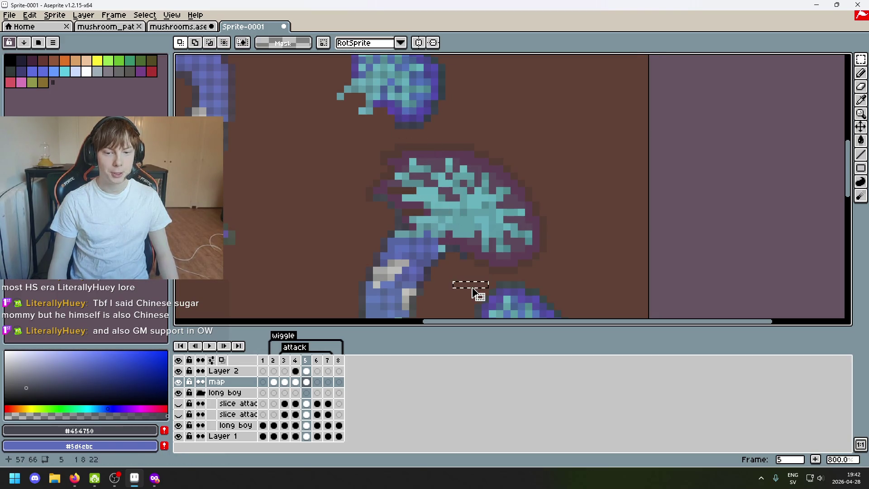
{"action": "key", "text": "ctrl+z"}
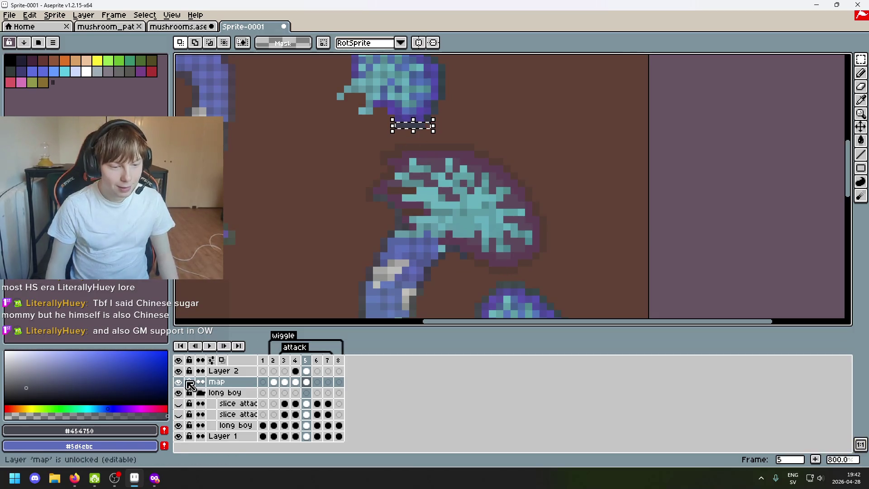
{"action": "left_click_drag", "start_coordinate": [413, 126], "coordinate": [583, 255]}
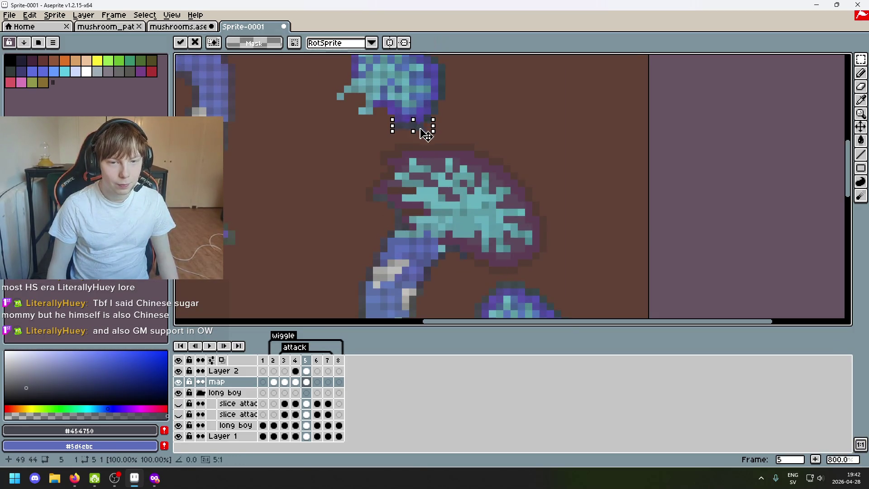
{"action": "scroll", "coordinate": [588, 239], "scroll_direction": "up", "scroll_amount": 1}
{"action": "scroll", "coordinate": [587, 240], "scroll_direction": "down", "scroll_amount": 3}
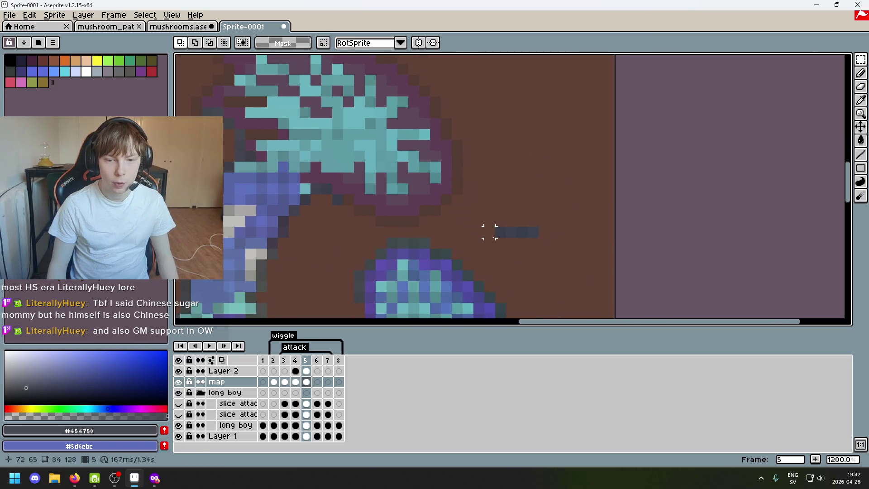
{"action": "mouse_move", "coordinate": [493, 225]}
{"action": "left_mouse_down"}
{"action": "mouse_move", "coordinate": [519, 250]}
{"action": "mouse_move", "coordinate": [418, 228]}
{"action": "mouse_move", "coordinate": [524, 245]}
{"action": "left_mouse_up"}
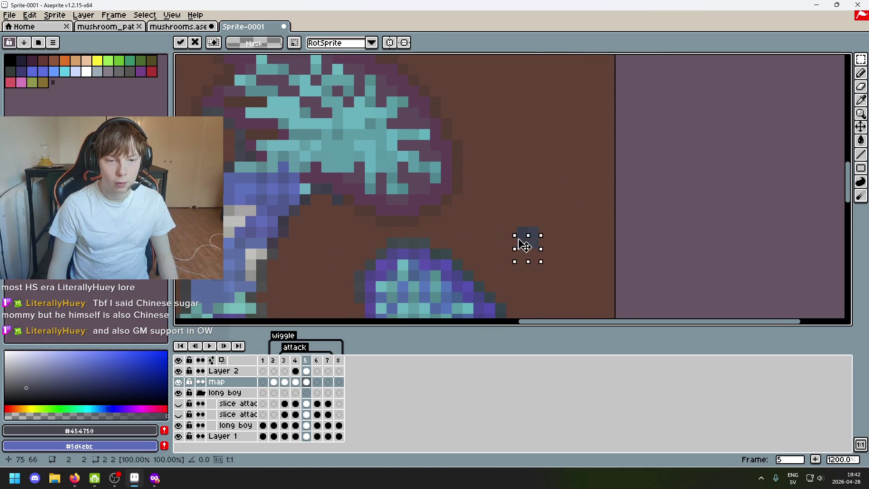
{"action": "key", "text": "Escape"}
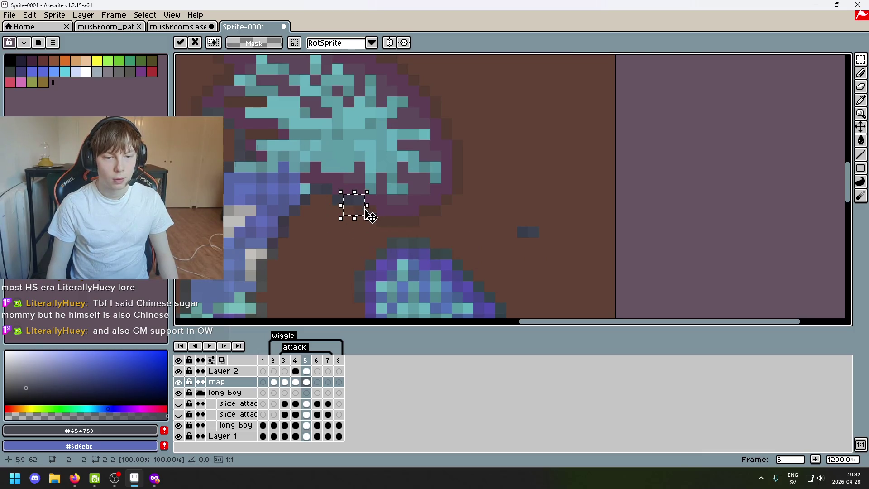
Place three dark pixels on the cap's lower edge and nudge a two-pixel piece down one pixel
{"action": "left_click", "coordinate": [360, 211]}
{"action": "mouse_move", "coordinate": [520, 231]}
{"action": "left_mouse_down"}
{"action": "mouse_move", "coordinate": [539, 233]}
{"action": "mouse_move", "coordinate": [382, 212]}
{"action": "left_mouse_up"}
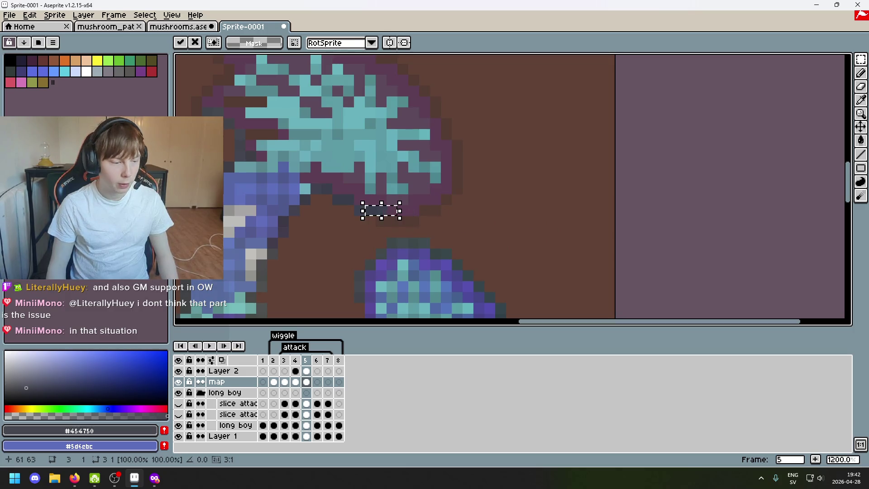
{"action": "left_click", "coordinate": [457, 243]}
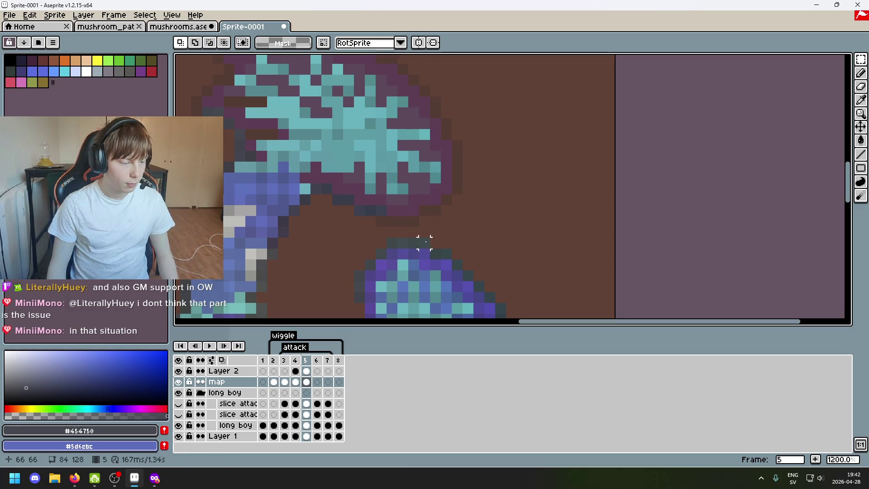
{"action": "left_click_drag", "start_coordinate": [390, 208], "coordinate": [380, 226]}
{"action": "left_click", "coordinate": [423, 175]}
Marquee-select the right edge of the top mushroom
{"action": "scroll", "coordinate": [423, 172], "scroll_direction": "down", "scroll_amount": 3}
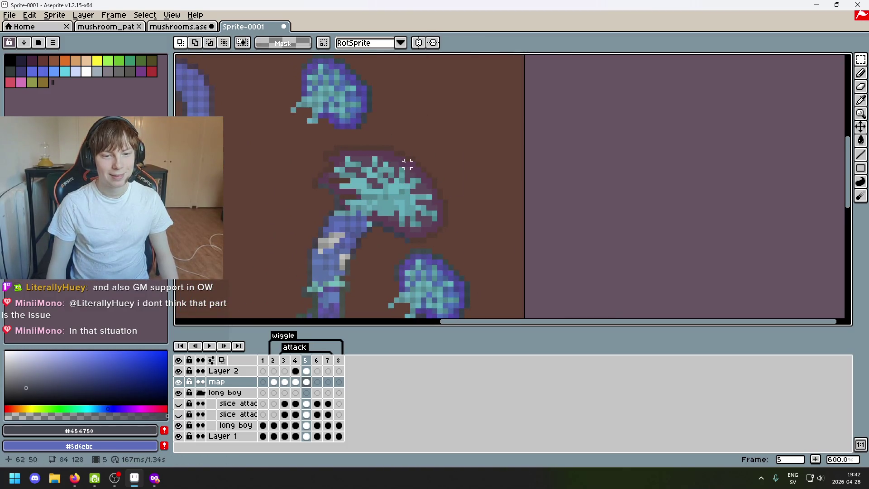
{"action": "left_click_drag", "start_coordinate": [368, 120], "coordinate": [370, 146]}
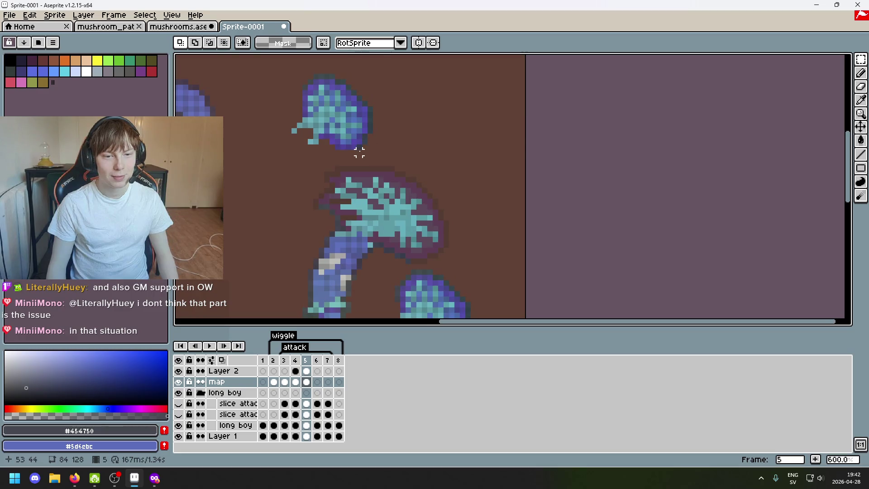
{"action": "mouse_move", "coordinate": [860, 59]}
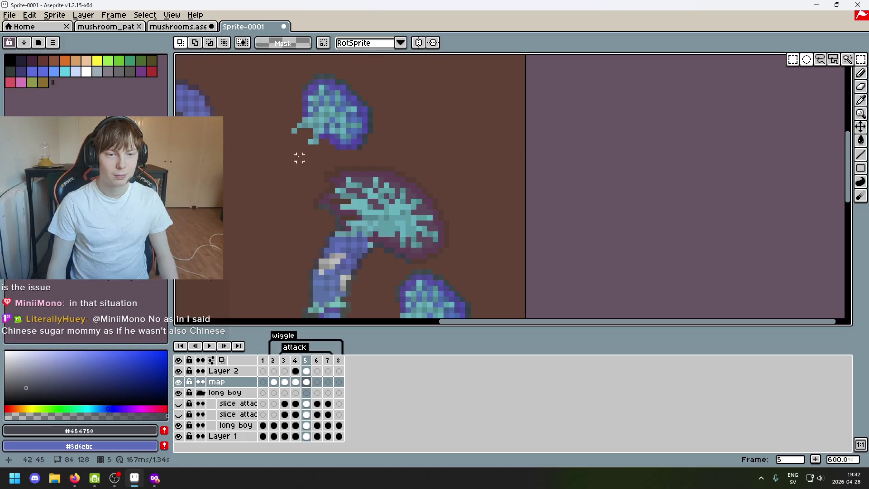
{"action": "left_click_drag", "start_coordinate": [337, 168], "coordinate": [407, 81]}
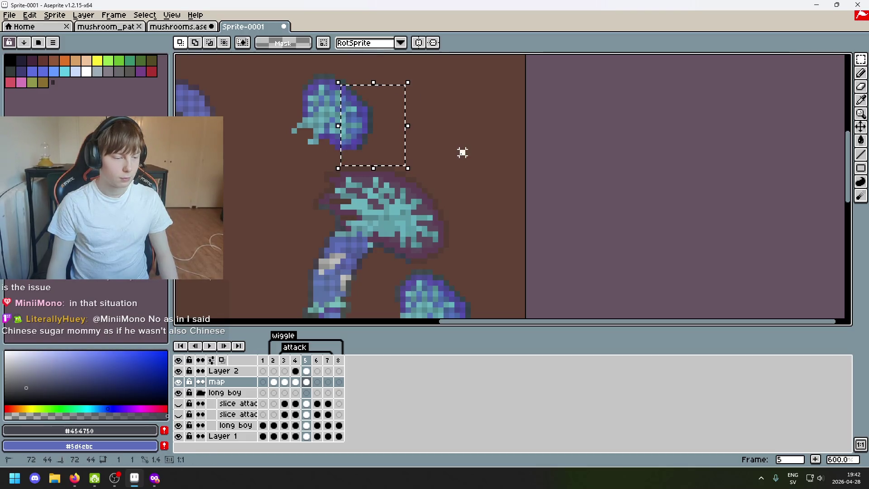
Copy the top mushroom's right edge and place it beside the middle cap
{"action": "scroll", "coordinate": [485, 202], "scroll_direction": "down", "scroll_amount": 1}
{"action": "left_click_drag", "start_coordinate": [486, 203], "coordinate": [477, 177]}
{"action": "left_click_drag", "start_coordinate": [368, 130], "coordinate": [486, 218]}
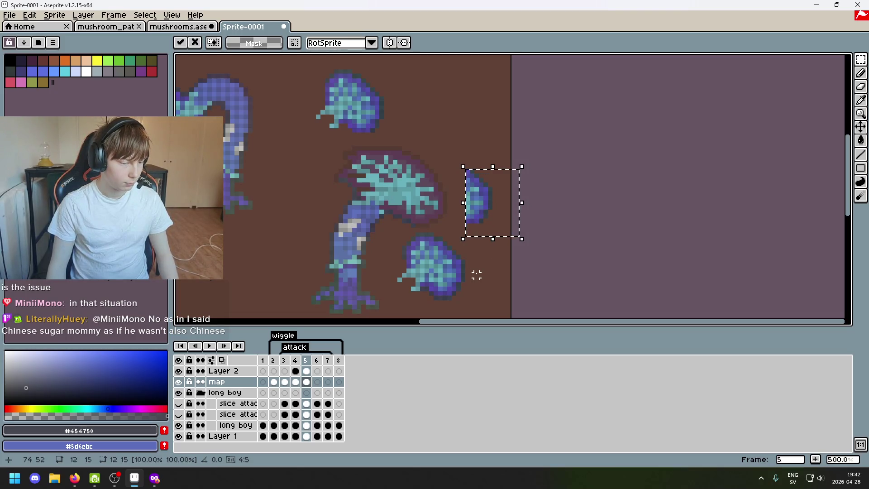
{"action": "key", "text": "Return"}
Erase the copied piece's blue pixels with a 1px eraser, leaving the dark arc
{"action": "scroll", "coordinate": [470, 265], "scroll_direction": "up", "scroll_amount": 2}
{"action": "scroll", "coordinate": [464, 226], "scroll_direction": "up", "scroll_amount": 2}
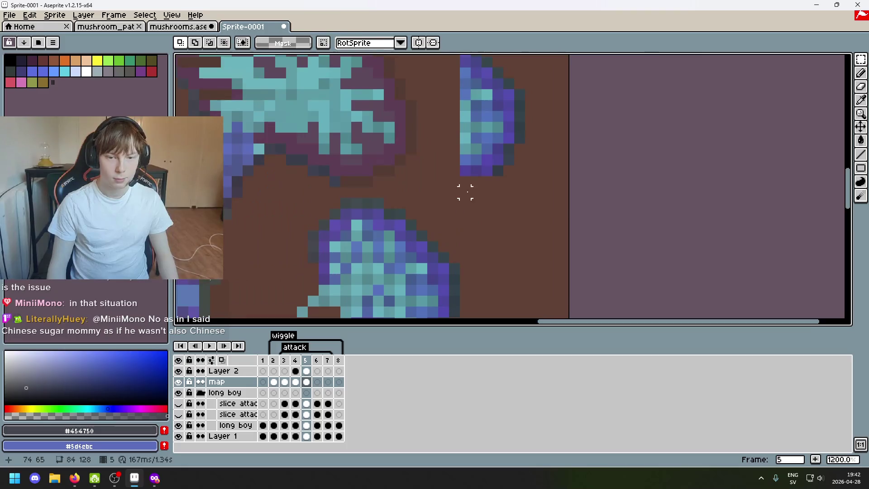
{"action": "key", "text": "e"}
{"action": "left_click_drag", "start_coordinate": [475, 171], "coordinate": [486, 160]}
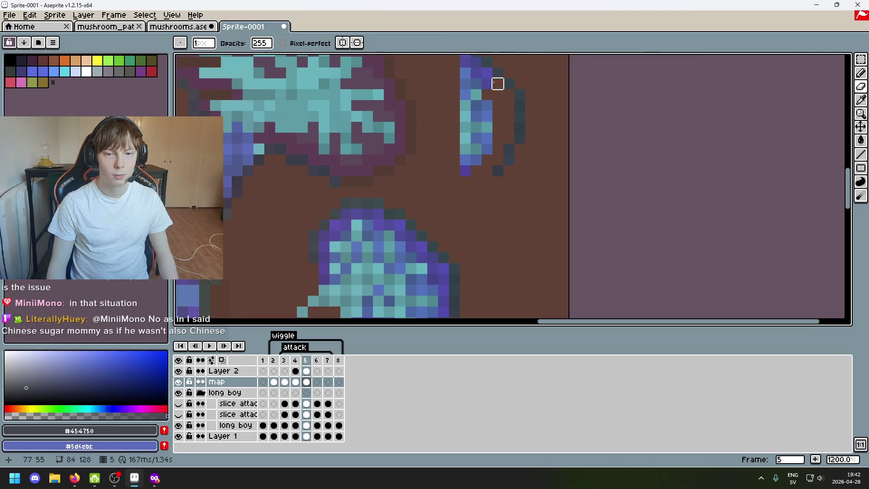
{"action": "scroll", "coordinate": [472, 127], "scroll_direction": "down", "scroll_amount": 3}
{"action": "left_click_drag", "start_coordinate": [470, 123], "coordinate": [470, 107]}
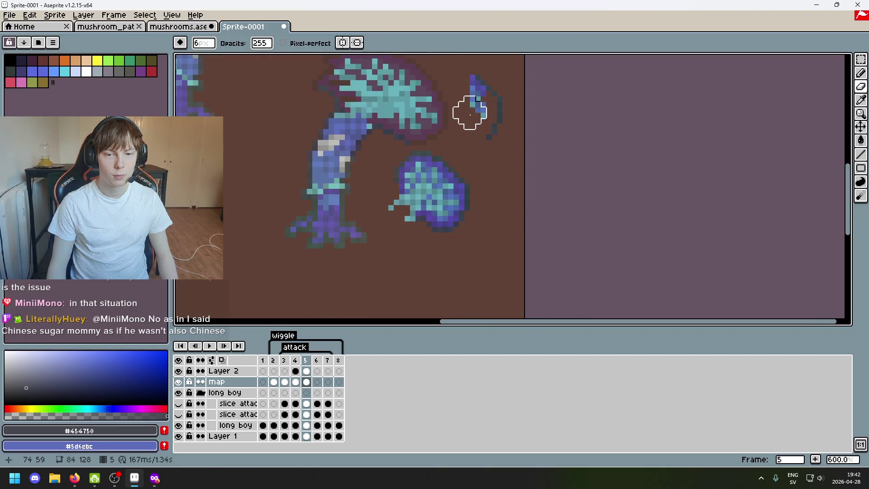
{"action": "scroll", "coordinate": [469, 112], "scroll_direction": "up", "scroll_amount": 6}
{"action": "key", "text": "minus"}
{"action": "key", "text": "minus"}
{"action": "key", "text": "minus"}
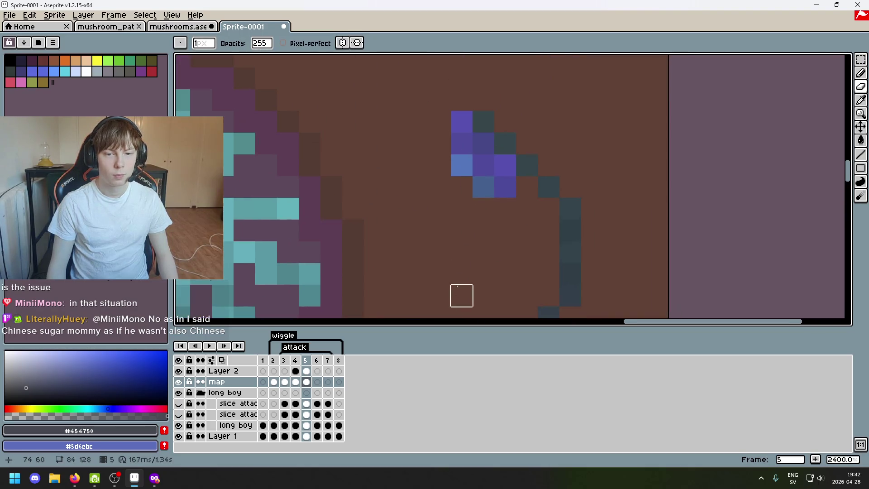
{"action": "mouse_move", "coordinate": [439, 121]}
{"action": "left_mouse_down"}
{"action": "mouse_move", "coordinate": [483, 186]}
{"action": "mouse_move", "coordinate": [505, 186]}
{"action": "left_mouse_up"}
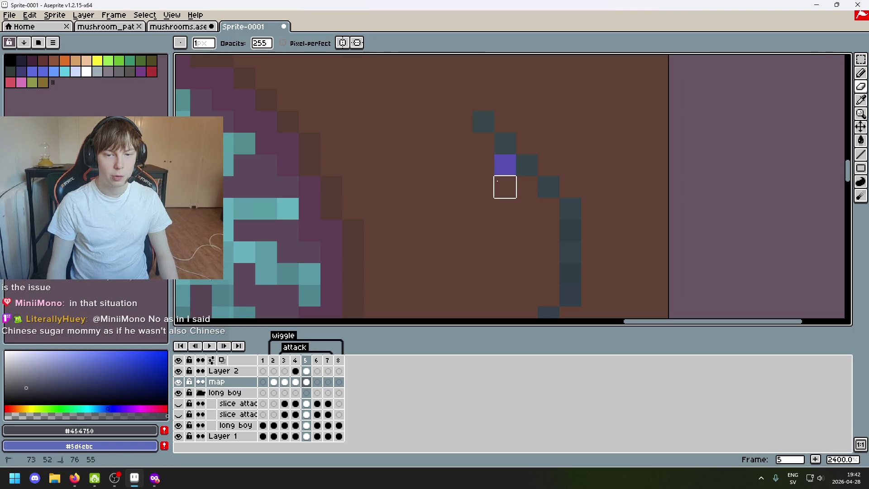
{"action": "left_click", "coordinate": [505, 164]}
{"action": "scroll", "coordinate": [498, 167], "scroll_direction": "down", "scroll_amount": 5}
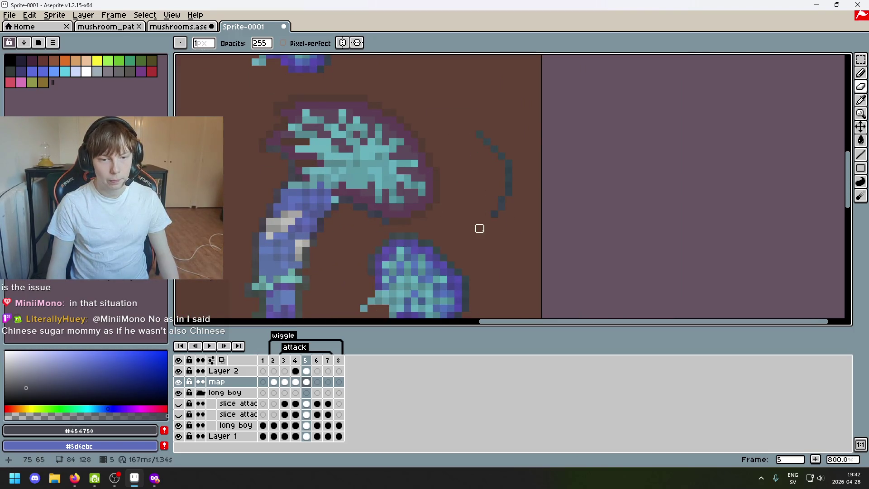
{"action": "scroll", "coordinate": [480, 229], "scroll_direction": "up", "scroll_amount": 2}
Touch up the arc's dark pixels, restoring one that was accidentally erased
{"action": "left_click", "coordinate": [506, 188], "text": "alt"}
{"action": "scroll", "coordinate": [382, 206], "scroll_direction": "down", "scroll_amount": 1}
{"action": "key", "text": "b"}
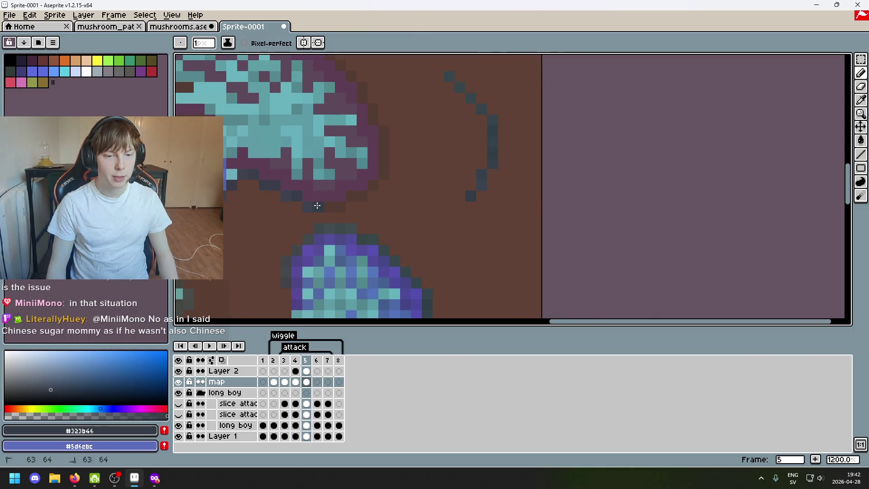
{"action": "key", "text": "e"}
{"action": "left_click", "coordinate": [471, 195]}
{"action": "left_click", "coordinate": [481, 181], "text": "alt"}
{"action": "key", "text": "v"}
{"action": "key", "text": "e"}
{"action": "key", "text": "b"}
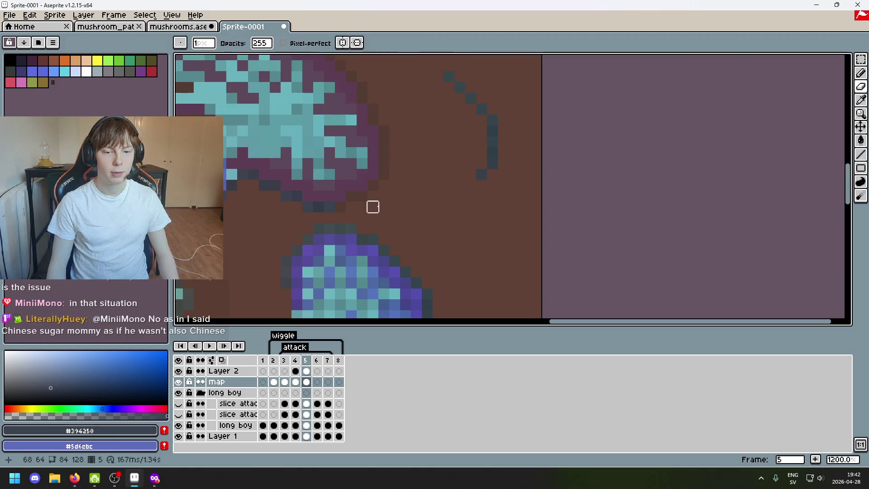
{"action": "key", "text": "ctrl+z"}
{"action": "scroll", "coordinate": [459, 218], "scroll_direction": "up", "scroll_amount": 1}
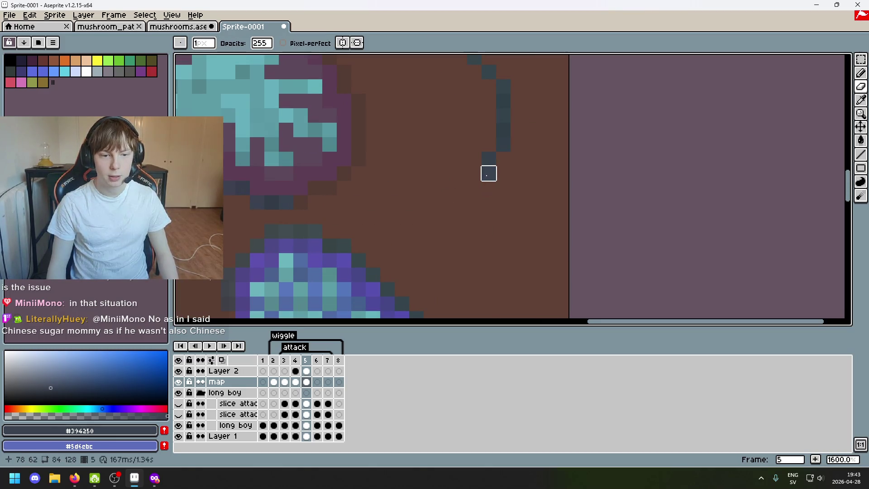
Sample the arc's outline colour and test a colour selection of the dark arc pixels
{"action": "left_click", "coordinate": [489, 159], "text": "alt"}
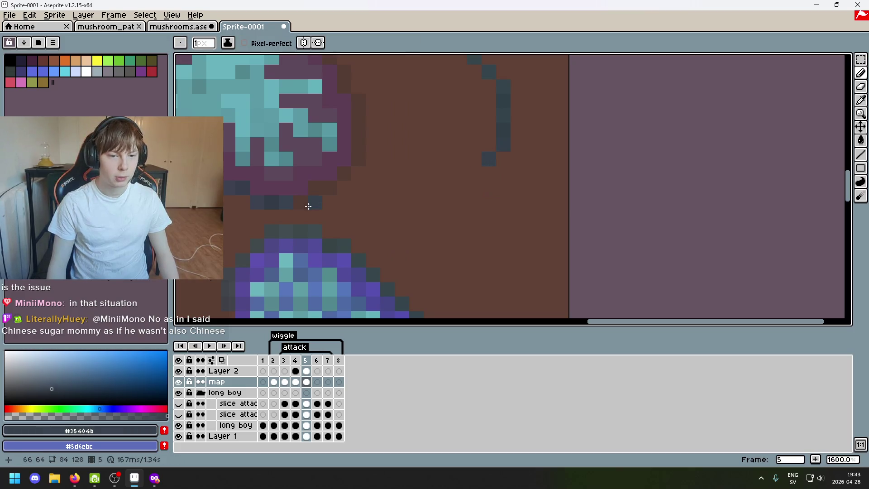
{"action": "left_click", "coordinate": [489, 159], "text": "alt"}
{"action": "mouse_move", "coordinate": [486, 183]}
{"action": "left_mouse_down"}
{"action": "mouse_move", "coordinate": [492, 205]}
{"action": "mouse_move", "coordinate": [520, 223]}
{"action": "left_mouse_up"}
{"action": "key", "text": "w"}
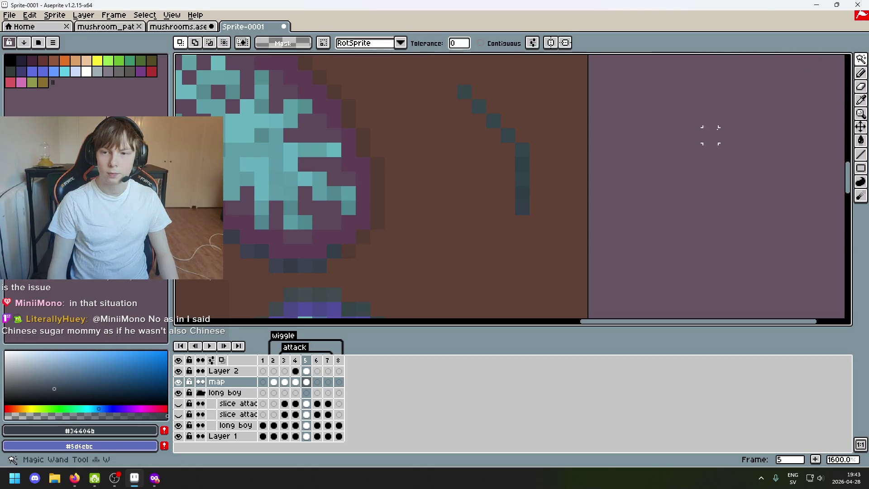
{"action": "left_click", "coordinate": [338, 251]}
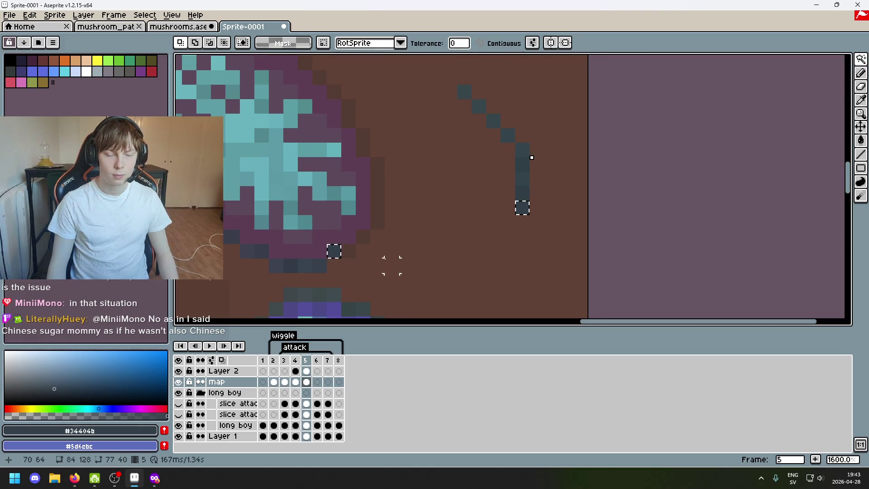
{"action": "key", "text": "ctrl+d"}
{"action": "key", "text": "ctrl+z"}
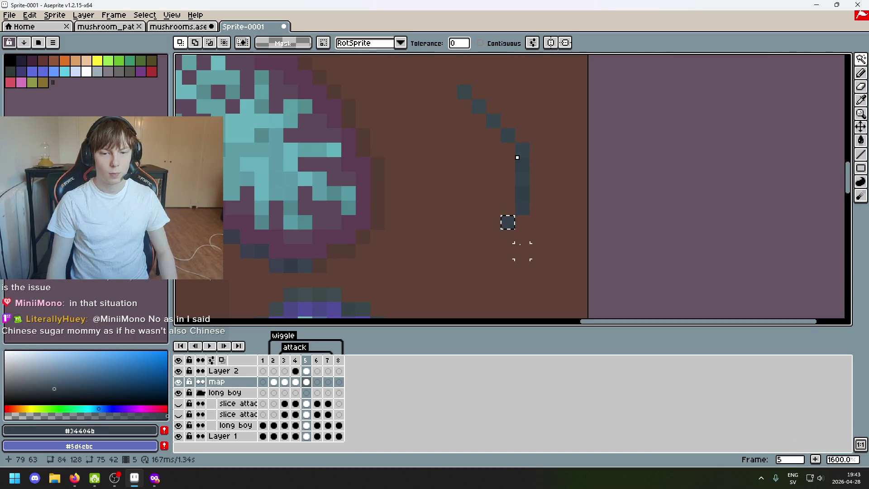
Pick the arc's outline colour and erase the arc's bottom pixel
{"action": "key", "text": "i"}
{"action": "left_click", "coordinate": [518, 214]}
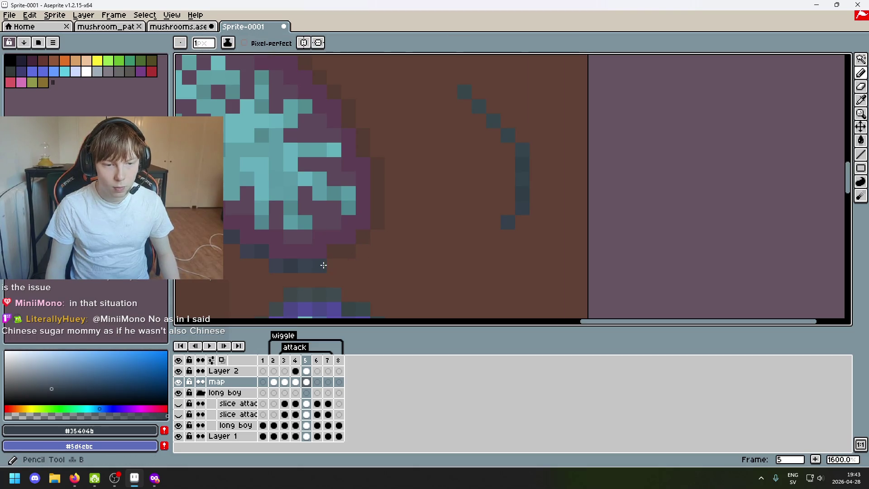
{"action": "left_click", "coordinate": [853, 71]}
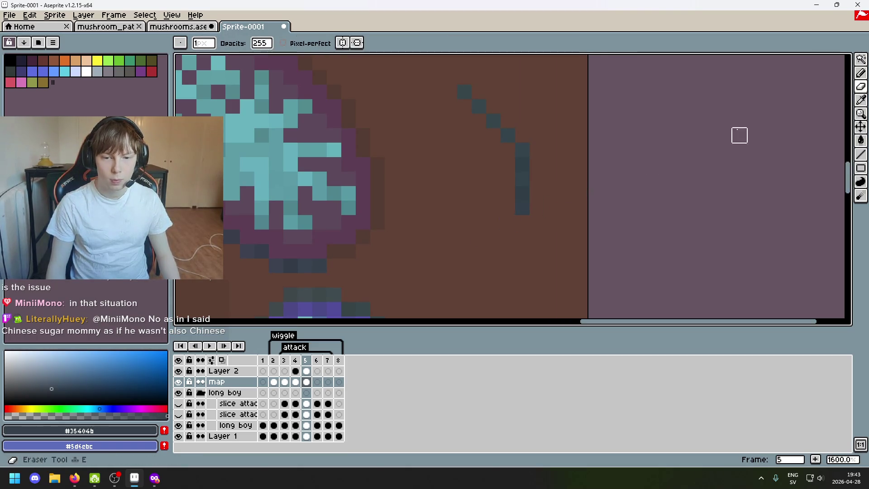
{"action": "left_click", "coordinate": [861, 59]}
{"action": "key", "text": "e"}
{"action": "key", "text": "b"}
{"action": "left_click", "coordinate": [517, 190], "text": "alt"}
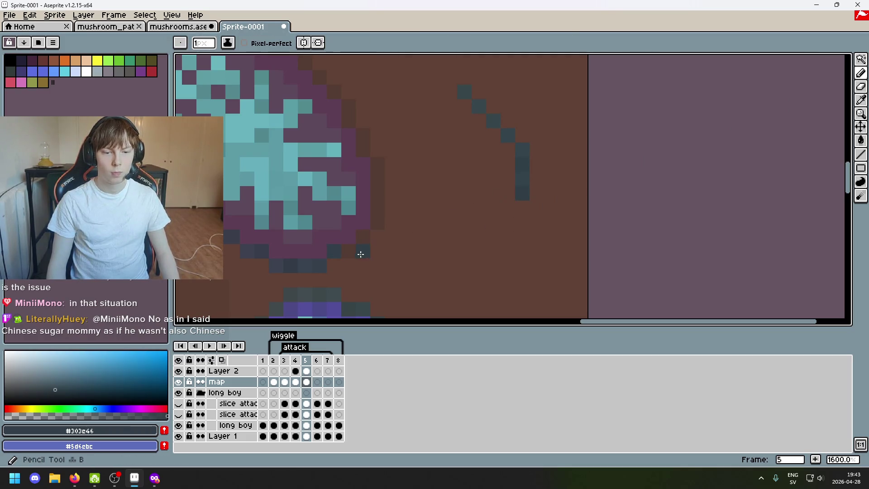
{"action": "key", "text": "e"}
{"action": "left_click", "coordinate": [522, 193]}
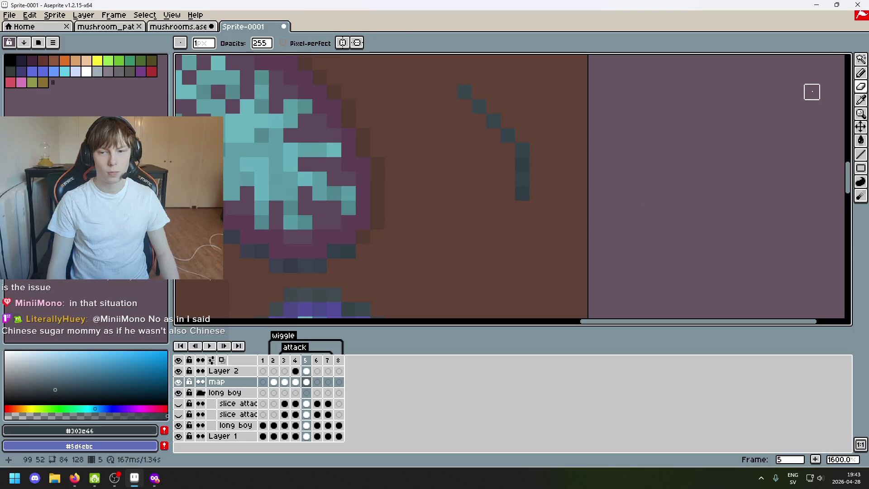
{"action": "key", "text": "w"}
{"action": "left_click", "coordinate": [522, 193]}
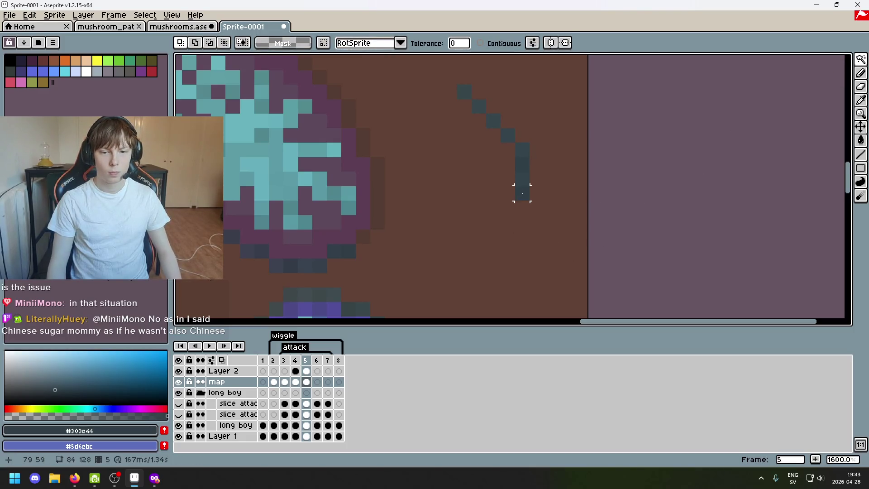
{"action": "key", "text": "e"}
{"action": "left_click", "coordinate": [522, 194]}
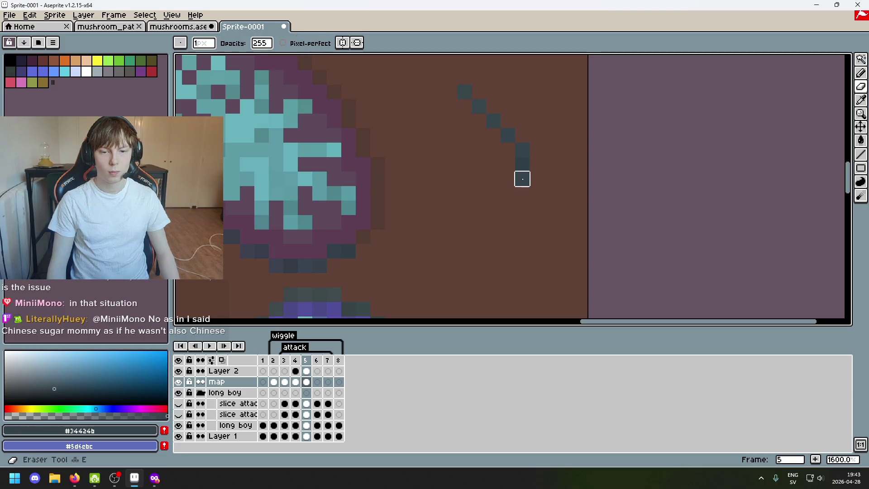
Draw dark outline pixels along the cap's edge and erase the diagonal line's lowest pixel
{"action": "key", "text": "b"}
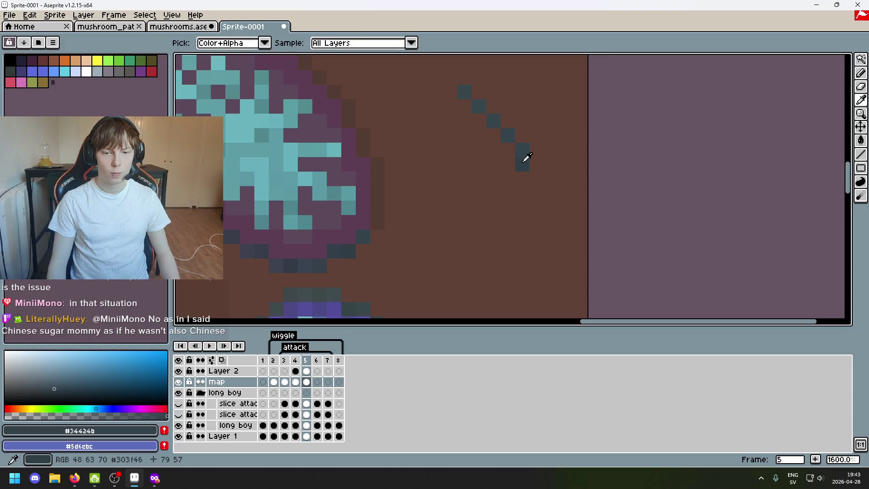
{"action": "left_click", "coordinate": [524, 160], "text": "alt"}
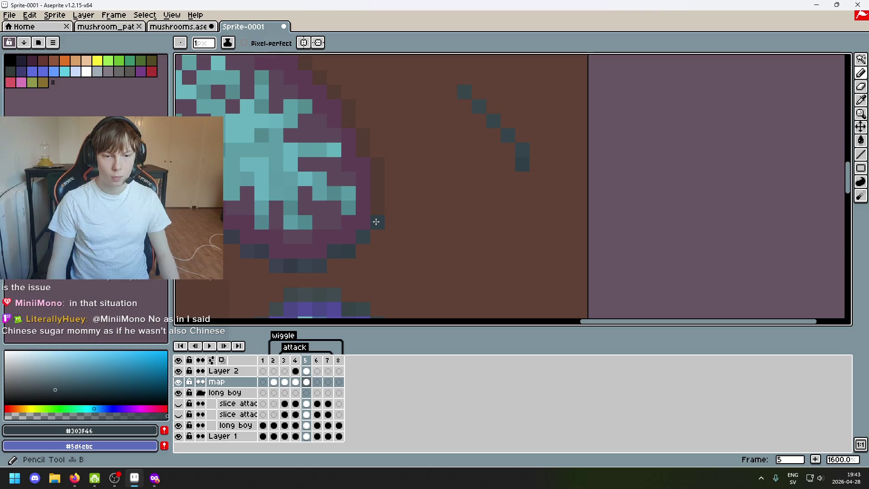
{"action": "left_click", "coordinate": [522, 150], "text": "alt"}
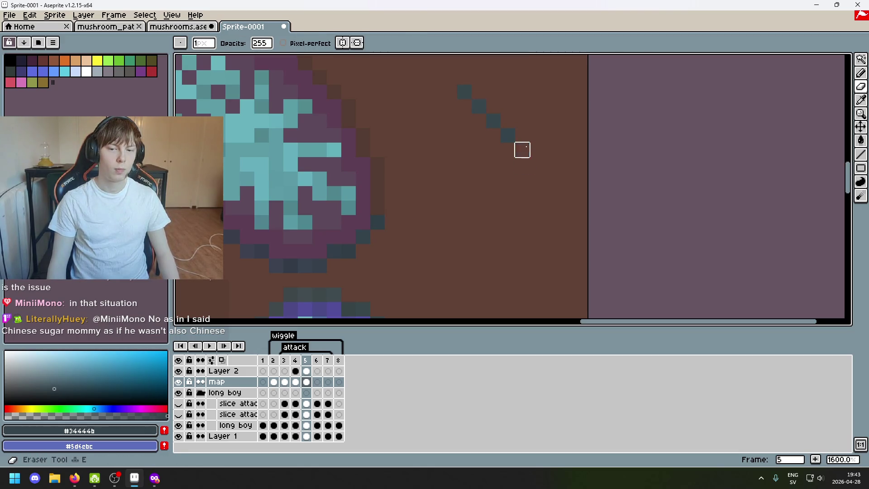
{"action": "key", "text": "b"}
{"action": "left_click", "coordinate": [385, 202]}
{"action": "left_click", "coordinate": [508, 136], "text": "alt"}
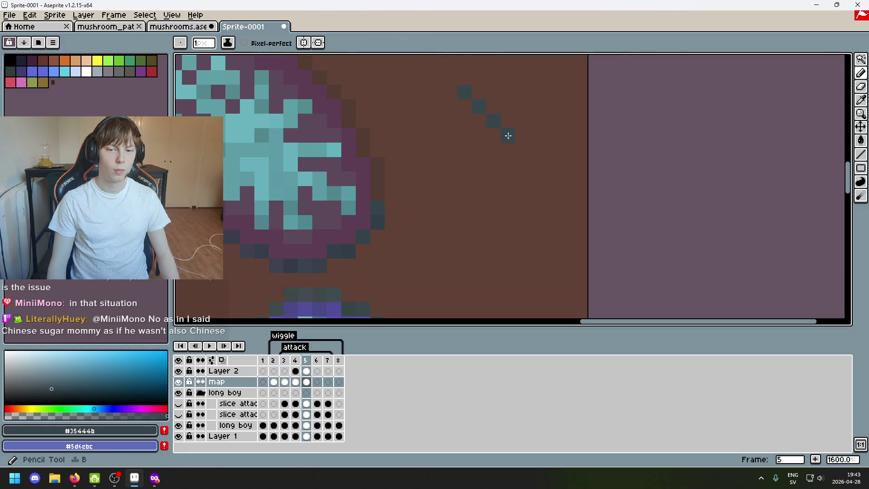
{"action": "left_click_drag", "start_coordinate": [375, 201], "coordinate": [392, 179]}
{"action": "left_click", "coordinate": [478, 120], "text": "alt"}
{"action": "key", "text": "e"}
{"action": "left_click", "coordinate": [494, 121]}
Erase the stray leftover dark pixels along the lower cap's outline
{"action": "key", "text": "b"}
{"action": "scroll", "coordinate": [425, 170], "scroll_direction": "up", "scroll_amount": 3}
{"action": "scroll", "coordinate": [424, 170], "scroll_direction": "right", "scroll_amount": 2}
{"action": "left_click", "coordinate": [451, 163], "text": "alt"}
{"action": "key", "text": "e"}
{"action": "left_click", "coordinate": [436, 171]}
{"action": "key", "text": "b"}
{"action": "left_click", "coordinate": [437, 157], "text": "alt"}
{"action": "key", "text": "e"}
{"action": "left_click", "coordinate": [437, 157]}
{"action": "key", "text": "b"}
{"action": "scroll", "coordinate": [335, 216], "scroll_direction": "down", "scroll_amount": 3}
{"action": "scroll", "coordinate": [335, 216], "scroll_direction": "up", "scroll_amount": 2}
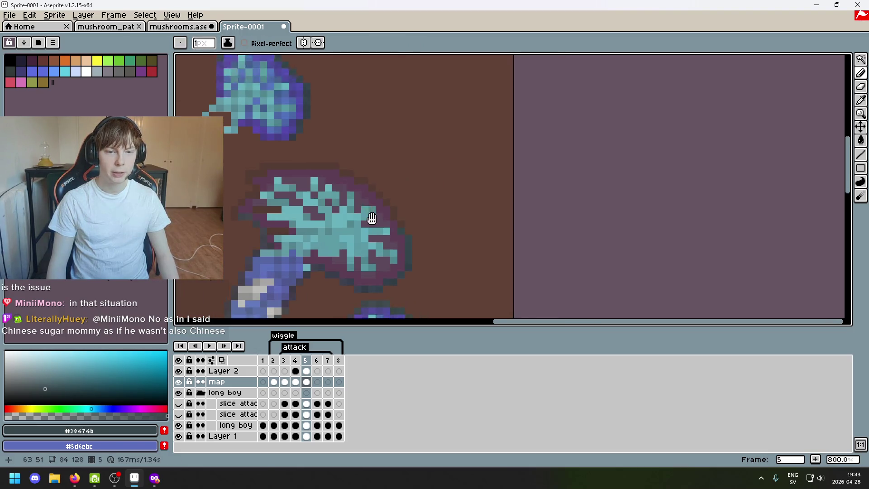
Try Magic Wand and Lasso selections on the caps while centring both caps in view
{"action": "left_click", "coordinate": [859, 61]}
{"action": "left_click", "coordinate": [819, 59]}
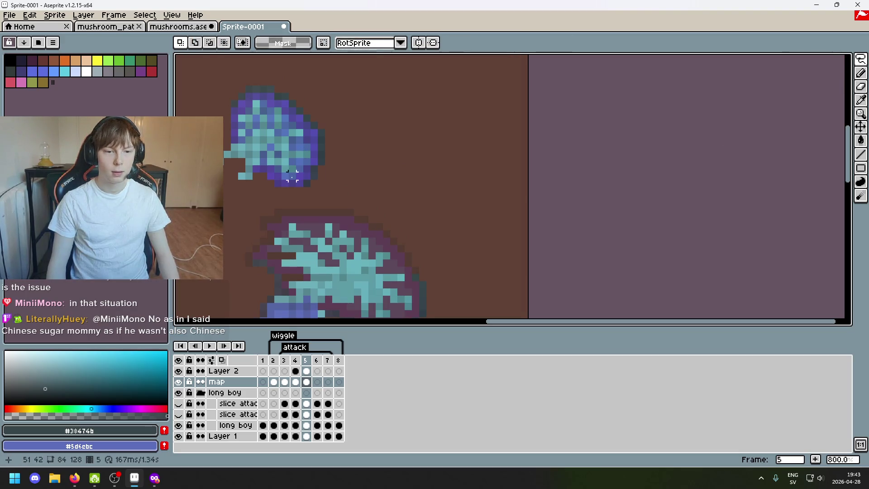
{"action": "left_click_drag", "start_coordinate": [370, 173], "coordinate": [366, 137]}
{"action": "key", "text": "w"}
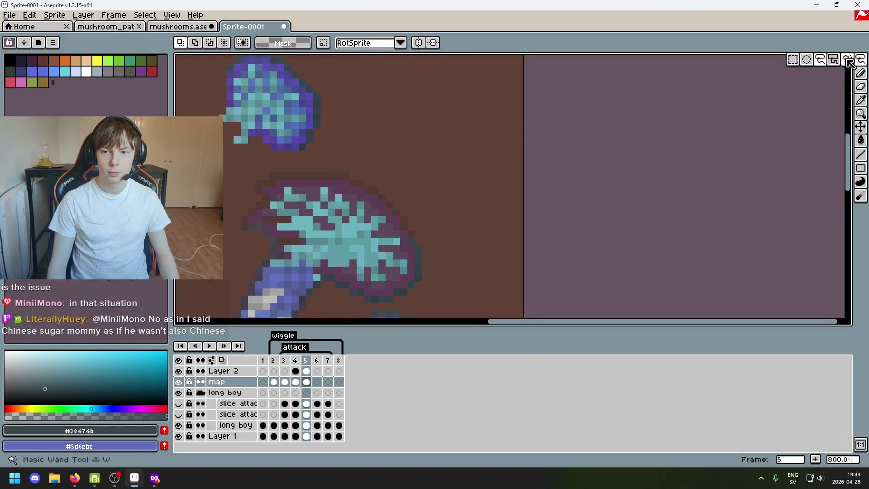
{"action": "left_click", "coordinate": [410, 240]}
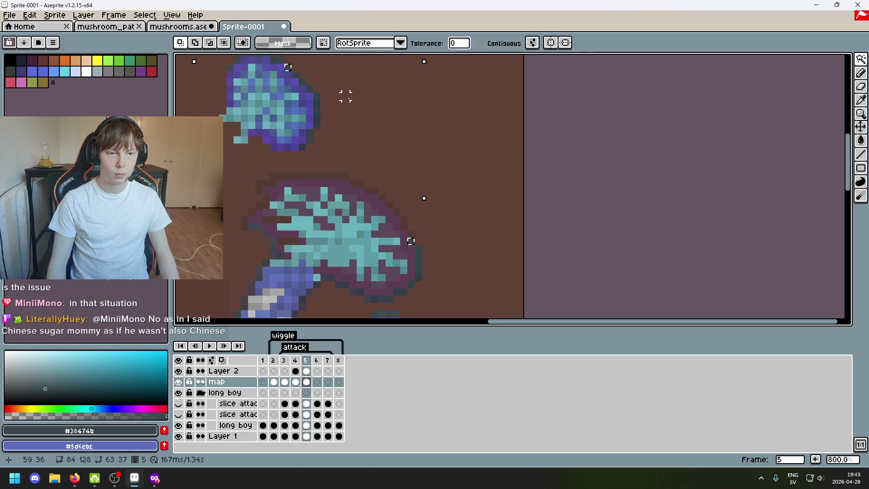
{"action": "left_click_drag", "start_coordinate": [345, 96], "coordinate": [391, 139]}
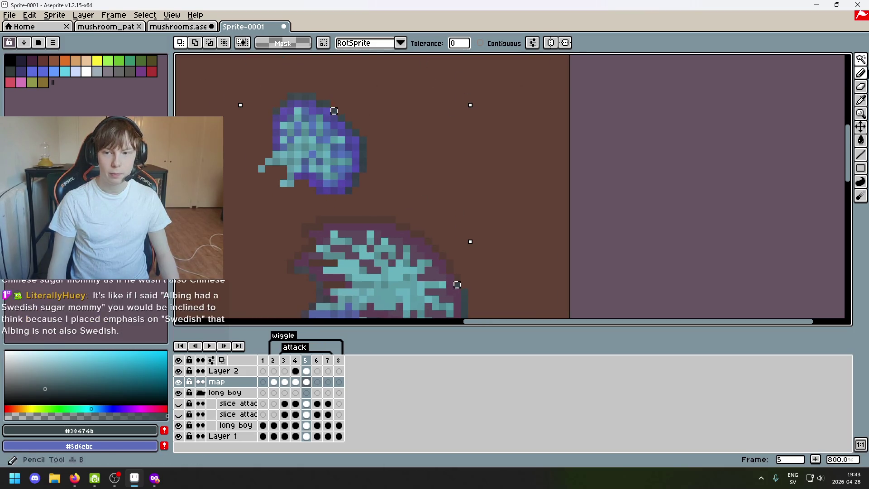
{"action": "left_click", "coordinate": [861, 59]}
{"action": "left_click", "coordinate": [818, 59]}
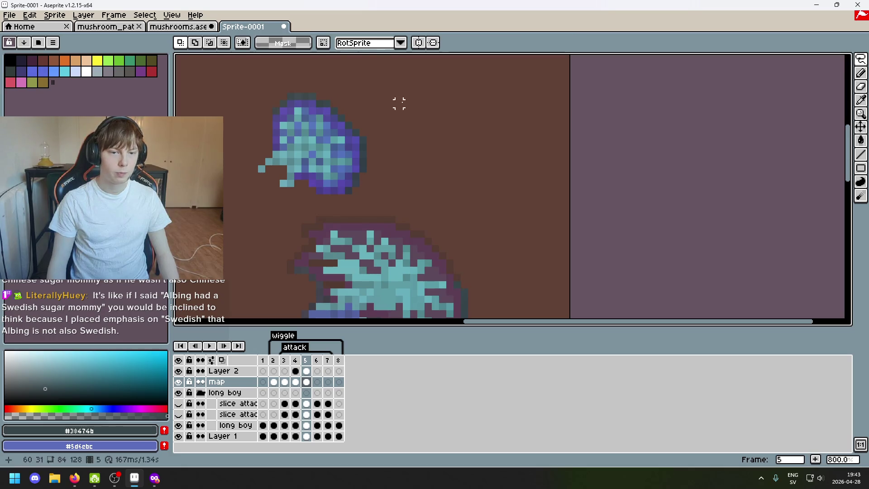
Lasso the small blue stroke beside the lower cap and move it up beside the upper cap
{"action": "mouse_move", "coordinate": [326, 103]}
{"action": "left_mouse_down"}
{"action": "mouse_move", "coordinate": [282, 96]}
{"action": "mouse_move", "coordinate": [494, 252]}
{"action": "left_mouse_up"}
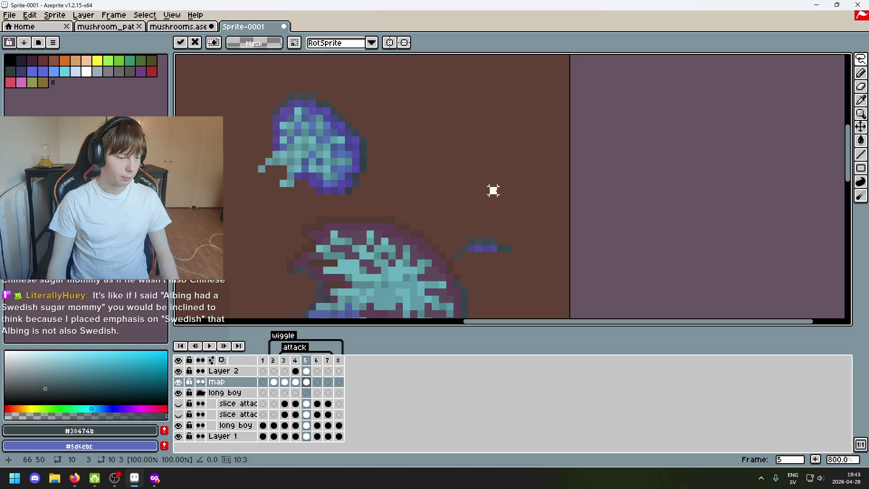
{"action": "left_click", "coordinate": [551, 277]}
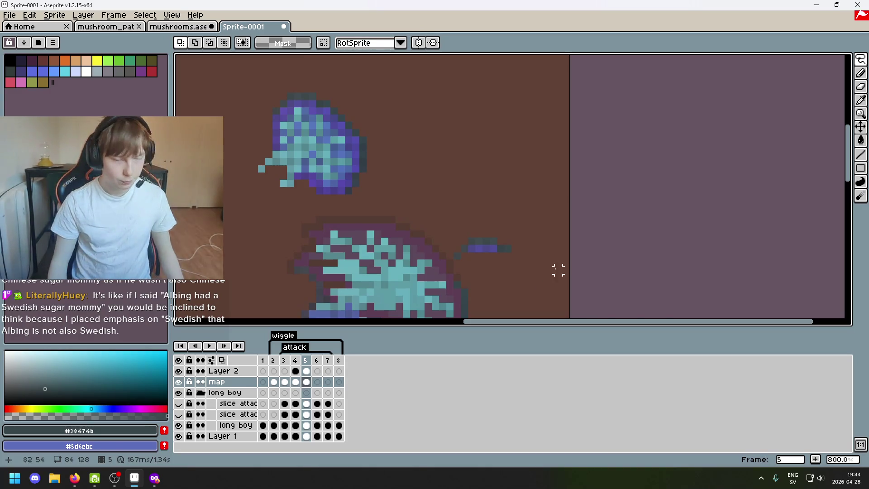
{"action": "scroll", "coordinate": [503, 266], "scroll_direction": "up", "scroll_amount": 3}
{"action": "scroll", "coordinate": [473, 267], "scroll_direction": "down", "scroll_amount": 3}
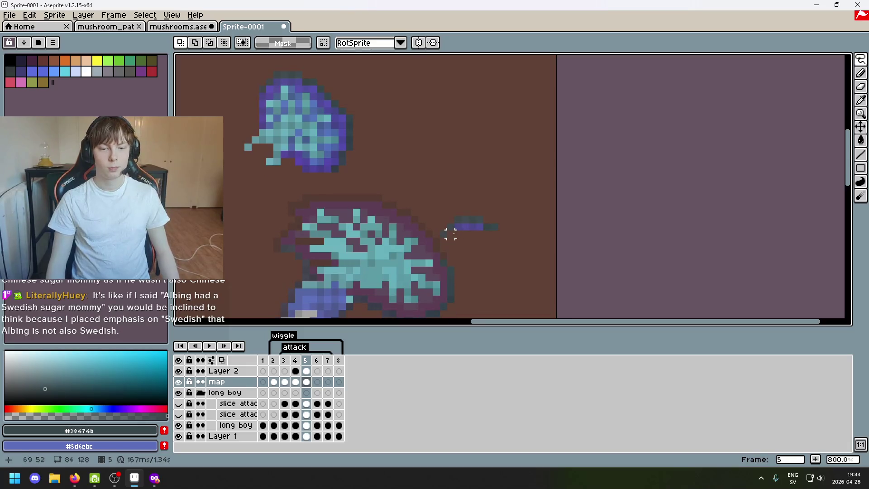
{"action": "mouse_move", "coordinate": [450, 232]}
{"action": "left_mouse_down"}
{"action": "mouse_move", "coordinate": [529, 218]}
{"action": "mouse_move", "coordinate": [450, 231]}
{"action": "mouse_move", "coordinate": [515, 233]}
{"action": "mouse_move", "coordinate": [485, 221]}
{"action": "mouse_move", "coordinate": [500, 210]}
{"action": "left_mouse_up"}
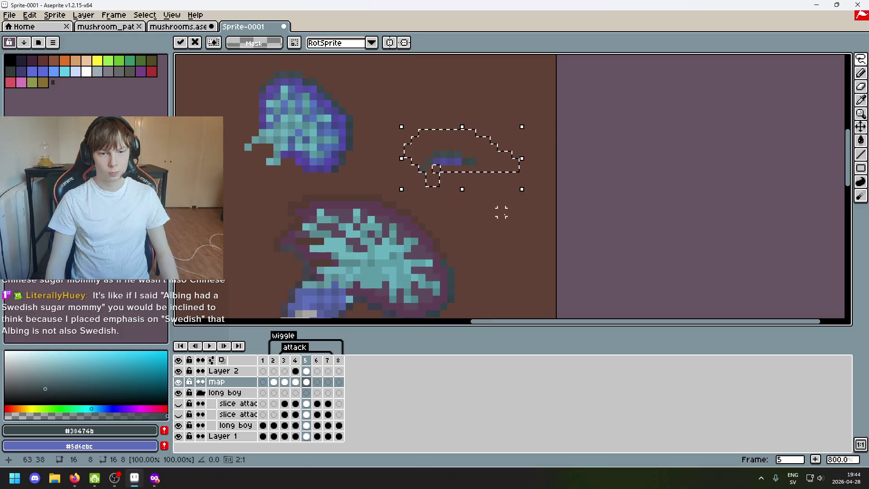
{"action": "scroll", "coordinate": [487, 192], "scroll_direction": "up", "scroll_amount": 1}
Erase the dark pixel at the moved stroke's end and test a Magic Wand selection of that dark colour
{"action": "key", "text": "b"}
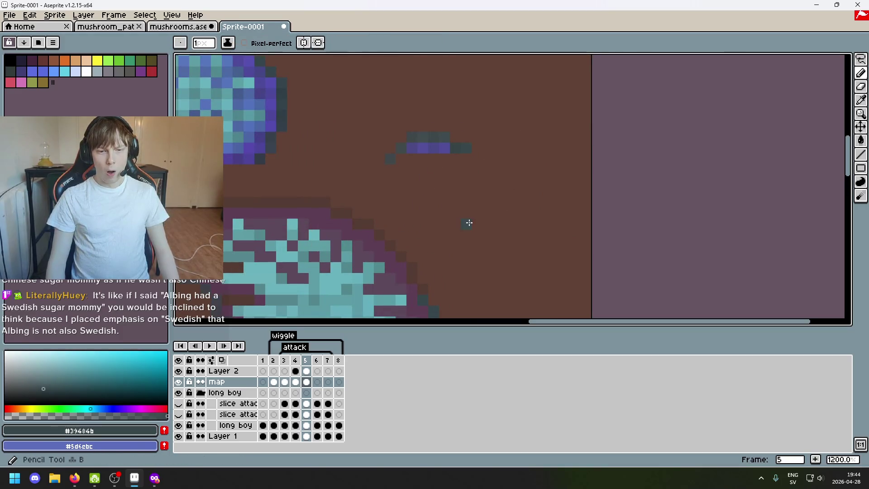
{"action": "key", "text": "e"}
{"action": "left_click", "coordinate": [466, 149]}
{"action": "left_click", "coordinate": [457, 144], "text": "alt"}
{"action": "key", "text": "b"}
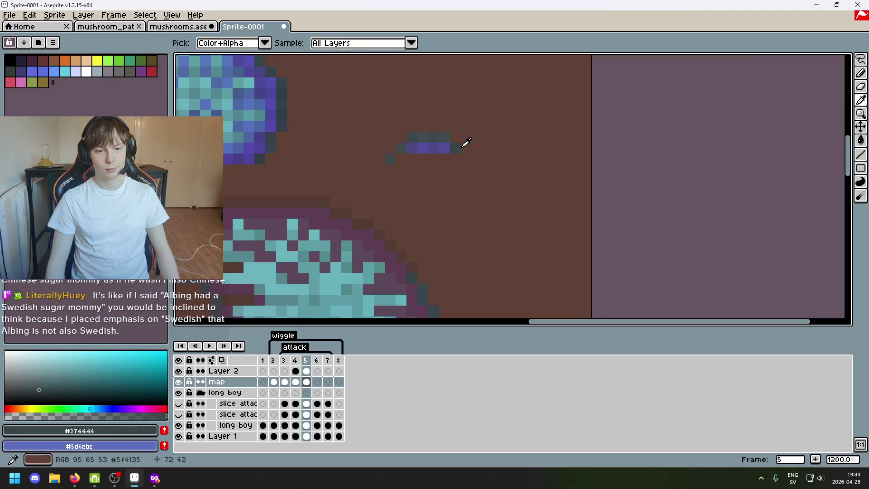
{"action": "left_click", "coordinate": [861, 60]}
{"action": "left_click", "coordinate": [847, 60]}
{"action": "left_click", "coordinate": [455, 148]}
{"action": "key", "text": "ctrl+d"}
Erase the dark pixel above the stroke and sample nearby dark outline colours
{"action": "key", "text": "b"}
{"action": "key", "text": "e"}
{"action": "key", "text": "b"}
{"action": "left_click", "coordinate": [446, 132], "text": "alt"}
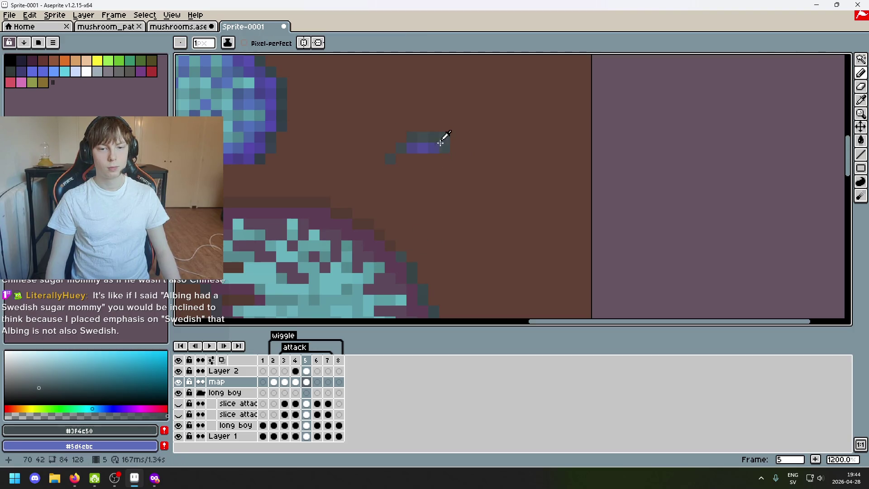
{"action": "key", "text": "e"}
{"action": "key", "text": "b"}
{"action": "key", "text": "e"}
{"action": "left_click", "coordinate": [444, 137]}
{"action": "left_click", "coordinate": [442, 134], "text": "alt"}
{"action": "key", "text": "b"}
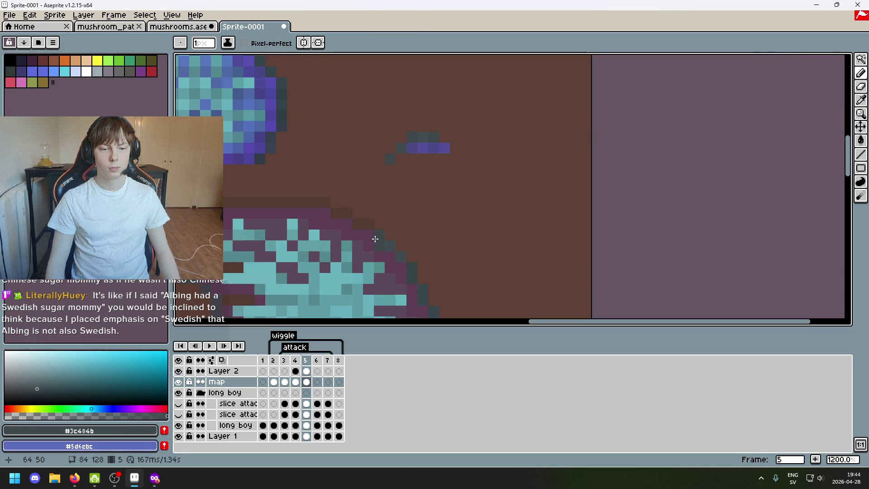
{"action": "left_click", "coordinate": [423, 136], "text": "alt"}
{"action": "left_click", "coordinate": [420, 136], "text": "alt"}
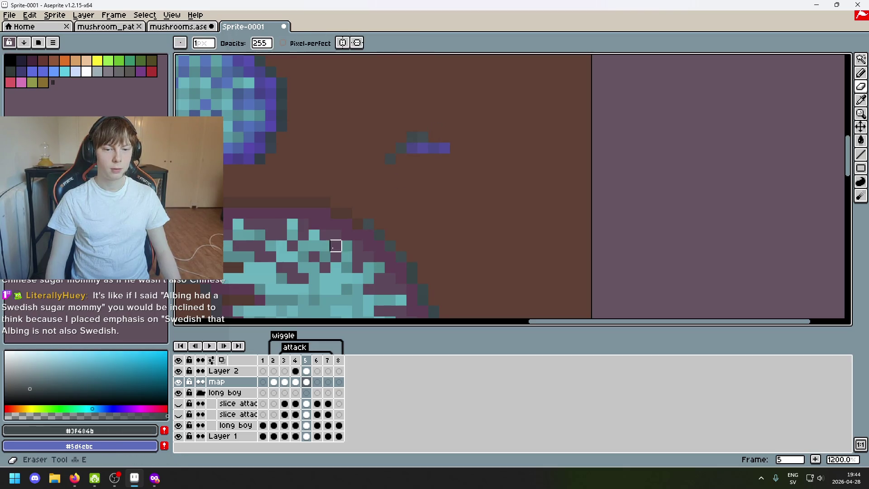
Undo a pencil stroke, erase the dark pixel left of the stroke, and lasso a few cap-edge pixels
{"action": "key", "text": "ctrl+z"}
{"action": "key", "text": "ctrl+z"}
{"action": "key", "text": "e"}
{"action": "key", "text": "space"}
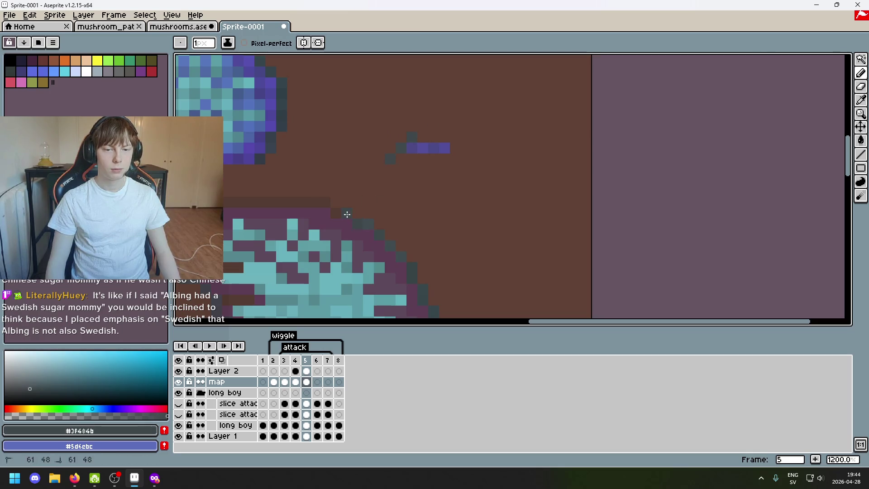
{"action": "left_click_drag", "start_coordinate": [411, 198], "coordinate": [470, 209]}
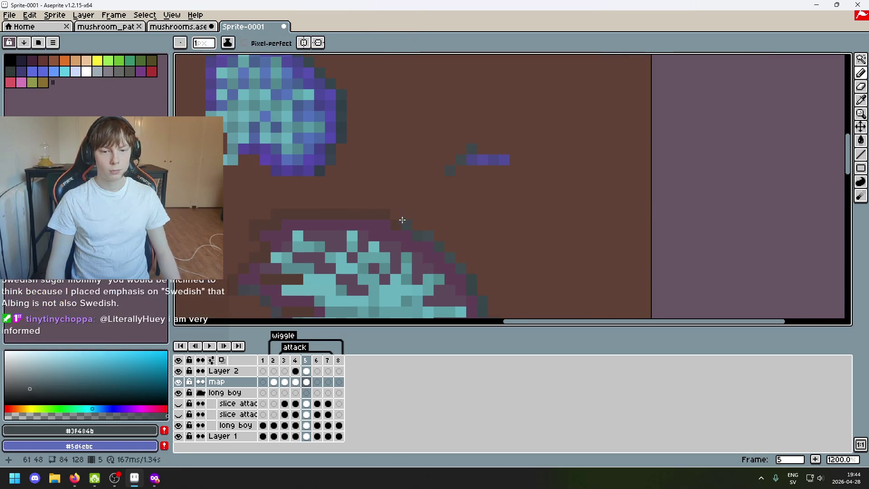
{"action": "left_click", "coordinate": [471, 149]}
{"action": "left_click", "coordinate": [465, 159], "text": "alt"}
{"action": "key", "text": "b"}
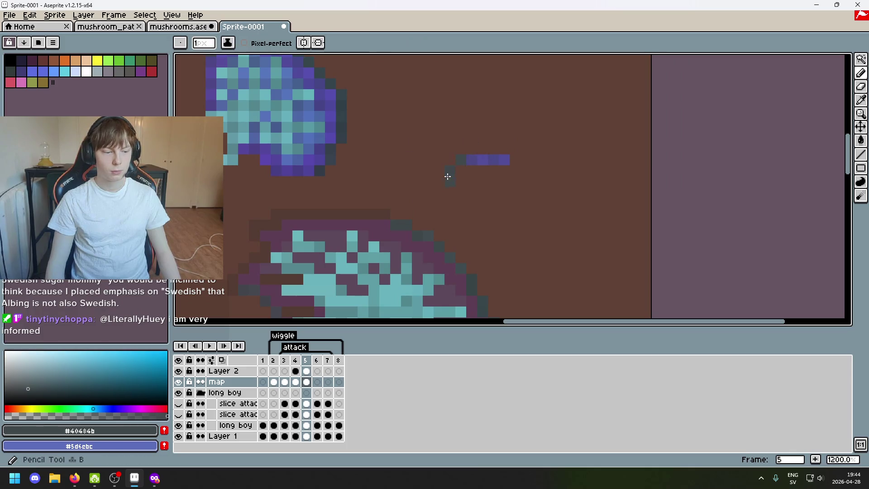
{"action": "key", "text": "alt"}
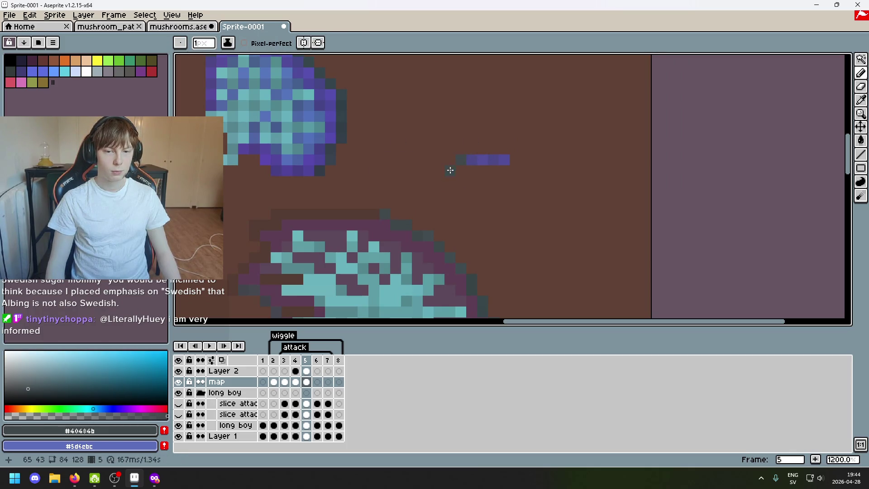
{"action": "key", "text": "shift+q"}
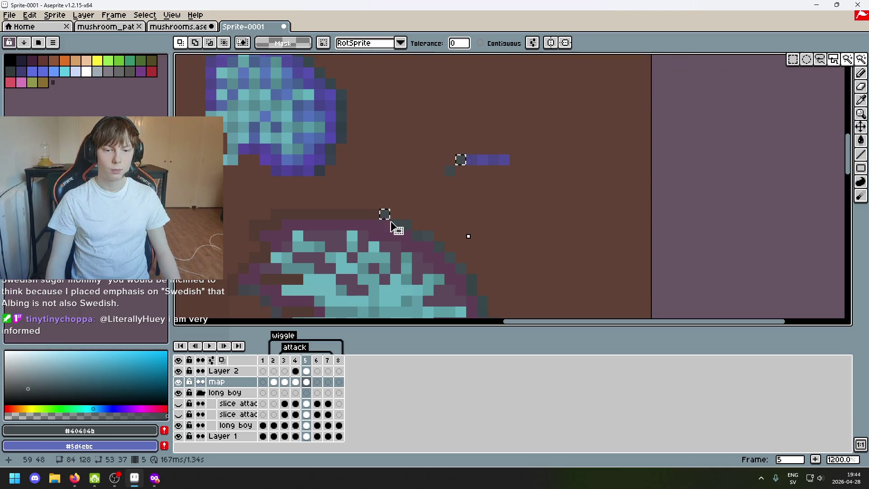
{"action": "left_click_drag", "start_coordinate": [384, 215], "coordinate": [400, 232]}
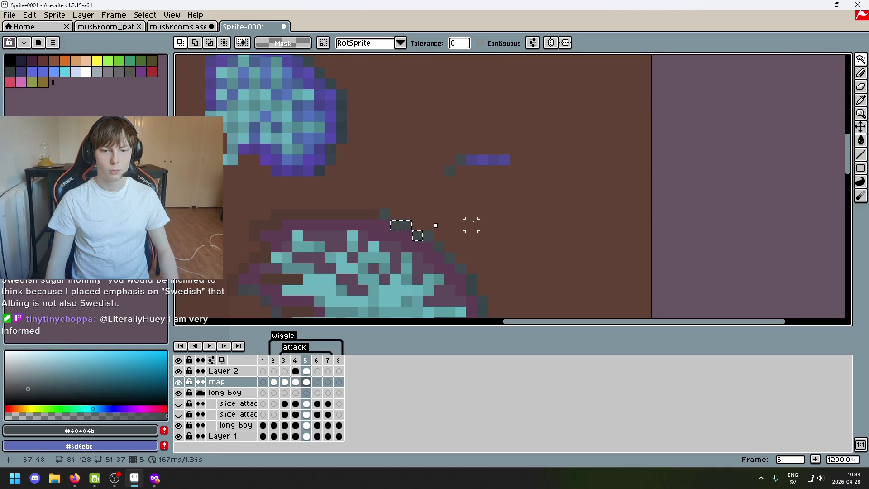
Undo several recent edits to restore the erased pixels near the stroke, then deselect
{"action": "key", "text": "ctrl+z"}
{"action": "key", "text": "ctrl+z"}
{"action": "key", "text": "ctrl+z"}
{"action": "key", "text": "ctrl+z"}
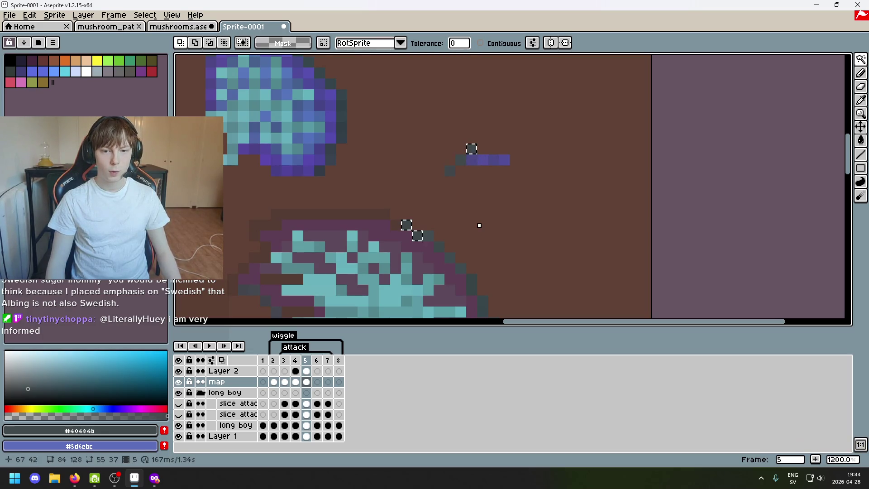
{"action": "key", "text": "ctrl+z"}
{"action": "key", "text": "ctrl+z"}
{"action": "key", "text": "ctrl+z"}
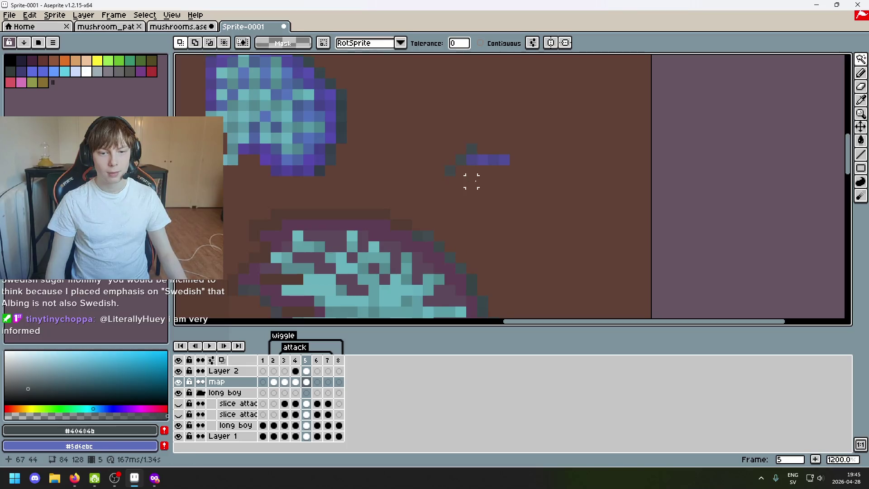
{"action": "scroll", "coordinate": [467, 183], "scroll_direction": "down", "scroll_amount": 2}
{"action": "key", "text": "ctrl+z"}
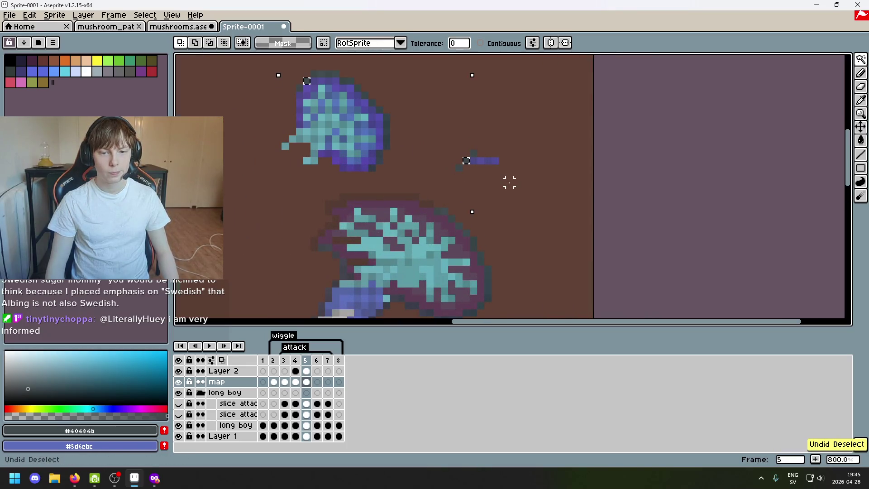
{"action": "scroll", "coordinate": [488, 174], "scroll_direction": "up", "scroll_amount": 2}
{"action": "key", "text": "ctrl+d"}
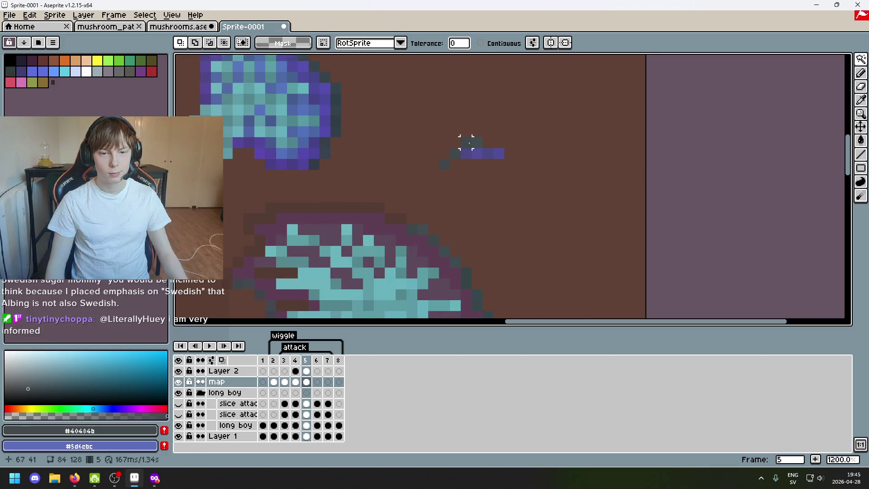
{"action": "key", "text": "b"}
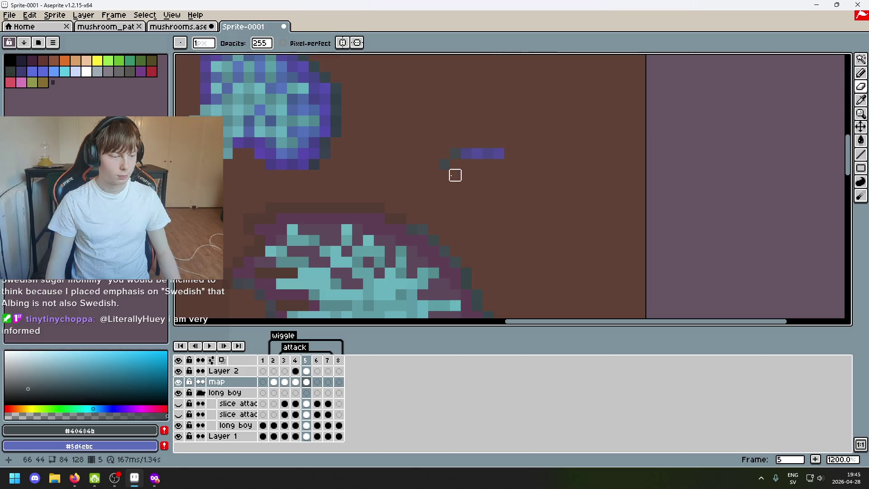
Select the background around the mushroom sprites with the Magic Wand, then deselect it
{"action": "key", "text": "i"}
{"action": "key", "text": "b"}
{"action": "key", "text": "b"}
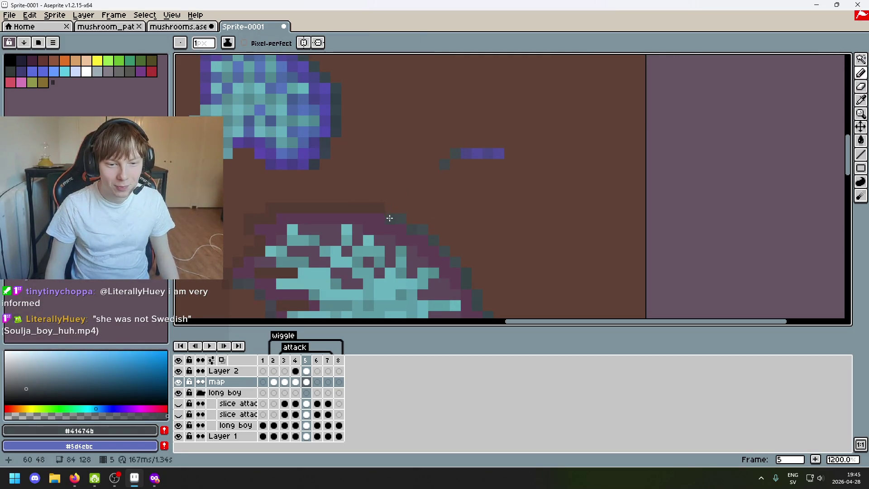
{"action": "scroll", "coordinate": [452, 167], "scroll_direction": "down", "scroll_amount": 4}
{"action": "scroll", "coordinate": [471, 180], "scroll_direction": "up", "scroll_amount": 1}
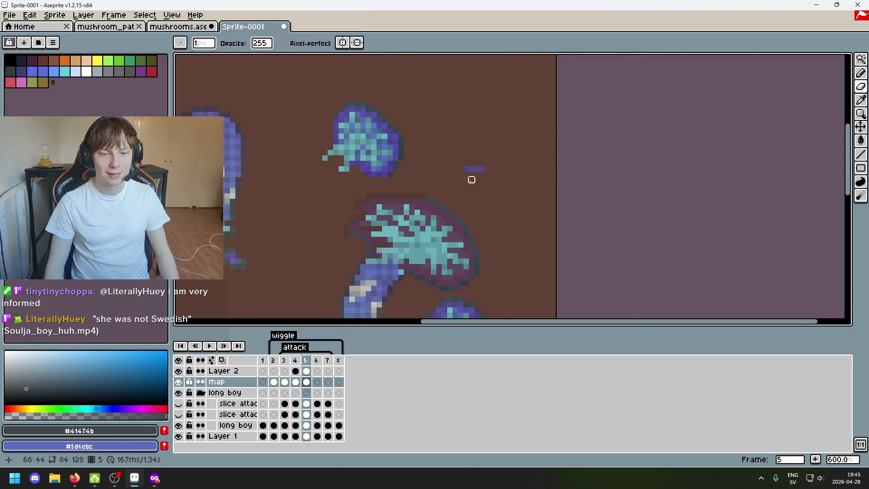
{"action": "key", "text": "w"}
{"action": "scroll", "coordinate": [474, 211], "scroll_direction": "up", "scroll_amount": 1}
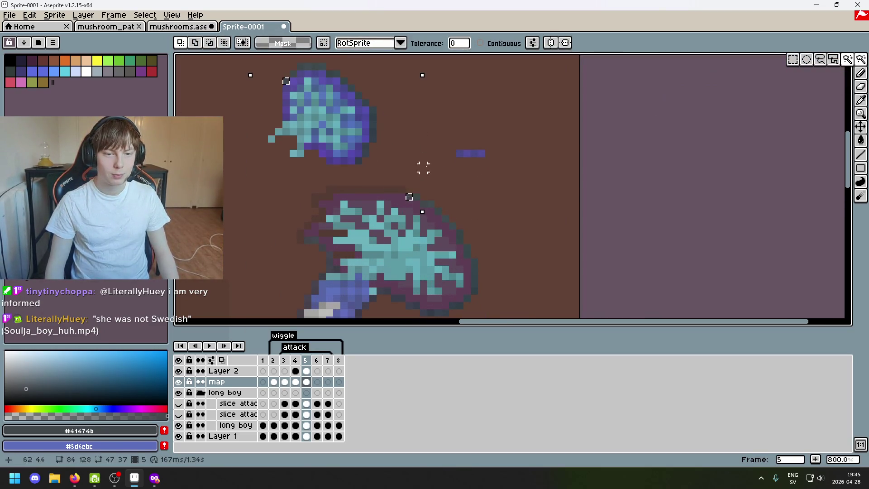
{"action": "left_click", "coordinate": [485, 190]}
{"action": "scroll", "coordinate": [491, 203], "scroll_direction": "down", "scroll_amount": 1}
{"action": "key", "text": "ctrl+d"}
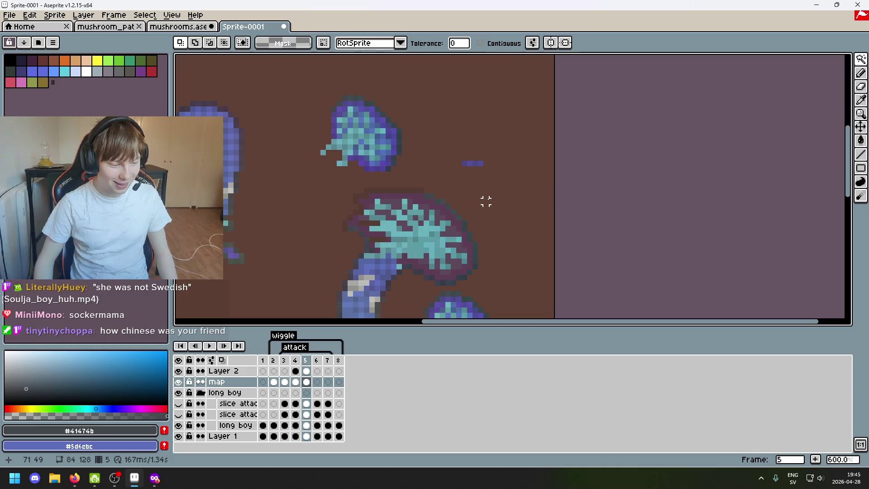
{"action": "scroll", "coordinate": [452, 186], "scroll_direction": "up", "scroll_amount": 1}
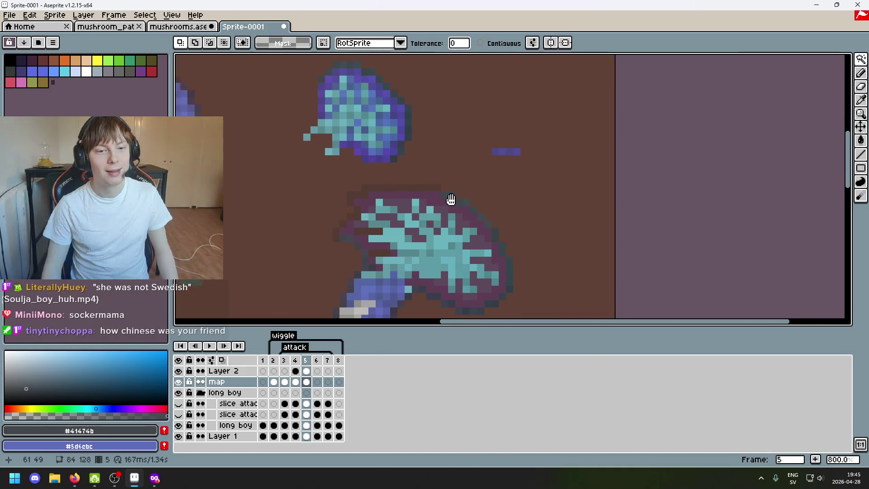
{"action": "scroll", "coordinate": [487, 186], "scroll_direction": "up", "scroll_amount": 1}
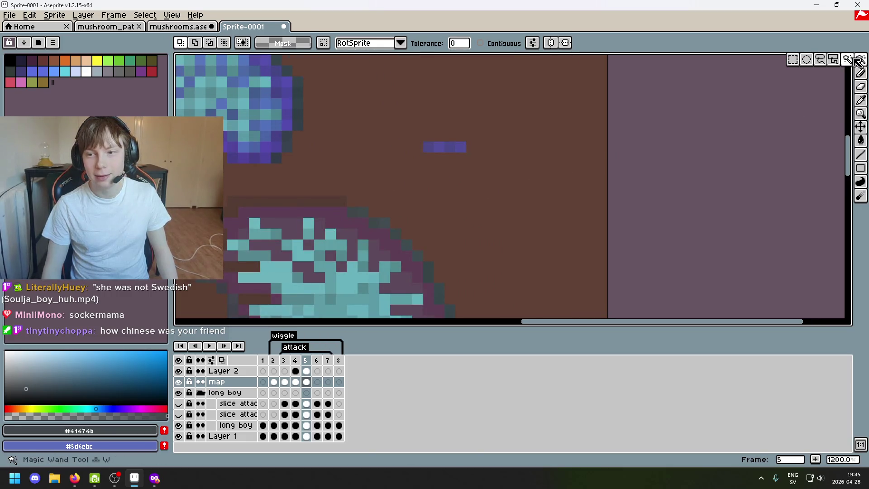
Bring the purple cap back into view and return to the Pencil
{"action": "left_click", "coordinate": [824, 63]}
{"action": "scroll", "coordinate": [531, 163], "scroll_direction": "down", "scroll_amount": 1}
{"action": "scroll", "coordinate": [479, 187], "scroll_direction": "down", "scroll_amount": 1}
{"action": "scroll", "coordinate": [559, 154], "scroll_direction": "up", "scroll_amount": 1}
{"action": "left_click_drag", "start_coordinate": [558, 154], "coordinate": [633, 150]}
{"action": "scroll", "coordinate": [391, 233], "scroll_direction": "up", "scroll_amount": 2}
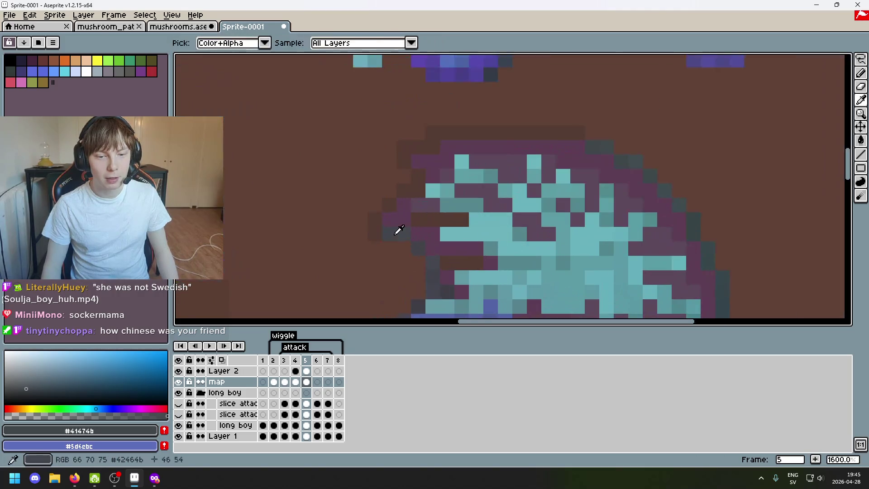
{"action": "key", "text": "v"}
{"action": "scroll", "coordinate": [380, 235], "scroll_direction": "down", "scroll_amount": 2}
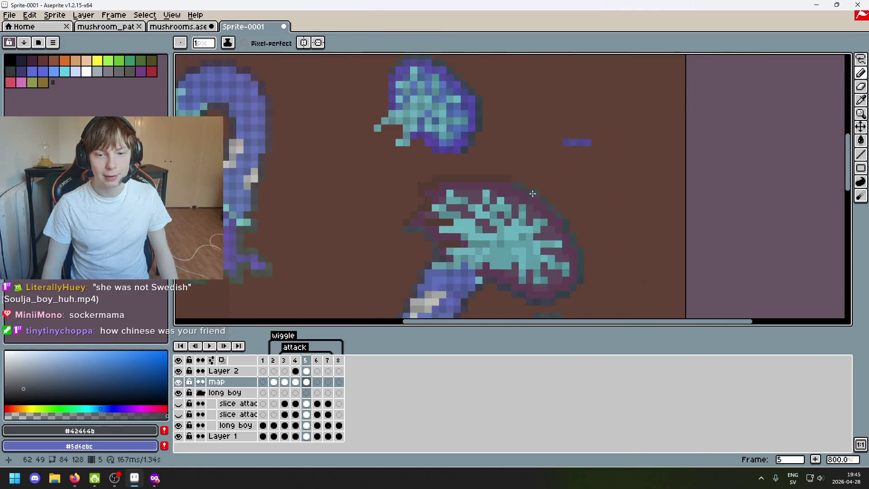
{"action": "scroll", "coordinate": [505, 184], "scroll_direction": "up", "scroll_amount": 1}
{"action": "key", "text": "b"}
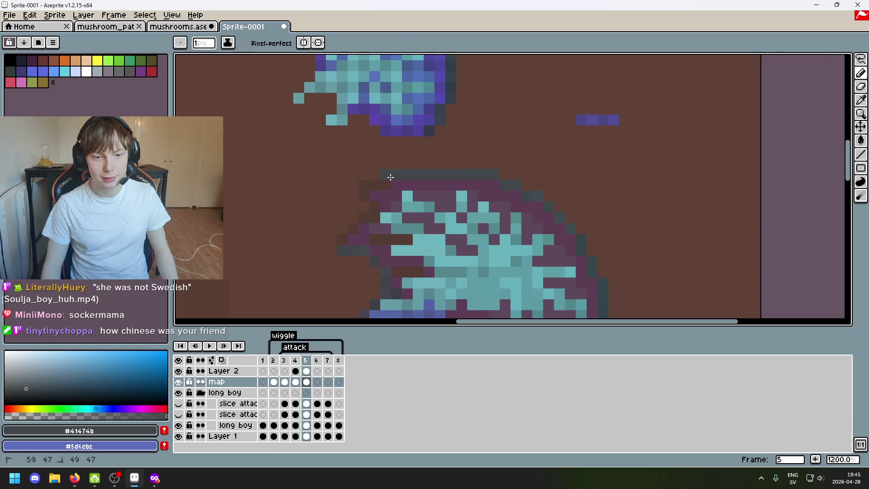
Undo the last two dark pencil strokes on the purple cap's top outline
{"action": "key", "text": "ctrl+z"}
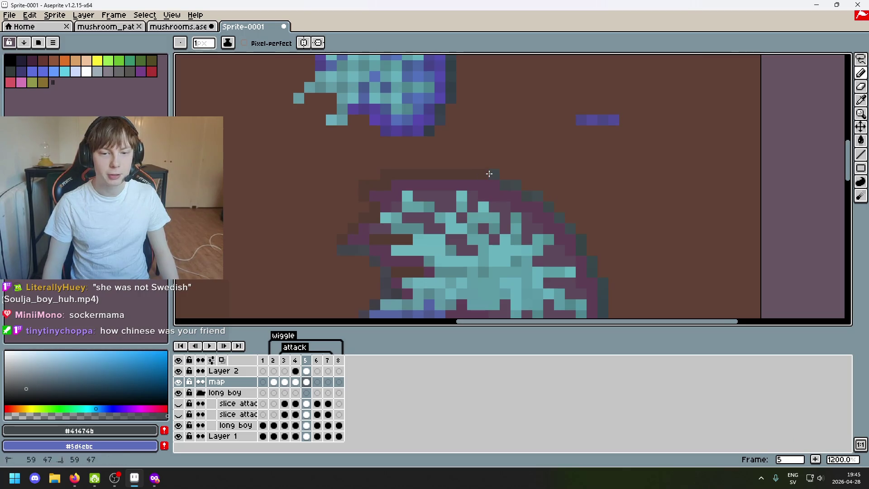
{"action": "scroll", "coordinate": [441, 175], "scroll_direction": "down", "scroll_amount": 5}
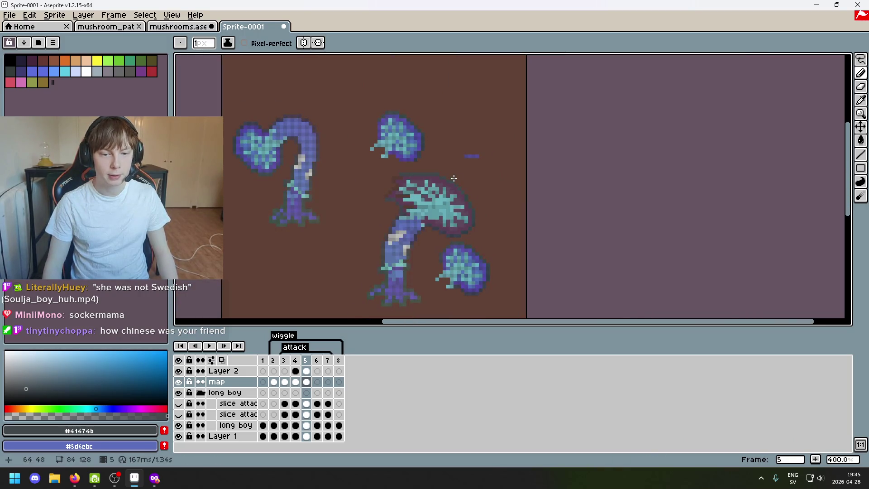
{"action": "key", "text": "ctrl+z"}
{"action": "scroll", "coordinate": [445, 138], "scroll_direction": "up", "scroll_amount": 1}
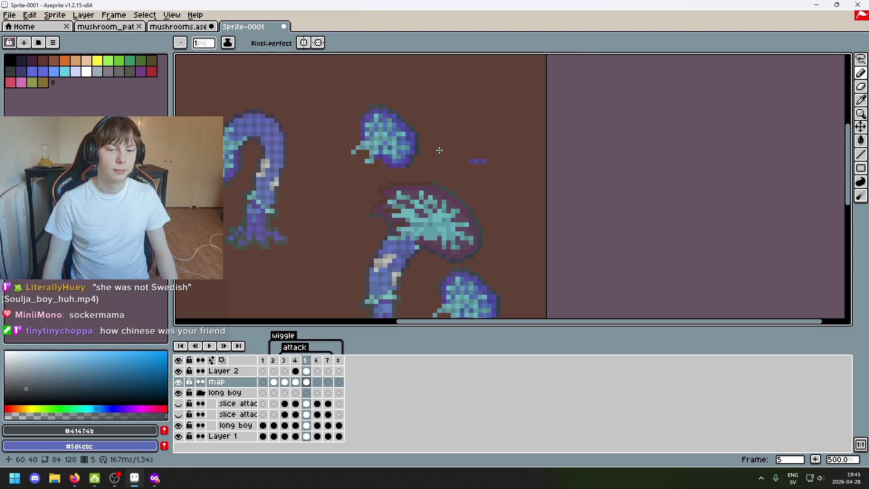
{"action": "scroll", "coordinate": [449, 173], "scroll_direction": "up", "scroll_amount": 4}
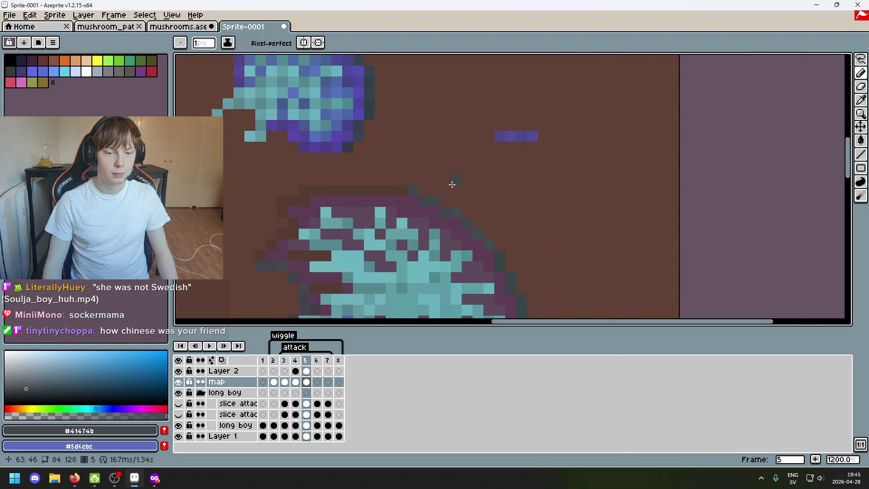
{"action": "scroll", "coordinate": [413, 188], "scroll_direction": "down", "scroll_amount": 3}
{"action": "scroll", "coordinate": [454, 174], "scroll_direction": "up", "scroll_amount": 3}
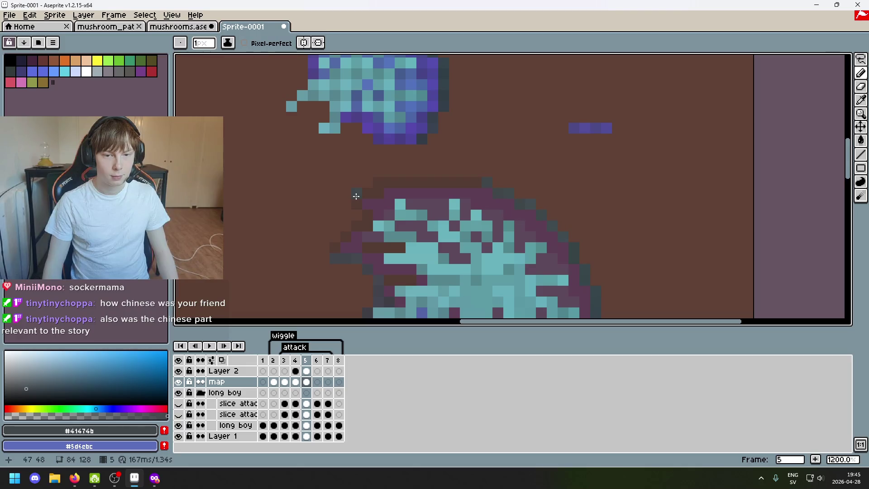
Pick the dark grey #40484b outline colour from the cap edge
{"action": "key", "text": "e"}
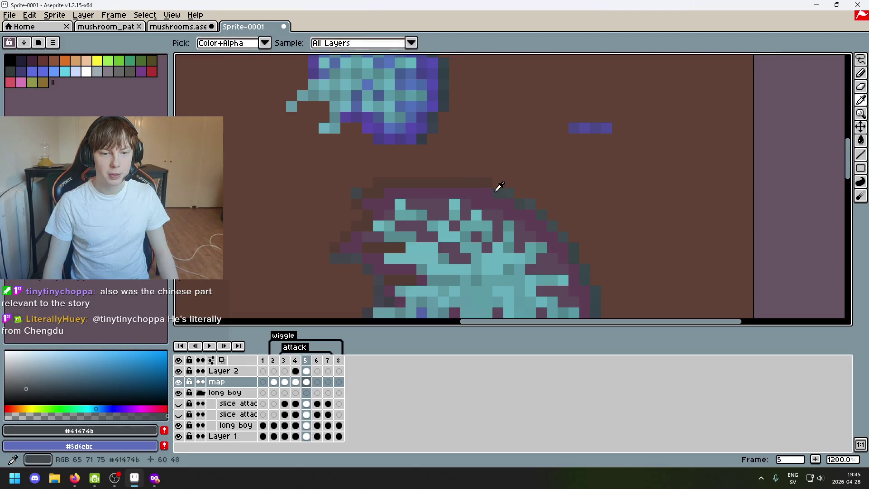
{"action": "key", "text": "b"}
{"action": "key", "text": "alt"}
{"action": "key", "text": "alt"}
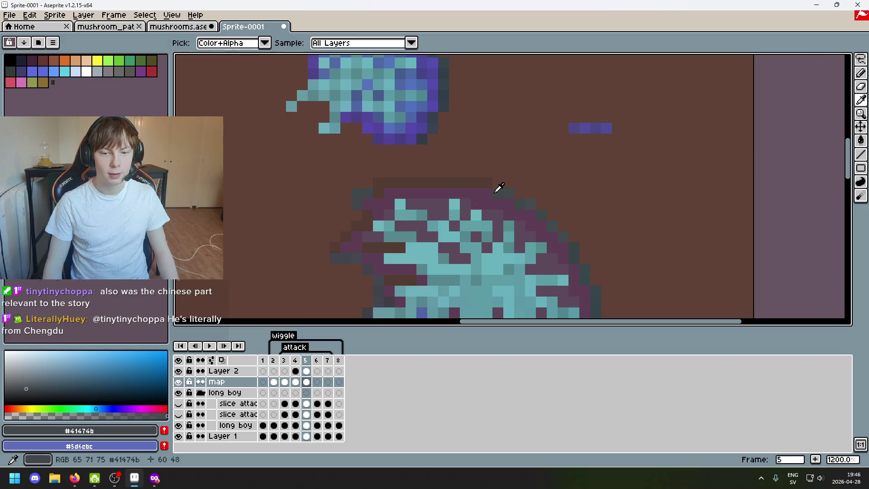
{"action": "key", "text": "e"}
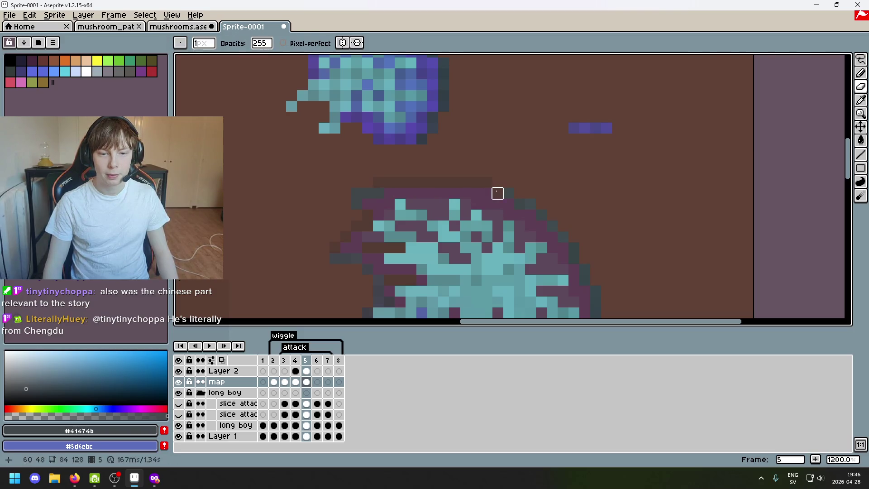
{"action": "left_click", "coordinate": [510, 183], "text": "alt"}
{"action": "key", "text": "b"}
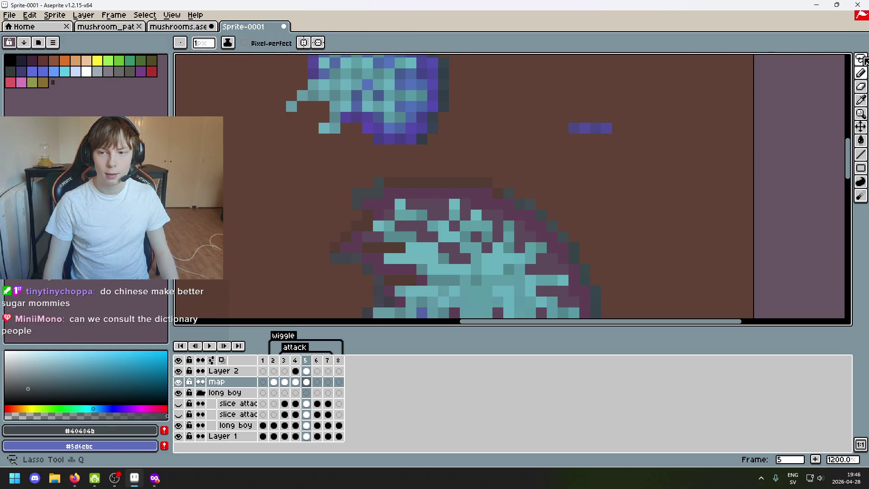
Try a Magic Wand selection, undo the latest pencil stroke on the cap's top edge, and return to the Pencil
{"action": "left_click", "coordinate": [862, 60]}
{"action": "left_click", "coordinate": [793, 60]}
{"action": "left_click", "coordinate": [382, 195]}
{"action": "scroll", "coordinate": [404, 190], "scroll_direction": "down", "scroll_amount": 3}
{"action": "key", "text": "ctrl+z"}
{"action": "scroll", "coordinate": [444, 183], "scroll_direction": "up", "scroll_amount": 3}
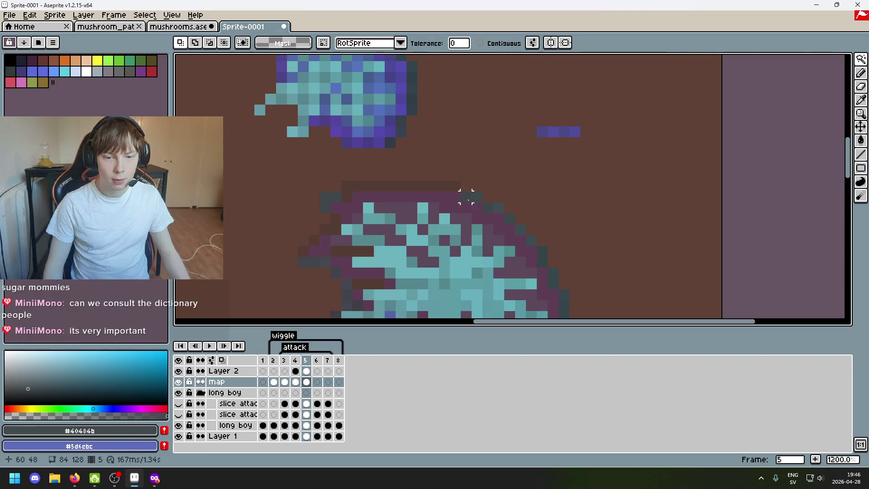
{"action": "key", "text": "i"}
{"action": "key", "text": "b"}
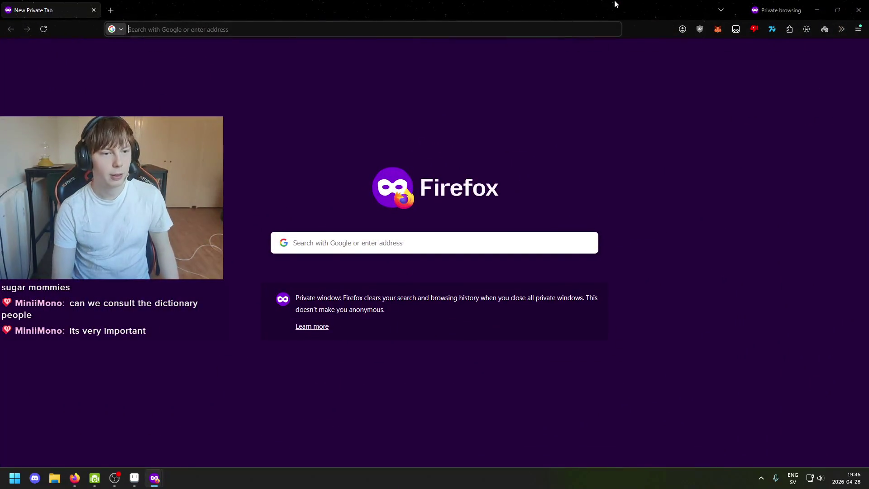
Search the web for 'sugarmosewsh' to find the Swedish translation of 'sugar mama'
{"action": "key", "text": "ctrl+l"}
{"action": "type", "text": "sugarmommysew"}
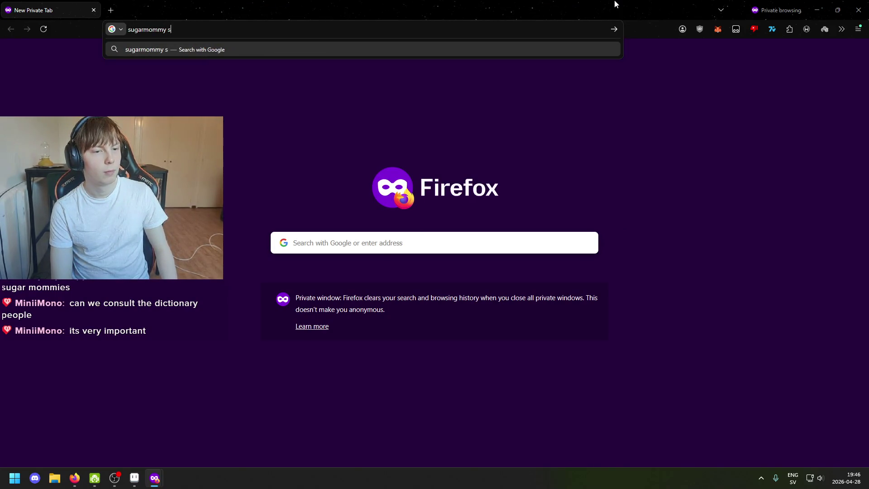
{"action": "type", "text": "sh"}
{"action": "key", "text": "Return"}
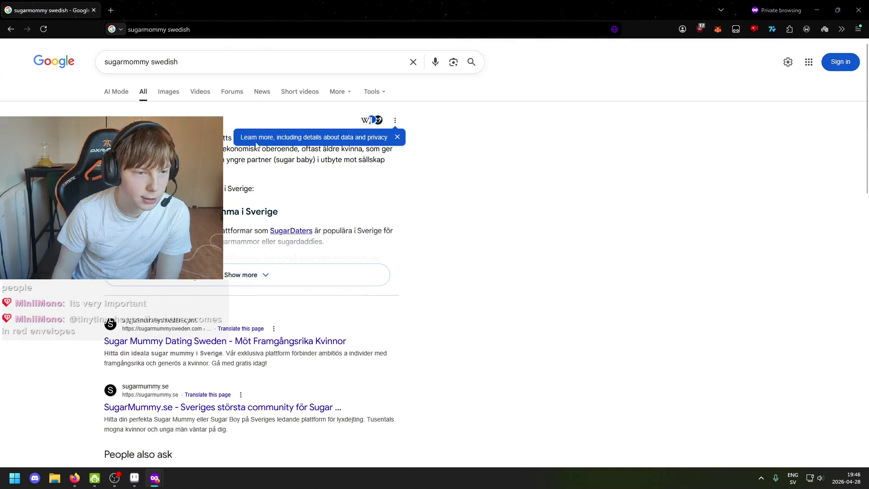
{"action": "left_click", "coordinate": [228, 61]}
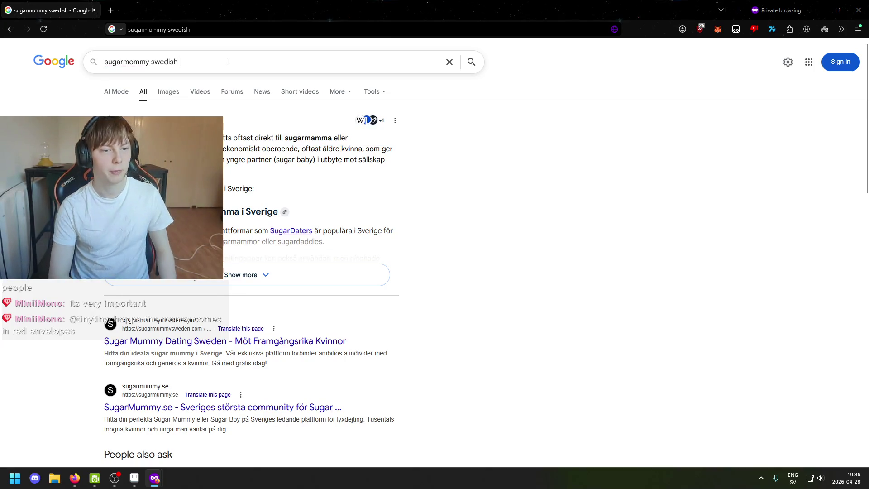
{"action": "type", "text": "translate"}
{"action": "key", "text": "Return"}
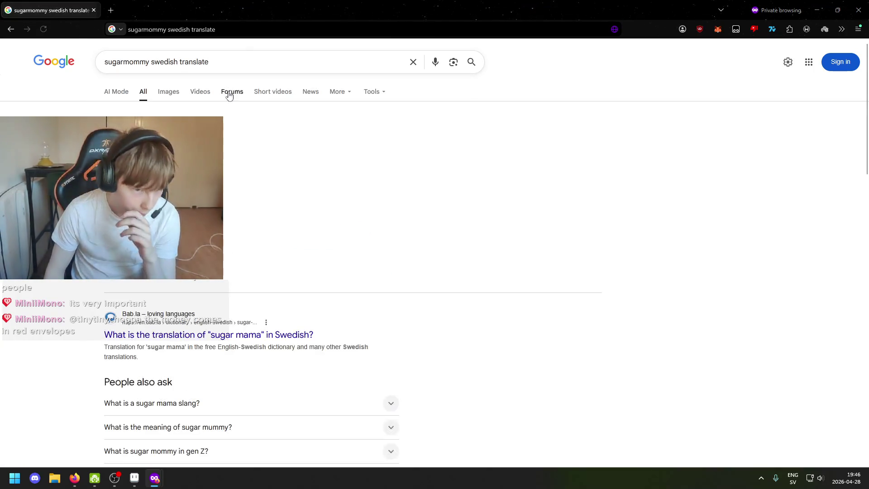
Open the bab.la translation result in a new tab, read through it, and return to Aseprite
{"action": "scroll", "coordinate": [237, 203], "scroll_direction": "down", "scroll_amount": 1}
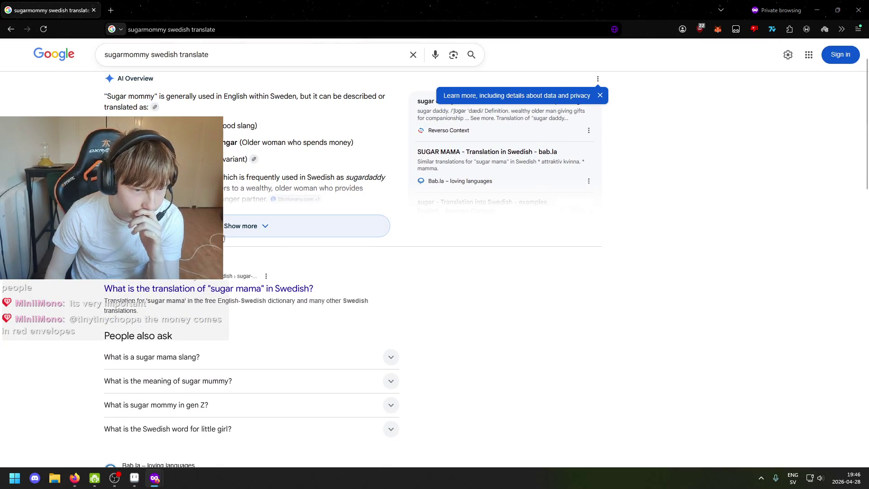
{"action": "right_click", "coordinate": [207, 284]}
{"action": "left_click", "coordinate": [236, 291]}
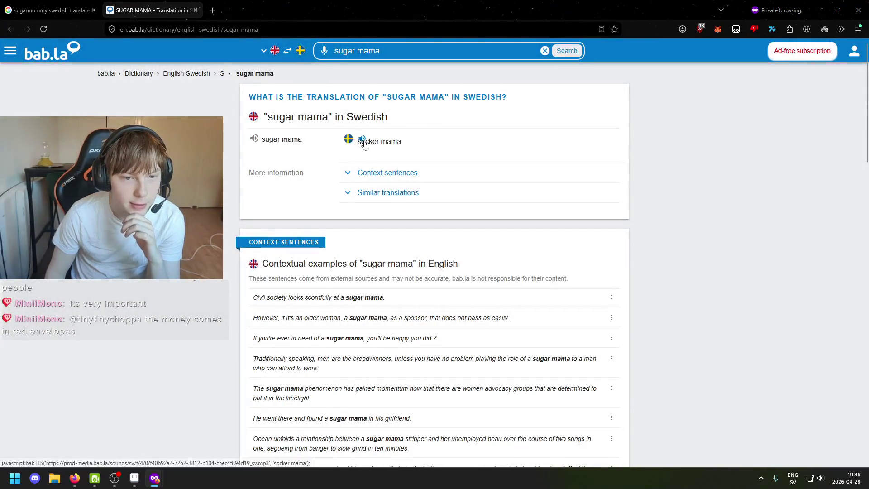
{"action": "scroll", "coordinate": [369, 202], "scroll_direction": "down", "scroll_amount": 2}
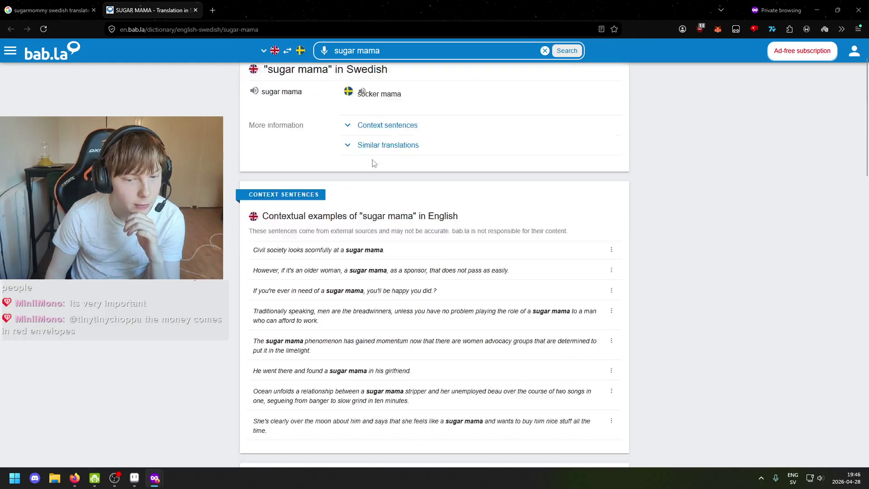
{"action": "scroll", "coordinate": [371, 206], "scroll_direction": "down", "scroll_amount": 1}
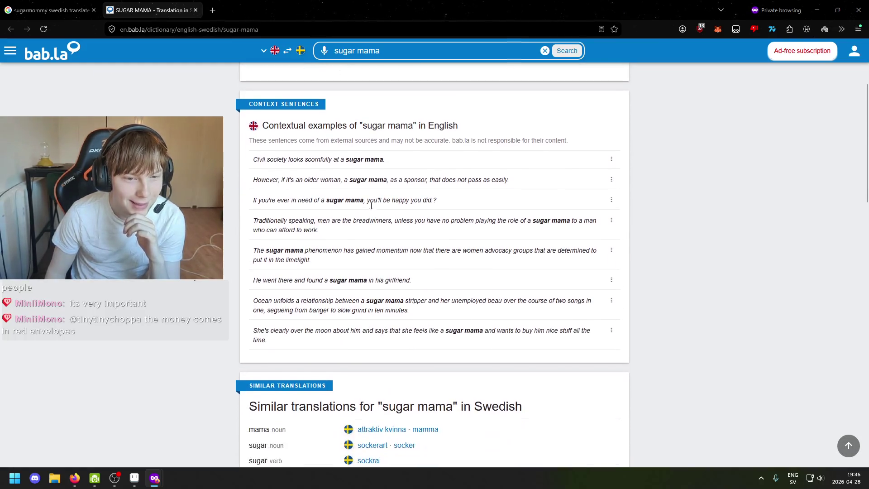
{"action": "scroll", "coordinate": [373, 202], "scroll_direction": "up", "scroll_amount": 3}
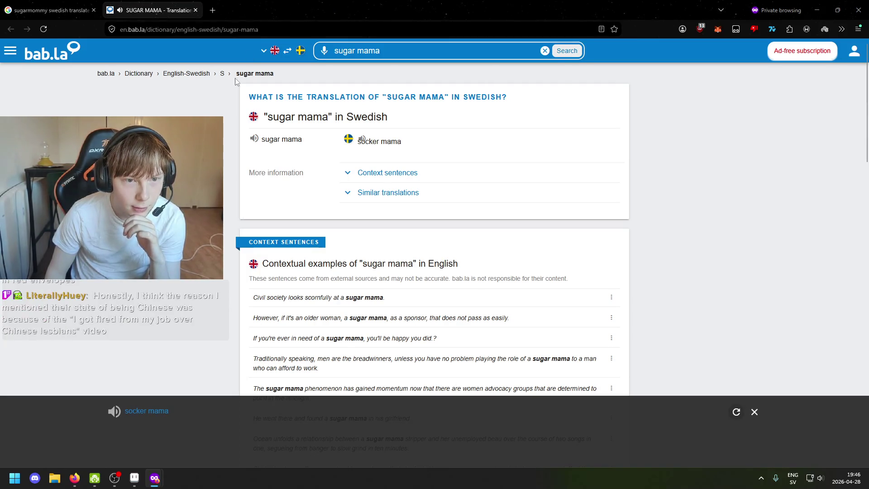
{"action": "key", "text": "alt+Tab"}
Zoom in on the mushroom caps and try a Magic Wand selection, then clear it
{"action": "scroll", "coordinate": [412, 251], "scroll_direction": "down", "scroll_amount": 3}
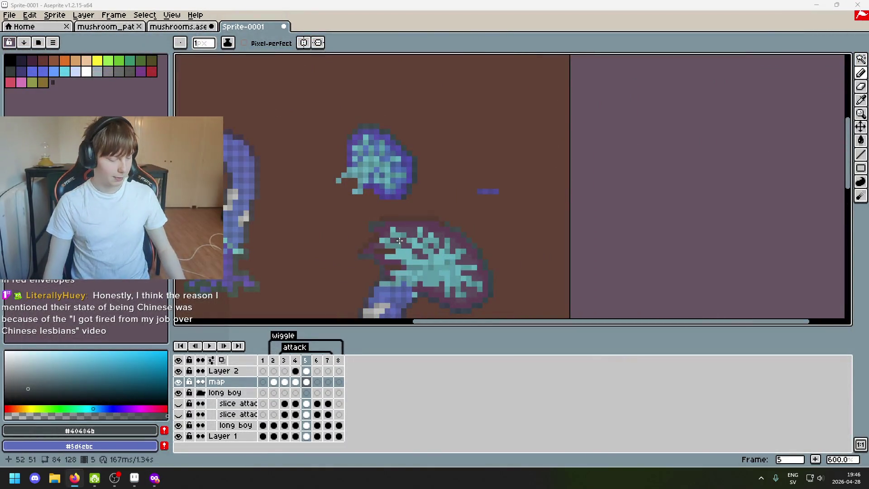
{"action": "scroll", "coordinate": [441, 211], "scroll_direction": "up", "scroll_amount": 3}
{"action": "scroll", "coordinate": [440, 212], "scroll_direction": "down", "scroll_amount": 2}
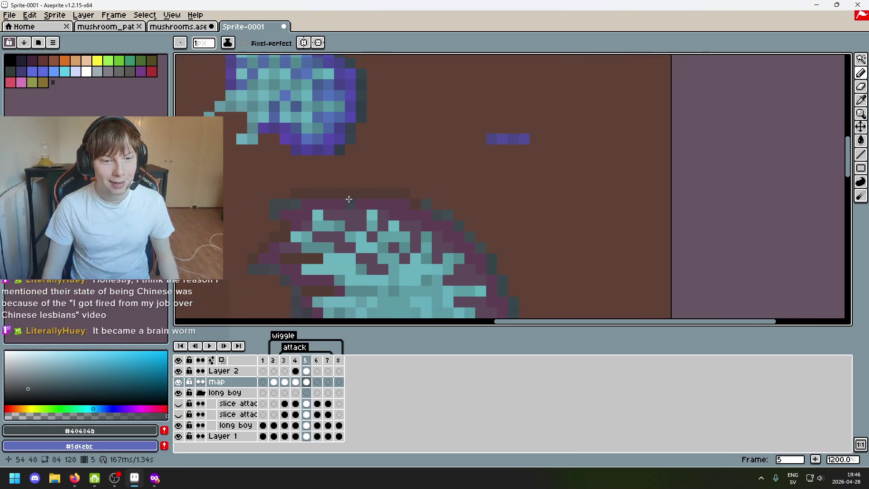
{"action": "scroll", "coordinate": [459, 276], "scroll_direction": "up", "scroll_amount": 2}
{"action": "scroll", "coordinate": [459, 276], "scroll_direction": "down", "scroll_amount": 3}
{"action": "scroll", "coordinate": [458, 276], "scroll_direction": "up", "scroll_amount": 2}
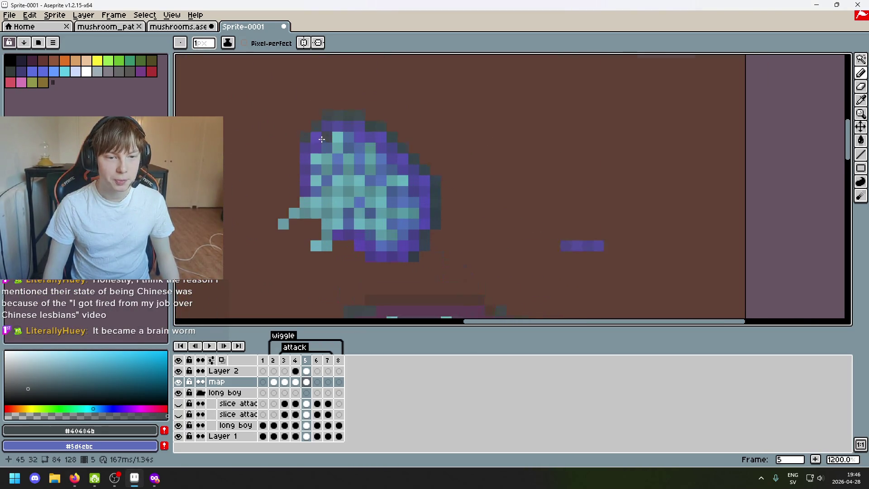
{"action": "scroll", "coordinate": [451, 256], "scroll_direction": "down", "scroll_amount": 2}
{"action": "left_click_drag", "start_coordinate": [452, 255], "coordinate": [469, 245]}
{"action": "key", "text": "w"}
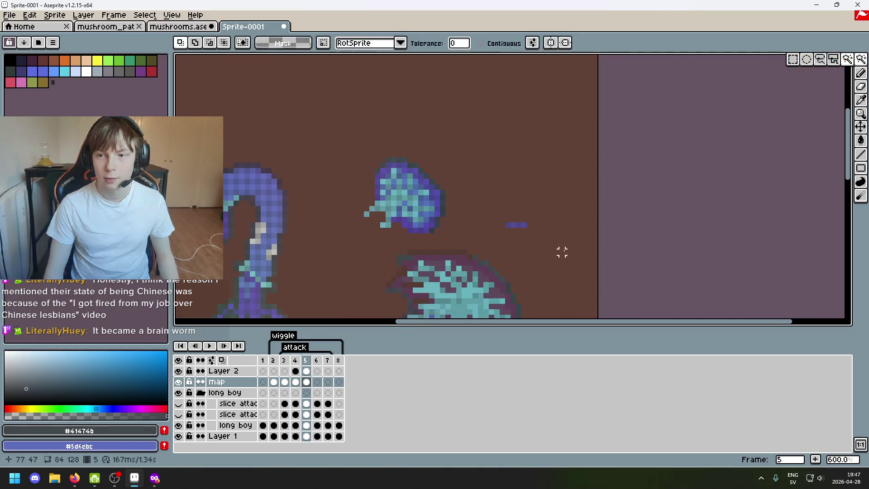
{"action": "left_click", "coordinate": [409, 257]}
{"action": "key", "text": "ctrl+d"}
Dismiss the start menu, undo a test erase, and sample the cap's dark grey outline colour
{"action": "scroll", "coordinate": [416, 230], "scroll_direction": "up", "scroll_amount": 1}
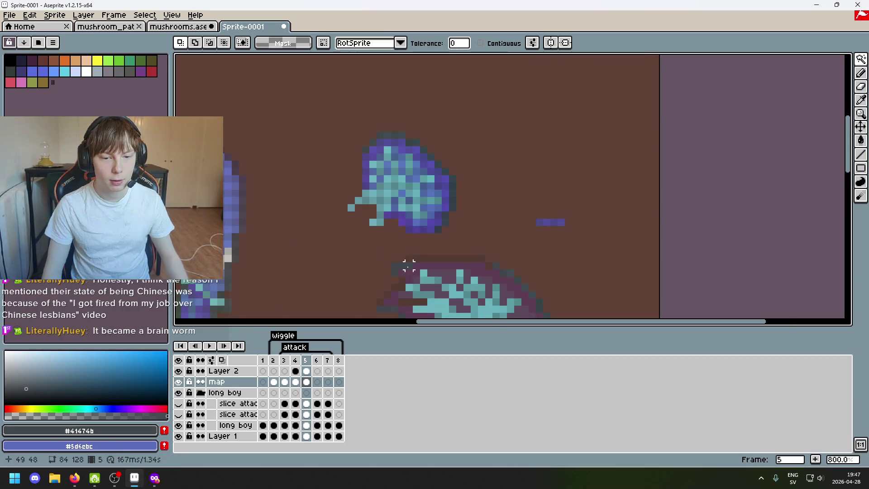
{"action": "key", "text": "super"}
{"action": "left_click", "coordinate": [383, 133]}
{"action": "scroll", "coordinate": [421, 242], "scroll_direction": "up", "scroll_amount": 1}
{"action": "key", "text": "b"}
{"action": "key", "text": "e"}
{"action": "left_click", "coordinate": [359, 80]}
{"action": "key", "text": "ctrl+z"}
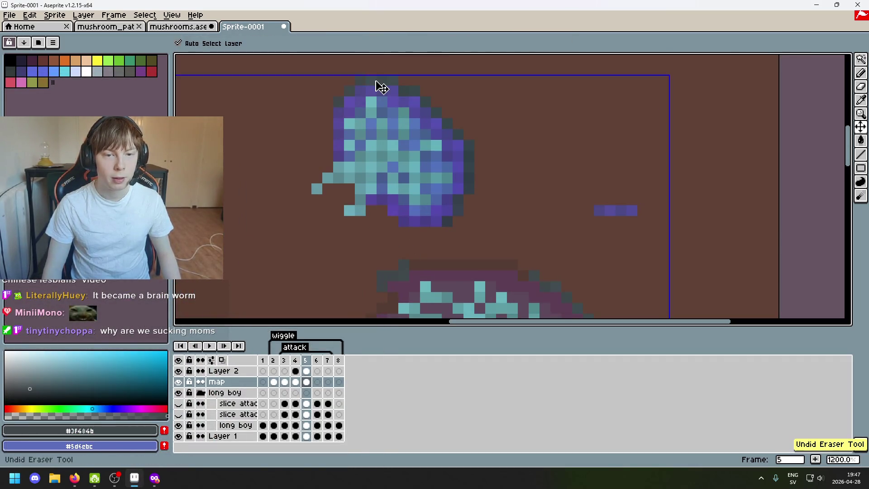
{"action": "key", "text": "b"}
{"action": "left_click", "coordinate": [394, 99], "text": "alt"}
{"action": "left_click", "coordinate": [397, 77], "text": "alt"}
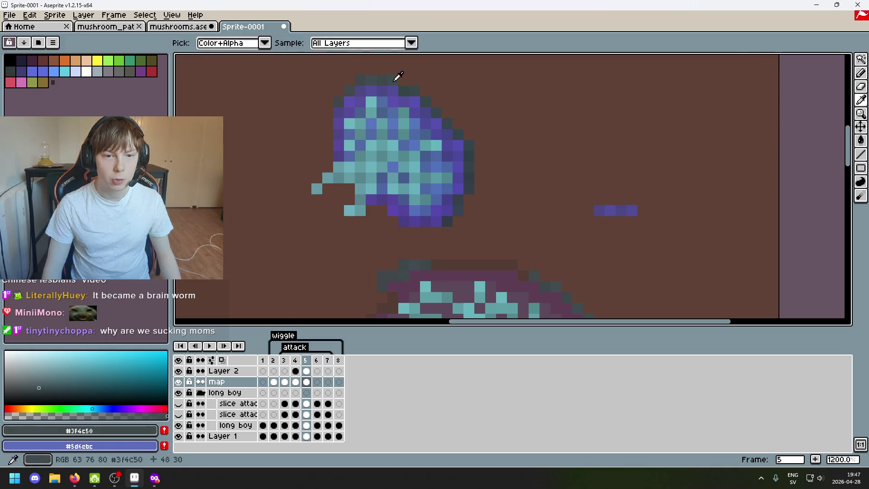
Magic-wand select the caps' matching pixels, bring the lower purple cap into view, then deselect
{"action": "scroll", "coordinate": [514, 265], "scroll_direction": "down", "scroll_amount": 1}
{"action": "scroll", "coordinate": [514, 265], "scroll_direction": "down", "scroll_amount": 1}
{"action": "scroll", "coordinate": [323, 212], "scroll_direction": "up", "scroll_amount": 2}
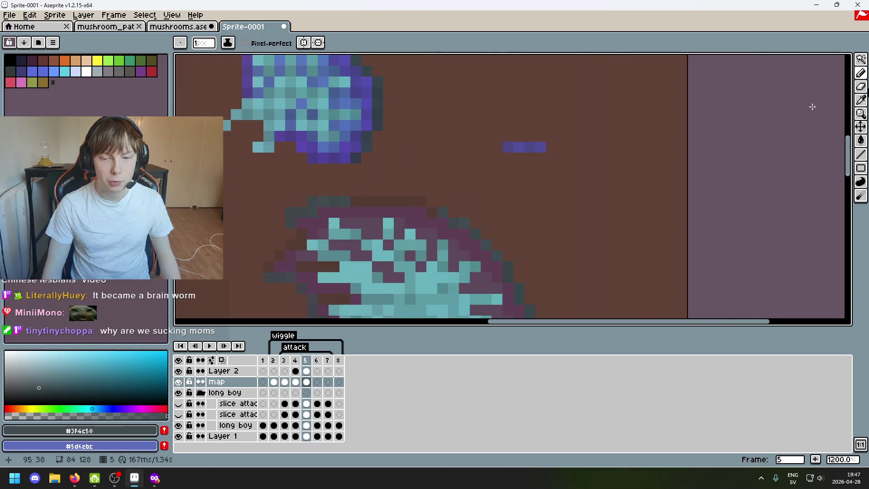
{"action": "key", "text": "w"}
{"action": "left_click", "coordinate": [344, 201]}
{"action": "scroll", "coordinate": [501, 259], "scroll_direction": "down", "scroll_amount": 1}
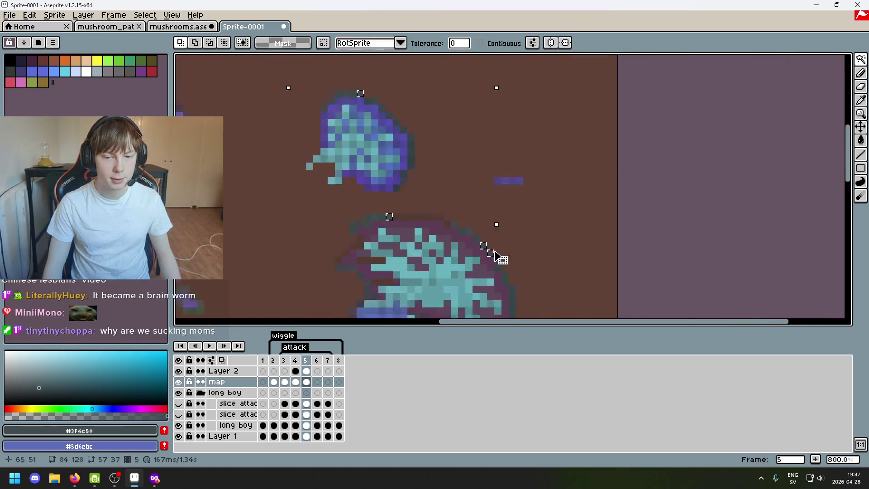
{"action": "left_click_drag", "start_coordinate": [527, 256], "coordinate": [488, 128]}
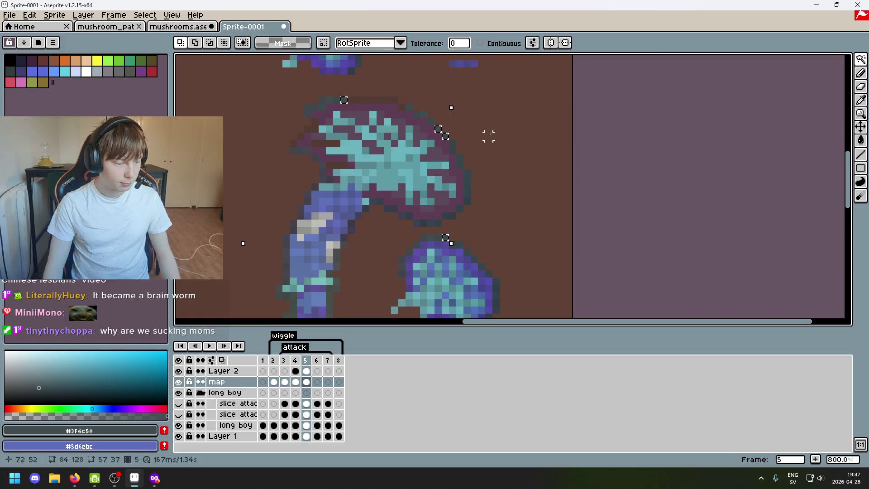
{"action": "scroll", "coordinate": [489, 135], "scroll_direction": "up", "scroll_amount": 1}
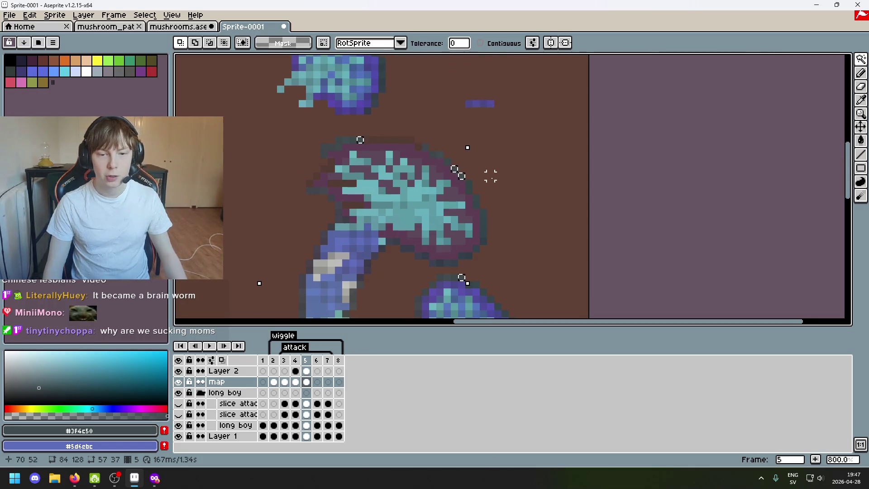
{"action": "key", "text": "ctrl+d"}
{"action": "scroll", "coordinate": [467, 167], "scroll_direction": "up", "scroll_amount": 1}
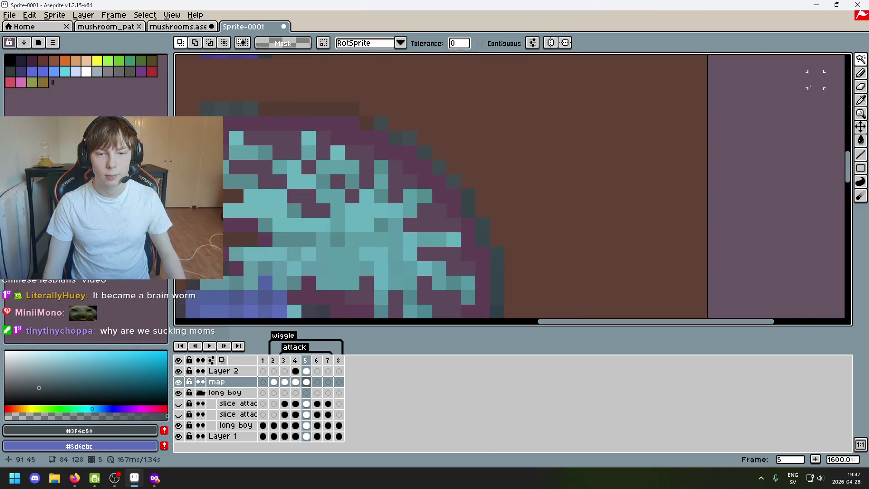
Move a rectangular block of the cap's upper-right outline pixels up and left
{"action": "left_click_drag", "start_coordinate": [861, 58], "coordinate": [797, 66]}
{"action": "left_click_drag", "start_coordinate": [461, 190], "coordinate": [344, 102]}
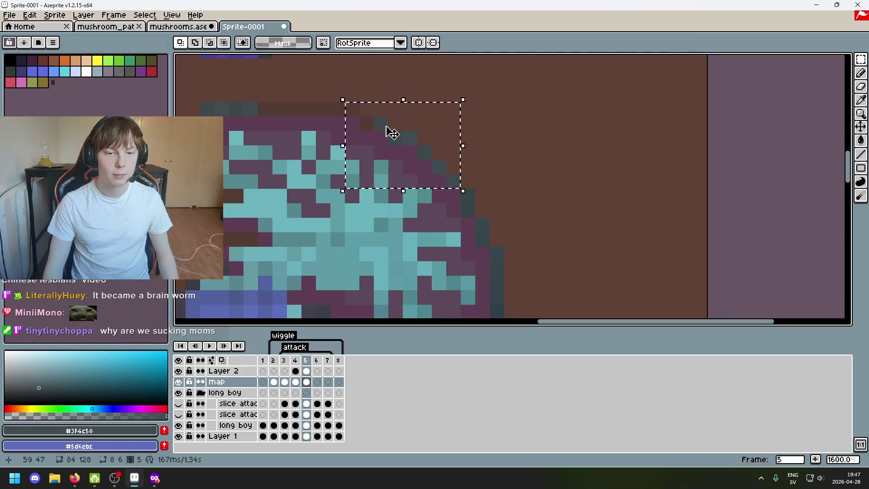
{"action": "scroll", "coordinate": [453, 163], "scroll_direction": "down", "scroll_amount": 1}
{"action": "left_click_drag", "start_coordinate": [442, 175], "coordinate": [423, 136]}
{"action": "key", "text": "Return"}
{"action": "key", "text": "ctrl+d"}
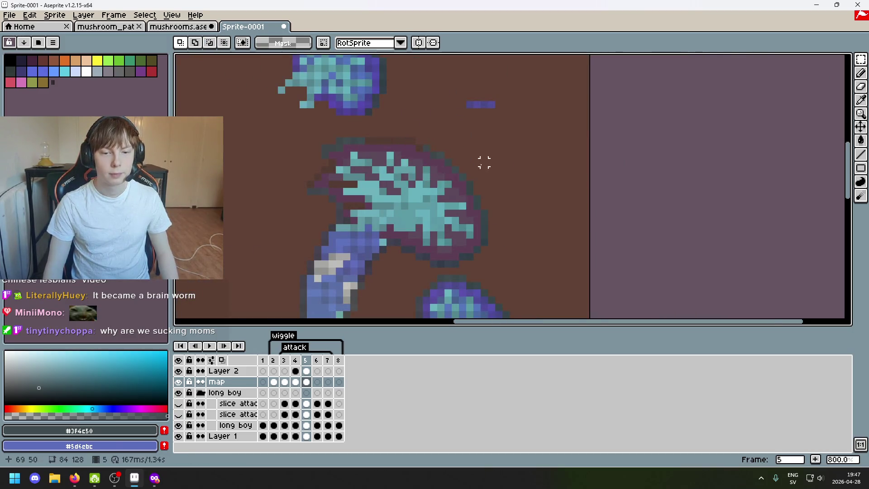
{"action": "scroll", "coordinate": [482, 163], "scroll_direction": "up", "scroll_amount": 2}
Lasso the cap's dark edge pixels freehand and commit them in place
{"action": "mouse_move", "coordinate": [863, 68]}
{"action": "left_click", "coordinate": [820, 59]}
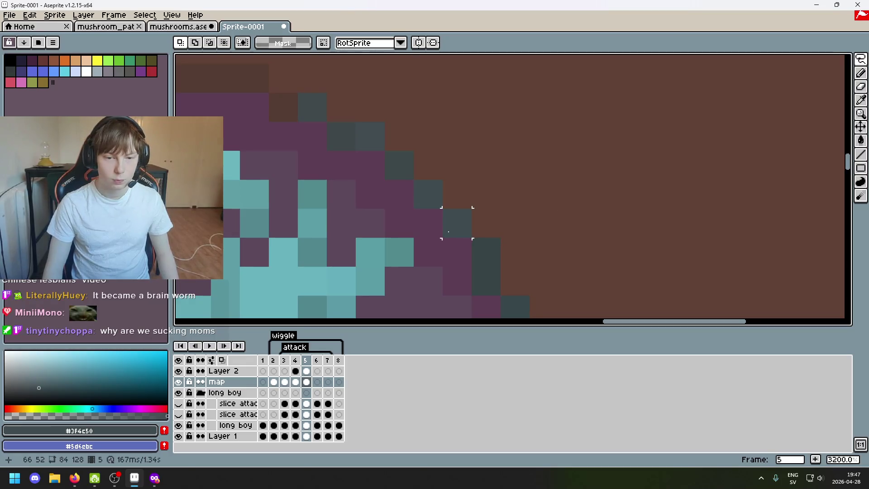
{"action": "scroll", "coordinate": [453, 212], "scroll_direction": "down", "scroll_amount": 2}
{"action": "mouse_move", "coordinate": [457, 222]}
{"action": "left_mouse_down"}
{"action": "mouse_move", "coordinate": [419, 200]}
{"action": "mouse_move", "coordinate": [475, 217]}
{"action": "mouse_move", "coordinate": [439, 136]}
{"action": "left_mouse_up"}
{"action": "scroll", "coordinate": [465, 193], "scroll_direction": "down", "scroll_amount": 3}
{"action": "scroll", "coordinate": [465, 193], "scroll_direction": "up", "scroll_amount": 3}
{"action": "key", "text": "Return"}
{"action": "key", "text": "ctrl+d"}
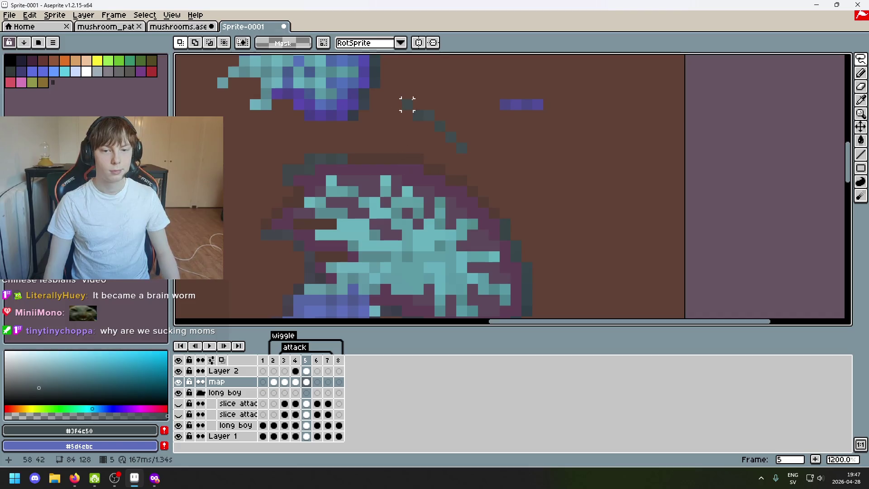
Magic-wand check the dark diagonal line, brown background and upper blue cap, clearing each
{"action": "left_click", "coordinate": [846, 61]}
{"action": "left_click", "coordinate": [407, 105]}
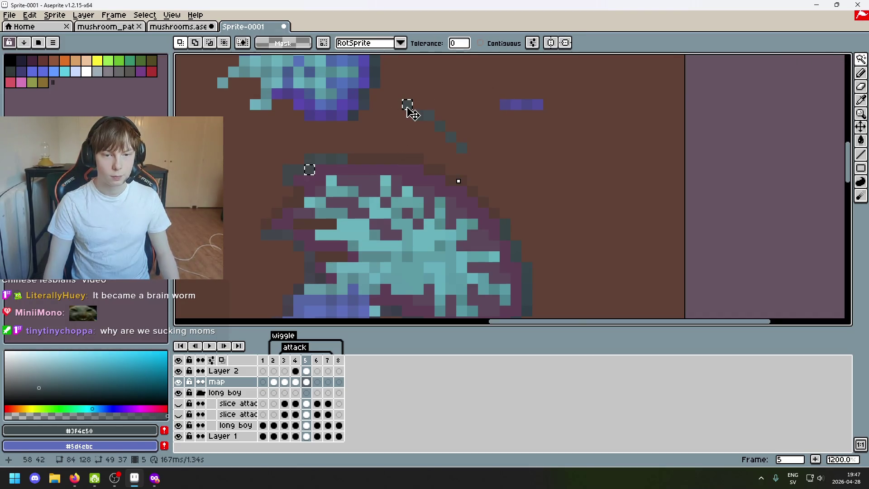
{"action": "left_click", "coordinate": [460, 149]}
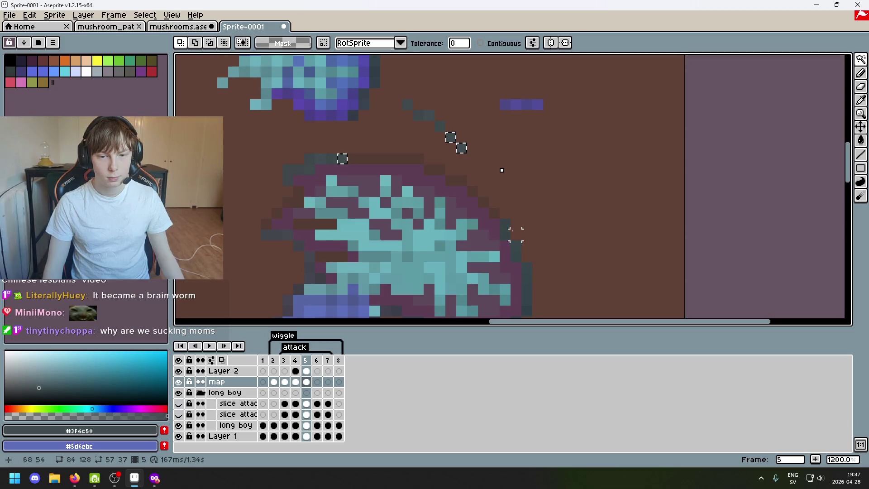
{"action": "scroll", "coordinate": [516, 234], "scroll_direction": "down", "scroll_amount": 3}
{"action": "left_click_drag", "start_coordinate": [545, 217], "coordinate": [544, 177]}
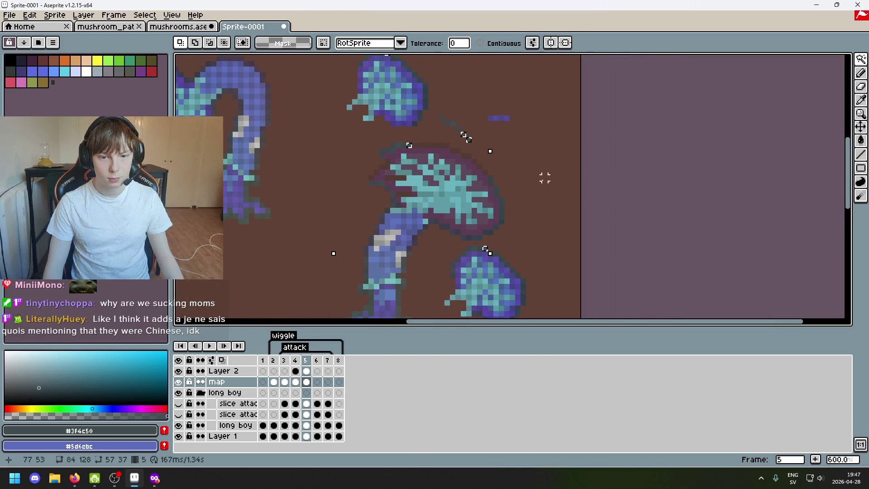
{"action": "left_click", "coordinate": [454, 129]}
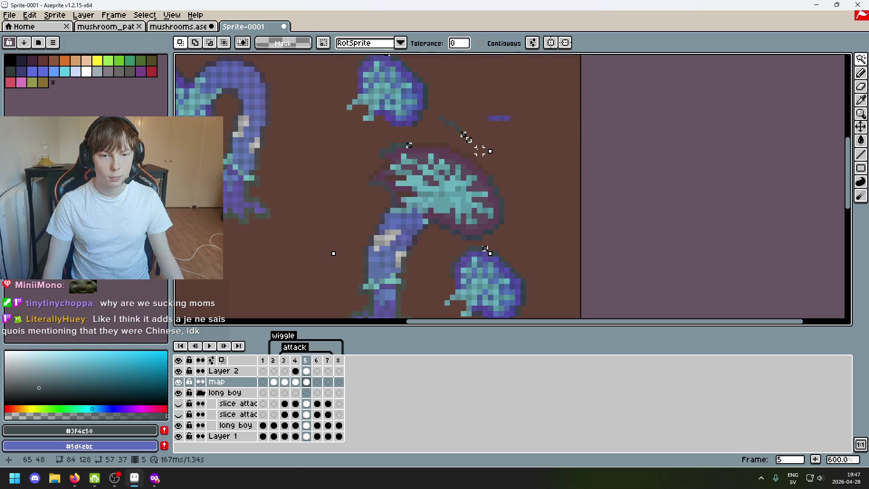
{"action": "left_click_drag", "start_coordinate": [397, 72], "coordinate": [400, 102]}
{"action": "key", "text": "ctrl+d"}
{"action": "left_click", "coordinate": [396, 91]}
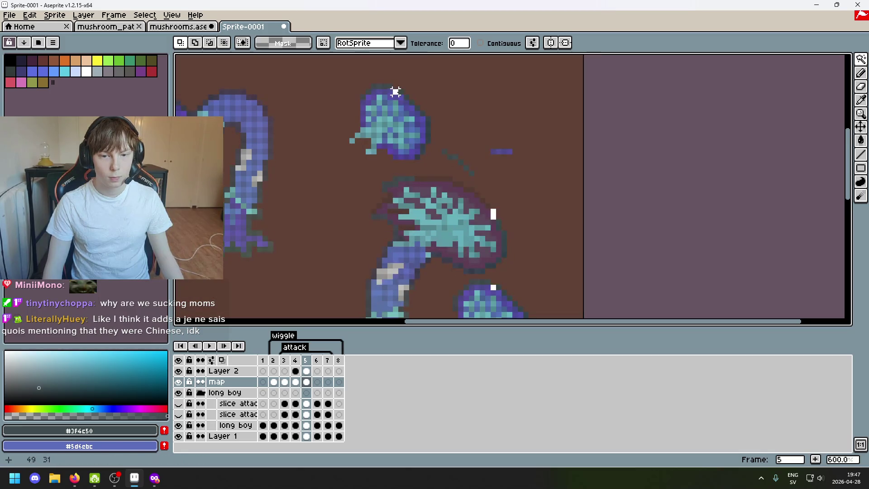
{"action": "key", "text": "ctrl+d"}
{"action": "left_click", "coordinate": [390, 90]}
{"action": "key", "text": "ctrl+d"}
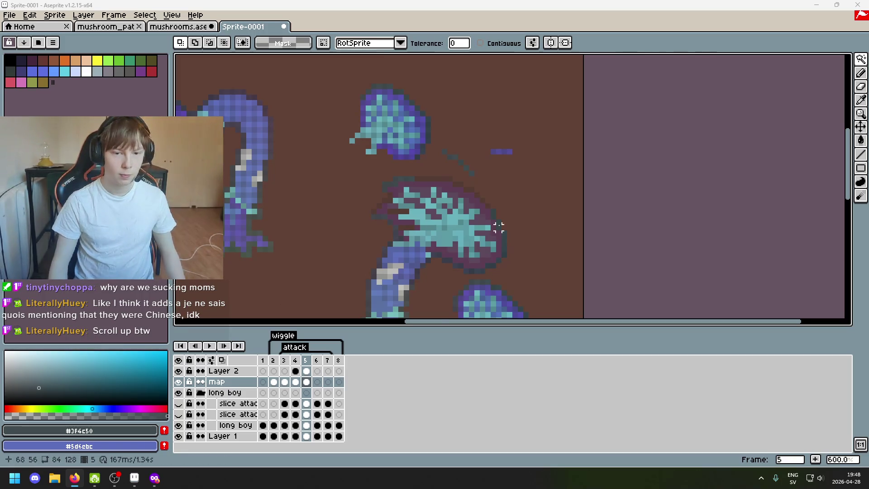
{"action": "scroll", "coordinate": [497, 213], "scroll_direction": "up", "scroll_amount": 1}
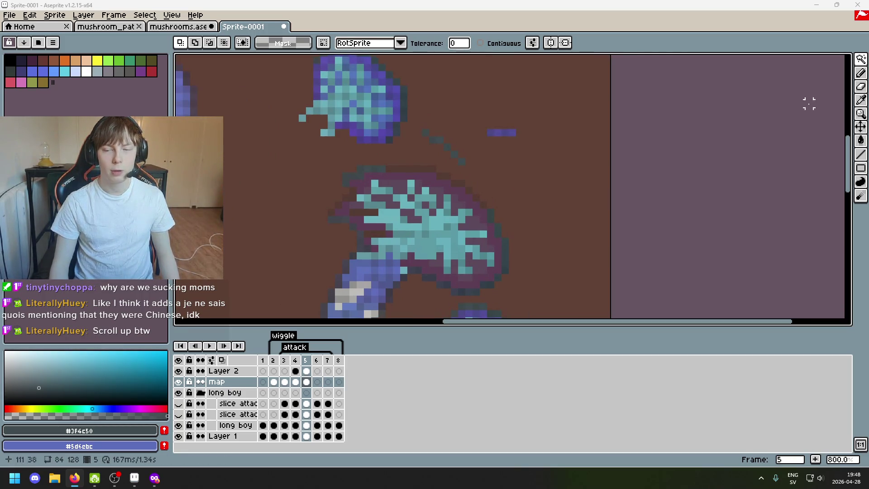
{"action": "left_click", "coordinate": [860, 58]}
{"action": "left_click", "coordinate": [805, 59]}
{"action": "left_click", "coordinate": [861, 59]}
{"action": "left_click", "coordinate": [792, 59]}
{"action": "scroll", "coordinate": [428, 147], "scroll_direction": "up", "scroll_amount": 1}
{"action": "left_click_drag", "start_coordinate": [413, 124], "coordinate": [497, 186]}
{"action": "left_click", "coordinate": [564, 200]}
{"action": "scroll", "coordinate": [543, 207], "scroll_direction": "down", "scroll_amount": 1}
{"action": "scroll", "coordinate": [546, 207], "scroll_direction": "right", "scroll_amount": 1}
{"action": "scroll", "coordinate": [489, 200], "scroll_direction": "up", "scroll_amount": 1}
{"action": "scroll", "coordinate": [492, 219], "scroll_direction": "down", "scroll_amount": 1}
{"action": "scroll", "coordinate": [473, 209], "scroll_direction": "up", "scroll_amount": 1}
{"action": "key", "text": "b"}
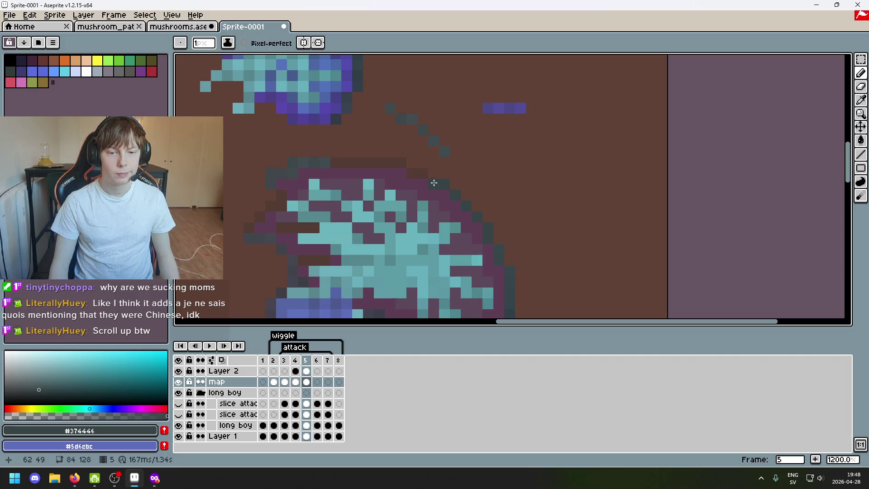
Sample the dark grey #41474b from the mushroom cap's outline
{"action": "left_click", "coordinate": [336, 161], "text": "alt"}
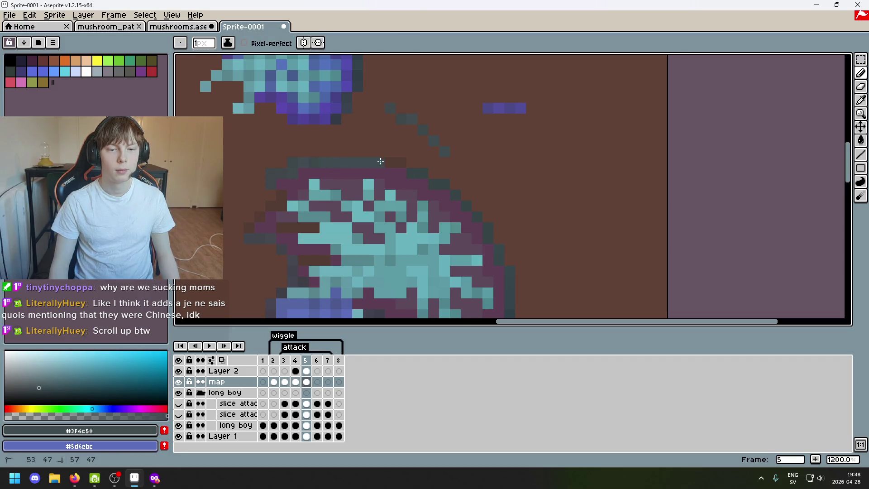
{"action": "left_click", "coordinate": [401, 165], "text": "alt"}
{"action": "scroll", "coordinate": [394, 167], "scroll_direction": "down", "scroll_amount": 6}
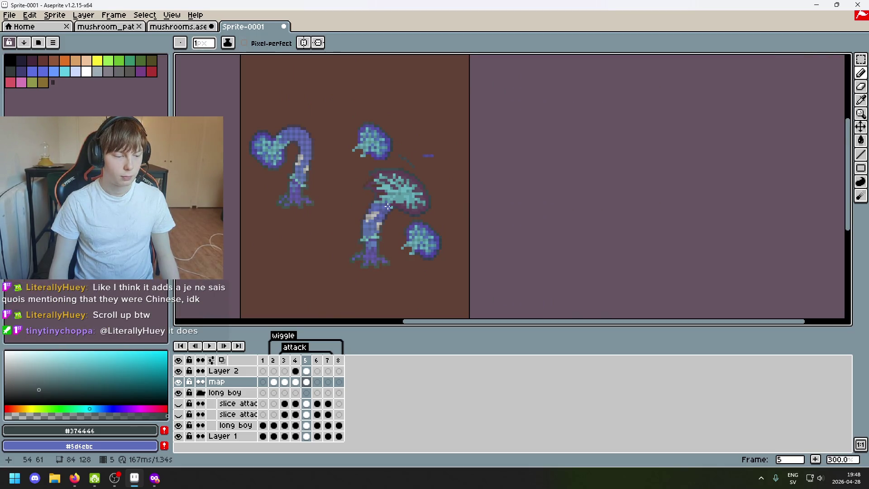
{"action": "scroll", "coordinate": [388, 207], "scroll_direction": "up", "scroll_amount": 3}
{"action": "scroll", "coordinate": [317, 181], "scroll_direction": "up", "scroll_amount": 3}
{"action": "key", "text": "alt"}
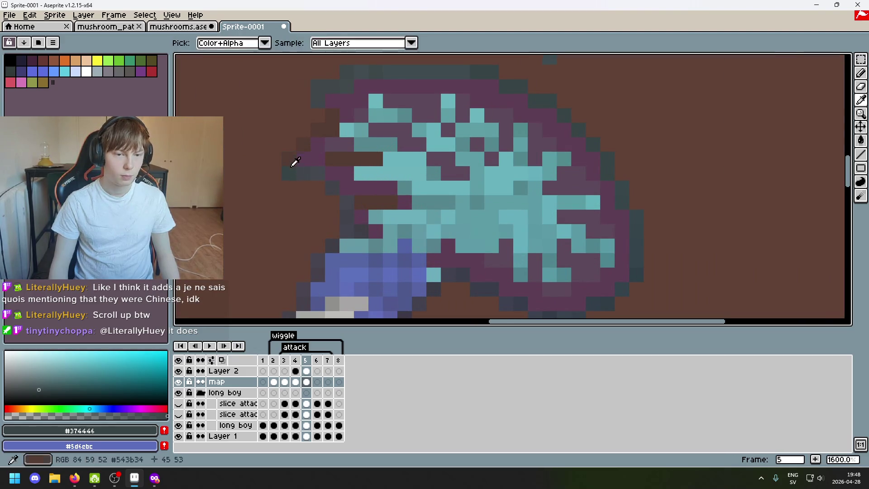
{"action": "left_click", "coordinate": [295, 168]}
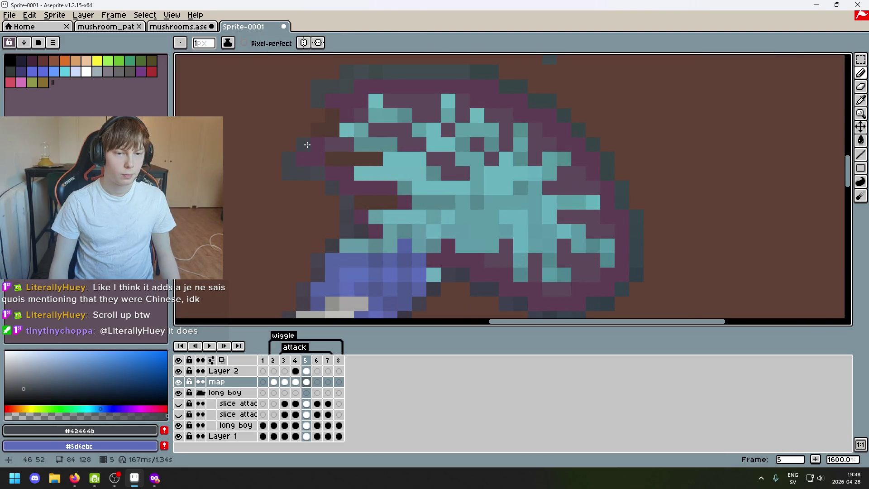
{"action": "left_click", "coordinate": [323, 95]}
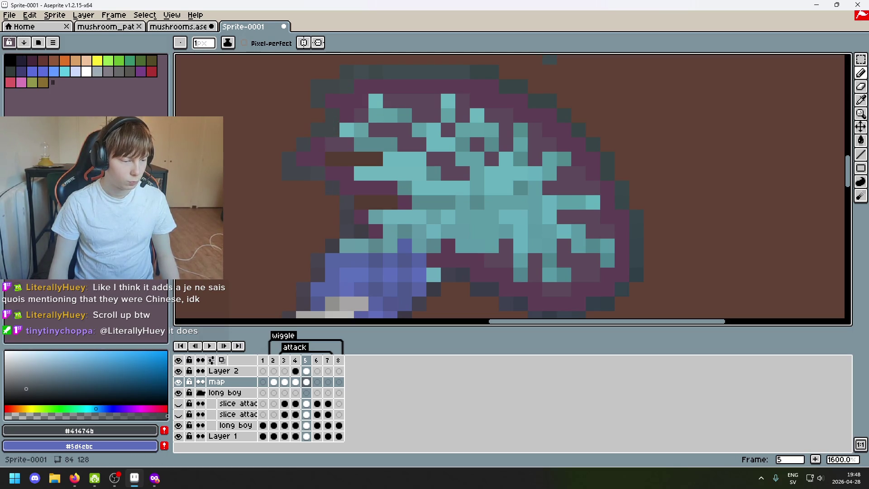
{"action": "scroll", "coordinate": [224, 245], "scroll_direction": "down", "scroll_amount": 3}
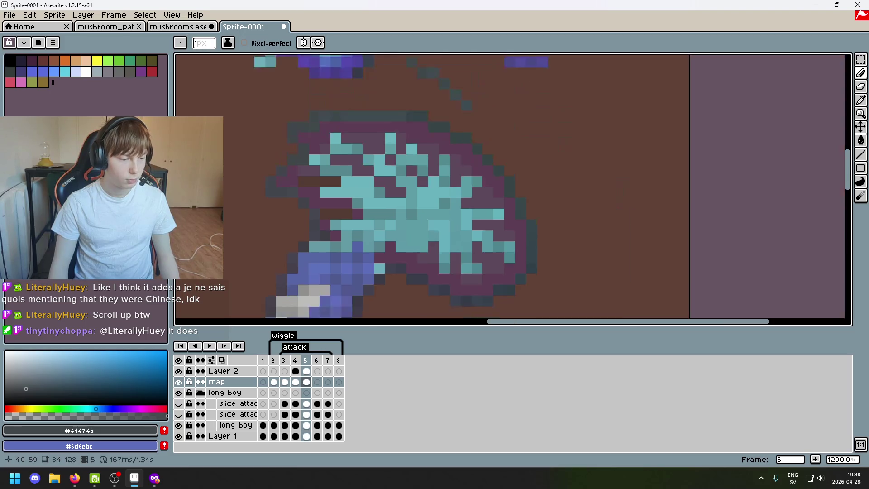
{"action": "scroll", "coordinate": [311, 230], "scroll_direction": "up", "scroll_amount": 2}
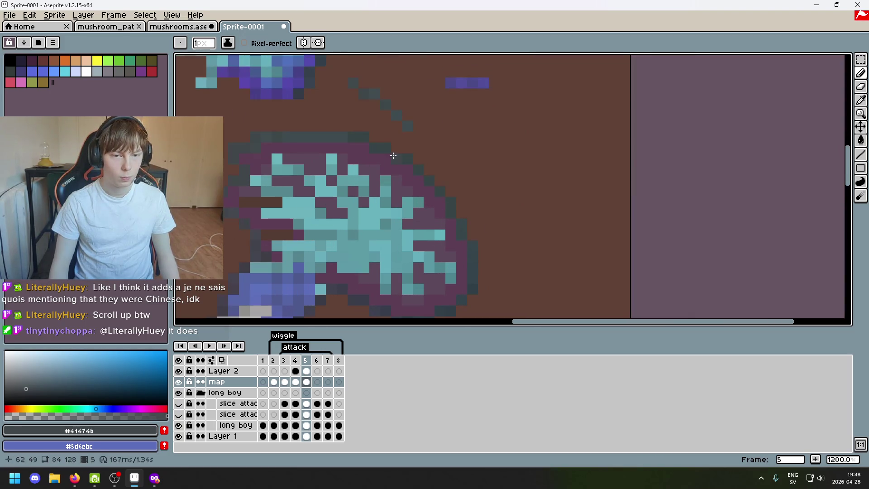
{"action": "scroll", "coordinate": [393, 156], "scroll_direction": "up", "scroll_amount": 2}
Shrink the brush to 2 pixels and select the Rectangular Marquee tool
{"action": "key", "text": "e"}
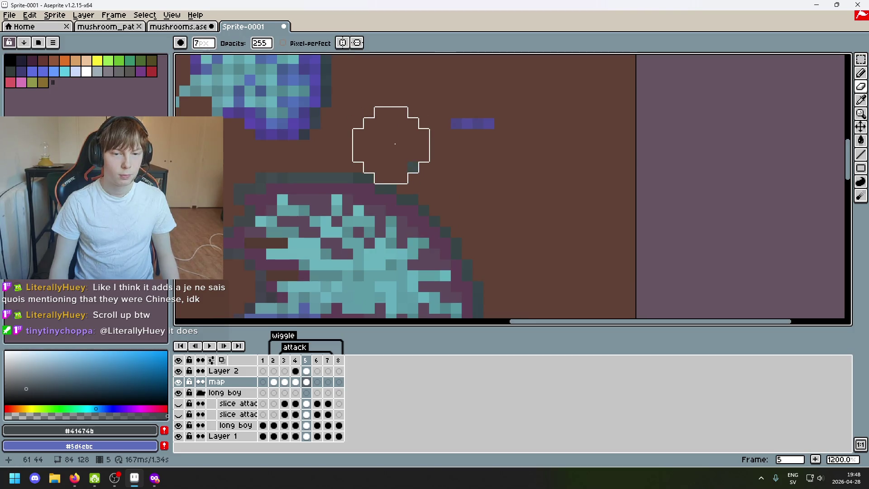
{"action": "key", "text": "minus"}
{"action": "key", "text": "minus"}
{"action": "key", "text": "minus"}
{"action": "scroll", "coordinate": [421, 161], "scroll_direction": "down", "scroll_amount": 5}
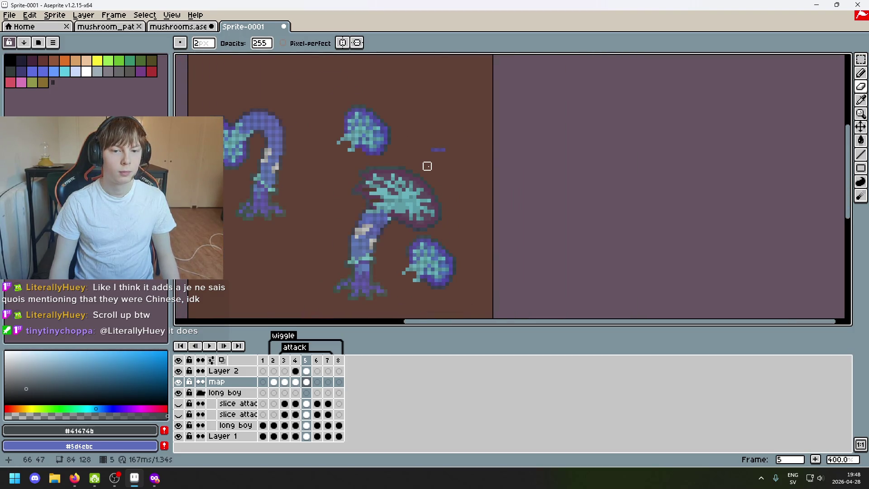
{"action": "scroll", "coordinate": [423, 165], "scroll_direction": "up", "scroll_amount": 1}
{"action": "scroll", "coordinate": [355, 107], "scroll_direction": "up", "scroll_amount": 2}
{"action": "scroll", "coordinate": [630, 181], "scroll_direction": "left", "scroll_amount": 1}
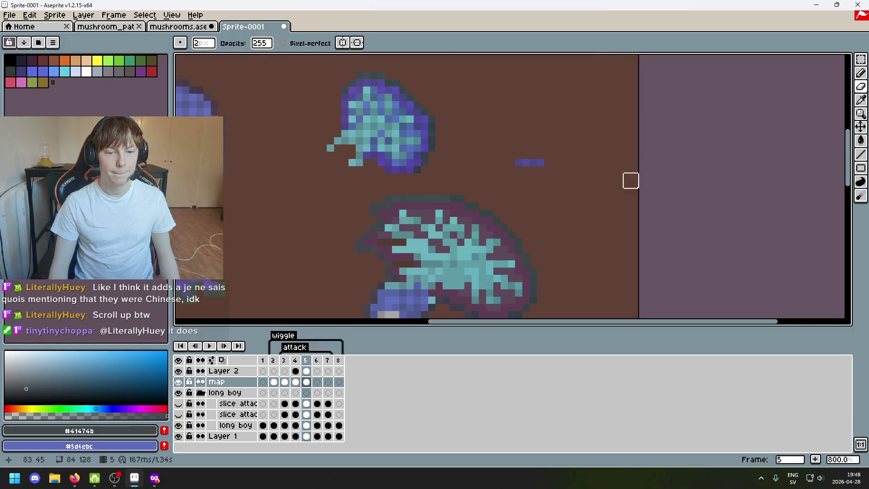
{"action": "left_click", "coordinate": [860, 59]}
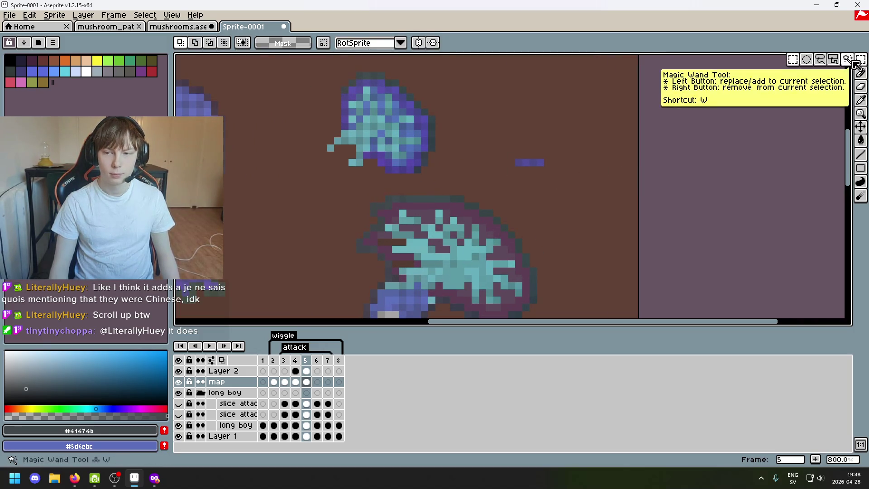
Sample the small floating cap's purple, then undo the last pencil stroke
{"action": "mouse_move", "coordinate": [412, 172]}
{"action": "left_mouse_down"}
{"action": "mouse_move", "coordinate": [390, 144]}
{"action": "mouse_move", "coordinate": [378, 162]}
{"action": "left_mouse_up"}
{"action": "key", "text": "i"}
{"action": "left_click", "coordinate": [362, 161]}
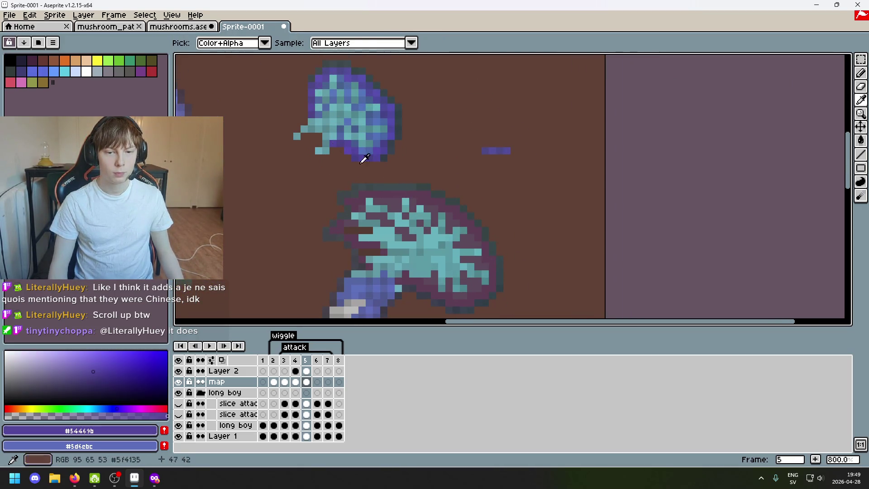
{"action": "key", "text": "b"}
{"action": "scroll", "coordinate": [422, 243], "scroll_direction": "up", "scroll_amount": 2}
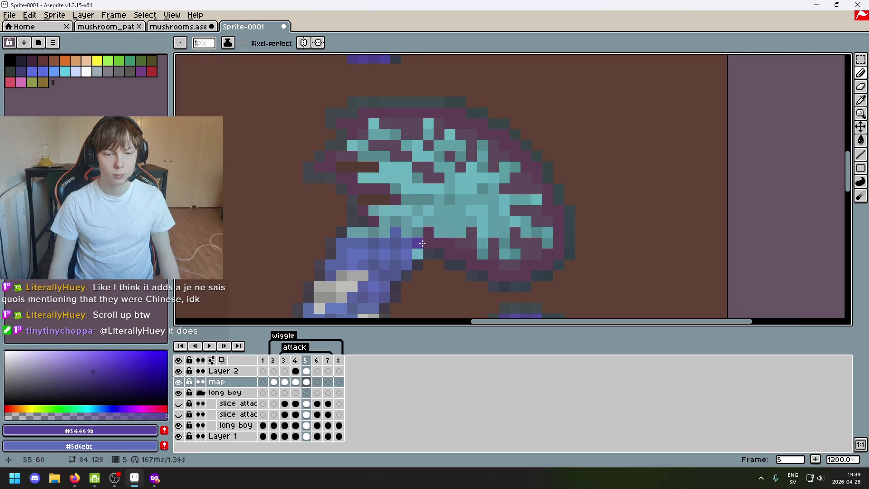
{"action": "scroll", "coordinate": [421, 244], "scroll_direction": "down", "scroll_amount": 1}
{"action": "scroll", "coordinate": [421, 243], "scroll_direction": "down", "scroll_amount": 1}
{"action": "key", "text": "ctrl+z"}
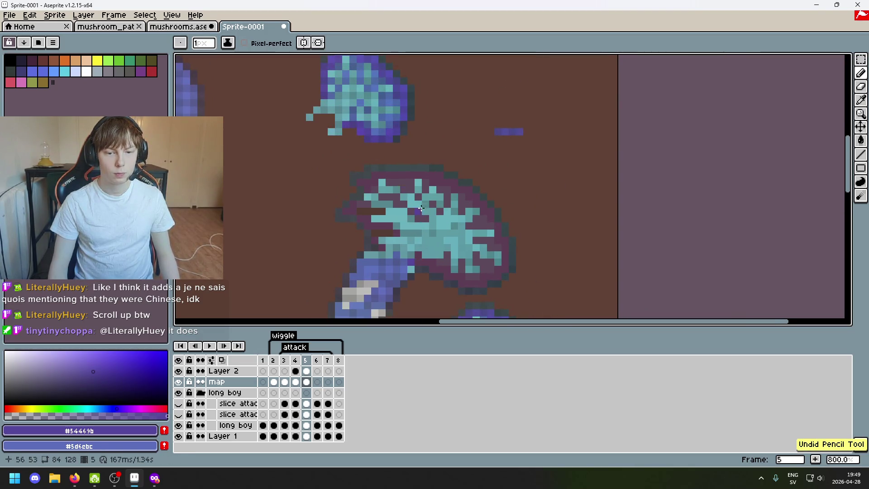
Sample cap colours ending on dark purple #4b4186, then a purple for the stem
{"action": "left_click", "coordinate": [407, 104], "text": "alt"}
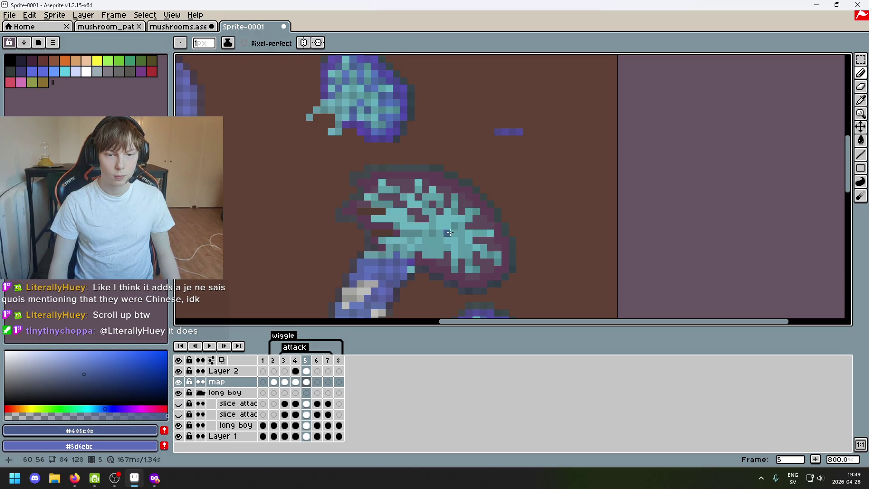
{"action": "left_click", "coordinate": [416, 261], "text": "alt"}
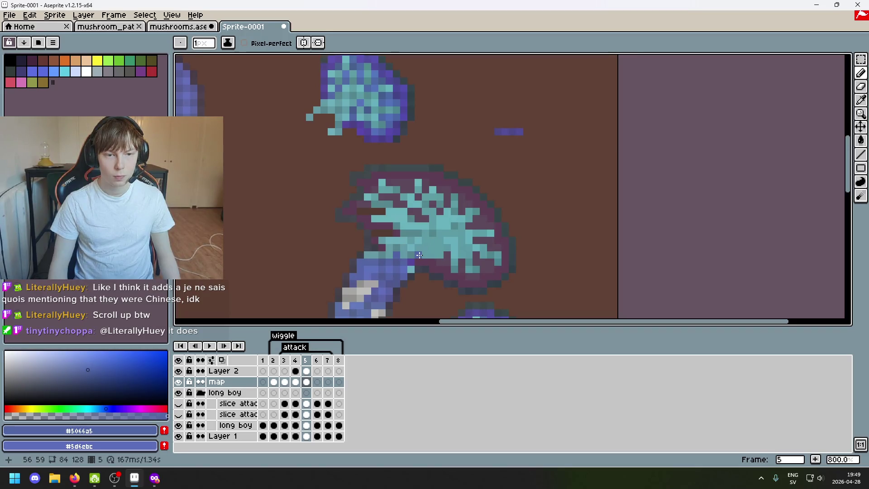
{"action": "left_click", "coordinate": [398, 209], "text": "alt"}
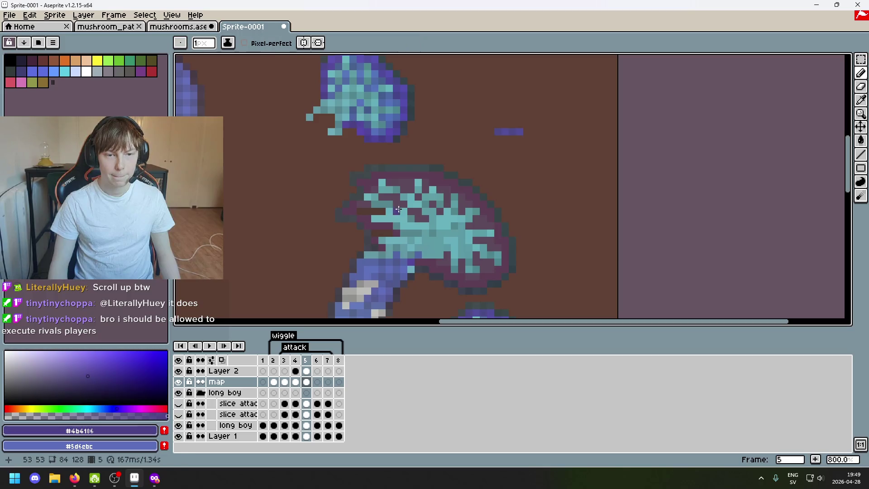
{"action": "scroll", "coordinate": [432, 134], "scroll_direction": "down", "scroll_amount": 2}
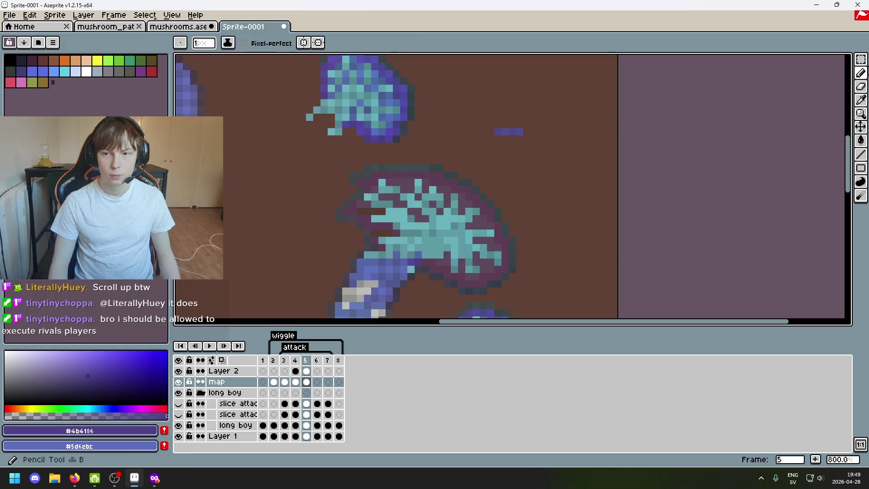
{"action": "key", "text": "m"}
{"action": "scroll", "coordinate": [572, 114], "scroll_direction": "down", "scroll_amount": 2}
{"action": "scroll", "coordinate": [483, 198], "scroll_direction": "up", "scroll_amount": 2}
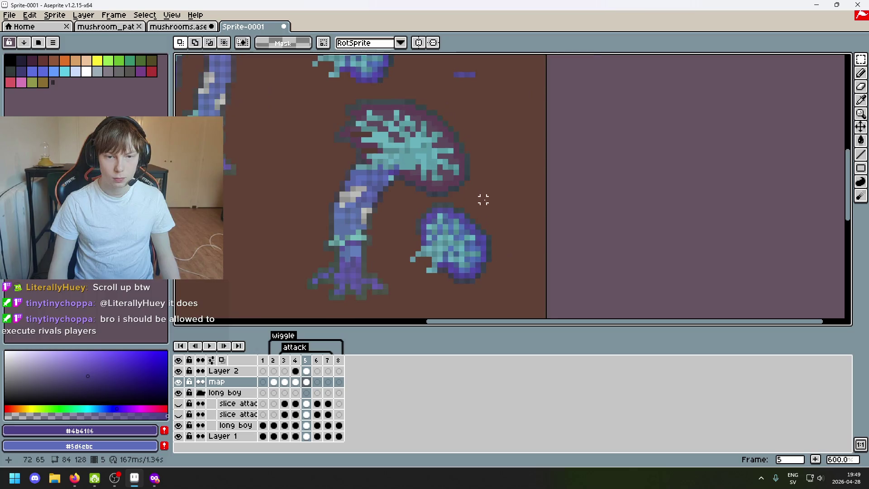
{"action": "scroll", "coordinate": [486, 181], "scroll_direction": "up", "scroll_amount": 2}
{"action": "left_click", "coordinate": [413, 288], "text": "alt"}
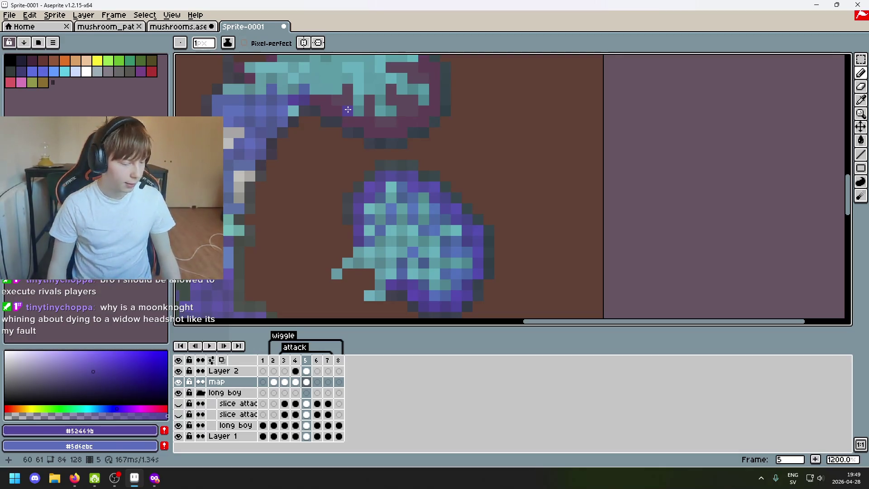
Paint purple #52469b pixels along the stem's top edge where it meets the cap
{"action": "left_click", "coordinate": [397, 114]}
{"action": "left_click_drag", "start_coordinate": [463, 166], "coordinate": [509, 155]}
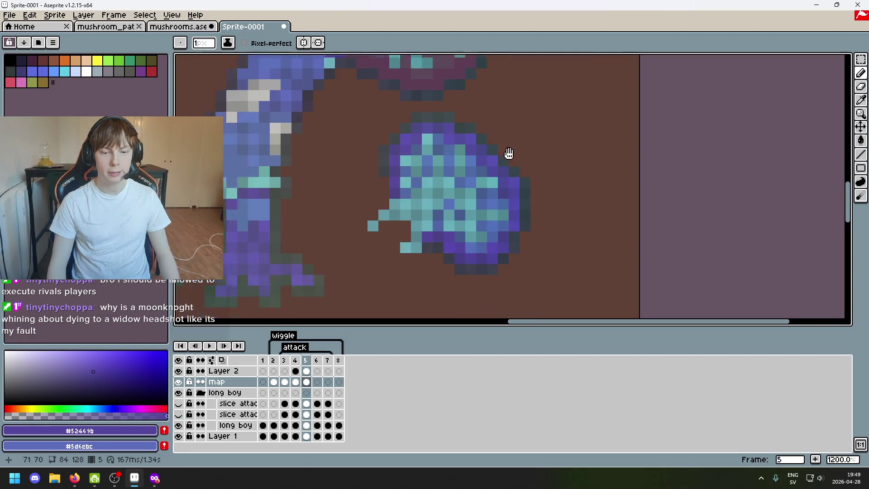
{"action": "scroll", "coordinate": [400, 154], "scroll_direction": "up", "scroll_amount": 1}
{"action": "left_click", "coordinate": [365, 113]}
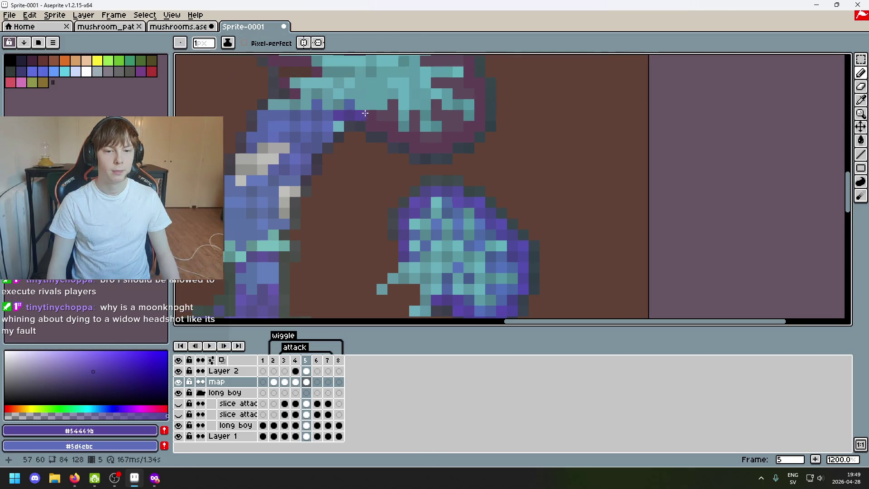
{"action": "scroll", "coordinate": [407, 218], "scroll_direction": "up", "scroll_amount": 1}
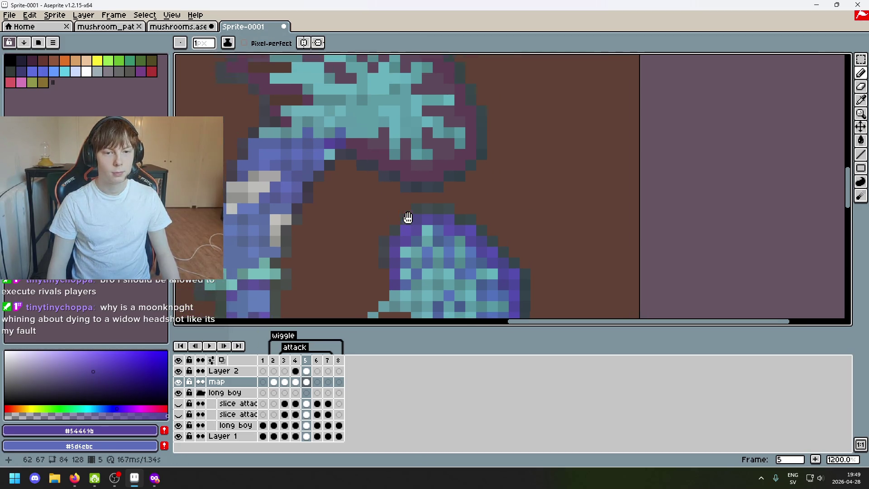
{"action": "left_click", "coordinate": [355, 141]}
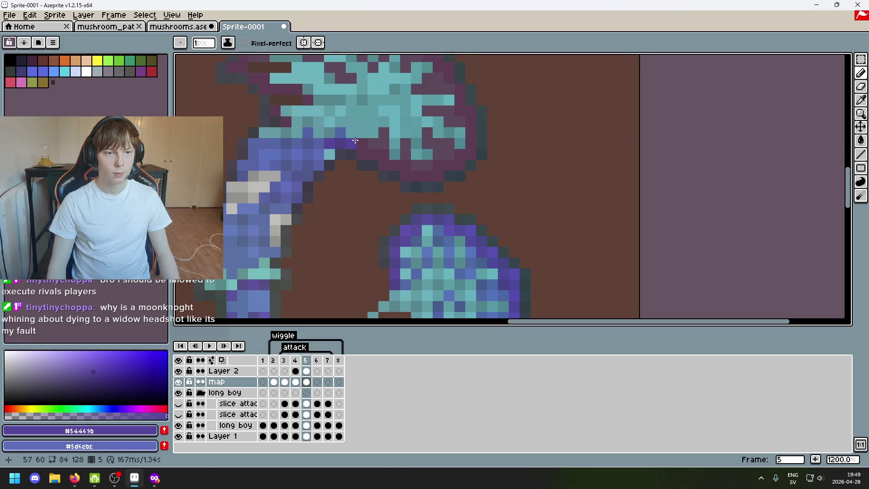
{"action": "scroll", "coordinate": [397, 173], "scroll_direction": "up", "scroll_amount": 1}
{"action": "scroll", "coordinate": [464, 215], "scroll_direction": "down", "scroll_amount": 1}
{"action": "scroll", "coordinate": [409, 235], "scroll_direction": "down", "scroll_amount": 1}
{"action": "scroll", "coordinate": [409, 236], "scroll_direction": "up", "scroll_amount": 1}
{"action": "scroll", "coordinate": [414, 185], "scroll_direction": "down", "scroll_amount": 1}
{"action": "key", "text": "alt"}
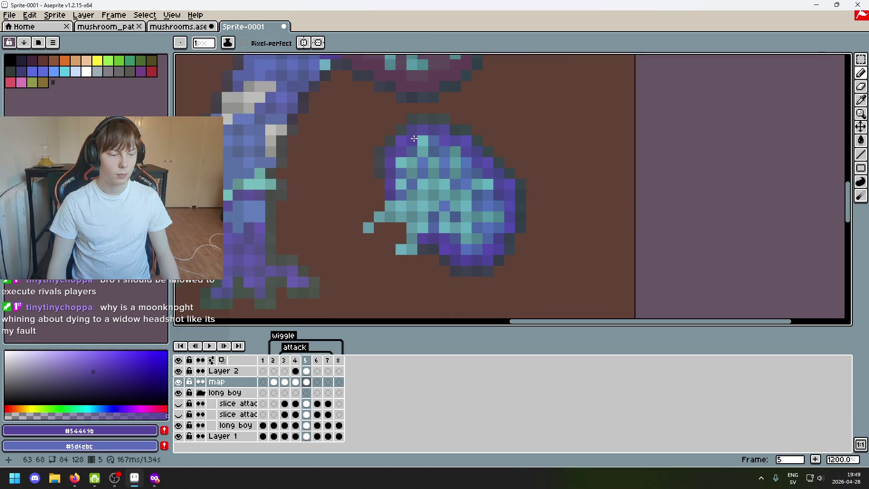
{"action": "scroll", "coordinate": [357, 143], "scroll_direction": "up", "scroll_amount": 1}
{"action": "scroll", "coordinate": [354, 145], "scroll_direction": "up", "scroll_amount": 1}
{"action": "left_click", "coordinate": [863, 62]}
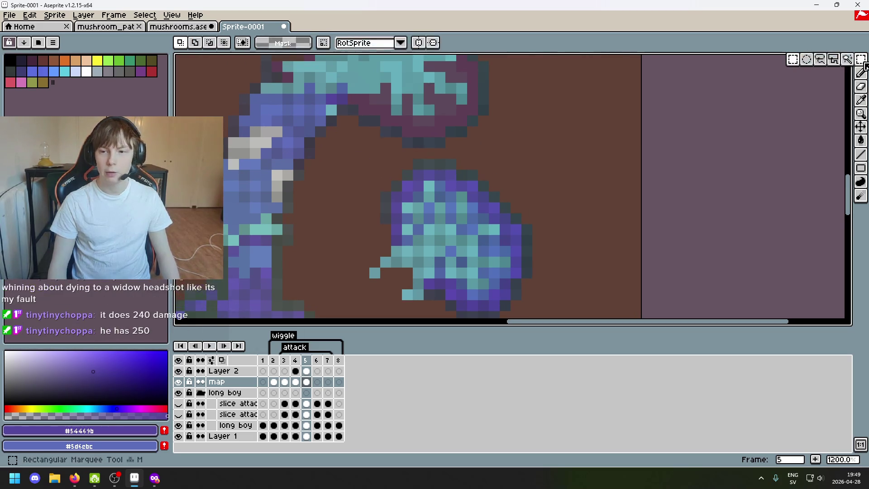